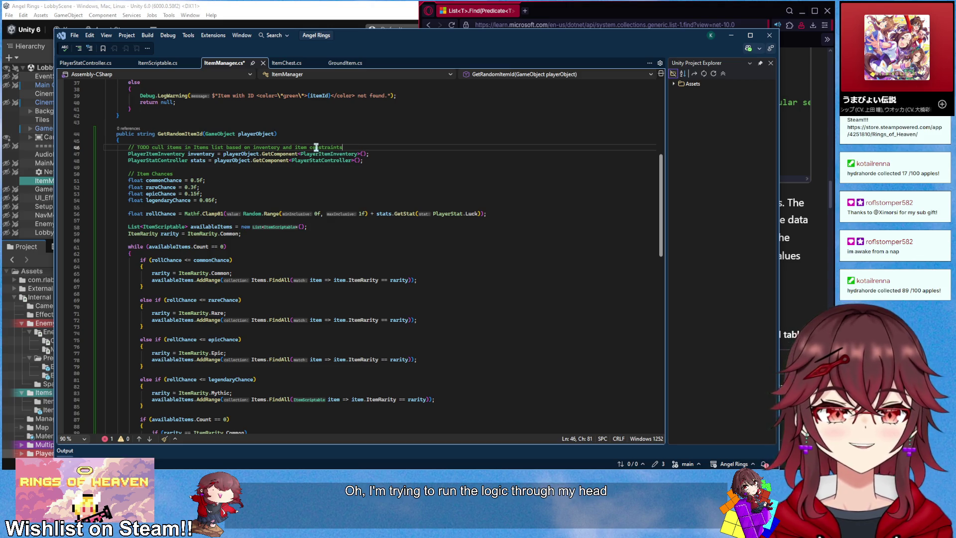
# - Delete the leftover rarity-fallback code (lines 100–117) from GetRandomItemId
pyautogui.scroll(-7, 301, 229)
pyautogui.click(303, 221)
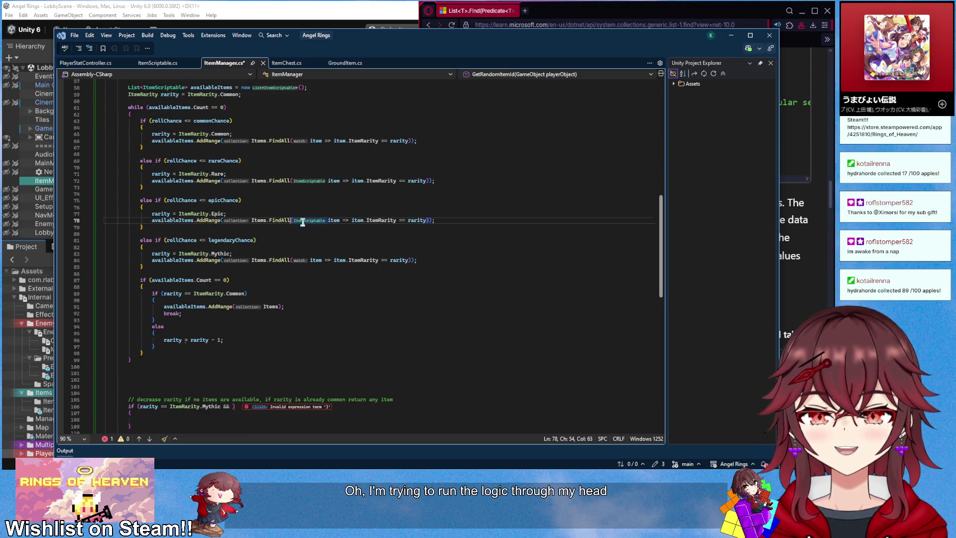
pyautogui.scroll(-3, 303, 222)
pyautogui.scroll(-3, 208, 323)
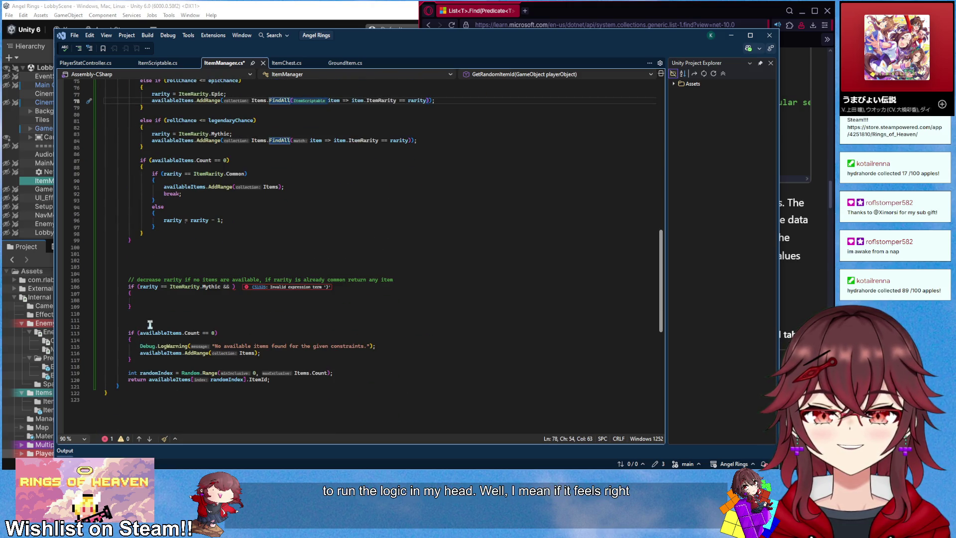
pyautogui.moveTo(160, 362)
pyautogui.mouseDown()
pyautogui.moveTo(127, 341)
pyautogui.moveTo(179, 284)
pyautogui.moveTo(179, 263)
pyautogui.mouseUp()
pyautogui.press('Delete')
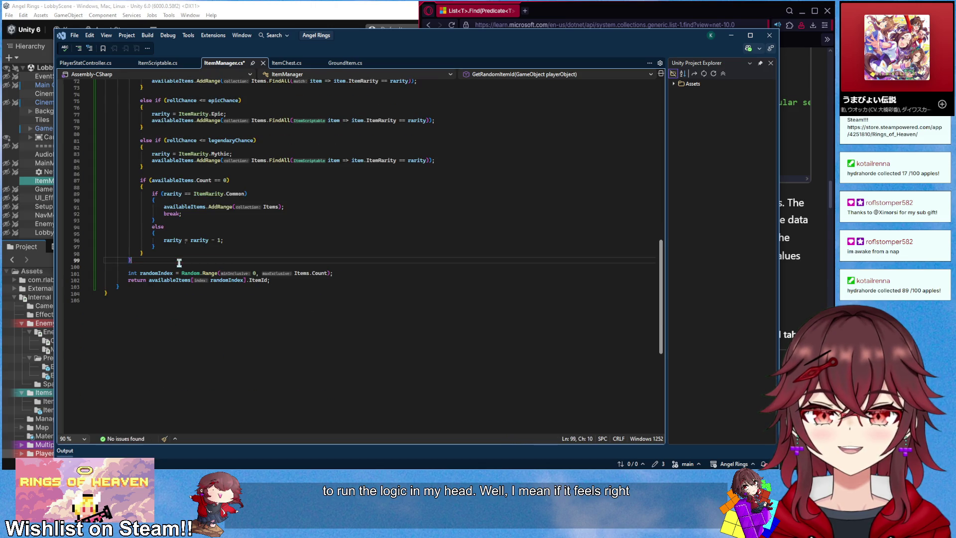
# - Replace Items with availableItems in the Random.Range index and save ItemManager.cs
pyautogui.scroll(3, 225, 369)
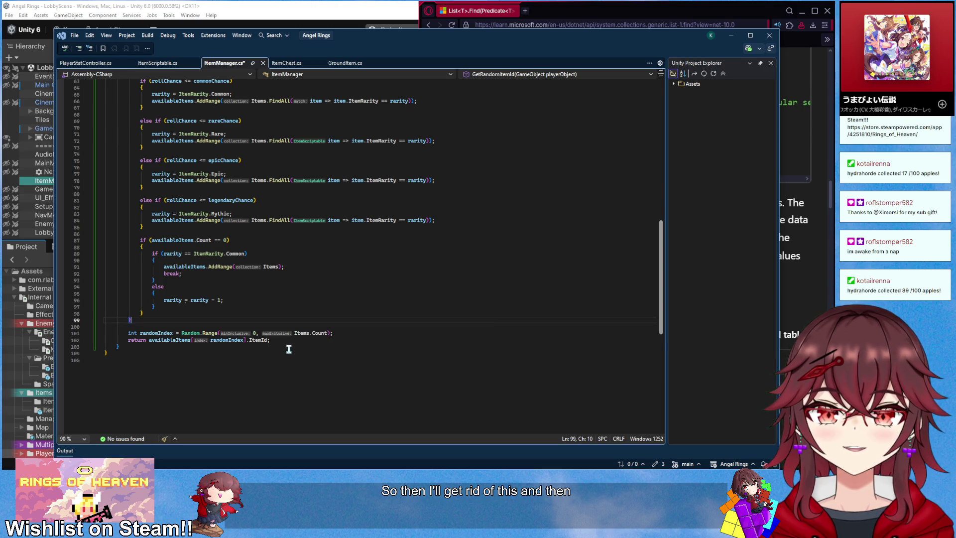
pyautogui.doubleClick(184, 341)
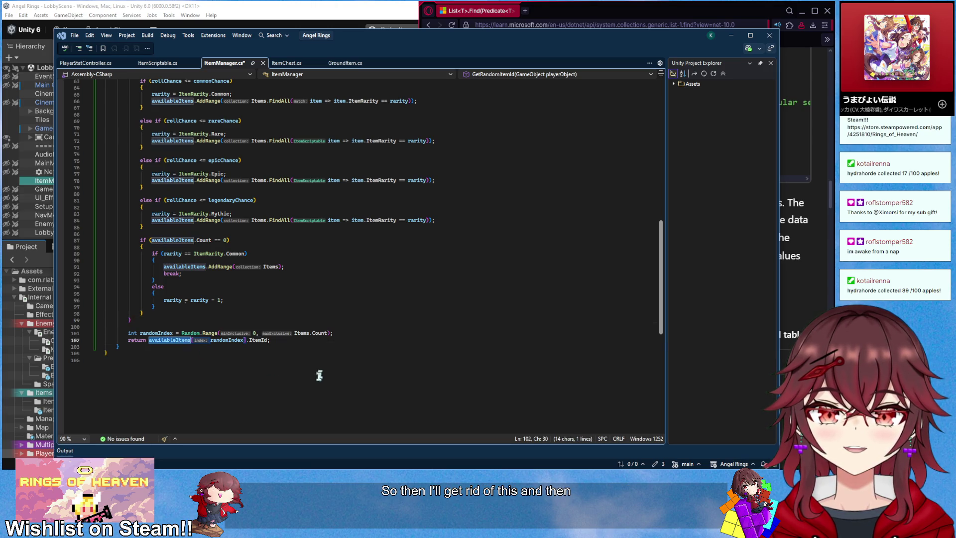
pyautogui.hotkey('ctrl', 'c')
pyautogui.doubleClick(302, 332)
pyautogui.hotkey('ctrl', 'v')
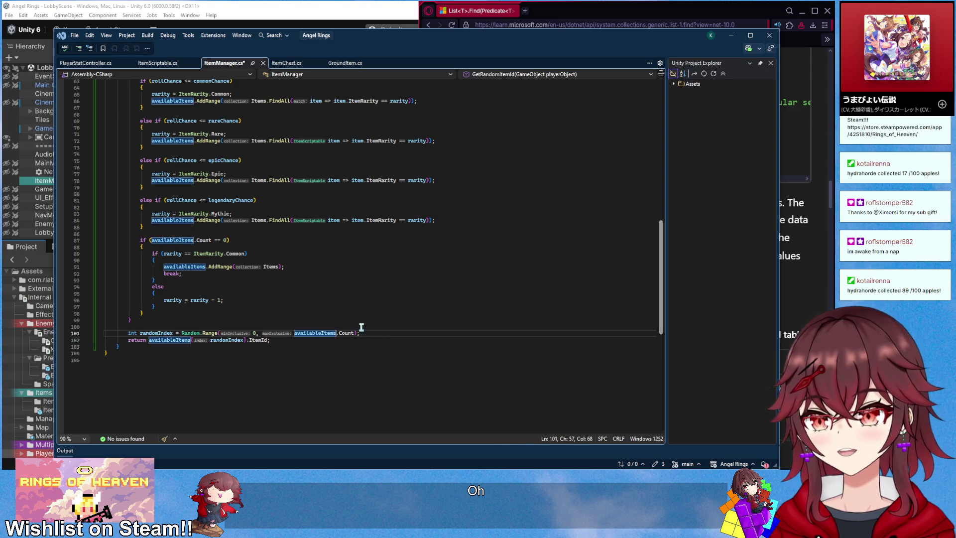
pyautogui.click(362, 327)
pyautogui.hotkey('ctrl', 's')
pyautogui.scroll(9, 306, 341)
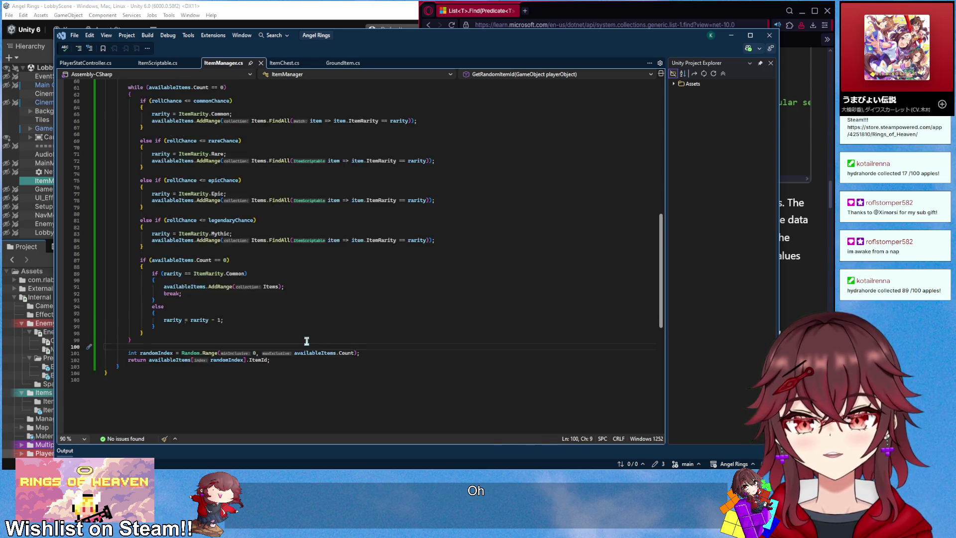
pyautogui.scroll(-7, 306, 341)
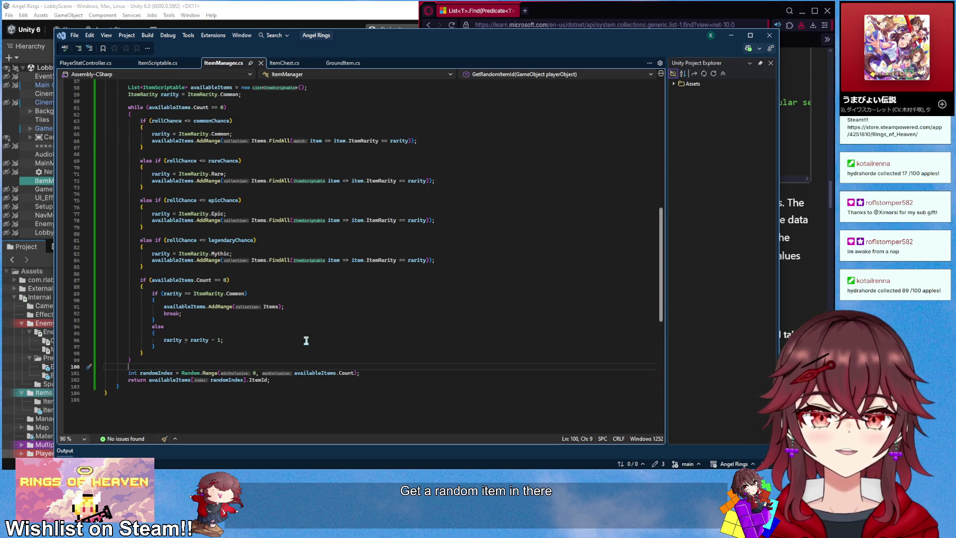
pyautogui.scroll(8, 307, 341)
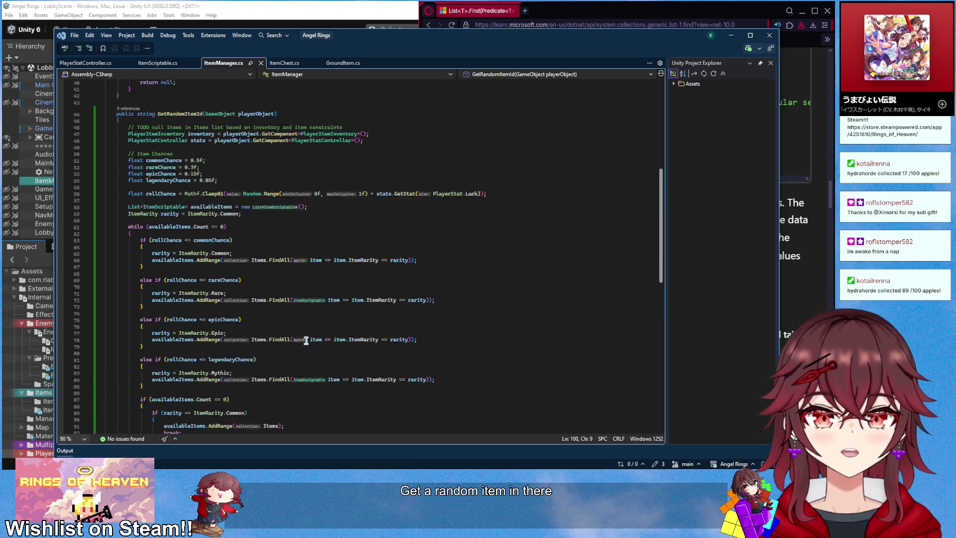
pyautogui.scroll(-8, 306, 340)
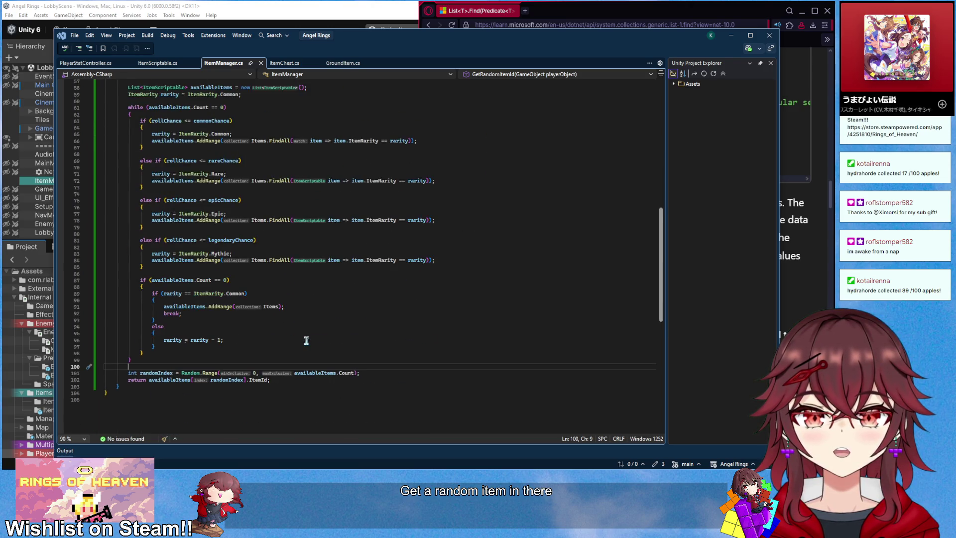
pyautogui.scroll(8, 306, 340)
pyautogui.scroll(3, 306, 341)
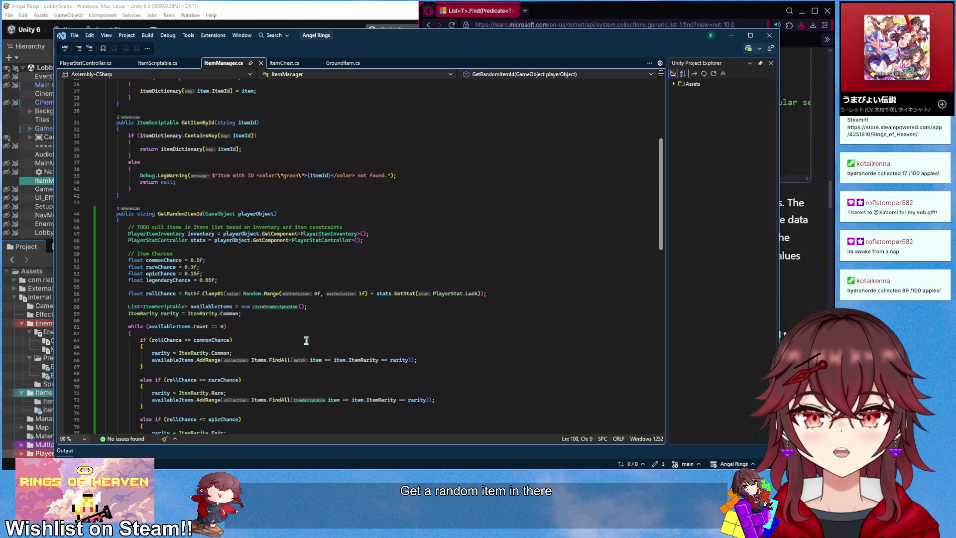
# - Switch to ItemChest.cs and inspect the Player tag and _isOpen condition in OnTriggerEnter2D
pyautogui.click(277, 64)
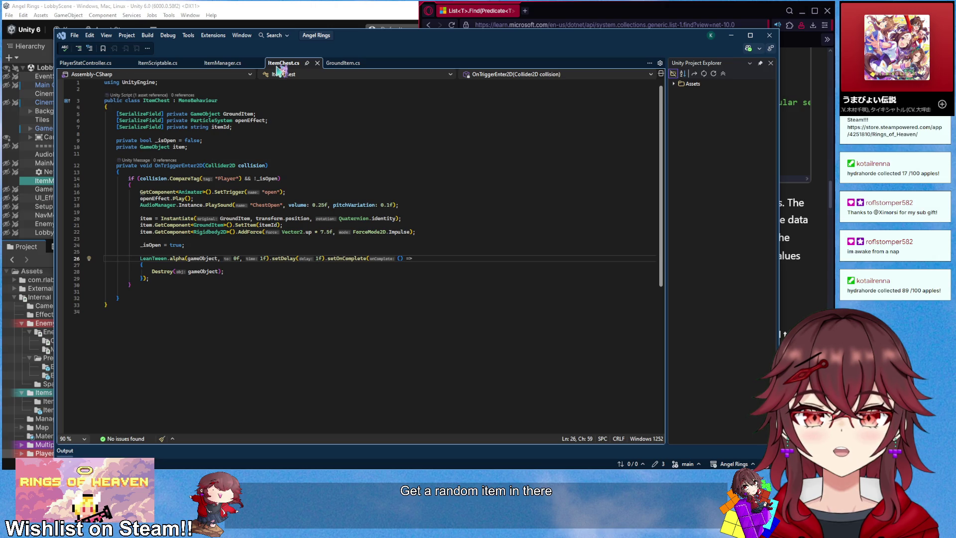
pyautogui.doubleClick(227, 178)
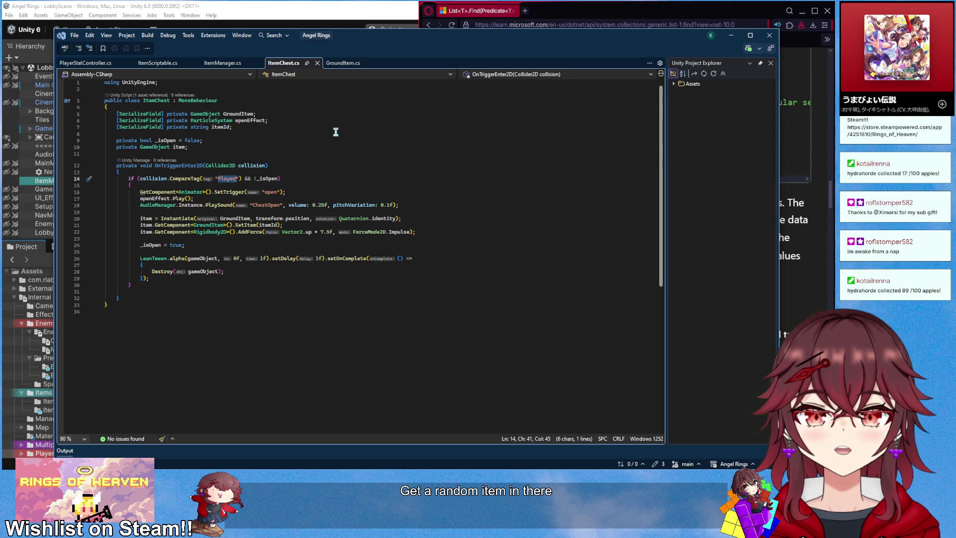
pyautogui.click(319, 178)
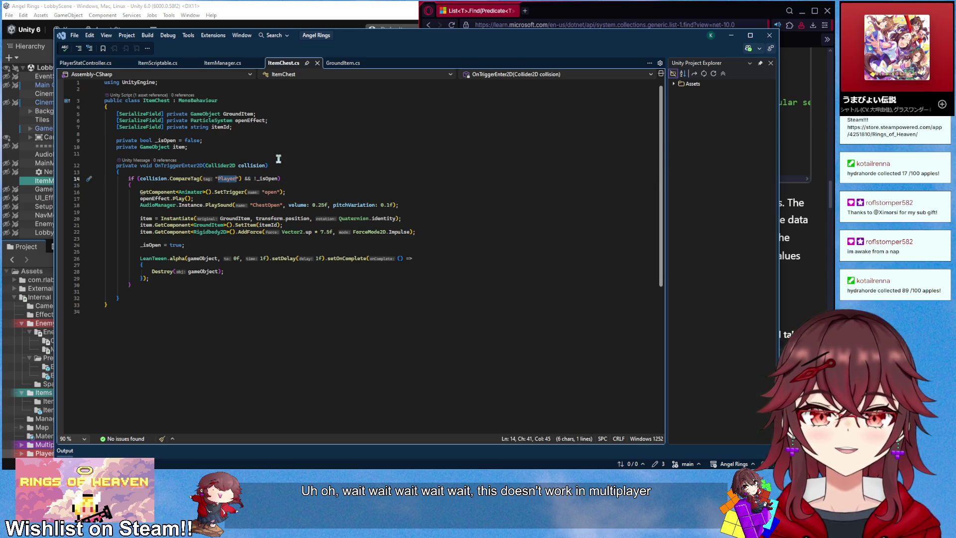
pyautogui.click(278, 178)
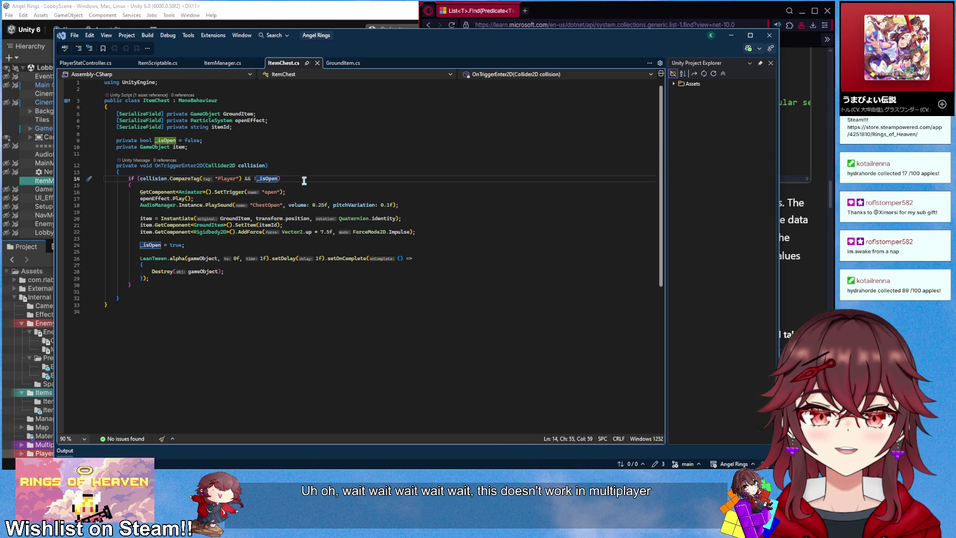
pyautogui.press('Down')
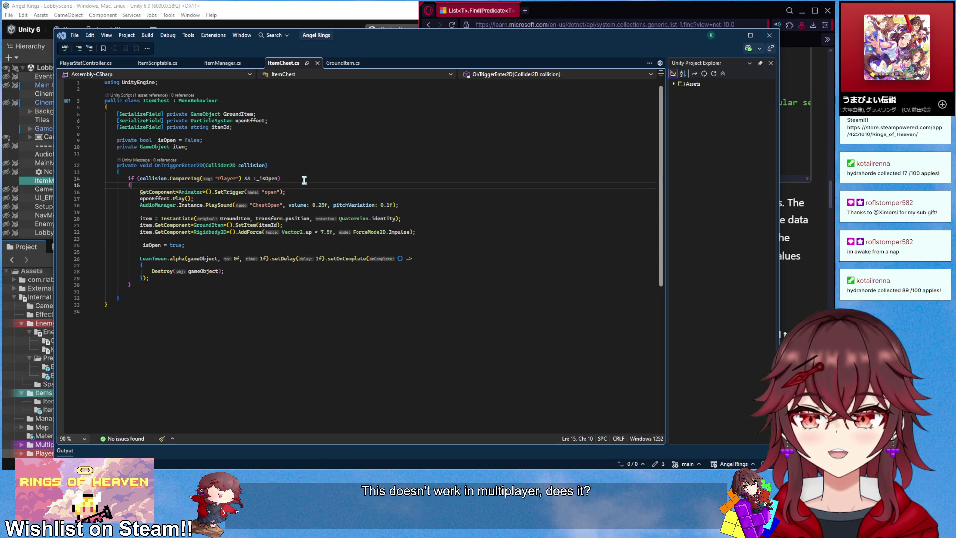
# - Add 'if (collision.gameObject.GetComponent<NetworkObject>().IsOwner == false) return;' to the trigger and save
pyautogui.press('Return')
pyautogui.press('Return')
pyautogui.press('Up')
pyautogui.write('if (')
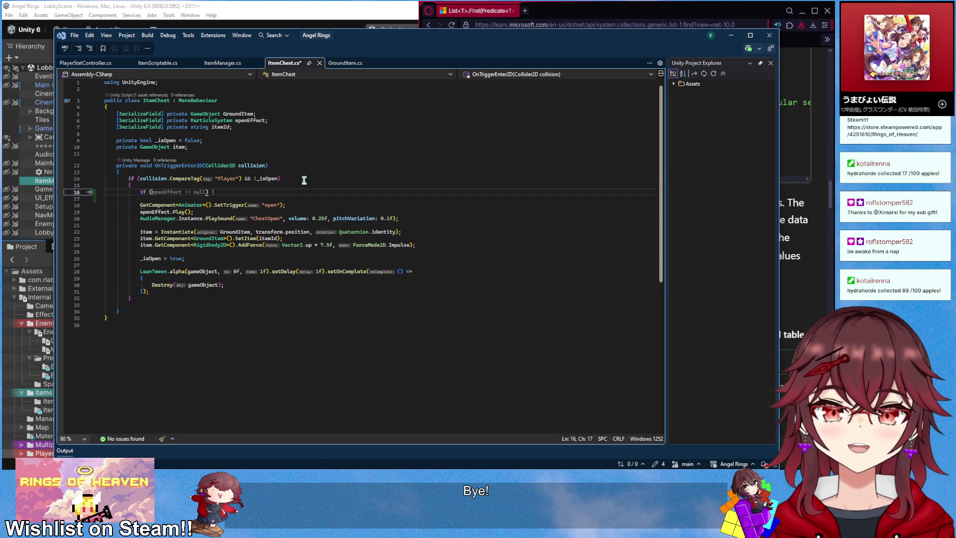
pyautogui.write('collision.gameObject.GetComponent<N')
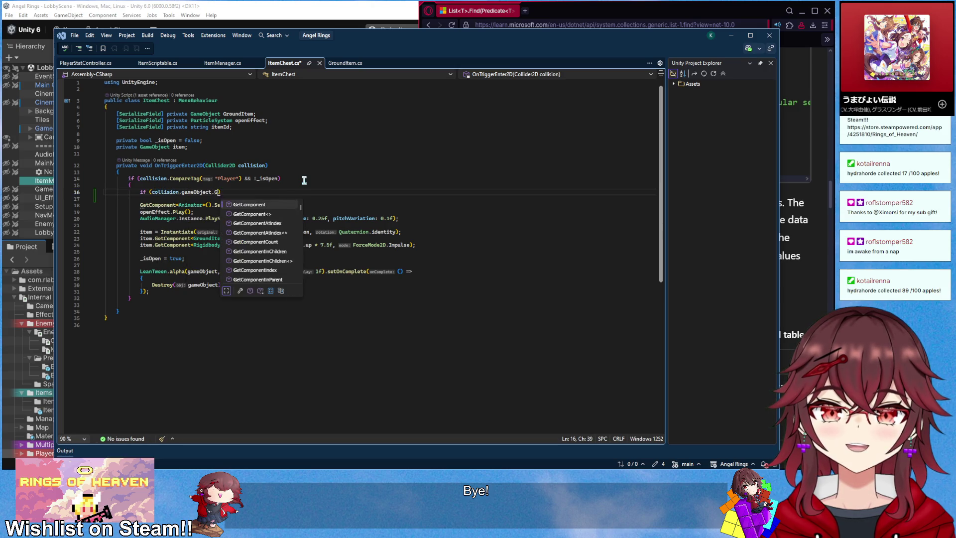
pyautogui.write('etworkO')
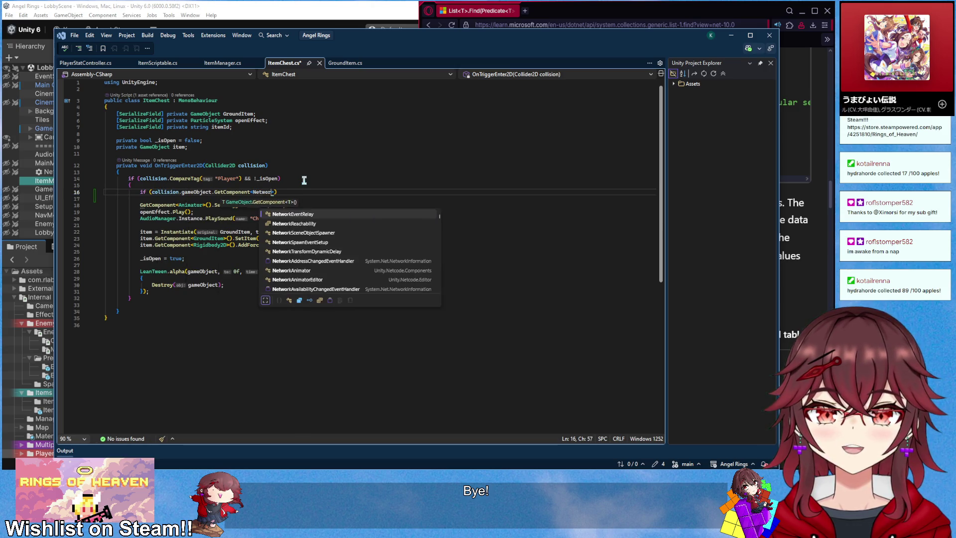
pyautogui.write('bject>')
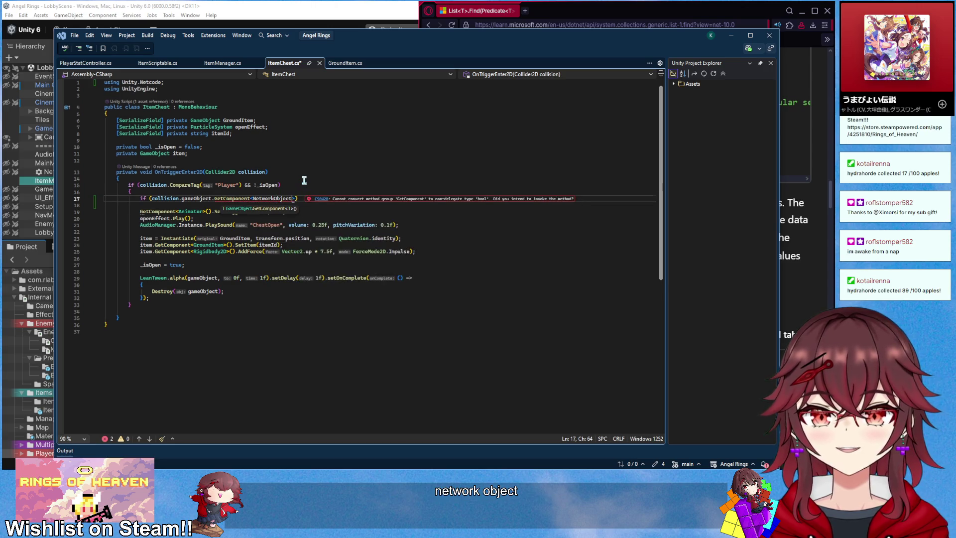
pyautogui.write('().IsO) {')
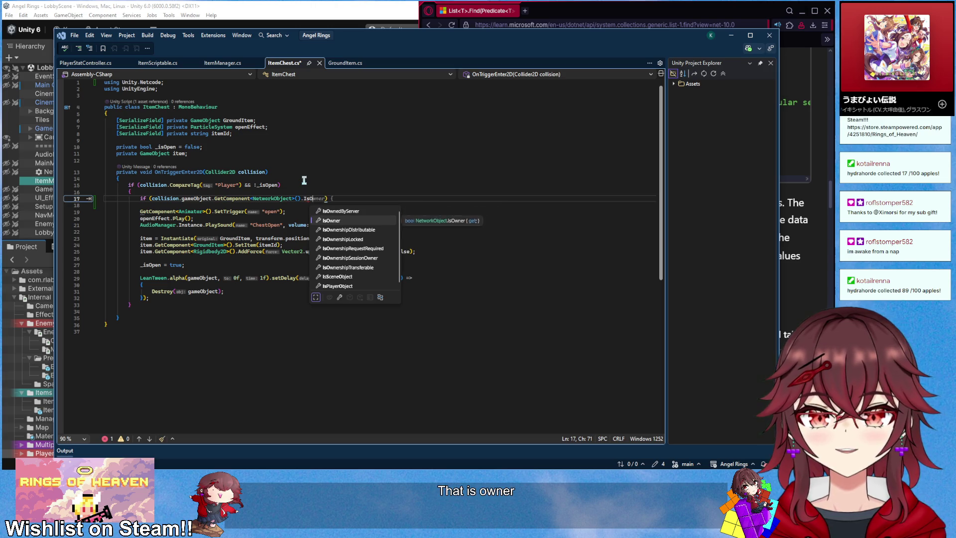
pyautogui.press('Tab')
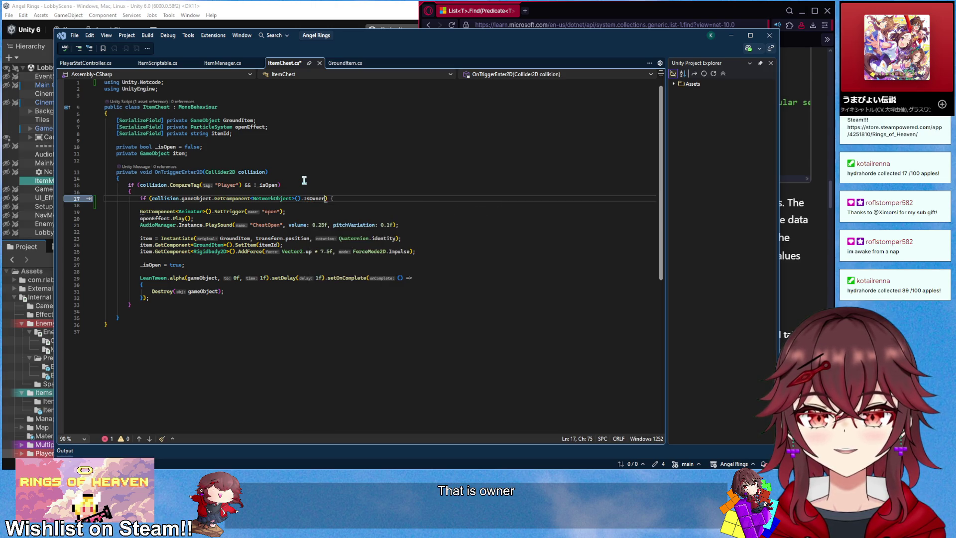
pyautogui.write(')')
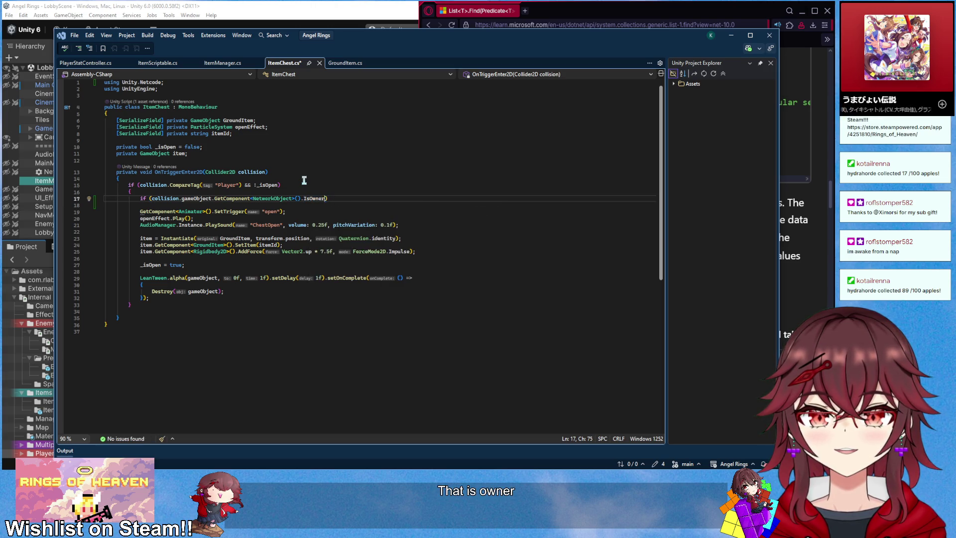
pyautogui.press('Right')
pyautogui.press('Right')
pyautogui.press('Right')
pyautogui.press('Right')
pyautogui.write('== false')
pyautogui.press('End')
pyautogui.press('Return')
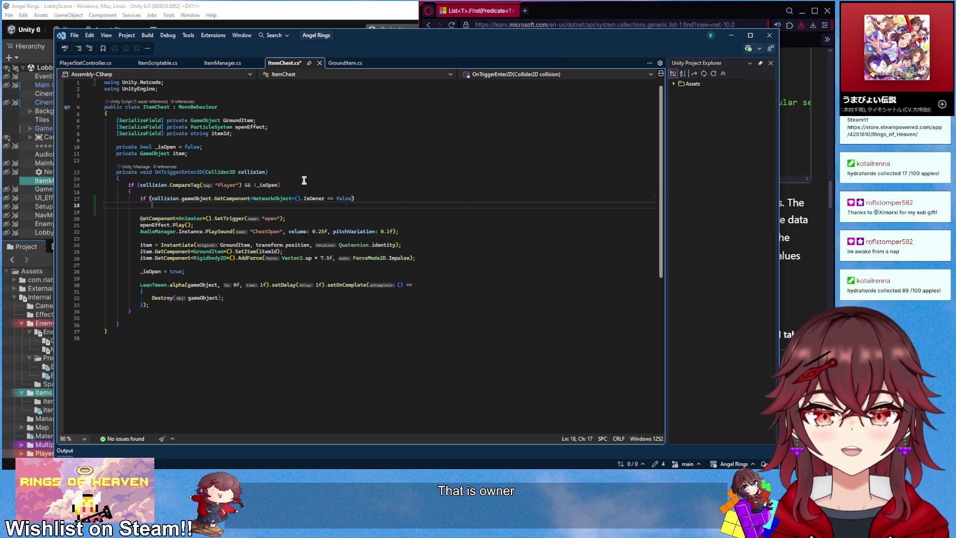
pyautogui.write('return;')
pyautogui.hotkey('ctrl', 's')
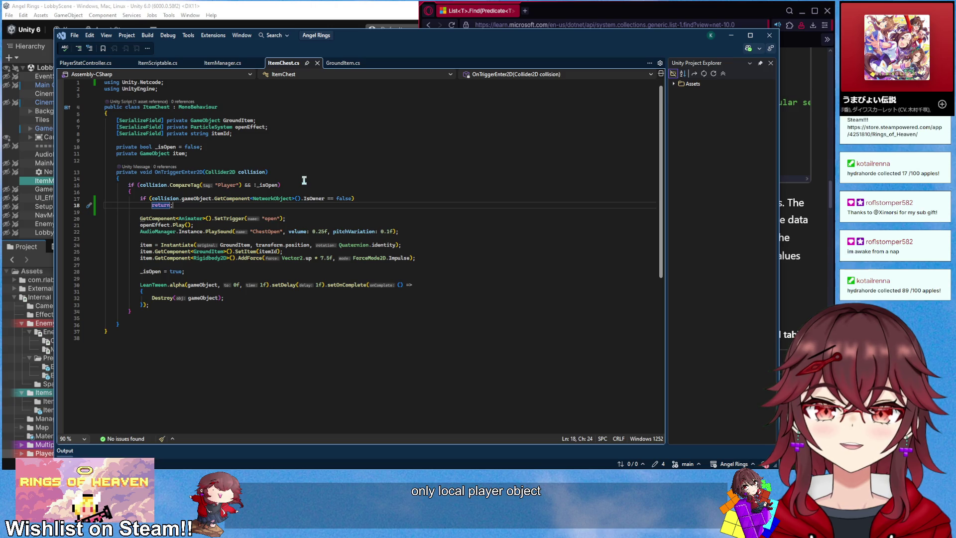
pyautogui.doubleClick(268, 252)
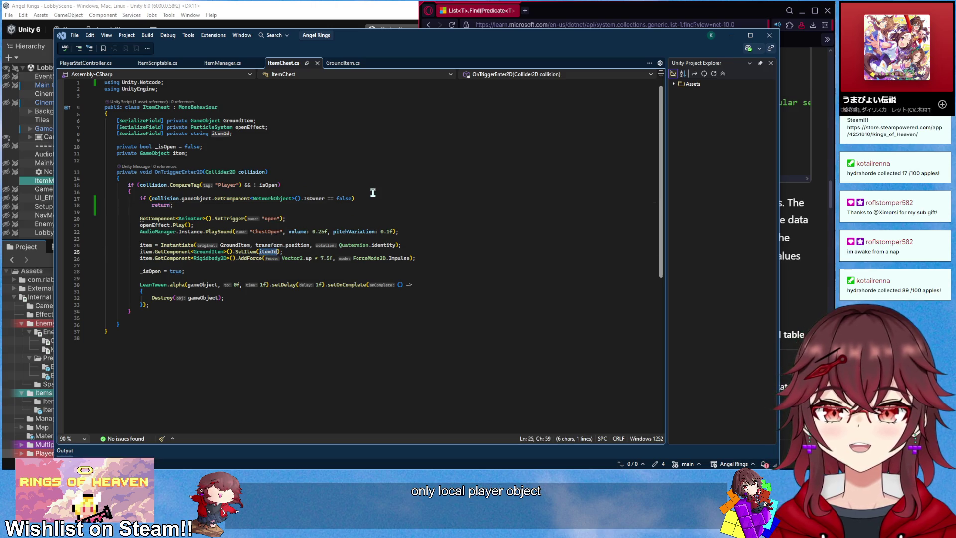
# - Declare string randomItemId = ItemManager.Instance.GetRandomItemId(collision.gameObject) after the Instantiate line
pyautogui.write('collision.G')
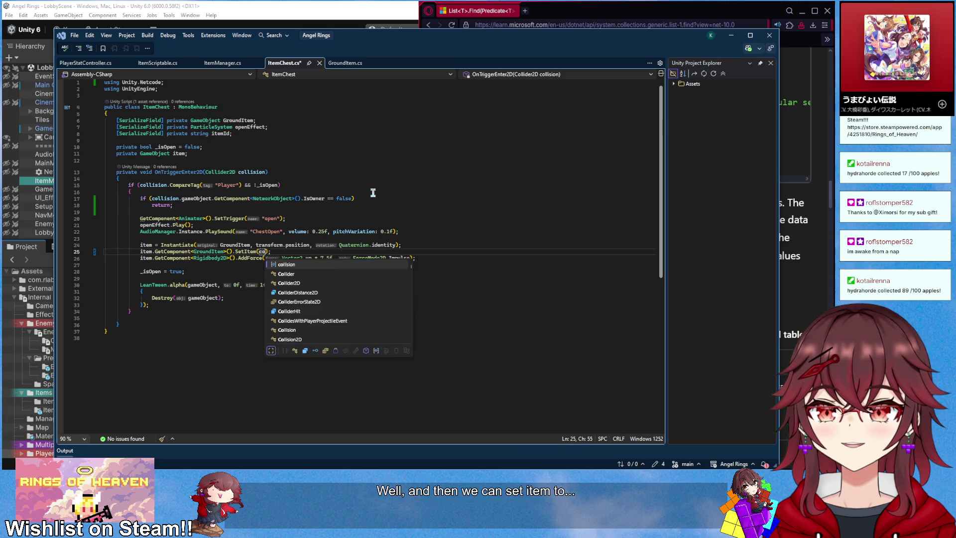
pyautogui.write('ameObject')
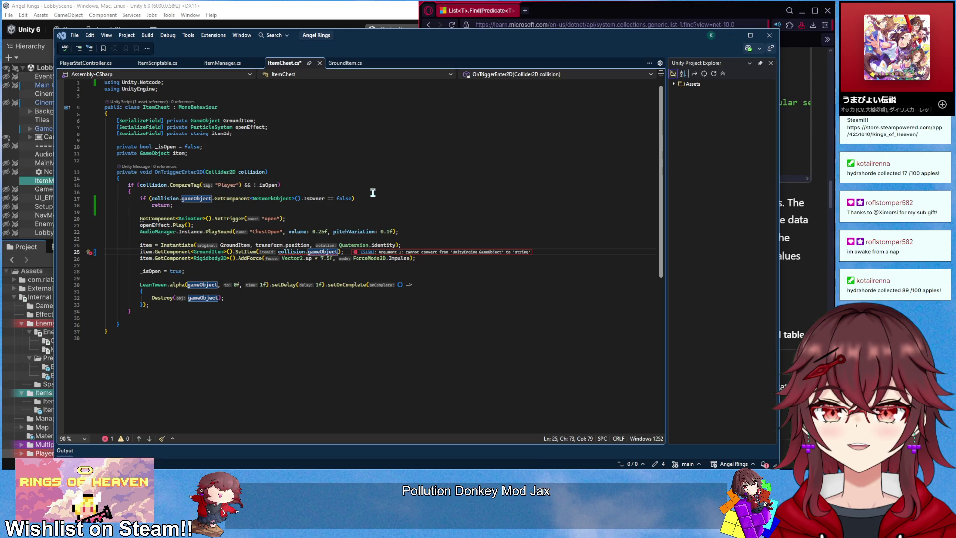
pyautogui.press('BackSpace')
pyautogui.press('BackSpace')
pyautogui.press('BackSpace')
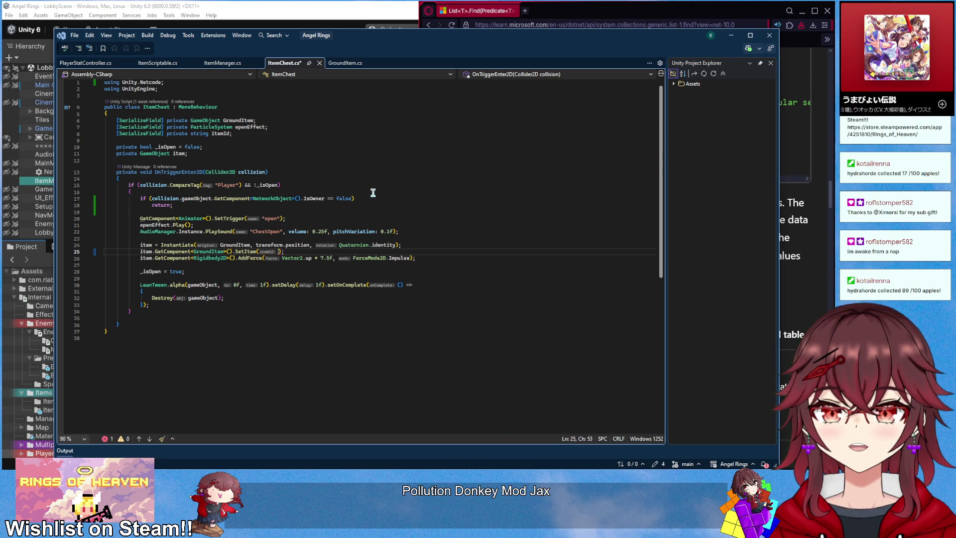
pyautogui.click(445, 243)
pyautogui.scroll(-1, 438, 234)
pyautogui.press('Return')
pyautogui.press('Return')
pyautogui.press('Return')
pyautogui.write('ring selectedItem')
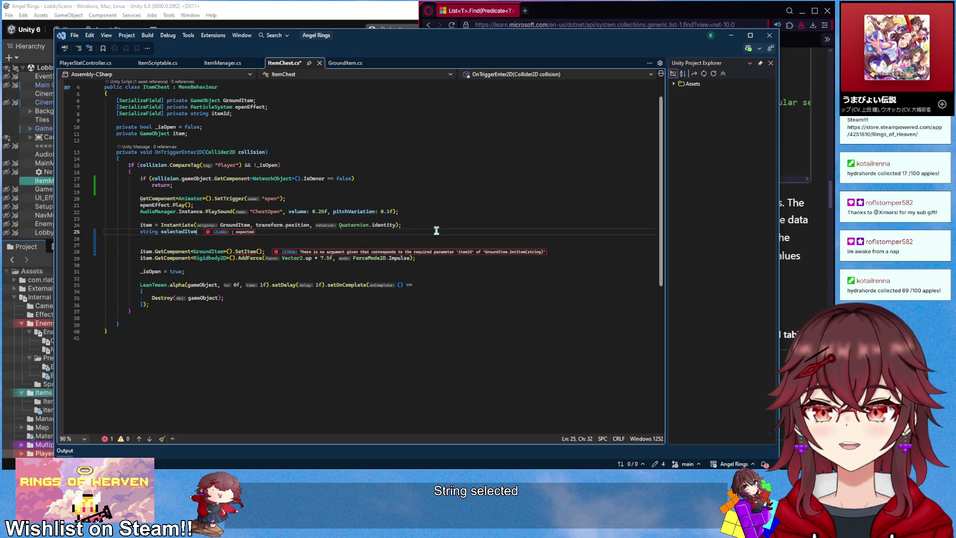
pyautogui.hotkey('ctrl', 'BackSpace')
pyautogui.write('randomI')
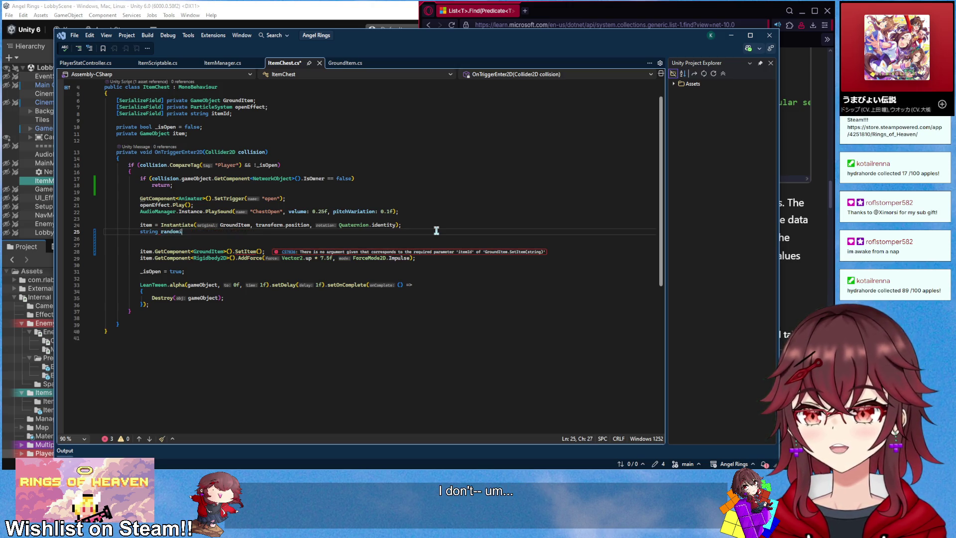
pyautogui.write('temId = ')
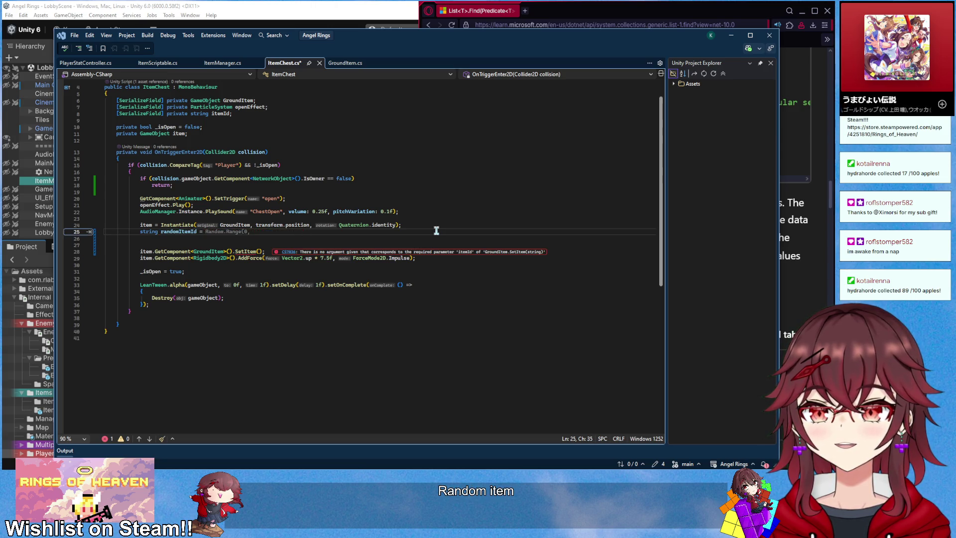
pyautogui.write('collision.gameObject.G')
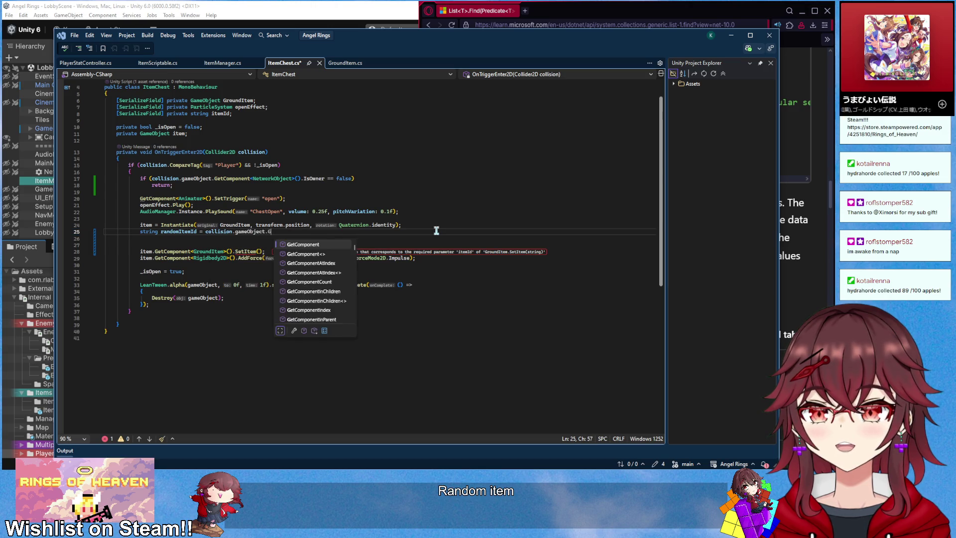
pyautogui.write('etComponent<>')
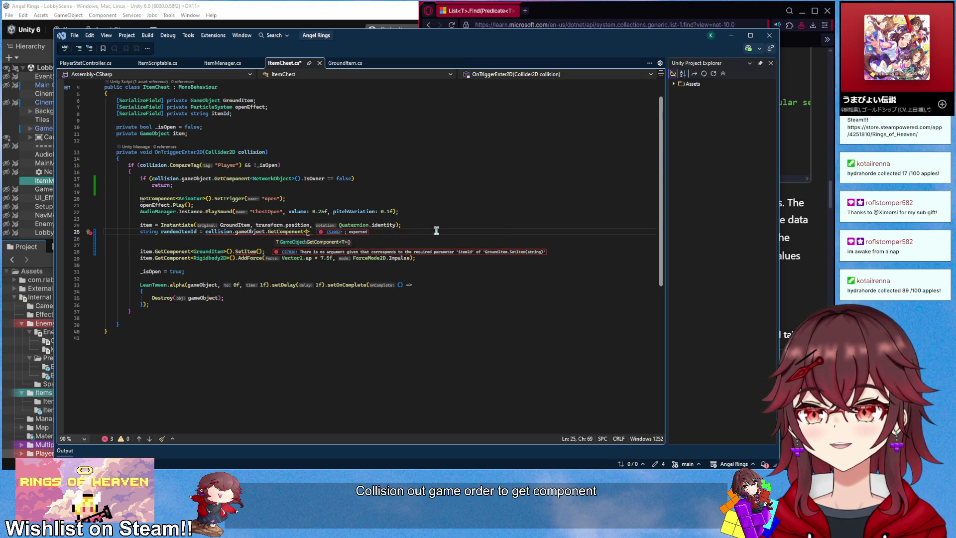
pyautogui.write('ItemM')
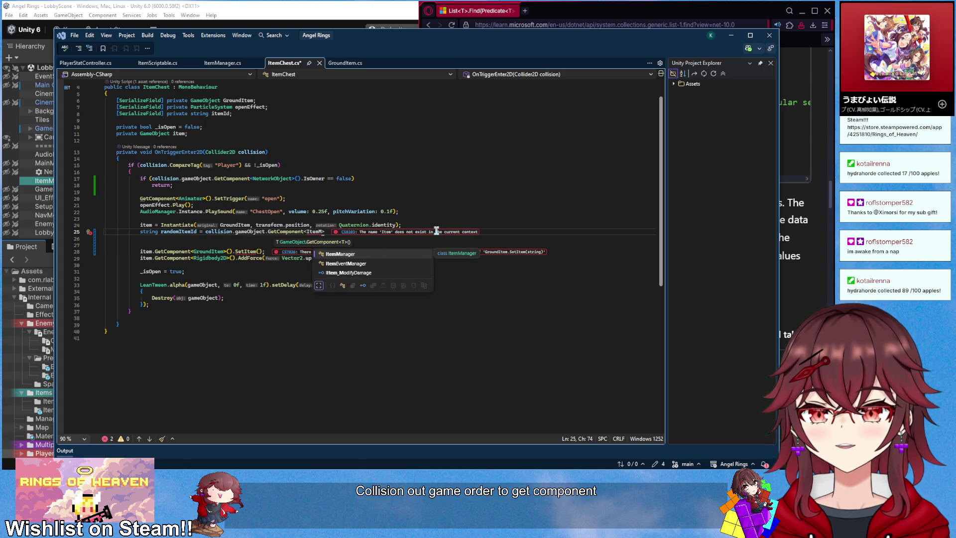
pyautogui.press('BackSpace')
pyautogui.press('BackSpace')
pyautogui.press('BackSpace')
pyautogui.press('BackSpace')
pyautogui.press('BackSpace')
pyautogui.press('BackSpace')
pyautogui.write('ItemM')
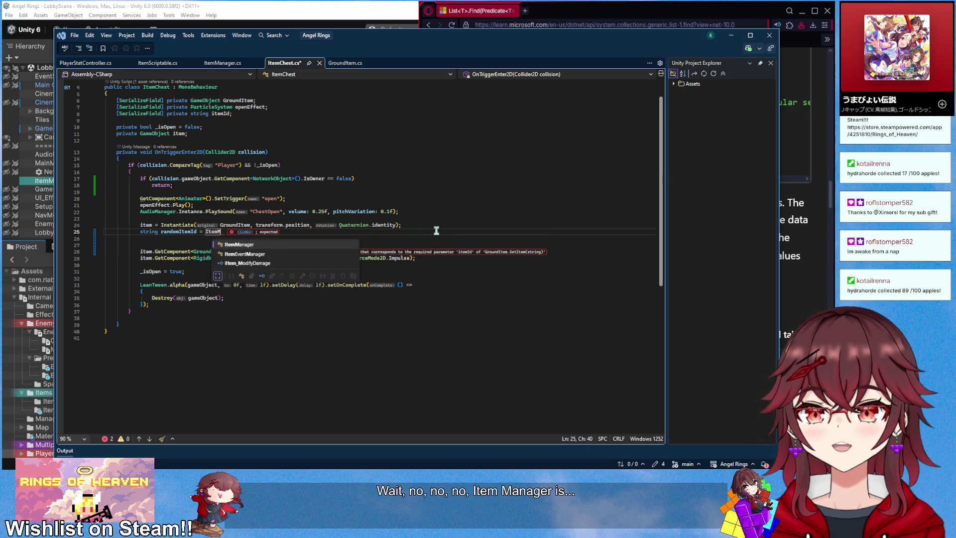
pyautogui.write('anager.Ins')
pyautogui.press('Tab')
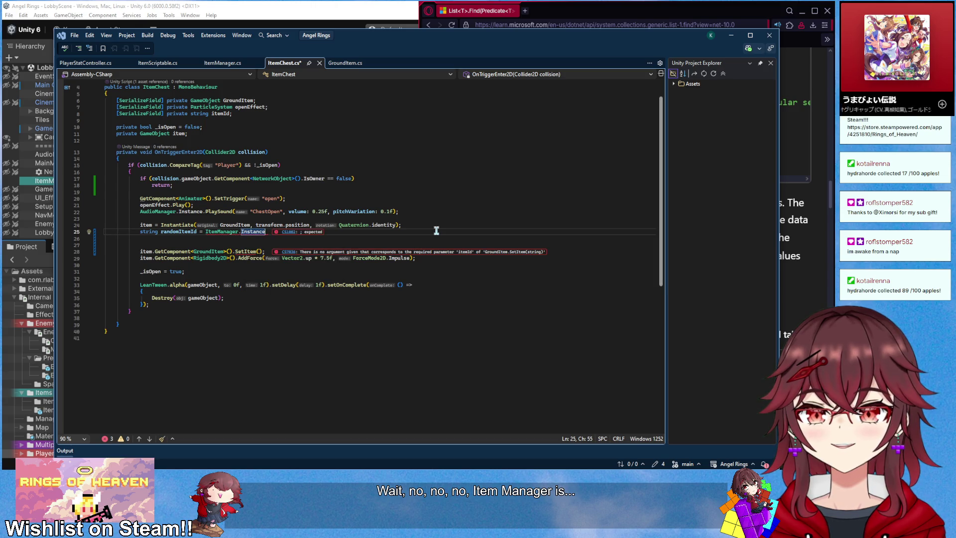
pyautogui.write('.GetRandomItemId(c')
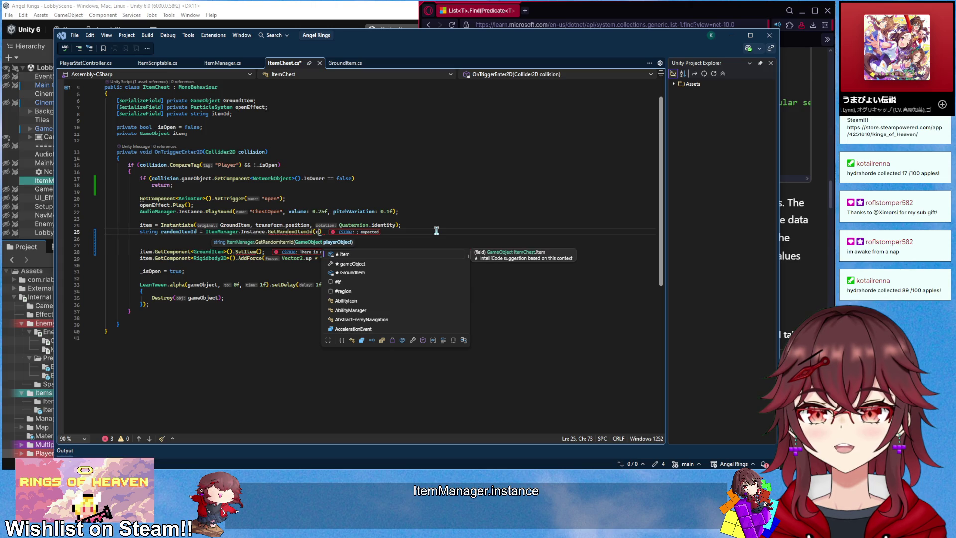
pyautogui.write('ollision.gameObject);')
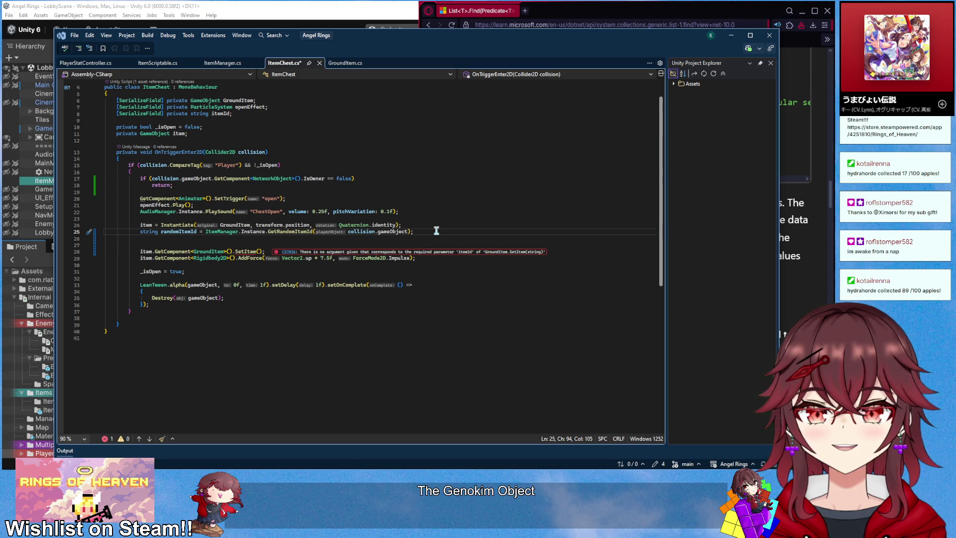
# - Pass randomItemId to SetItem, remove the blank lines, and save ItemChest.cs
pyautogui.click(262, 251)
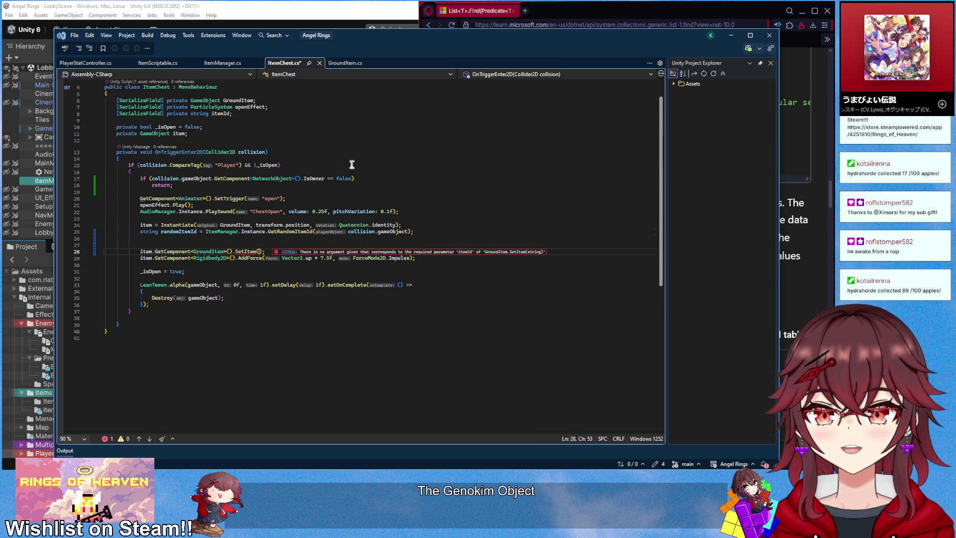
pyautogui.write('randomI')
pyautogui.press('Tab')
pyautogui.click(418, 245)
pyautogui.moveTo(418, 245); pyautogui.dragTo(424, 236)
pyautogui.press('BackSpace')
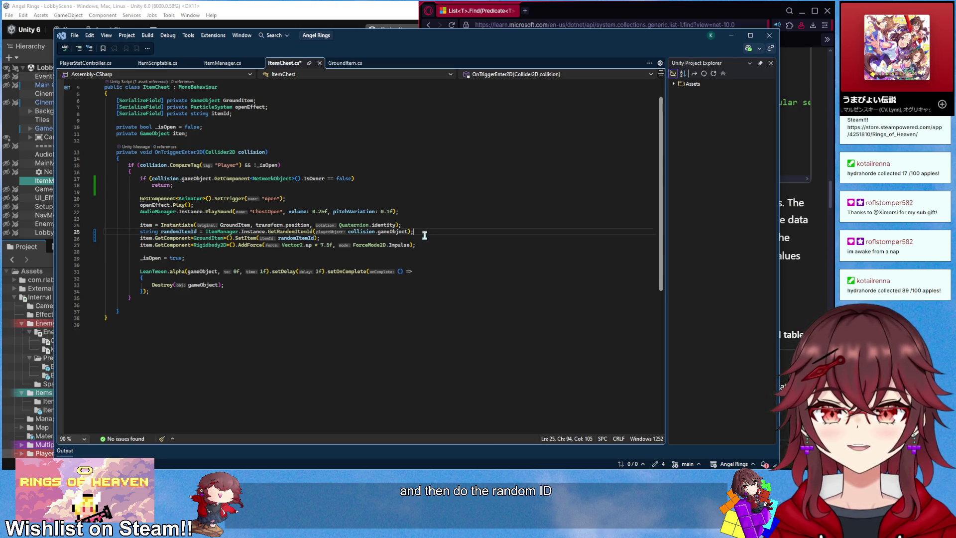
pyautogui.hotkey('ctrl', 's')
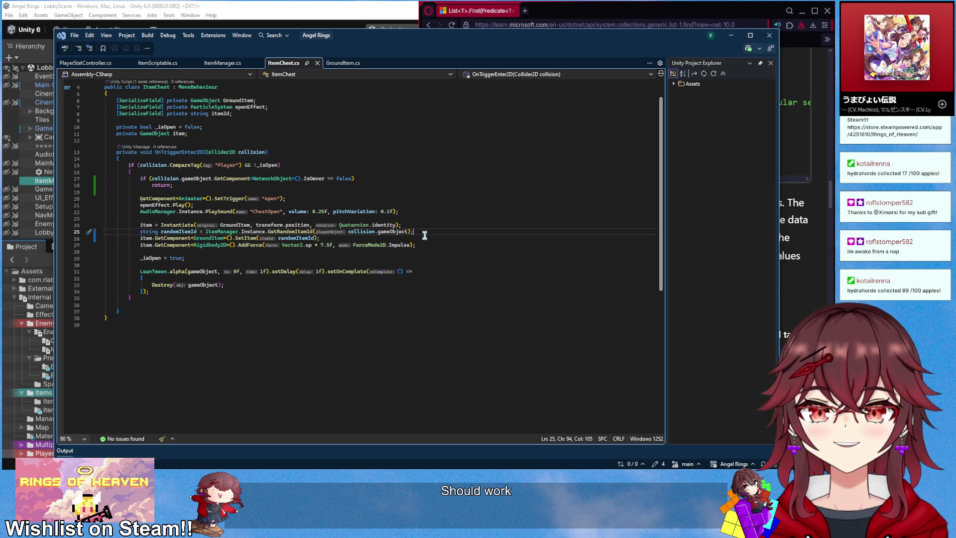
# - Check the Unity Console, delete the unused itemId field, and return to Unity to recompile
pyautogui.click(826, 19)
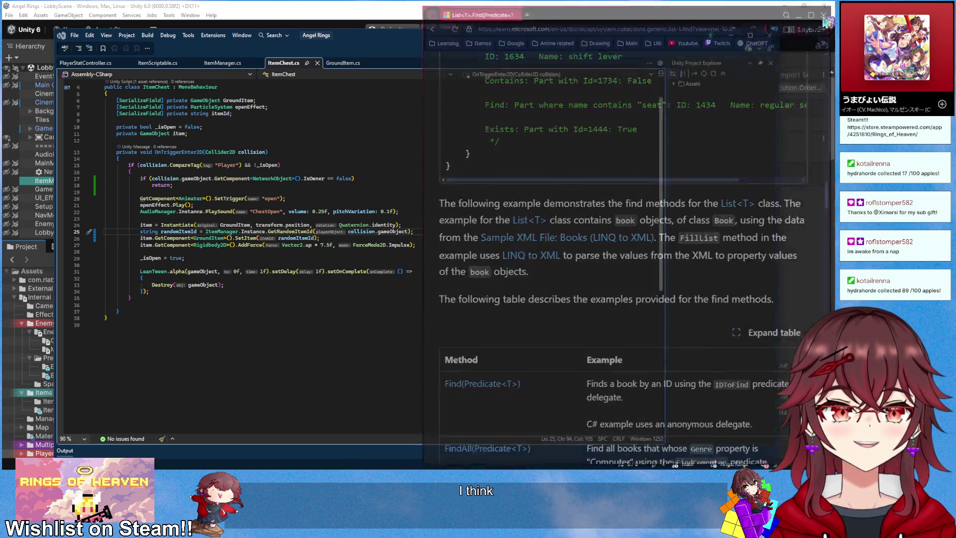
pyautogui.click(732, 47)
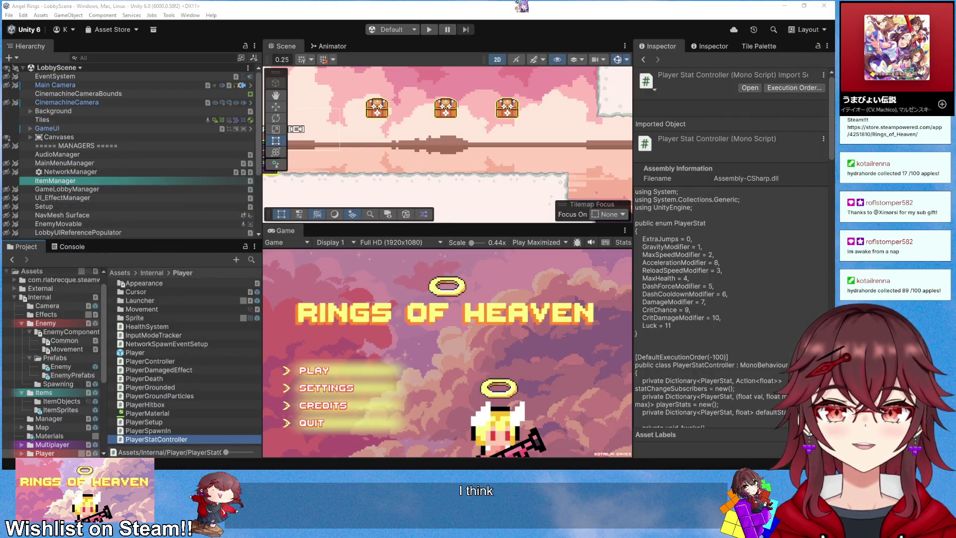
pyautogui.hotkey('alt', 'Tab')
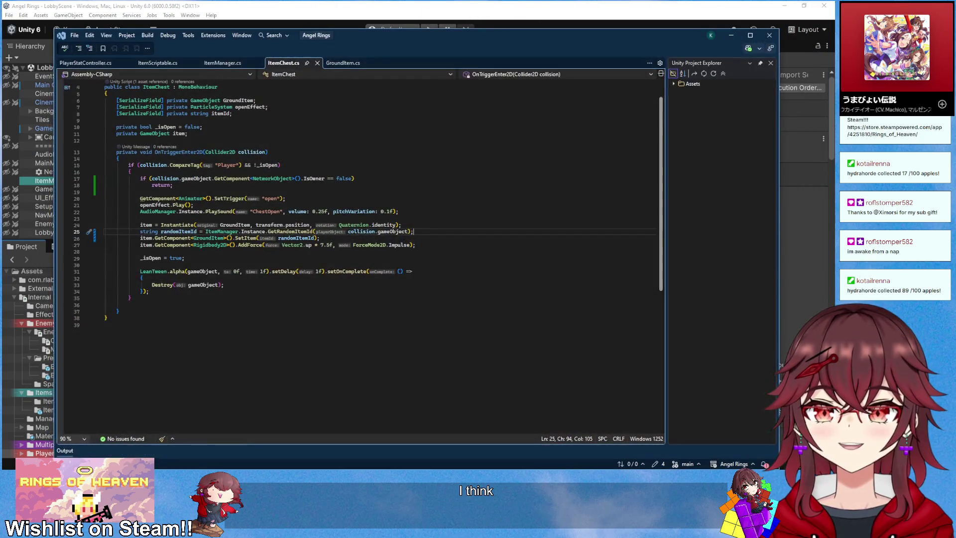
pyautogui.hotkey('alt', 'Tab')
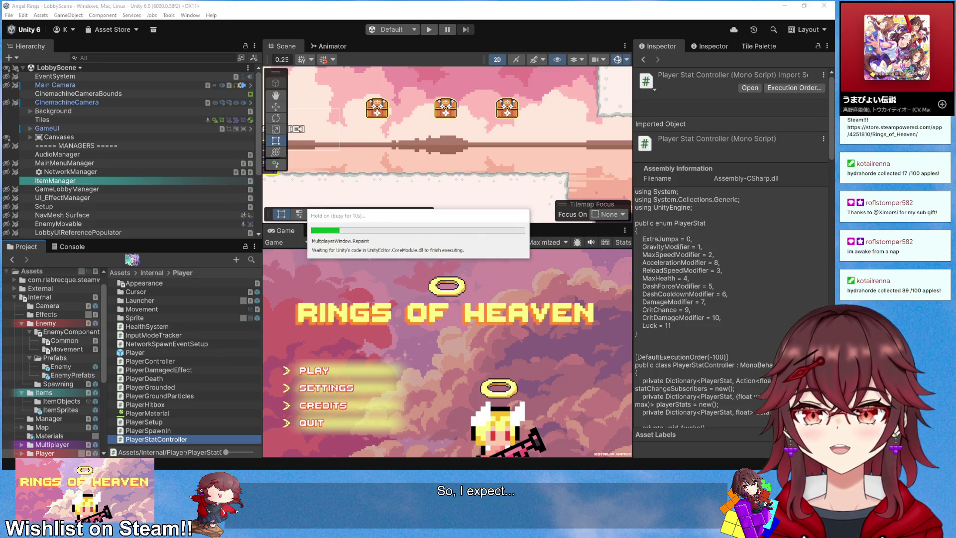
pyautogui.click(88, 247)
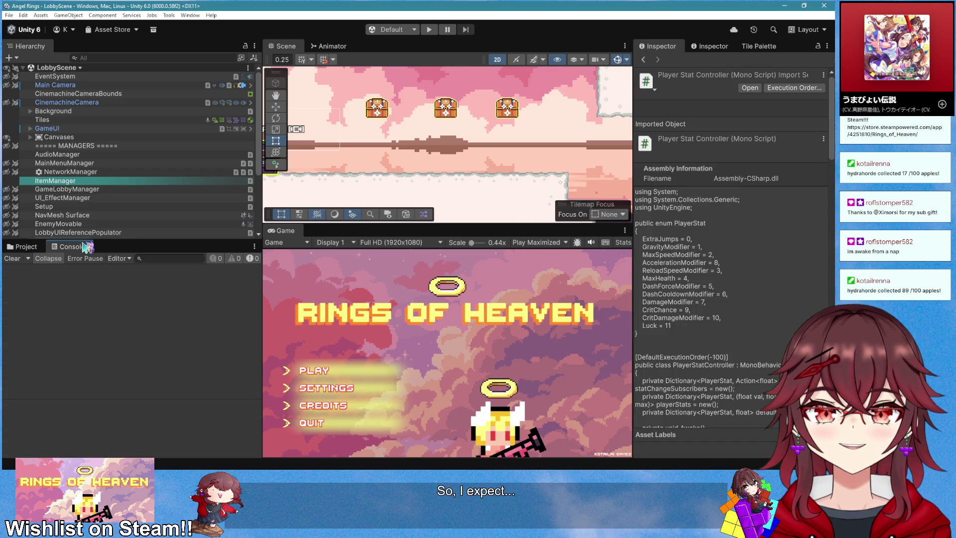
pyautogui.hotkey('alt', 'Tab')
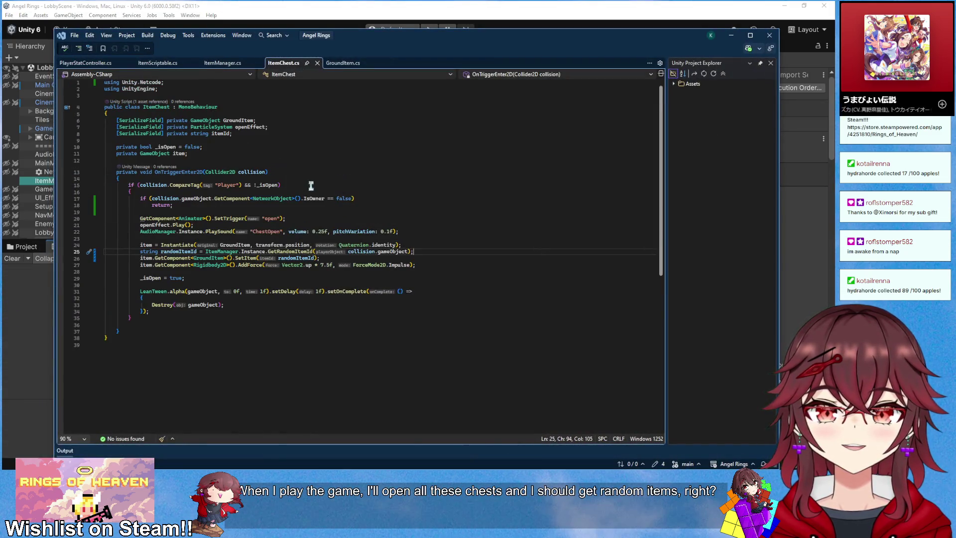
pyautogui.moveTo(264, 135); pyautogui.dragTo(275, 129)
pyautogui.press('Delete')
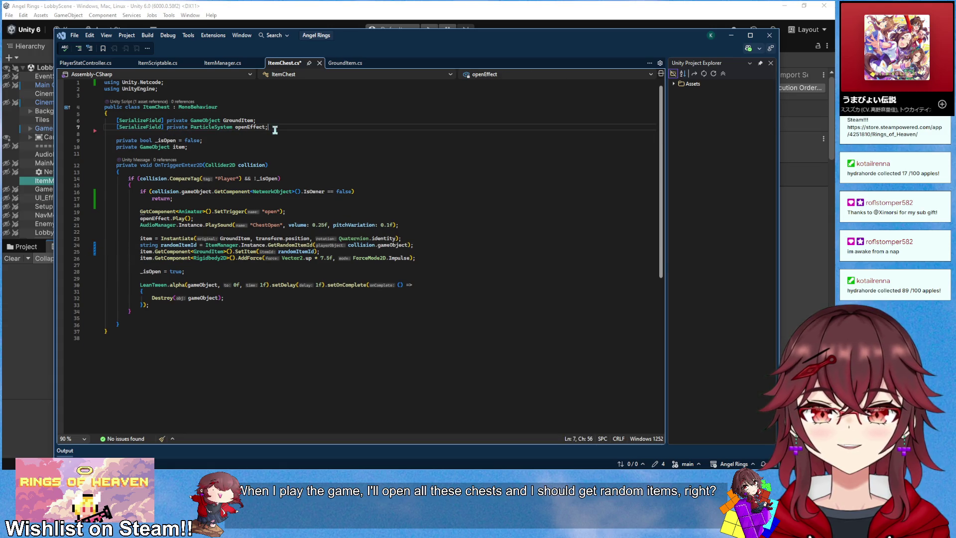
pyautogui.click(351, 10)
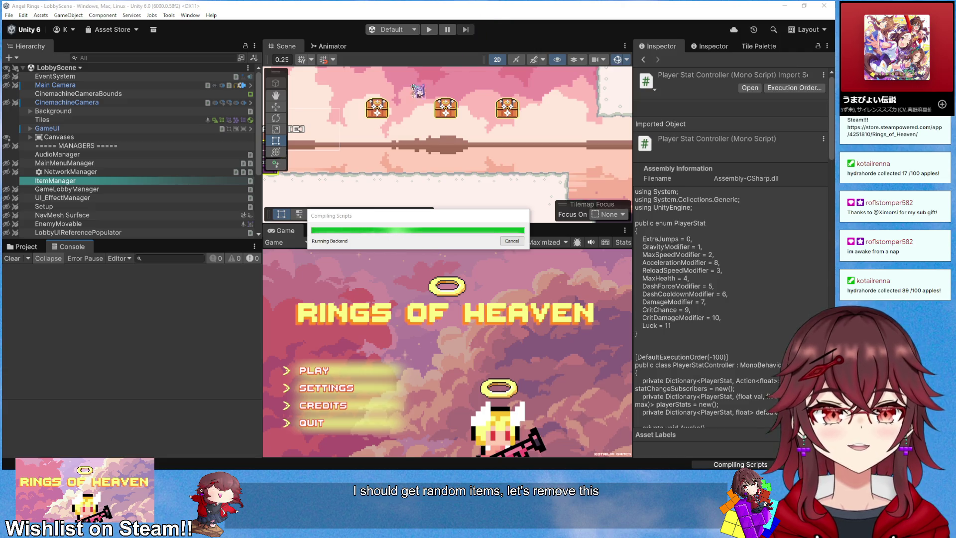
# - Play a new game, open the chests, collect the dropped items, then stop
pyautogui.click(429, 30)
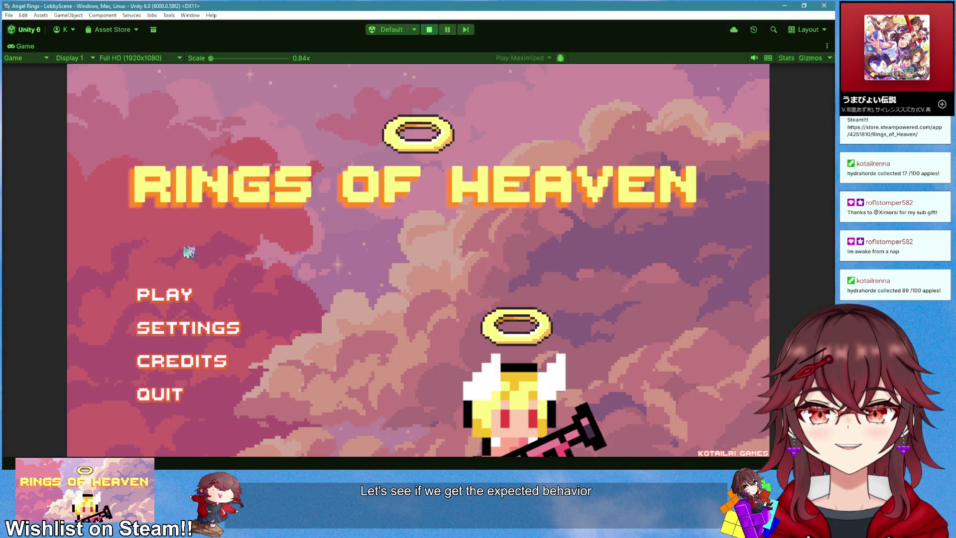
pyautogui.click(240, 294)
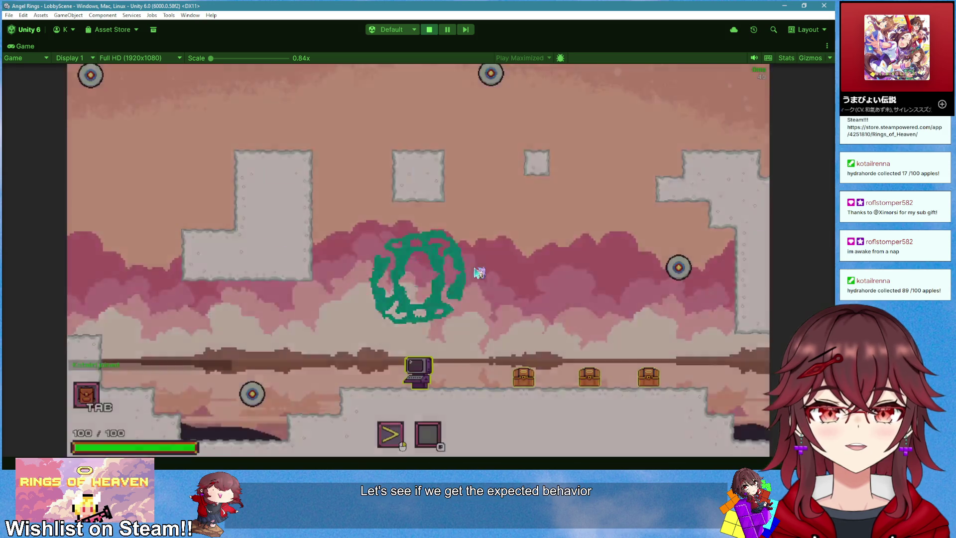
pyautogui.press('d')
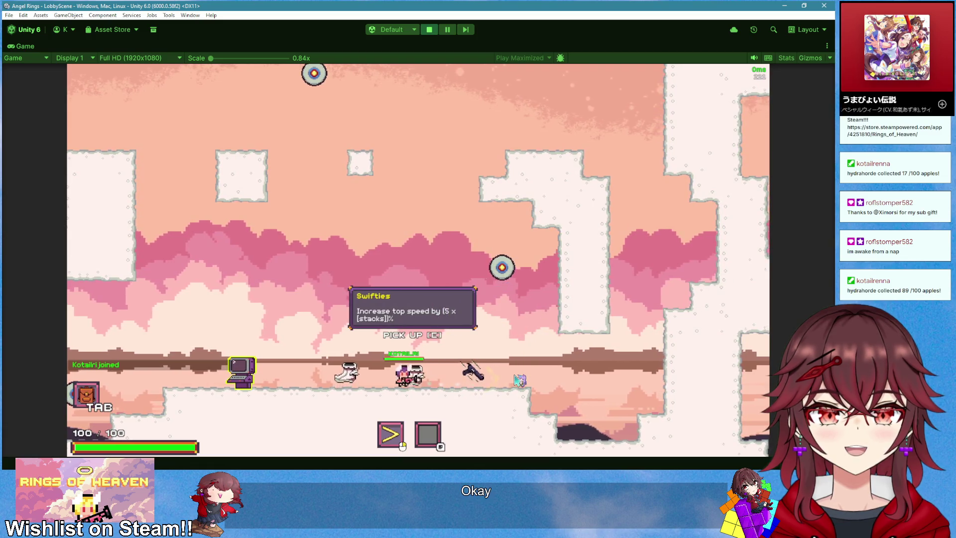
pyautogui.press('a')
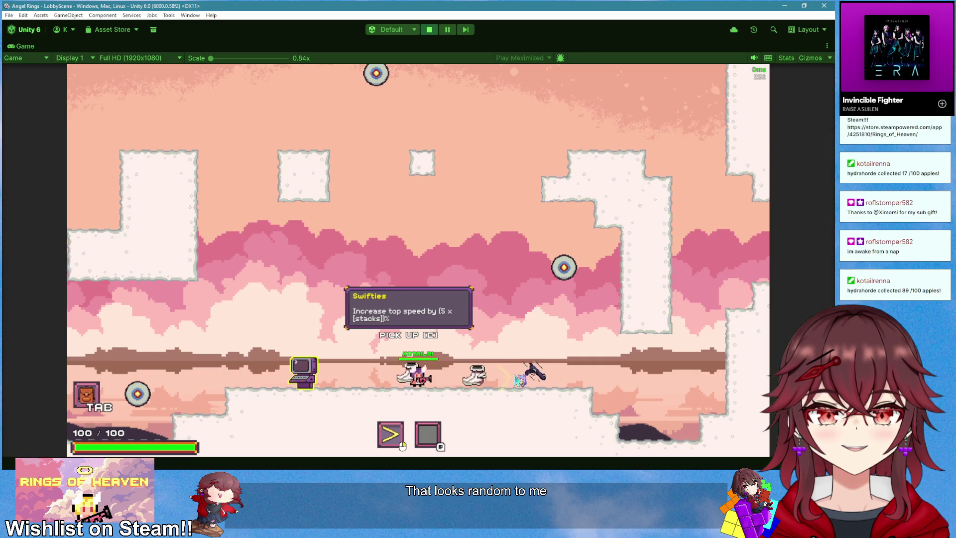
pyautogui.press('e')
pyautogui.press('d')
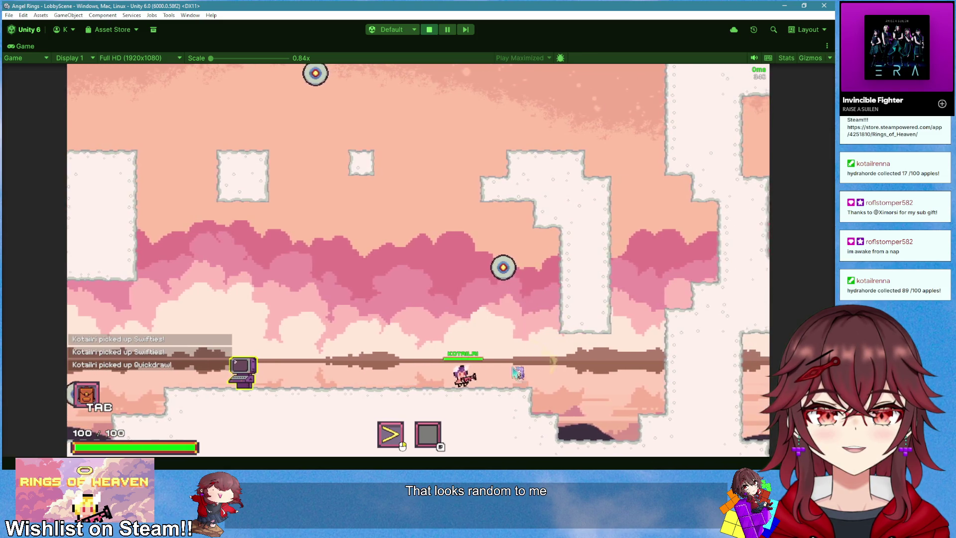
pyautogui.press('a')
pyautogui.click(533, 279)
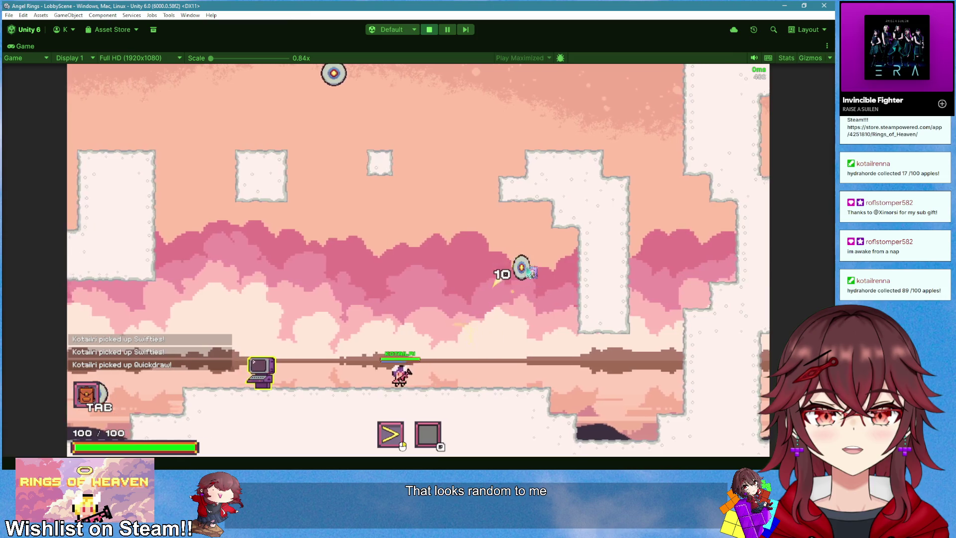
pyautogui.press('d')
pyautogui.click(429, 29)
# - Replay, walk right to open the chests, shoot the ring target, and stop again
pyautogui.click(429, 29)
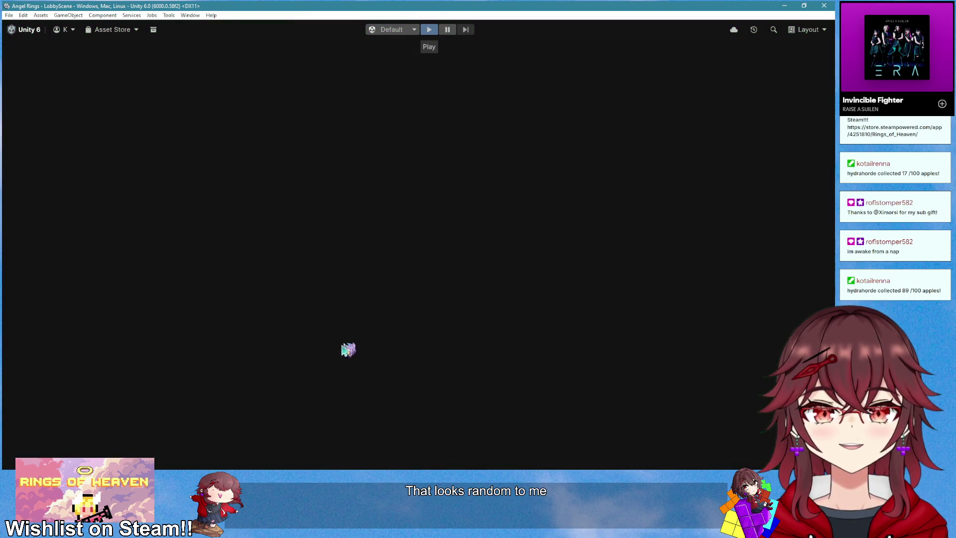
pyautogui.click(202, 299)
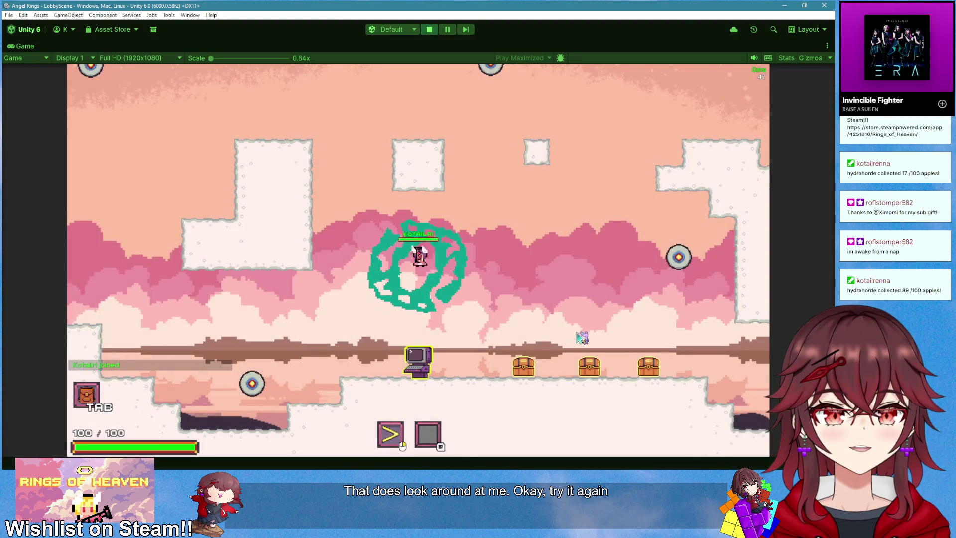
pyautogui.press('d')
pyautogui.press('d')
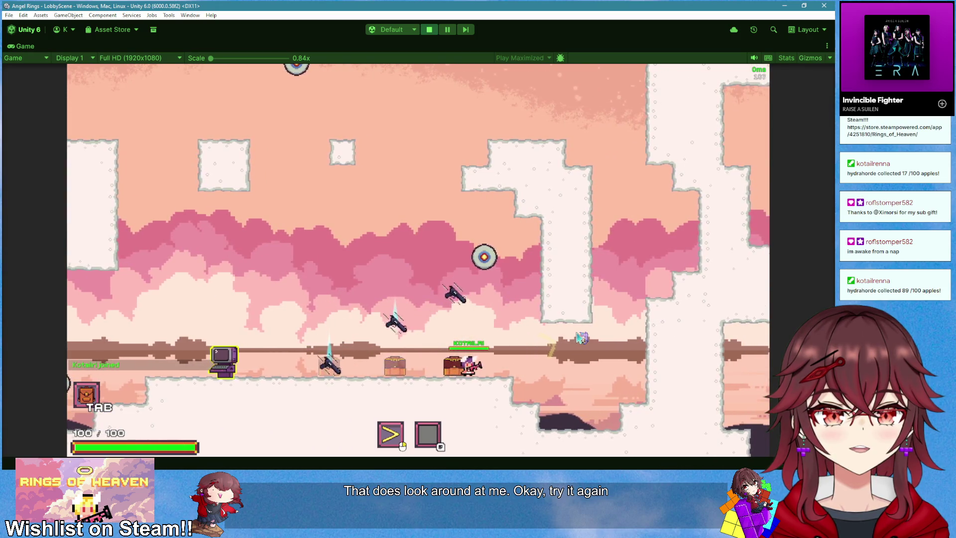
pyautogui.press('d')
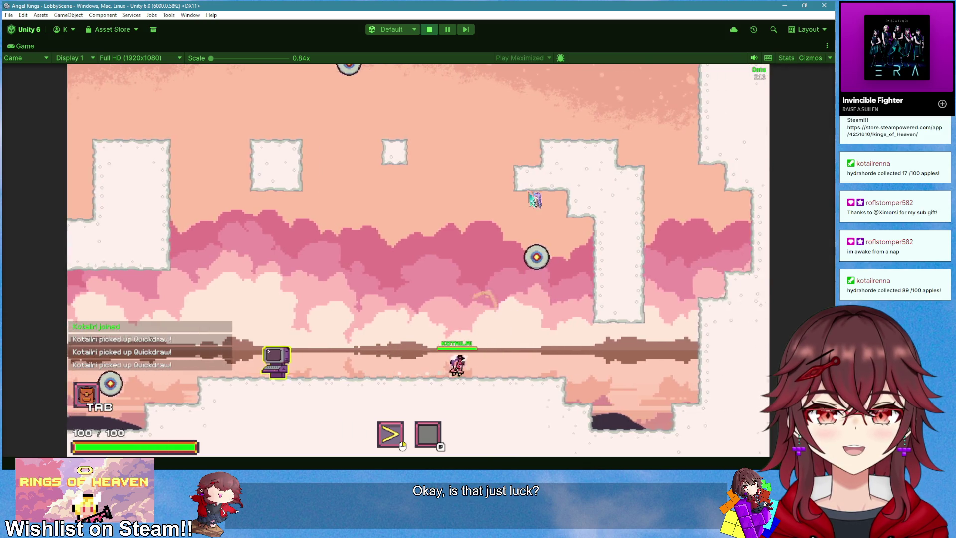
pyautogui.click(535, 199)
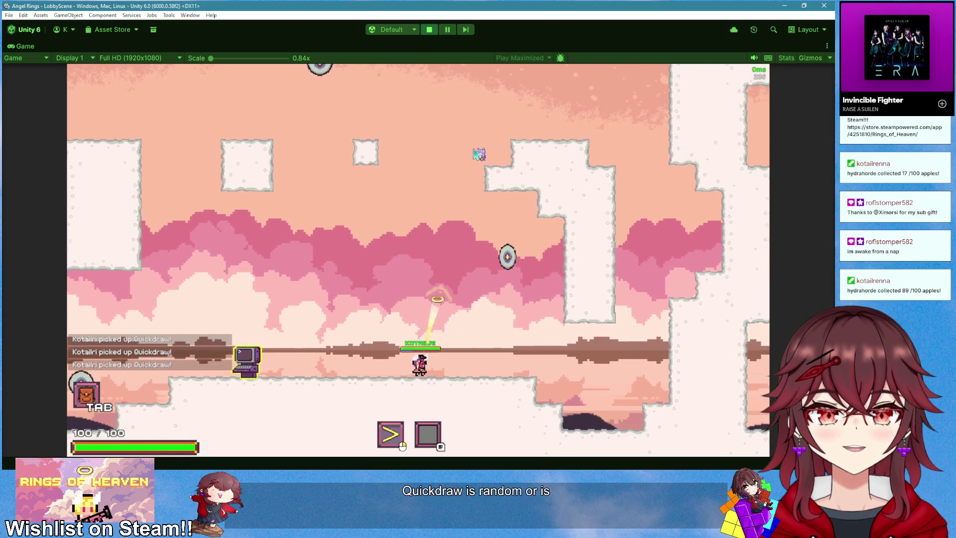
pyautogui.click(428, 30)
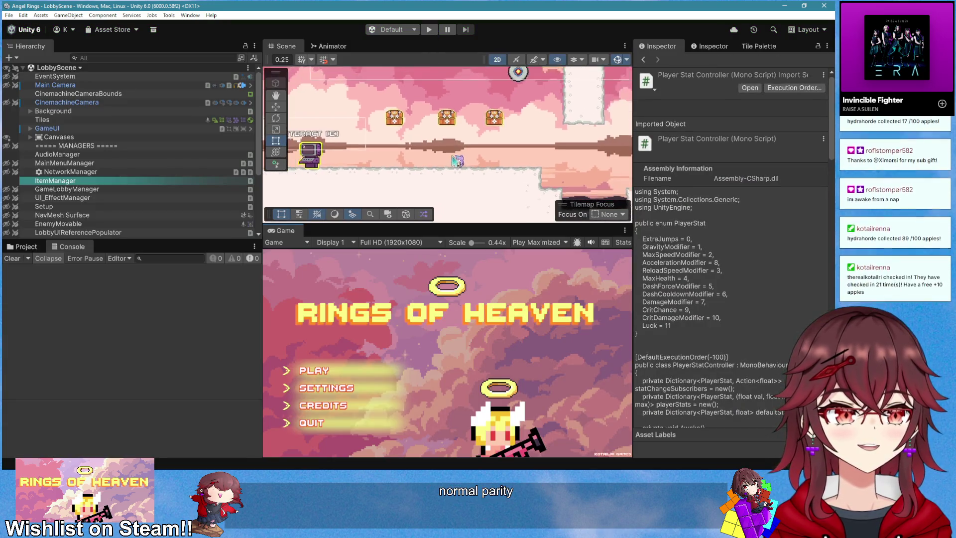
# - Duplicate the Chest into Chest_3 through Chest_6, dragging copies left along the floor
pyautogui.scroll(-1, 453, 159)
pyautogui.click(492, 119)
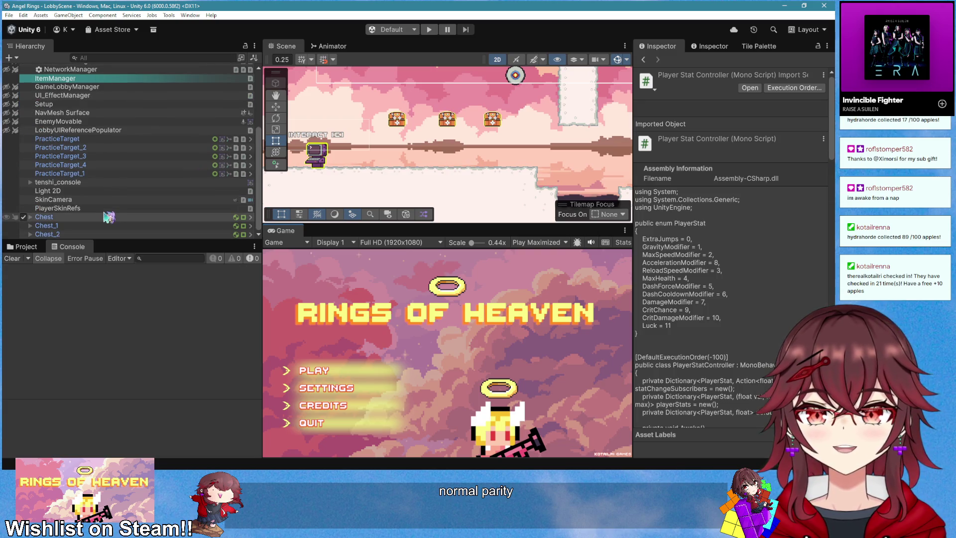
pyautogui.scroll(-1, 456, 161)
pyautogui.scroll(-1, 465, 168)
pyautogui.scroll(4, 451, 172)
pyautogui.hotkey('ctrl', 'd')
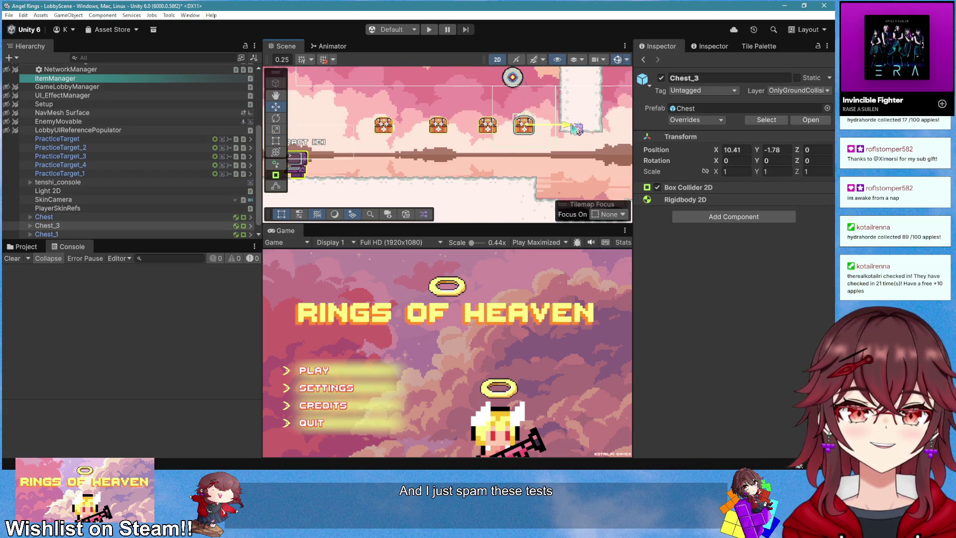
pyautogui.hotkey('ctrl', 'd')
pyautogui.moveTo(570, 129); pyautogui.dragTo(402, 130)
pyautogui.hotkey('ctrl', 'd')
pyautogui.hotkey('ctrl', 'd')
pyautogui.hotkey('ctrl', 'd')
pyautogui.click(428, 30)
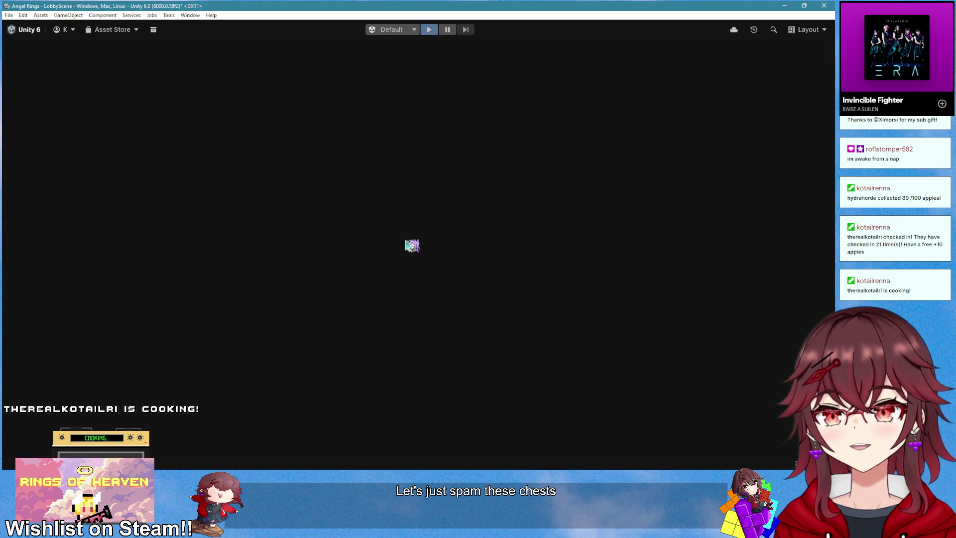
# - Create a new game session and run right to open the row of chests
pyautogui.click(227, 345)
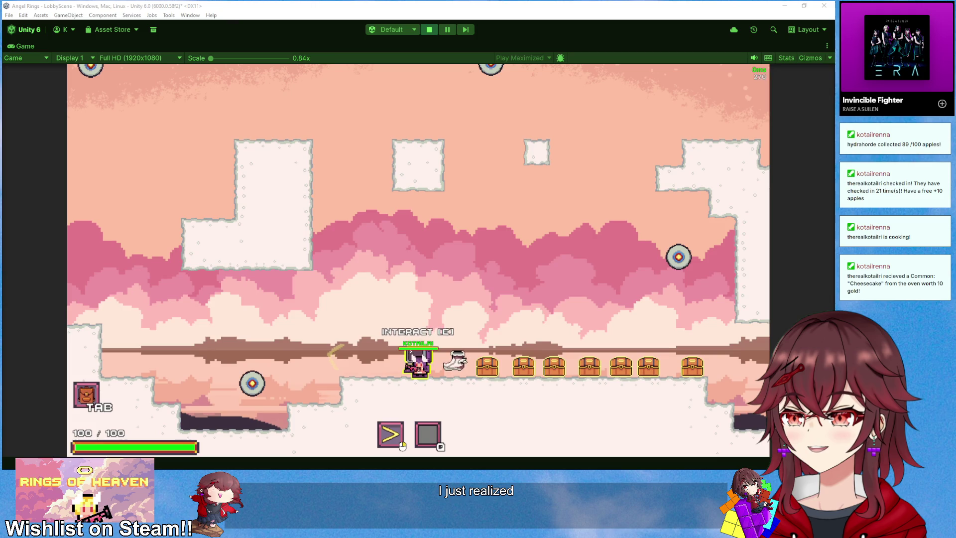
pyautogui.click(476, 229)
pyautogui.press('d')
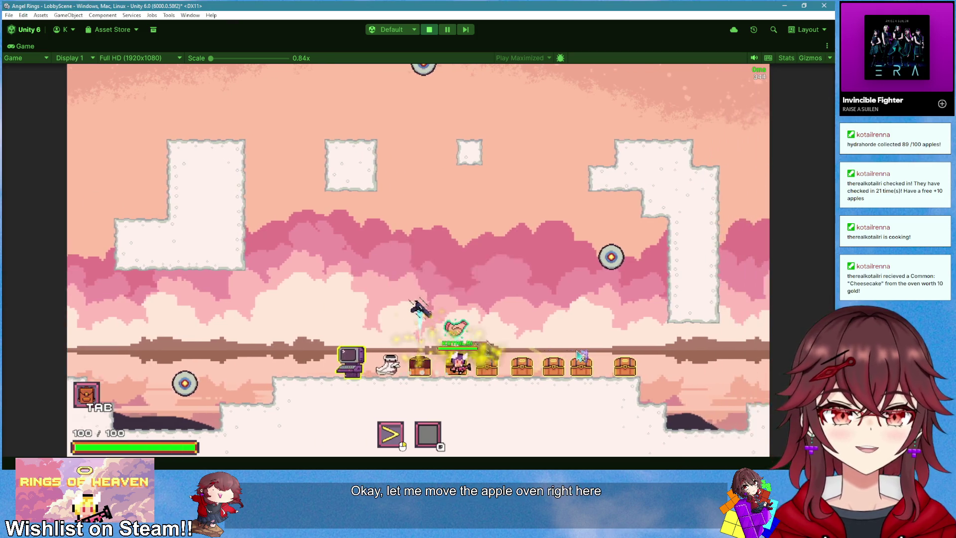
pyautogui.press('d')
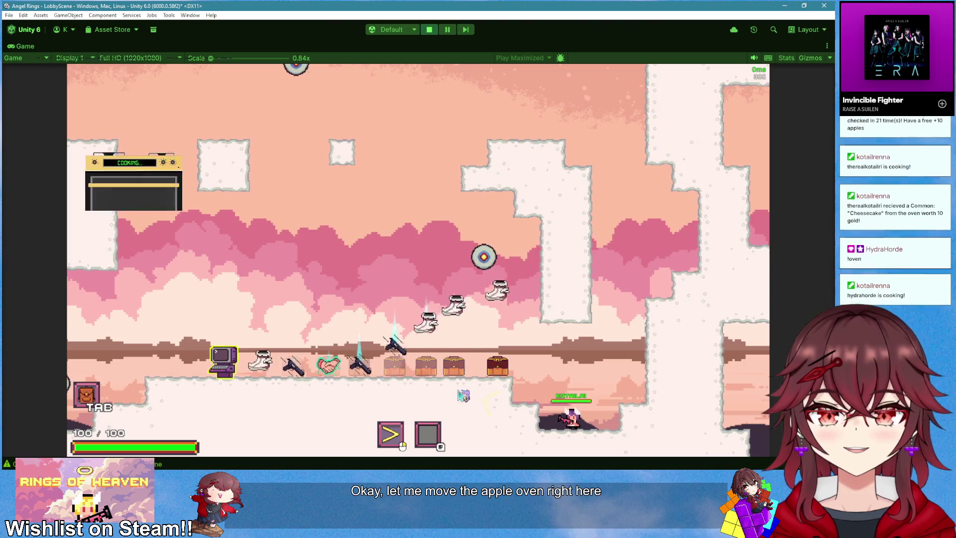
pyautogui.press('a')
pyautogui.press('space')
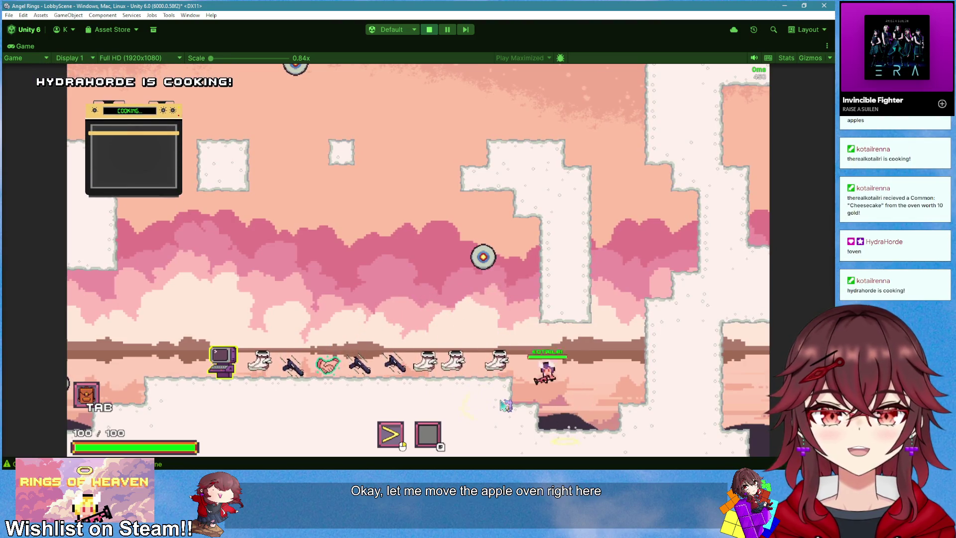
# - Collect the dropped items along the ledge, then un-maximize the Game view
pyautogui.press('a')
pyautogui.press('e')
pyautogui.press('e')
pyautogui.press('e')
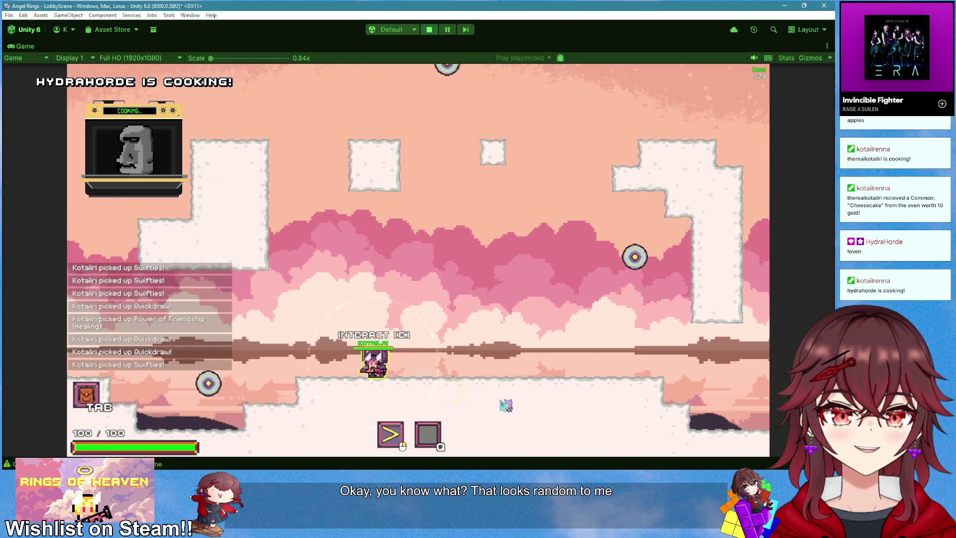
pyautogui.press('d')
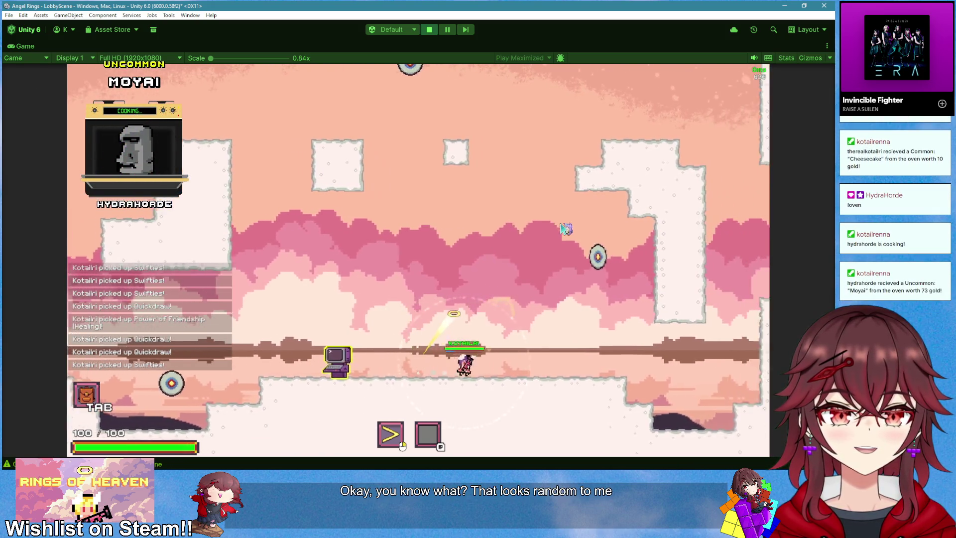
pyautogui.click(552, 262)
pyautogui.press('a')
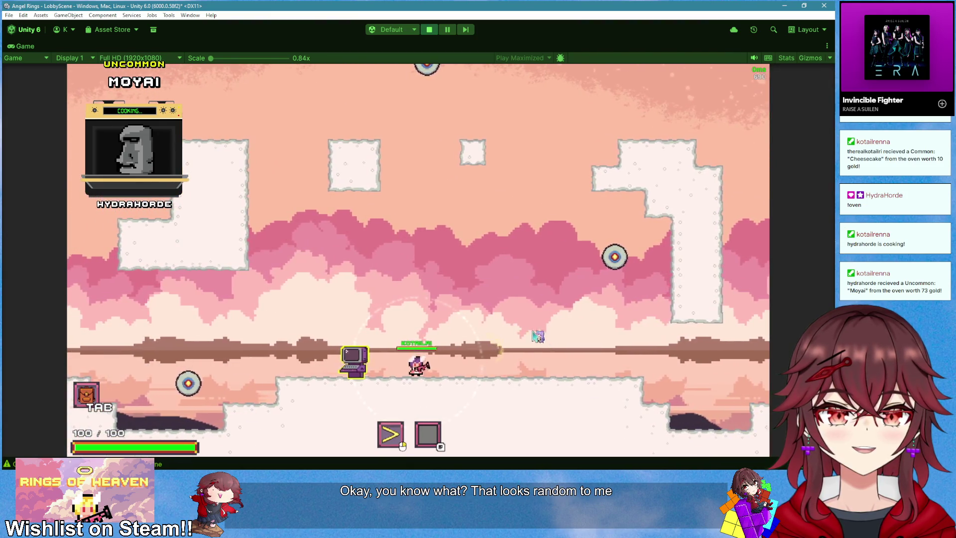
pyautogui.rightClick(25, 46)
pyautogui.click(55, 93)
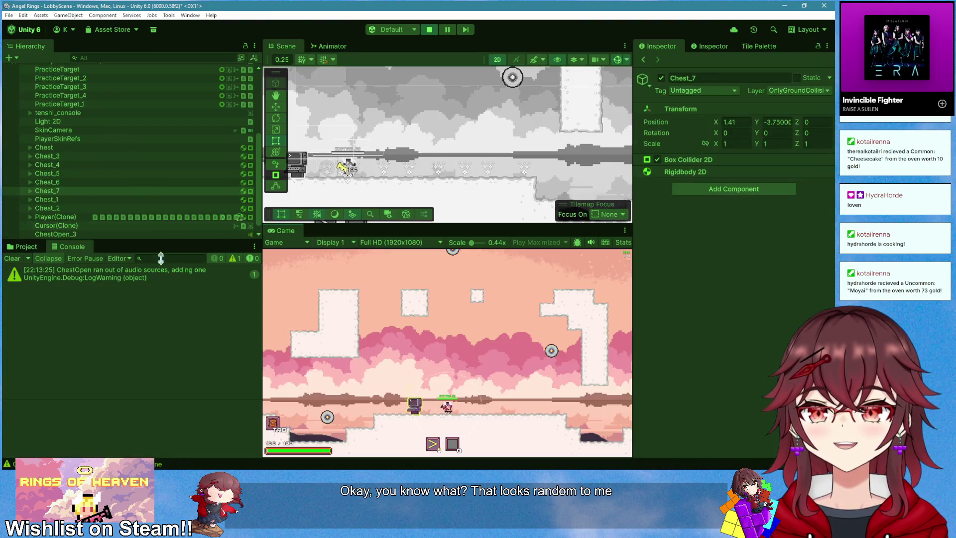
# - Bring up the project's asset files and stop the running game
pyautogui.click(26, 246)
pyautogui.scroll(4, 102, 193)
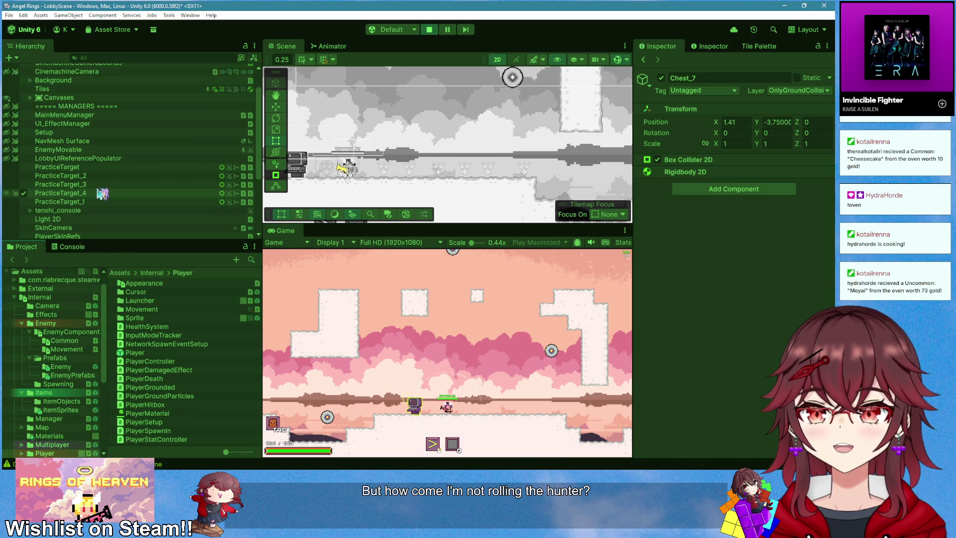
pyautogui.scroll(2, 105, 172)
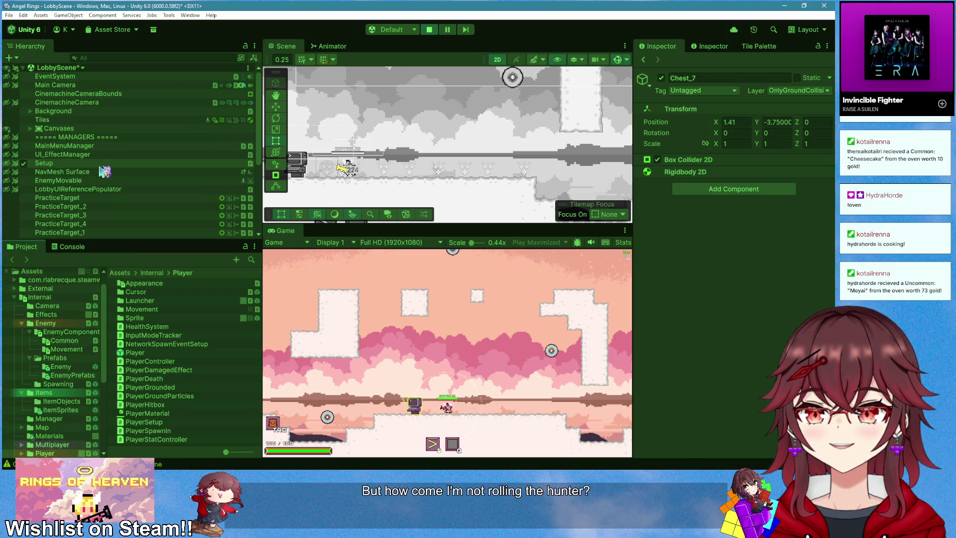
pyautogui.scroll(-9, 105, 171)
pyautogui.scroll(8, 104, 171)
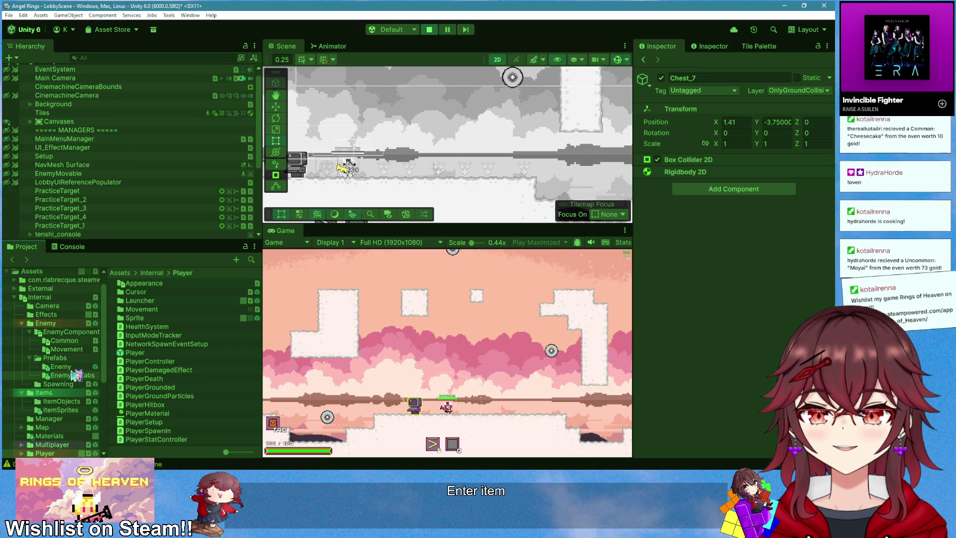
pyautogui.click(433, 30)
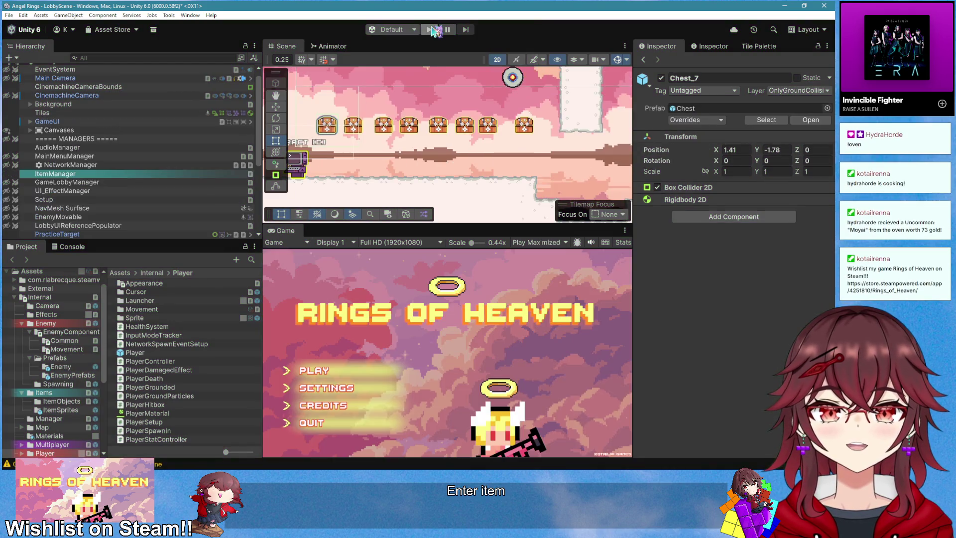
# - Duplicate Chest_4 five times up to Chest_12, moving copies lower and further right, then play
pyautogui.scroll(-8, 118, 205)
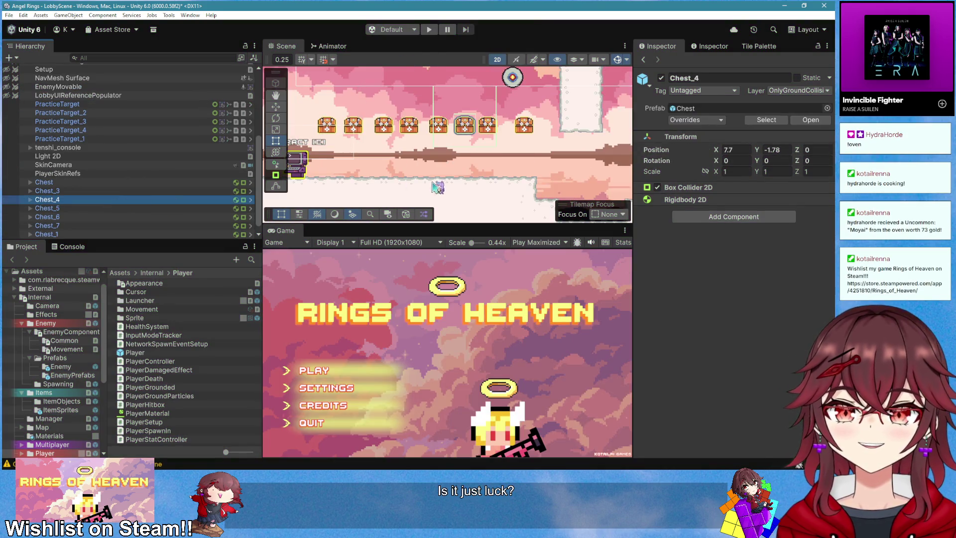
pyautogui.hotkey('ctrl', 'd')
pyautogui.click(275, 106)
pyautogui.scroll(-1, 441, 130)
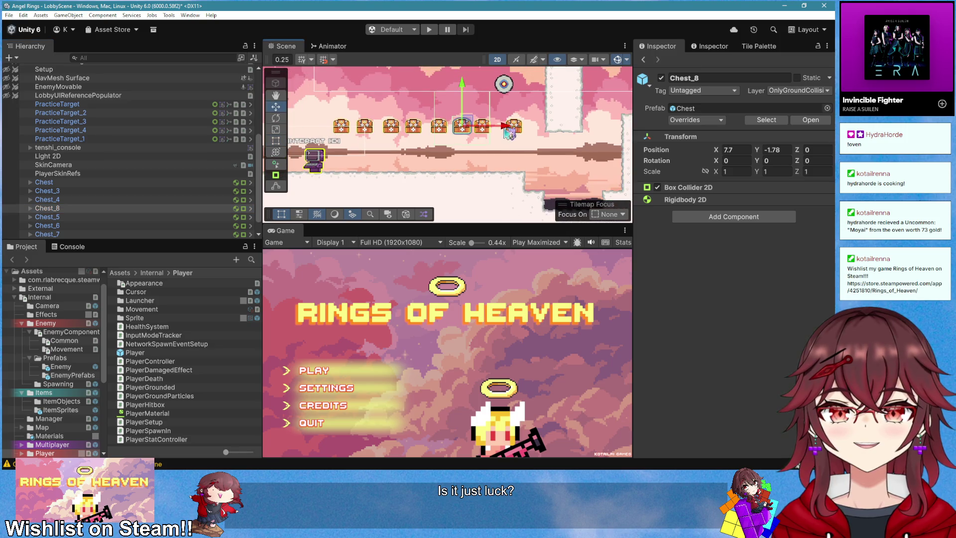
pyautogui.hotkey('ctrl', 'd')
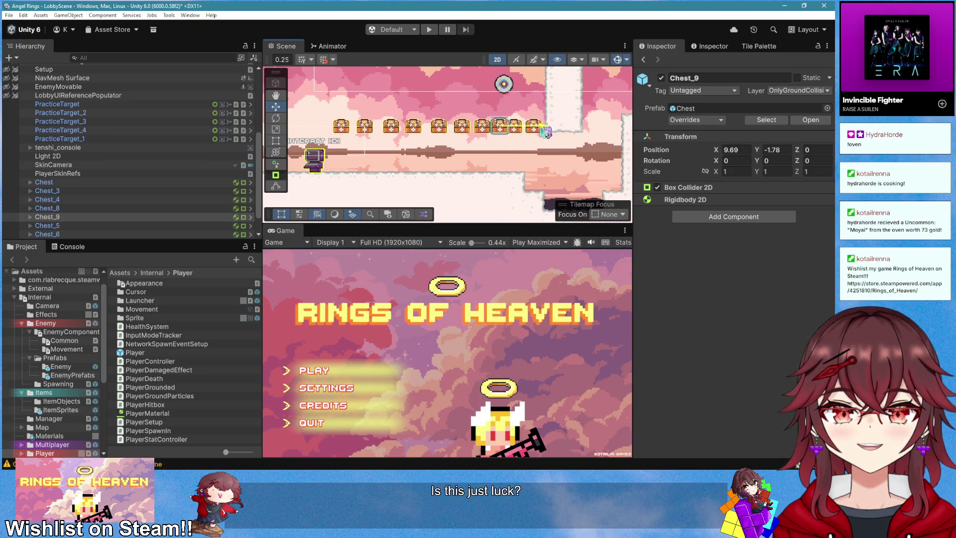
pyautogui.hotkey('ctrl', 'd')
pyautogui.hotkey('ctrl', 'd')
pyautogui.moveTo(606, 103); pyautogui.dragTo(599, 120)
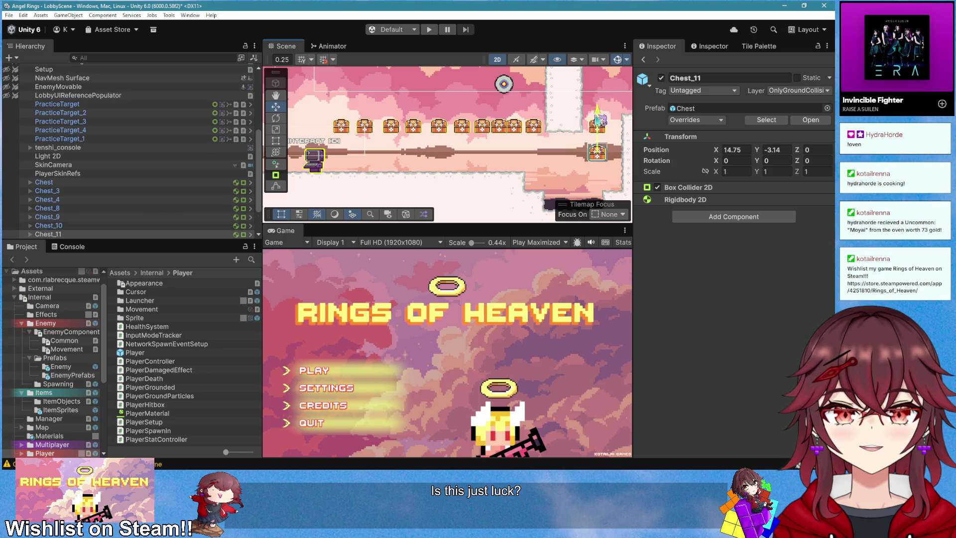
pyautogui.hotkey('ctrl', 'd')
pyautogui.moveTo(564, 152); pyautogui.dragTo(585, 159)
pyautogui.hotkey('ctrl', 'd')
pyautogui.click(429, 29)
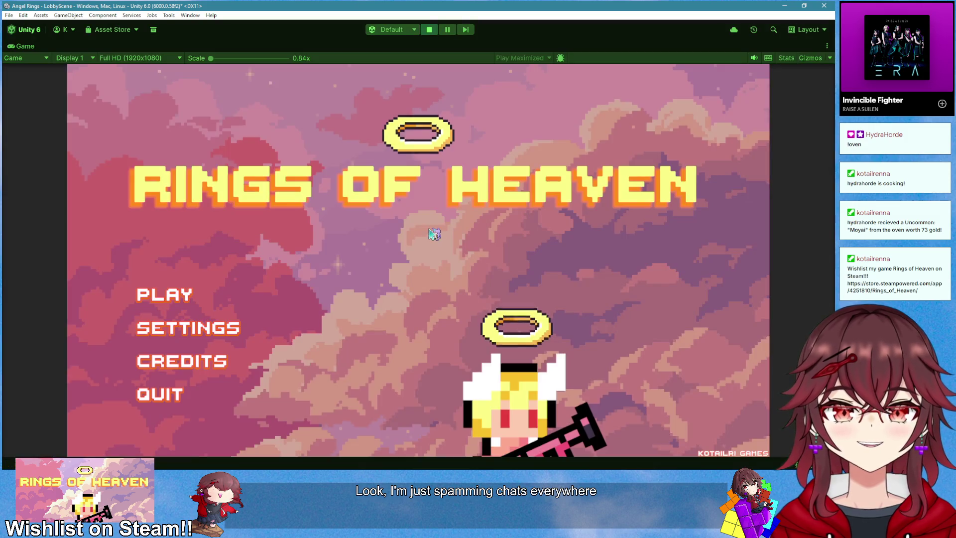
# - Start a new session, open the enlarged chest row, walk over the Hunter, Swifties and Quickdraw drops, and stop
pyautogui.click(178, 284)
pyautogui.click(178, 285)
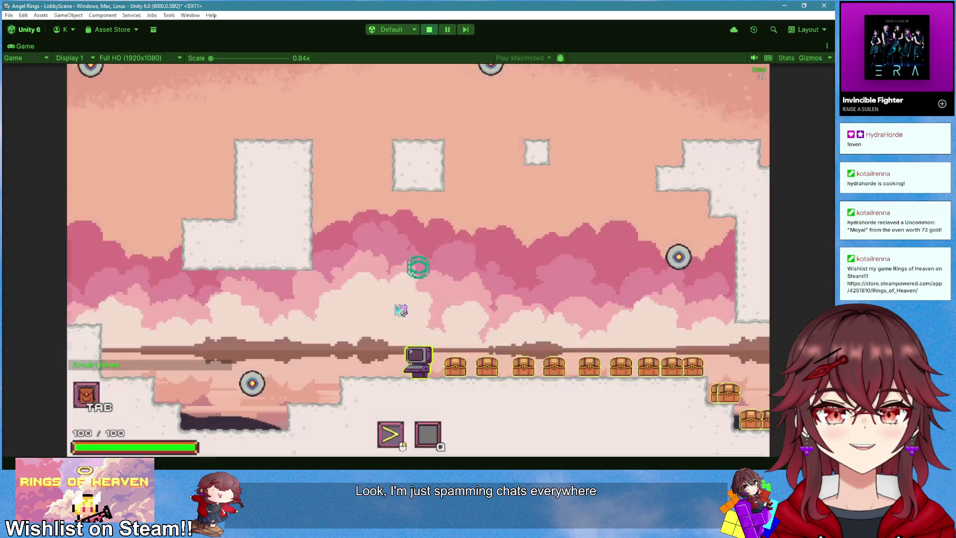
pyautogui.press('e')
pyautogui.press('d')
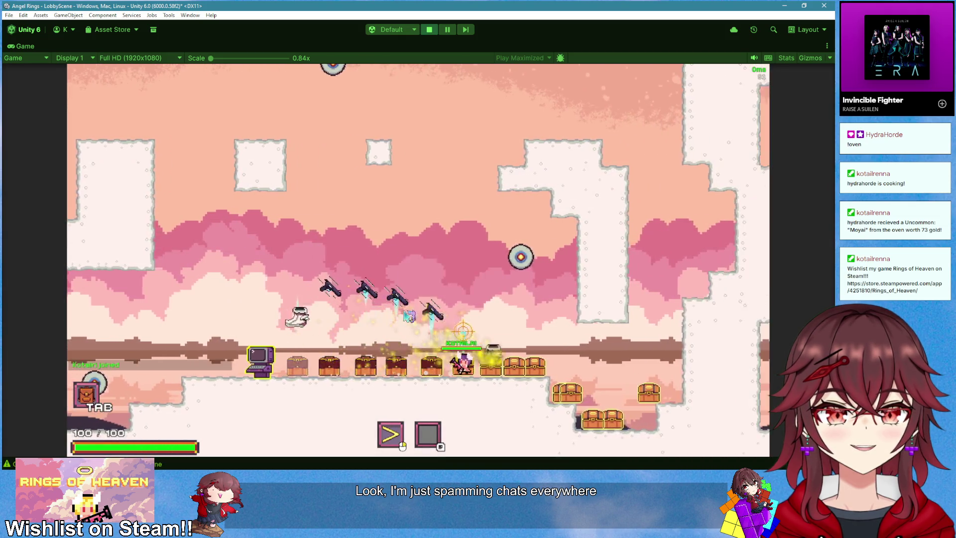
pyautogui.press('a')
pyautogui.press('space')
pyautogui.press('d')
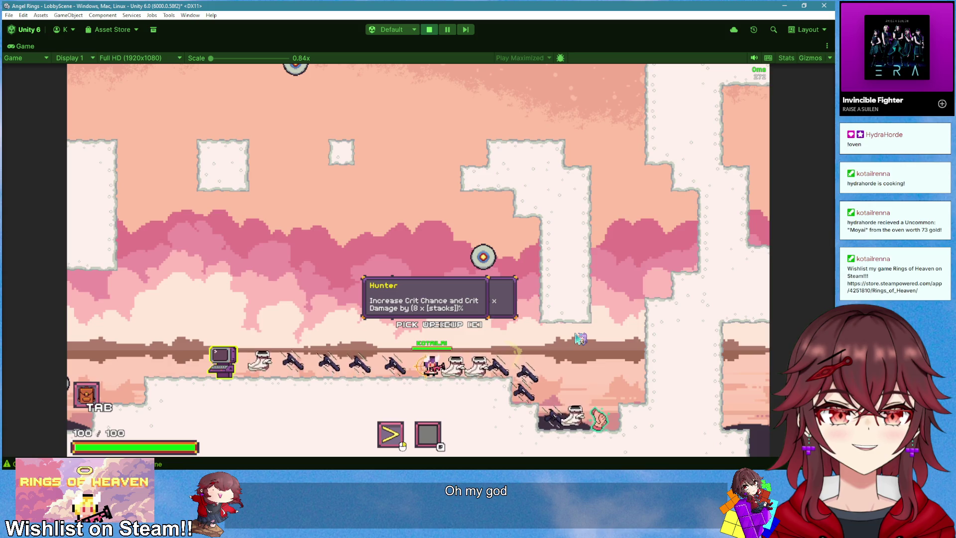
pyautogui.press('d')
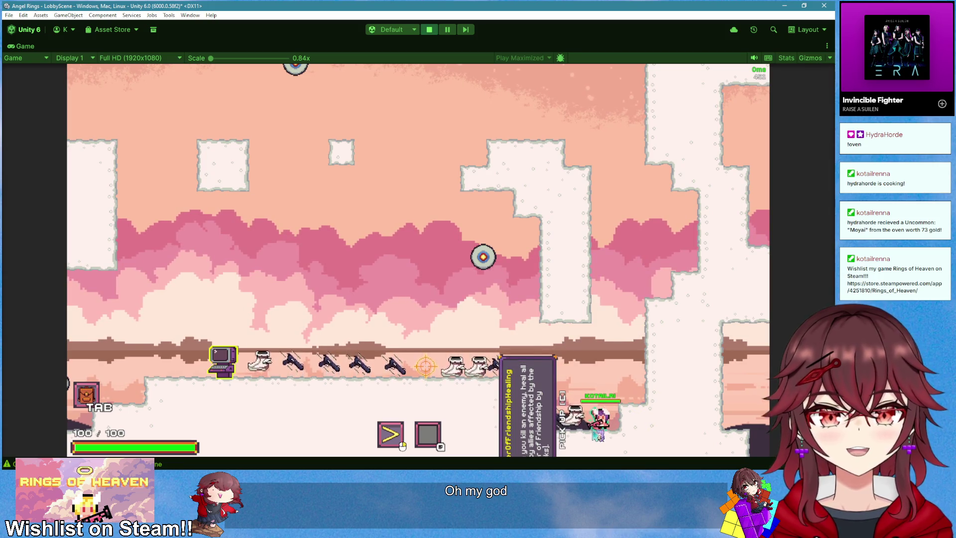
pyautogui.click(427, 30)
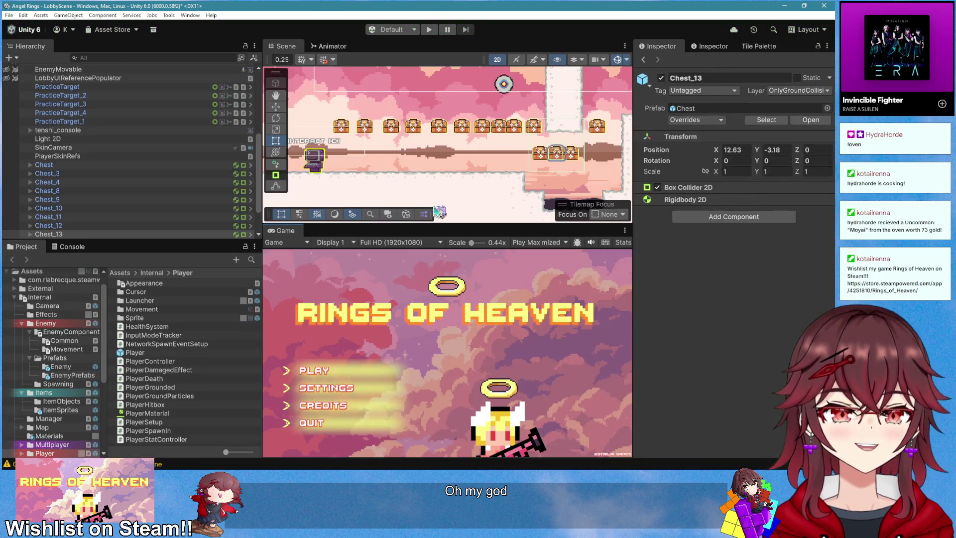
# - Inspect the Hunter and GroundItem prefabs' Rigidbody 2D (Z rotation frozen), then start a new session
pyautogui.moveTo(139, 352); pyautogui.dragTo(81, 373)
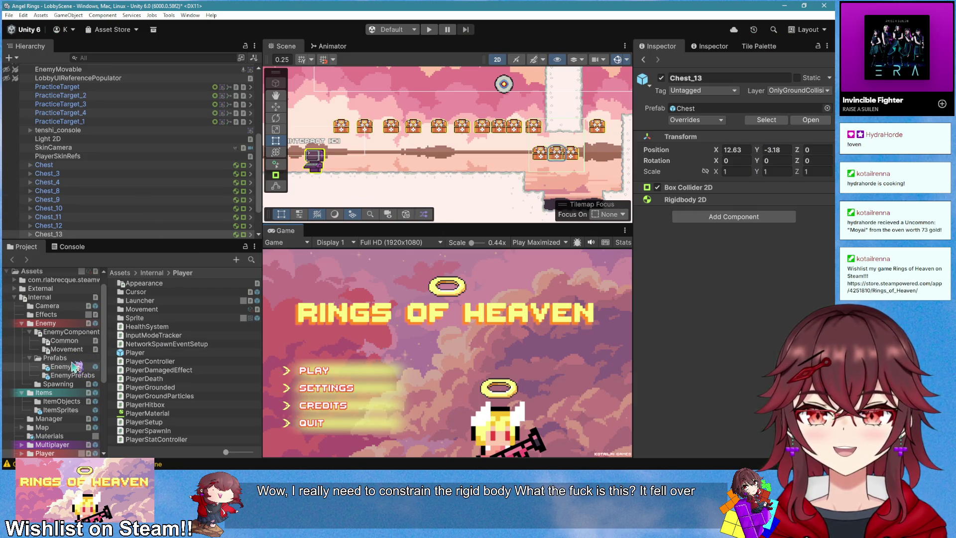
pyautogui.scroll(-2, 67, 355)
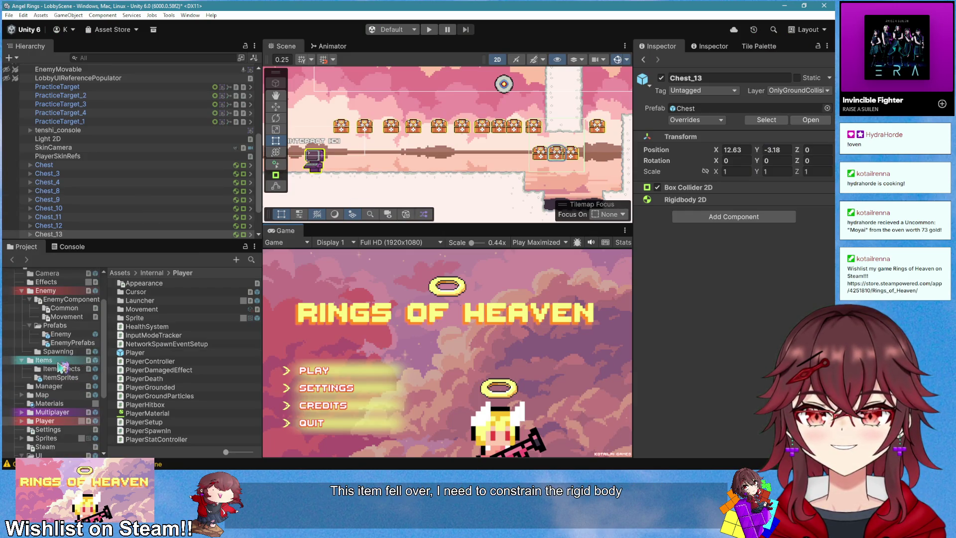
pyautogui.click(62, 370)
pyautogui.click(155, 292)
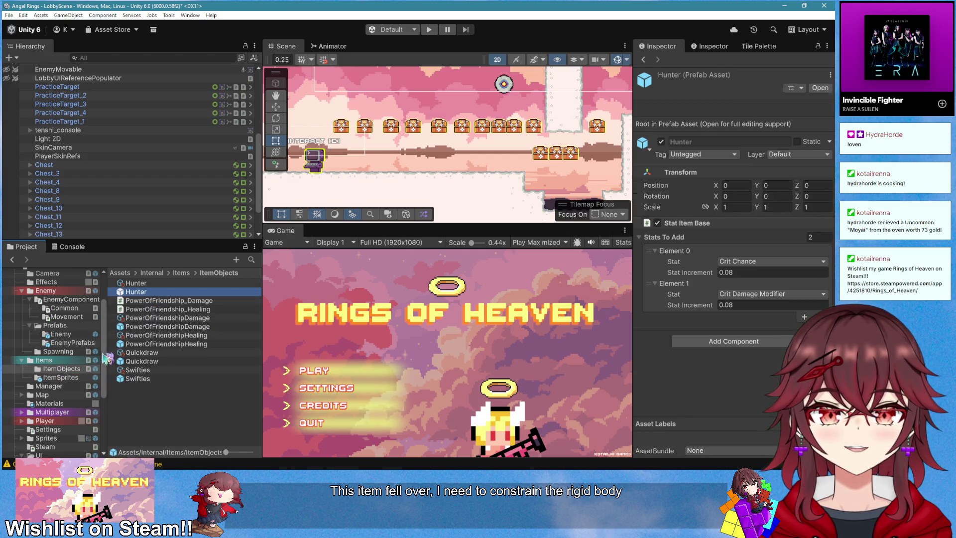
pyautogui.click(59, 360)
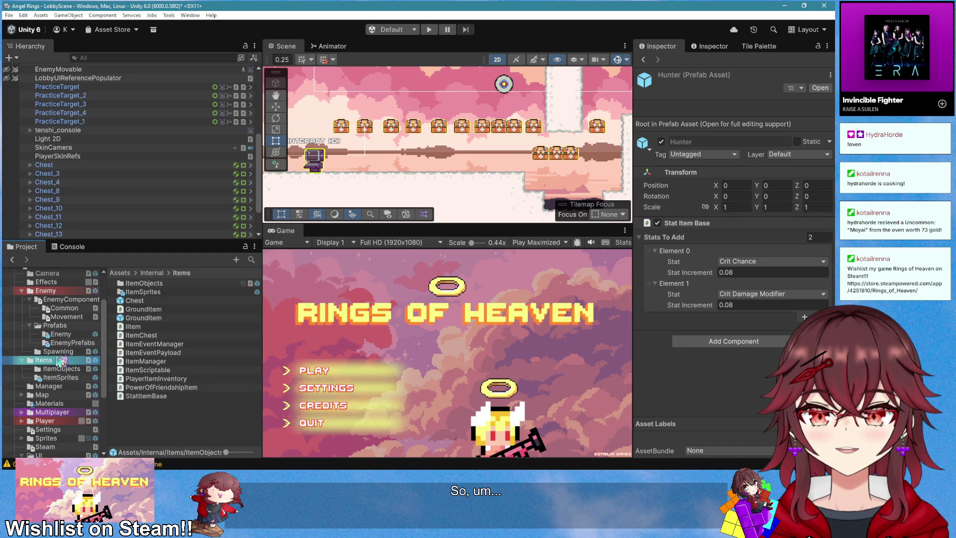
pyautogui.click(151, 318)
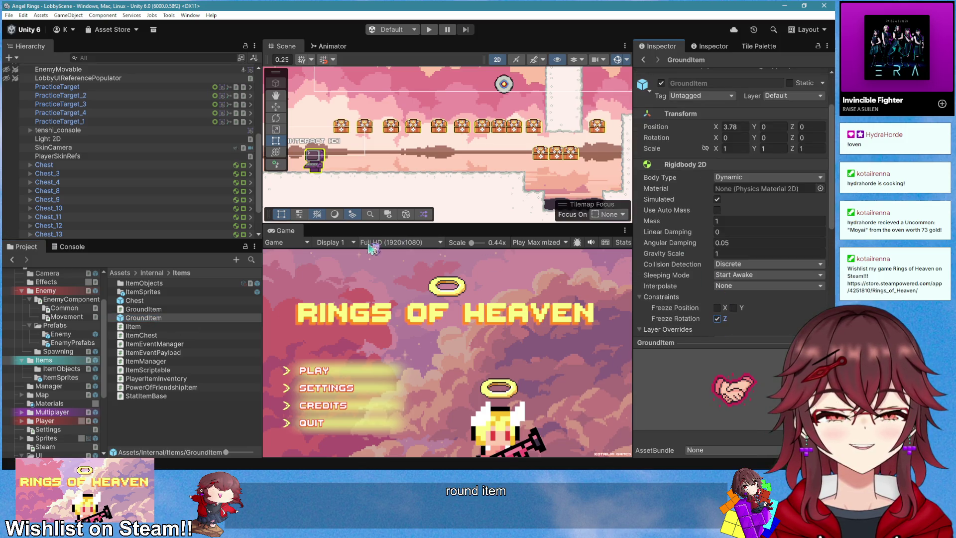
pyautogui.hotkey('ctrl', 'p')
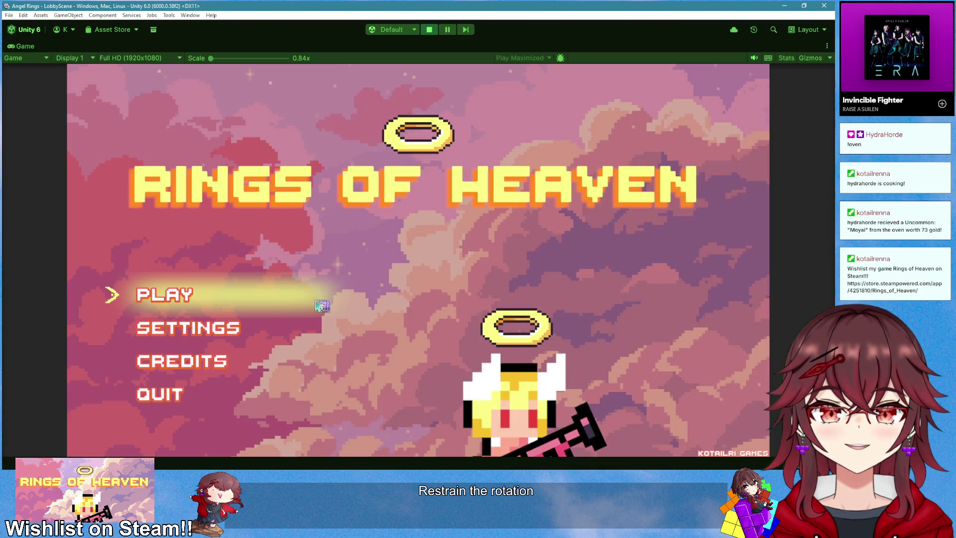
pyautogui.click(209, 300)
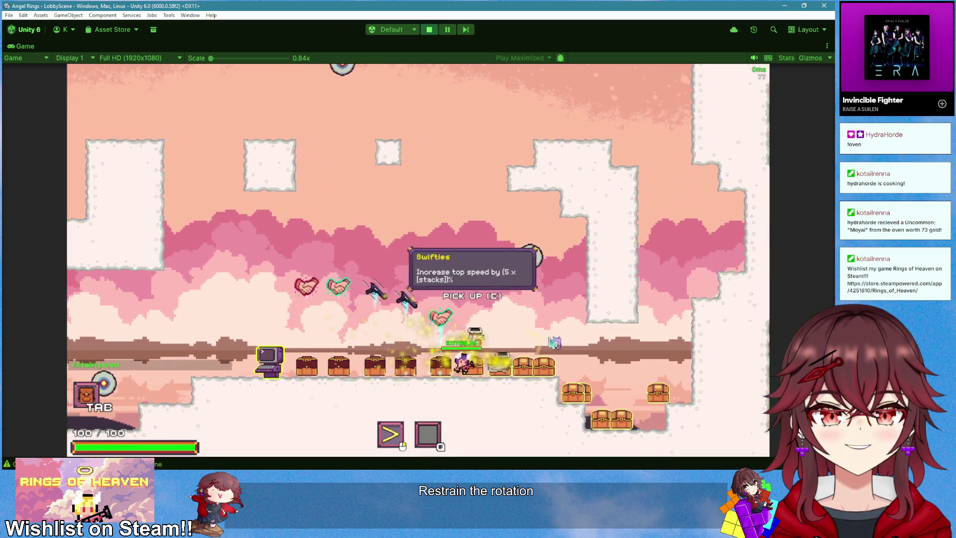
# - Walk along the dropped PowerOfFriendship items, then switch to ItemChest.cs in Visual Studio
pyautogui.press('d')
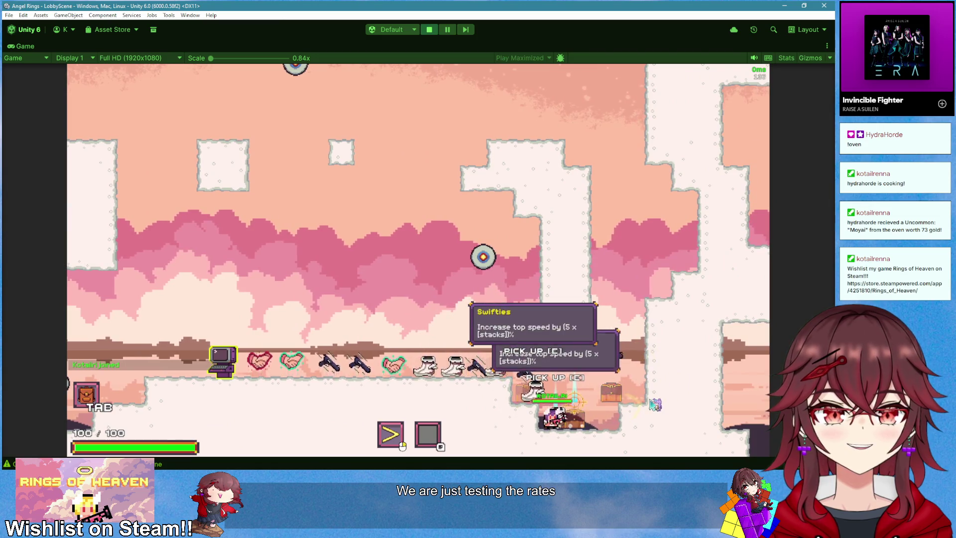
pyautogui.press('space')
pyautogui.press('a')
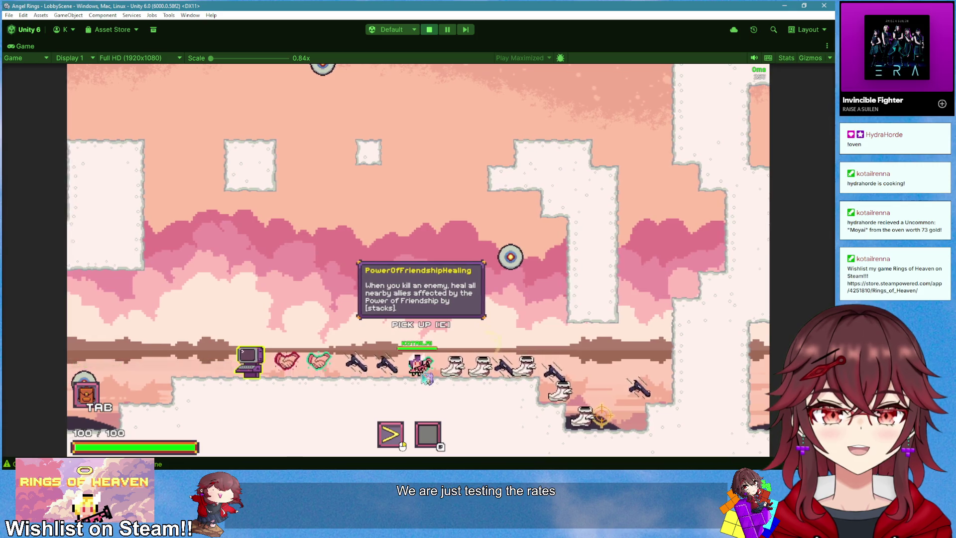
pyautogui.press('a')
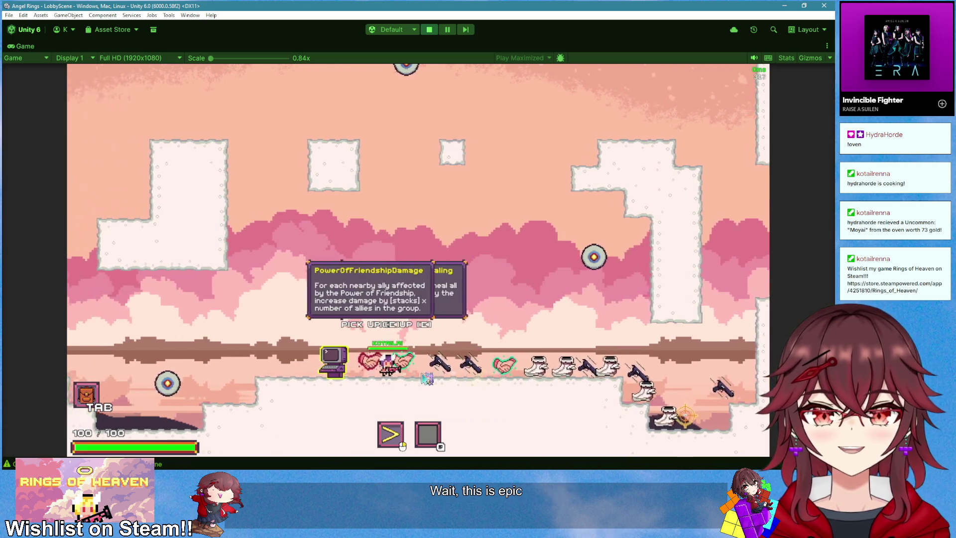
pyautogui.press('d')
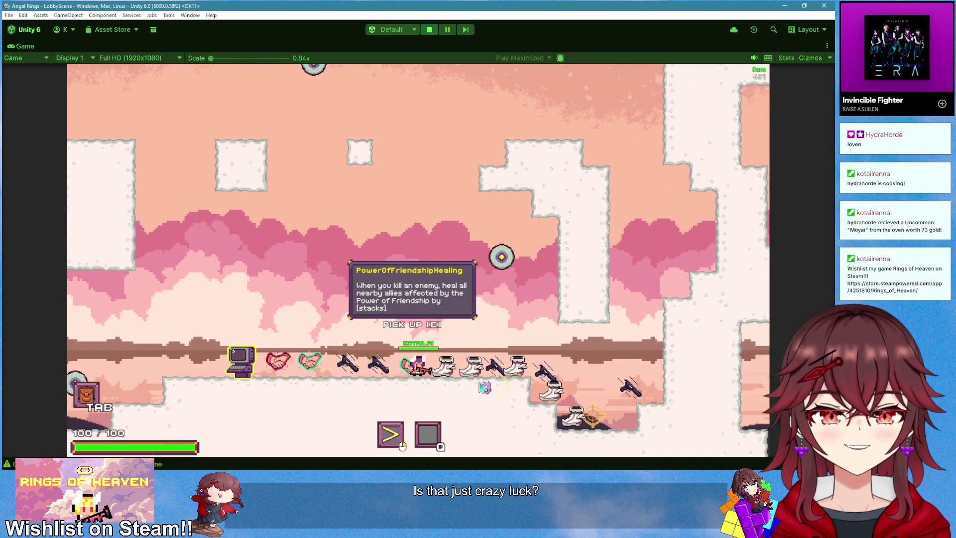
pyautogui.hotkey('alt', 'Tab')
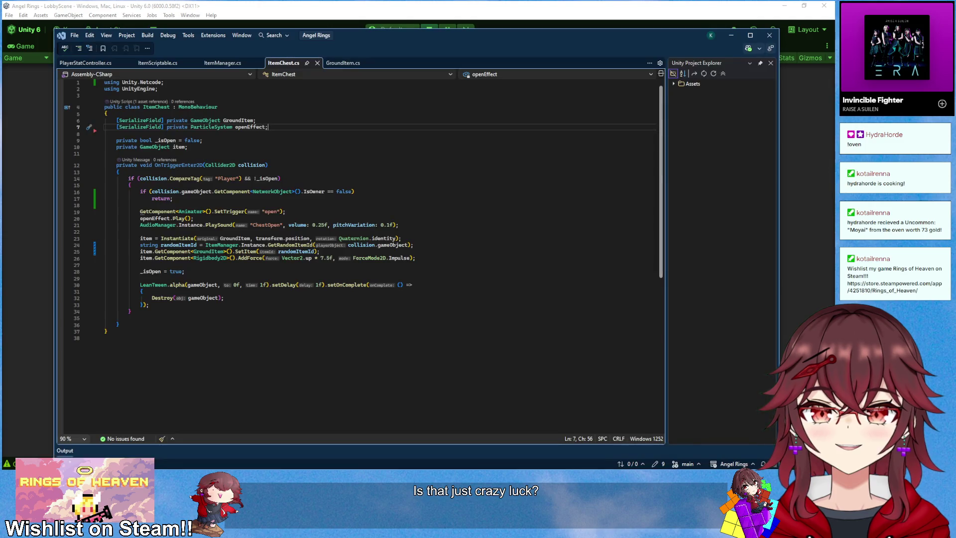
# - Glance at PlayerStatController.cs and ItemManager.cs's rarity chances, then minimise Visual Studio
pyautogui.click(95, 64)
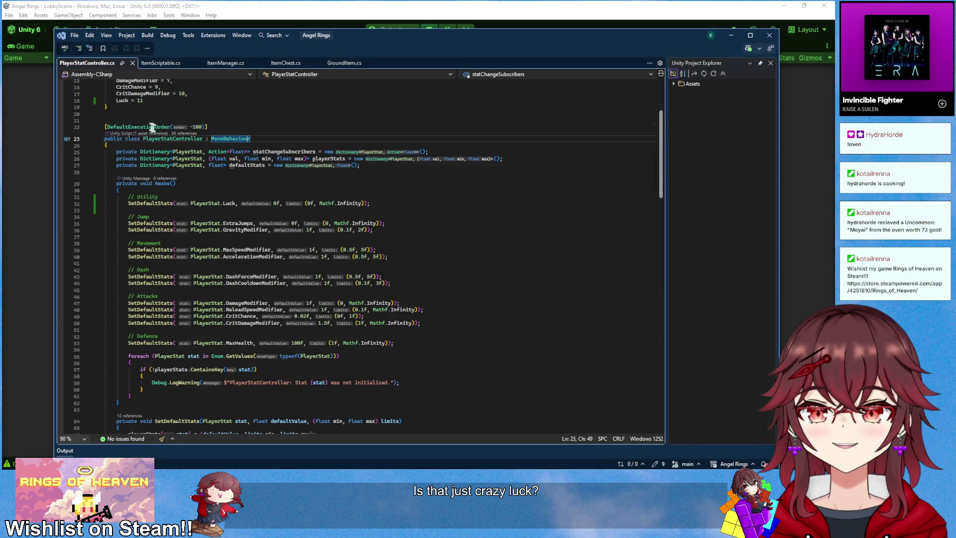
pyautogui.click(223, 63)
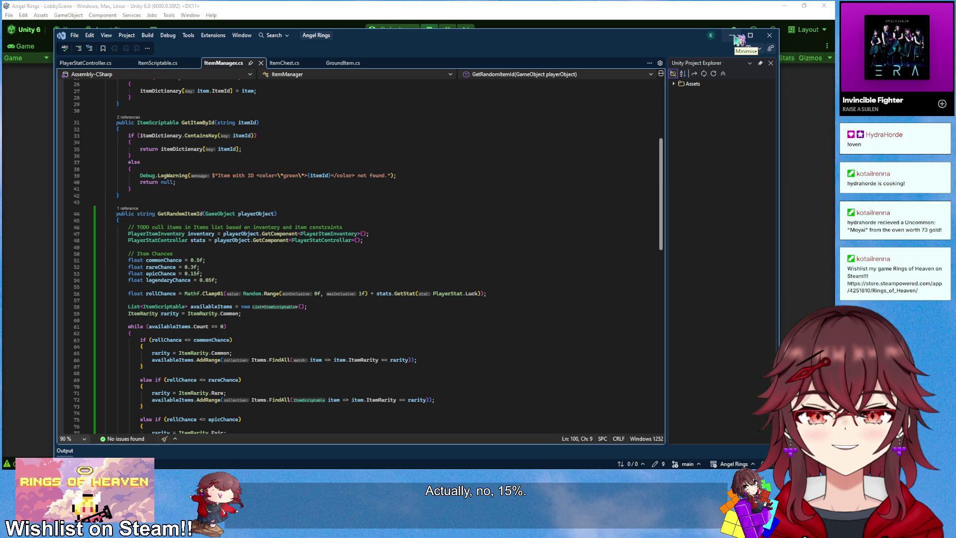
pyautogui.click(737, 40)
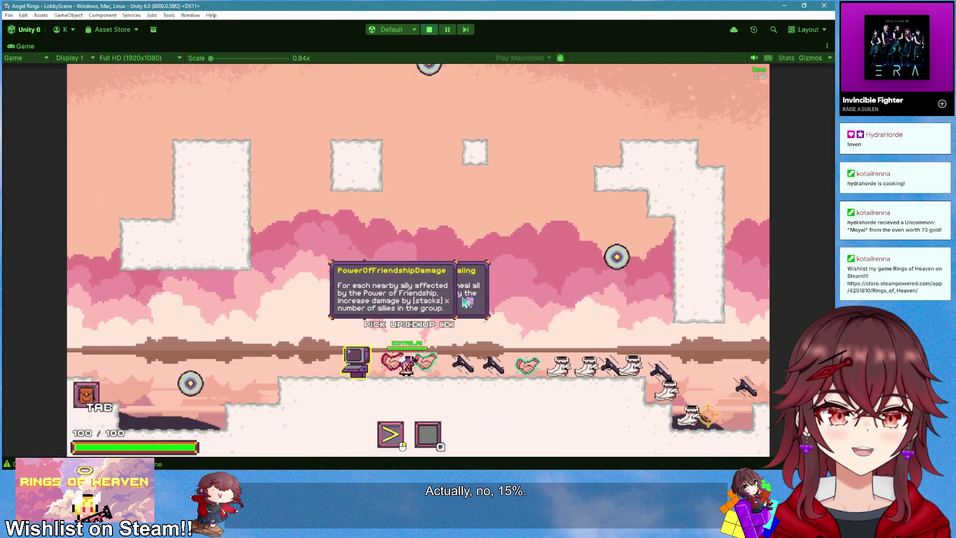
# - Run across both ledges to pick up the dropped items, including the Hunter item
pyautogui.press('e')
pyautogui.press('e')
pyautogui.press('e')
pyautogui.press('d')
pyautogui.press('d')
pyautogui.press('e')
pyautogui.press('e')
pyautogui.press('e')
pyautogui.press('a')
pyautogui.press('e')
pyautogui.press('space')
# - Check each collected item's description in the Tab inventory panel, then close it
pyautogui.press('Tab')
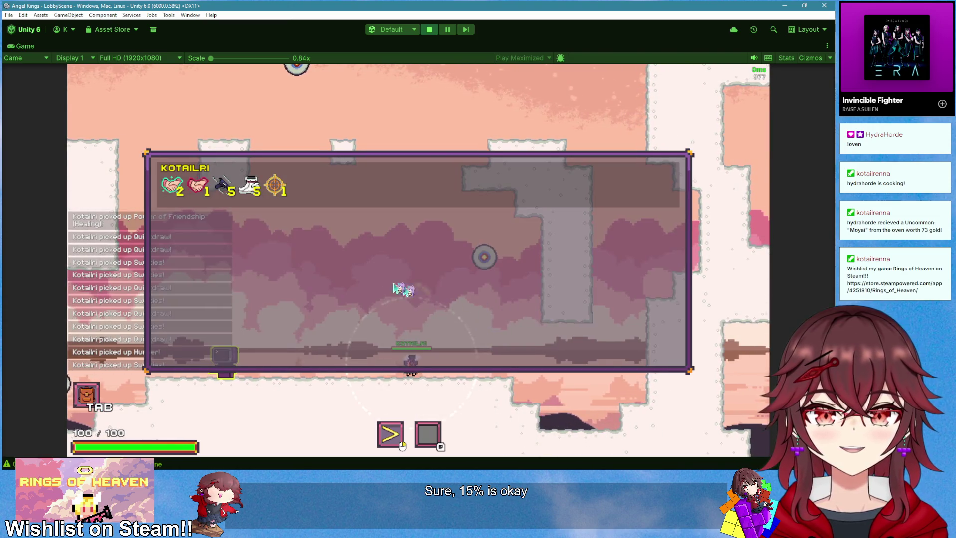
pyautogui.moveTo(172, 191)
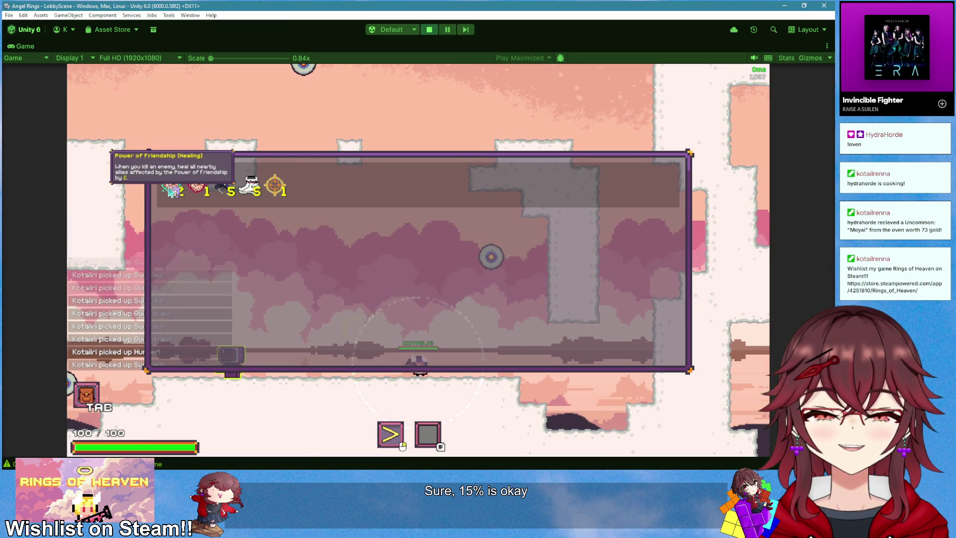
pyautogui.moveTo(288, 190)
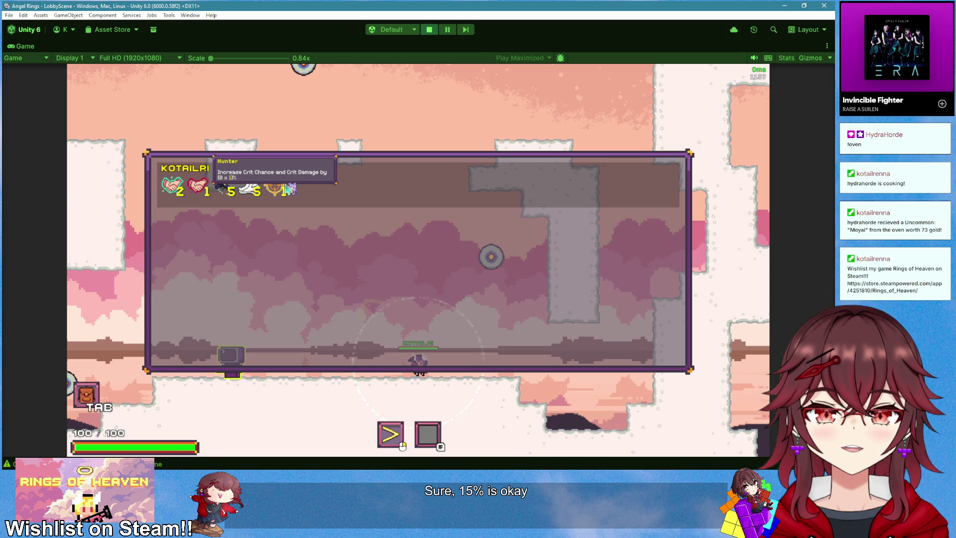
pyautogui.moveTo(254, 192)
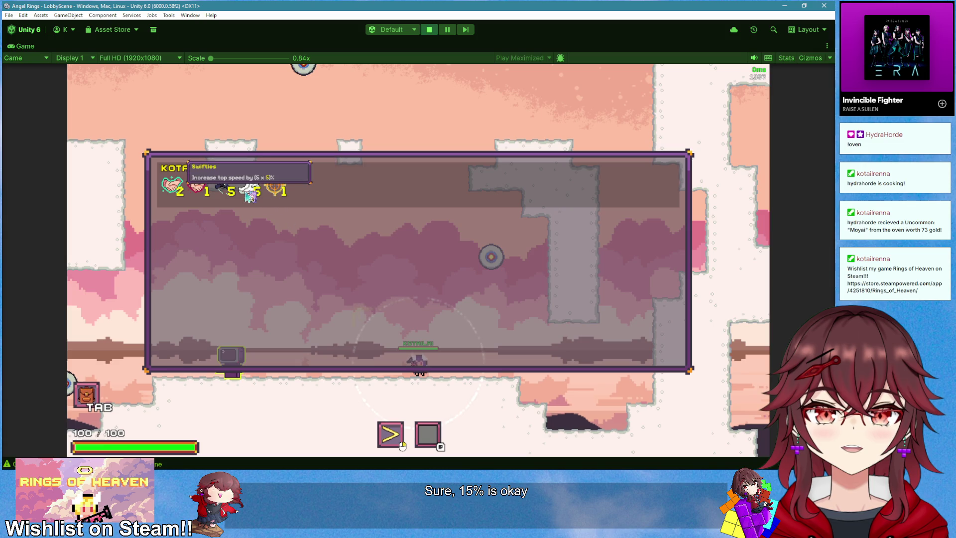
pyautogui.press('Tab')
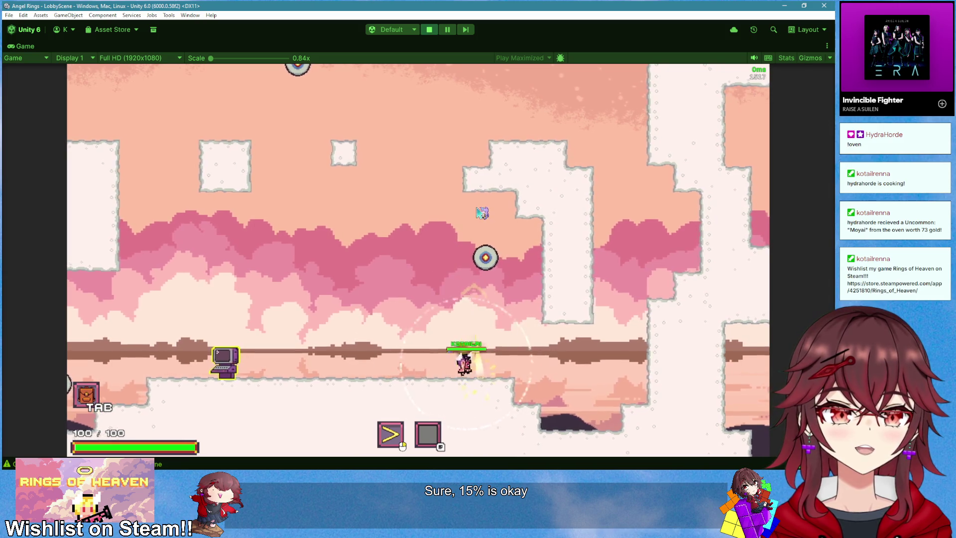
# - Stop play mode, review the legendary rarity block in ItemManager.cs, then minimise Visual Studio
pyautogui.press('a')
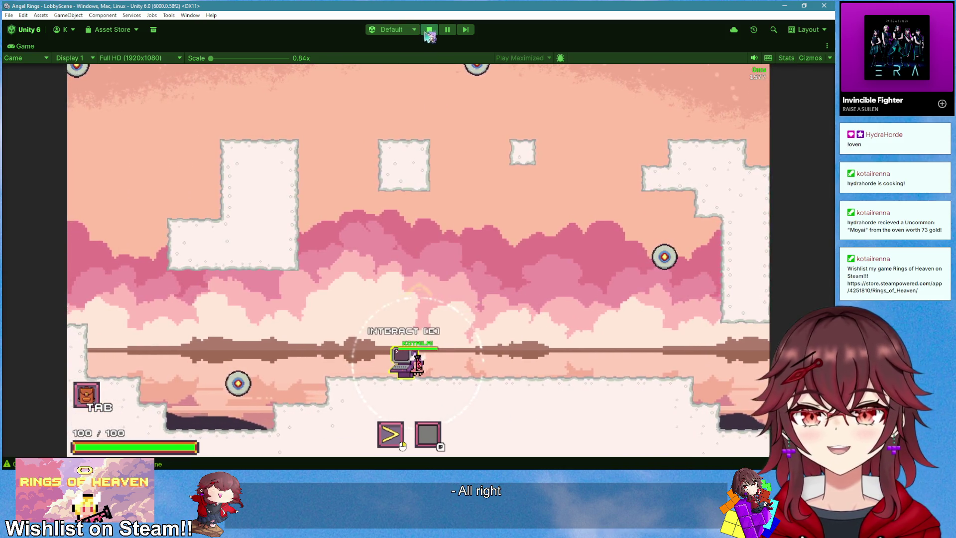
pyautogui.click(429, 29)
pyautogui.hotkey('alt', 'Tab')
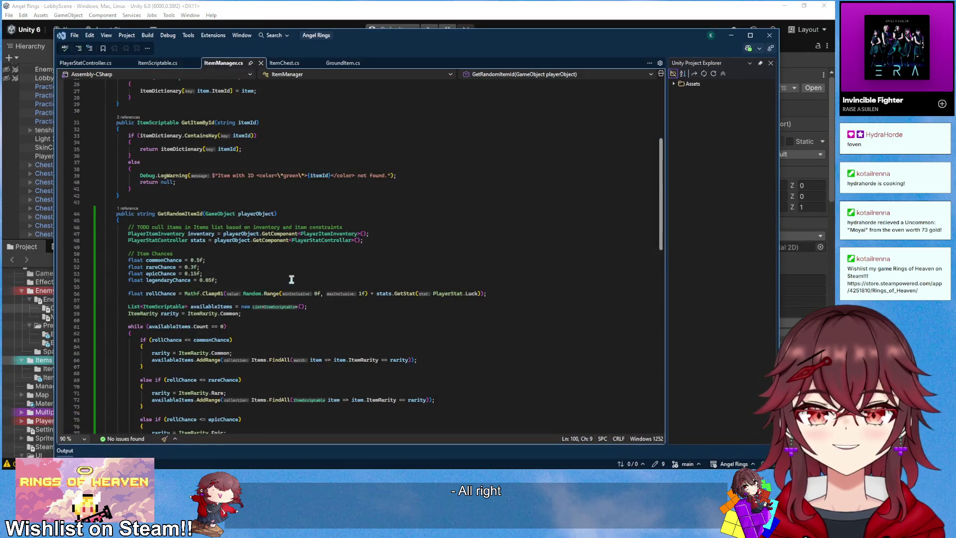
pyautogui.scroll(-8, 292, 279)
pyautogui.scroll(3, 294, 267)
pyautogui.click(296, 267)
pyautogui.scroll(18, 296, 266)
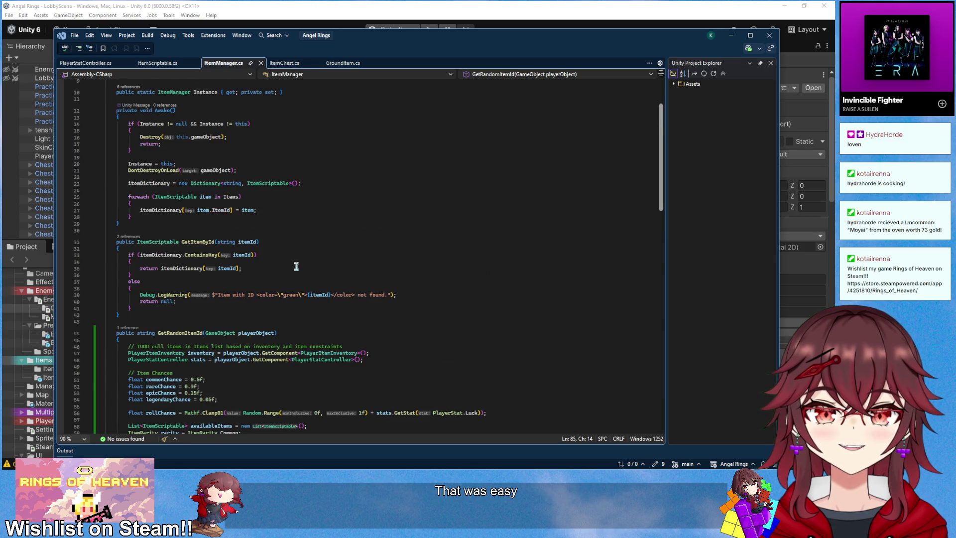
pyautogui.scroll(-18, 295, 266)
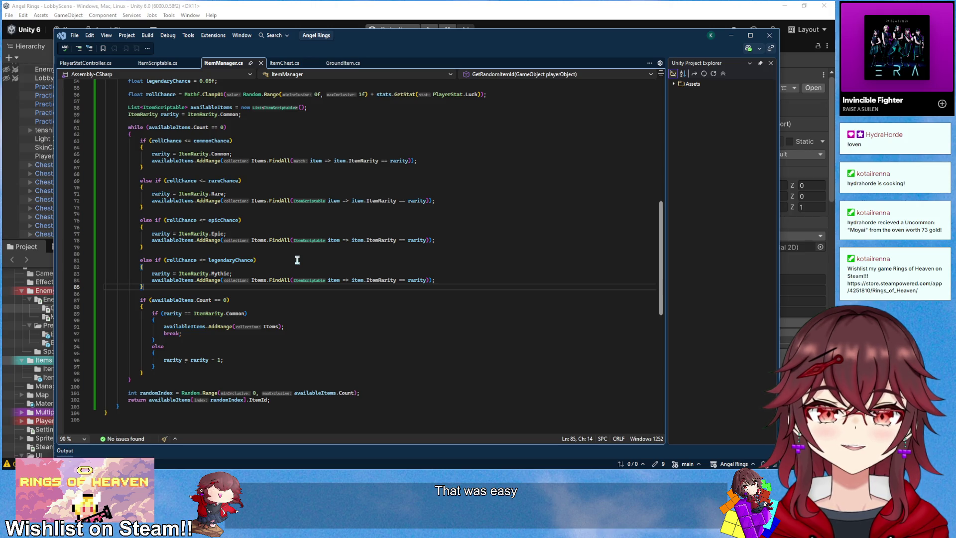
pyautogui.scroll(12, 297, 260)
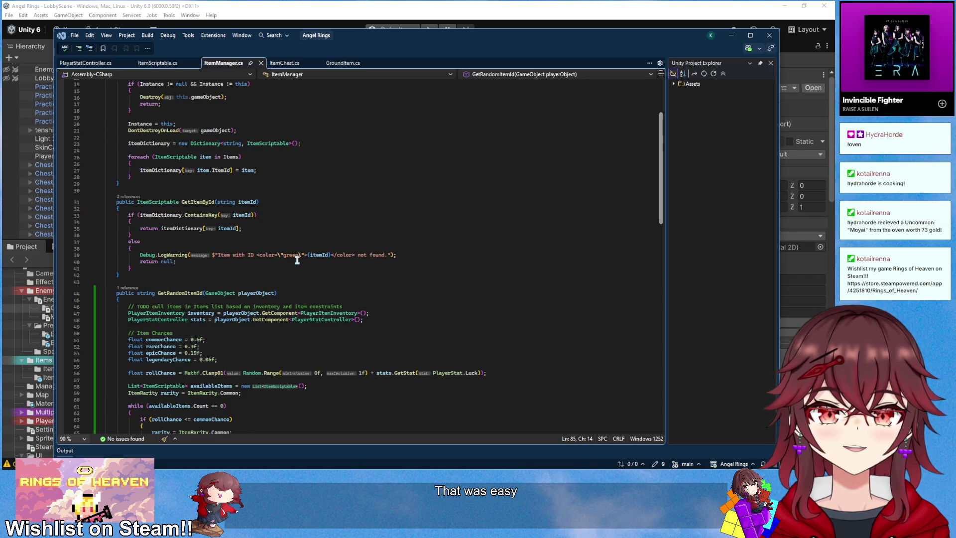
pyautogui.click(732, 35)
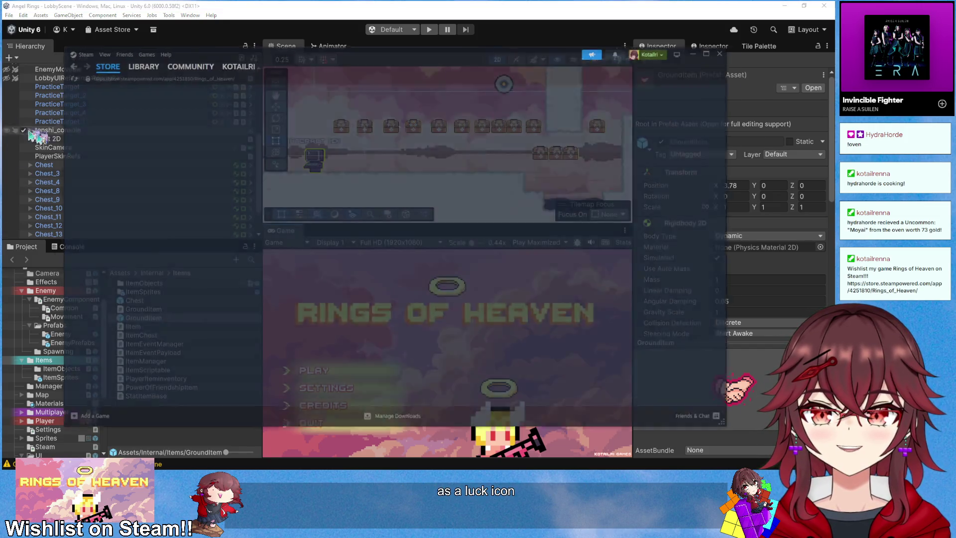
# - Launch Aseprite from the Steam game library
pyautogui.click(152, 64)
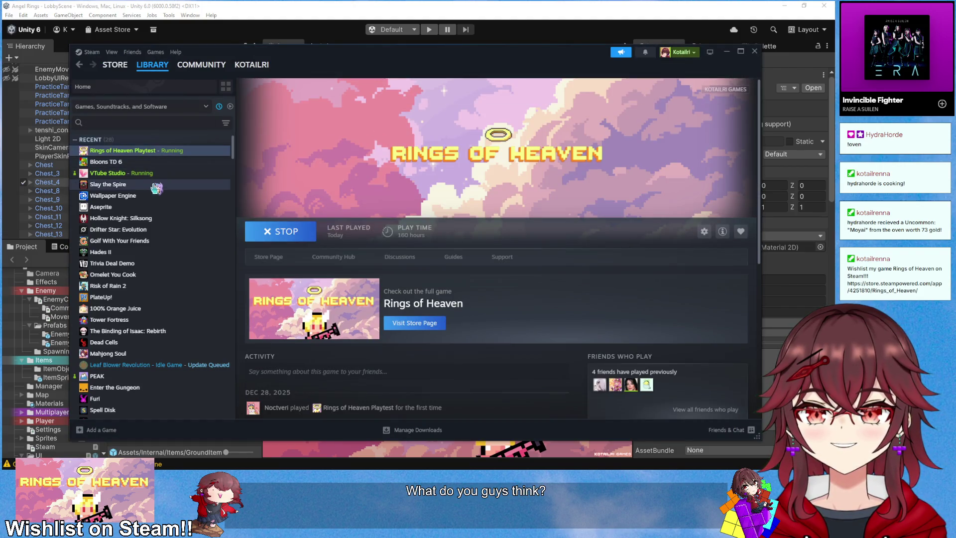
pyautogui.click(107, 207)
pyautogui.click(271, 232)
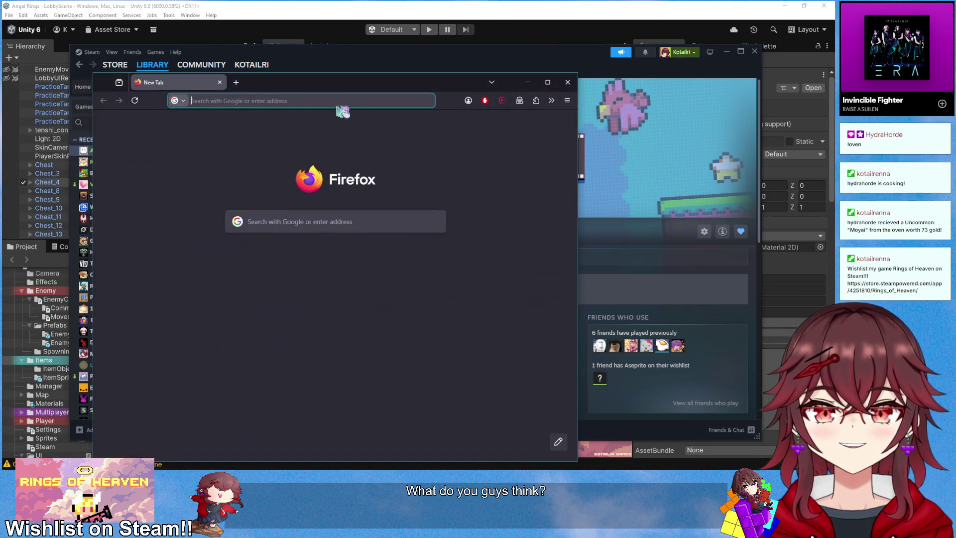
# - Search the web for 'luck icon symbolism' and skim the results
pyautogui.write('luck')
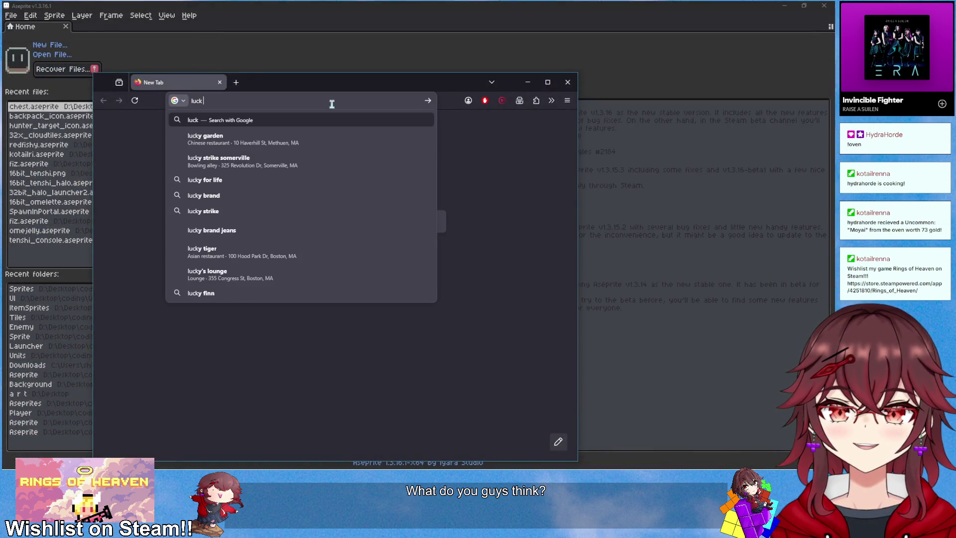
pyautogui.write(' icon symbolism')
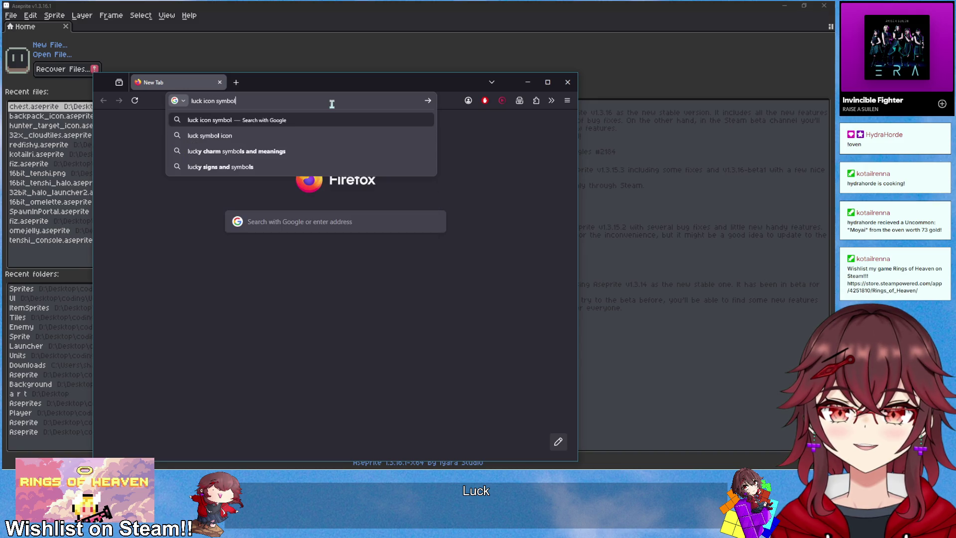
pyautogui.press('Return')
pyautogui.scroll(-5, 401, 249)
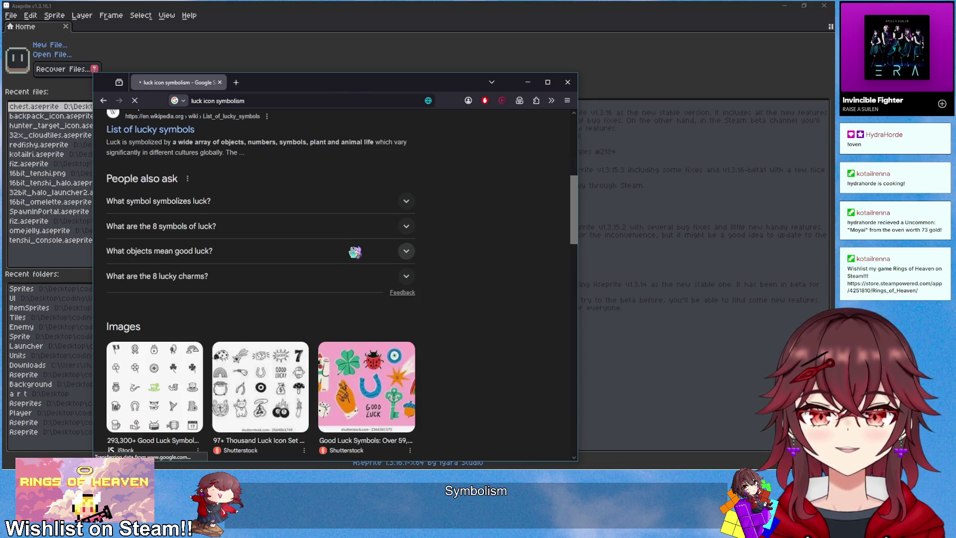
pyautogui.scroll(3, 346, 264)
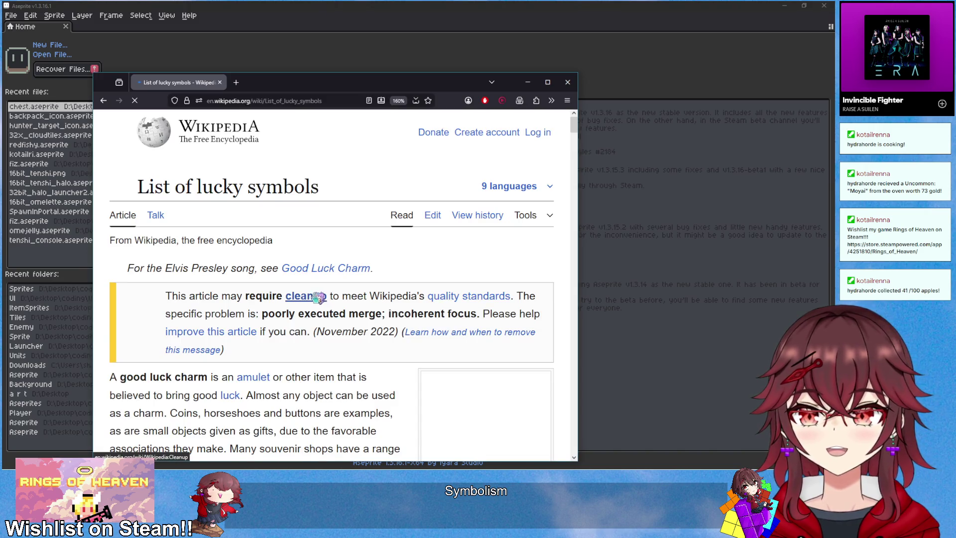
pyautogui.scroll(-6, 299, 314)
pyautogui.scroll(3, 272, 331)
pyautogui.scroll(-1, 272, 331)
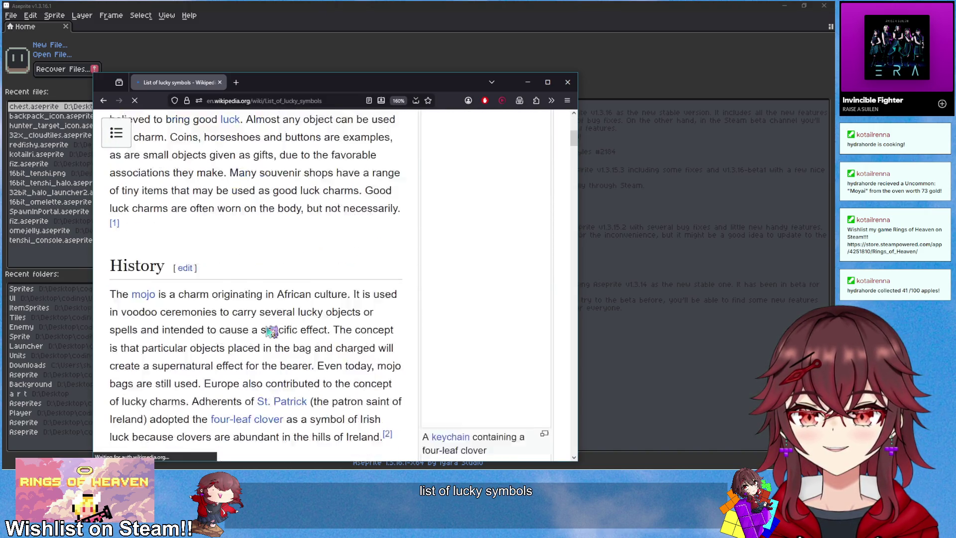
pyautogui.scroll(-2, 272, 332)
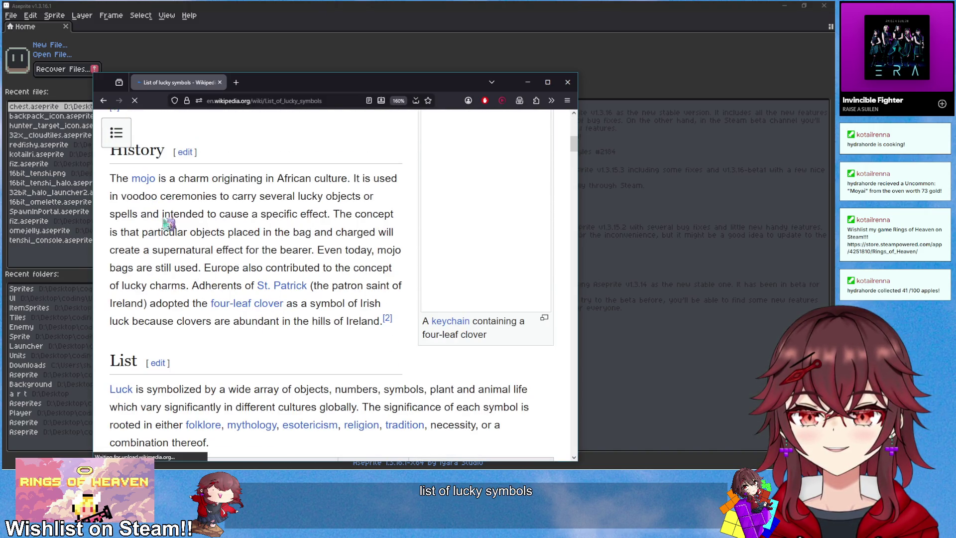
# - Glance at the Mojo bag article in a separate tab, then close it
pyautogui.middleClick(143, 179)
pyautogui.scroll(2, 220, 213)
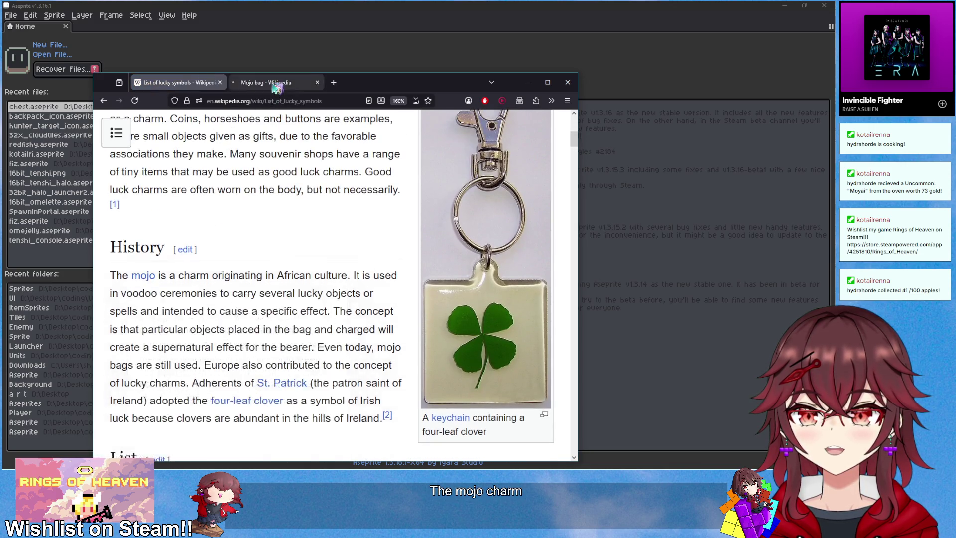
pyautogui.click(276, 84)
pyautogui.scroll(-3, 312, 160)
pyautogui.scroll(2, 311, 160)
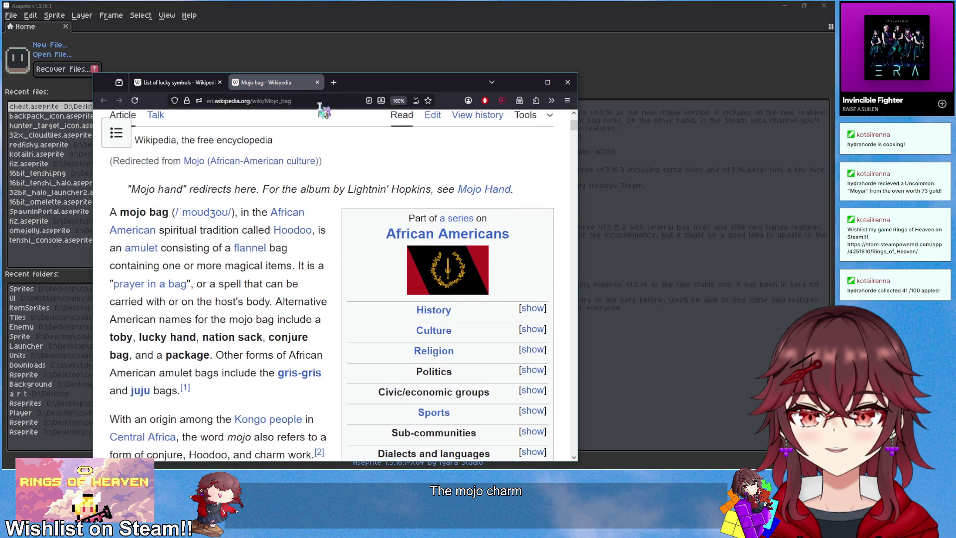
pyautogui.click(318, 83)
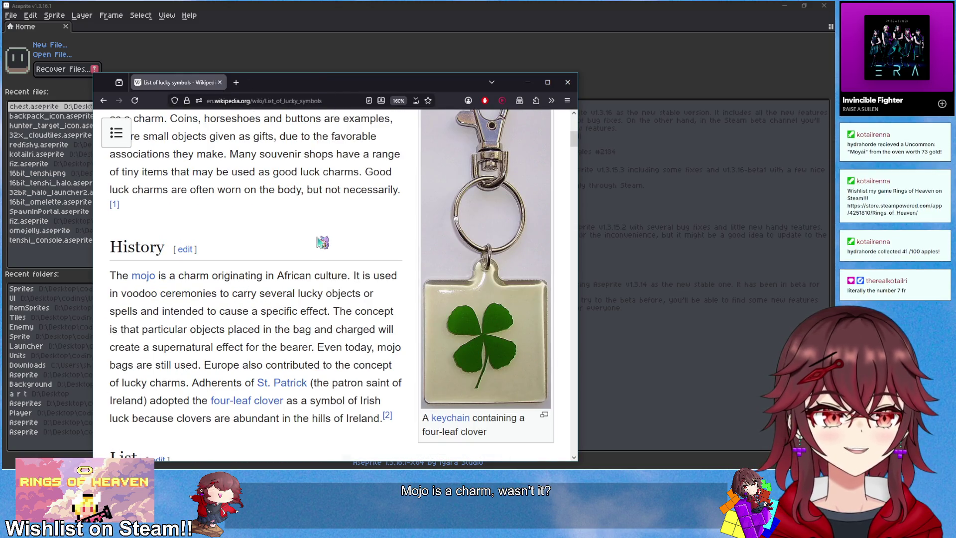
# - Read down the lucky symbols table past Horseshoe to the Jade, Jew with a coin and Lemon pig rows
pyautogui.scroll(-5, 322, 243)
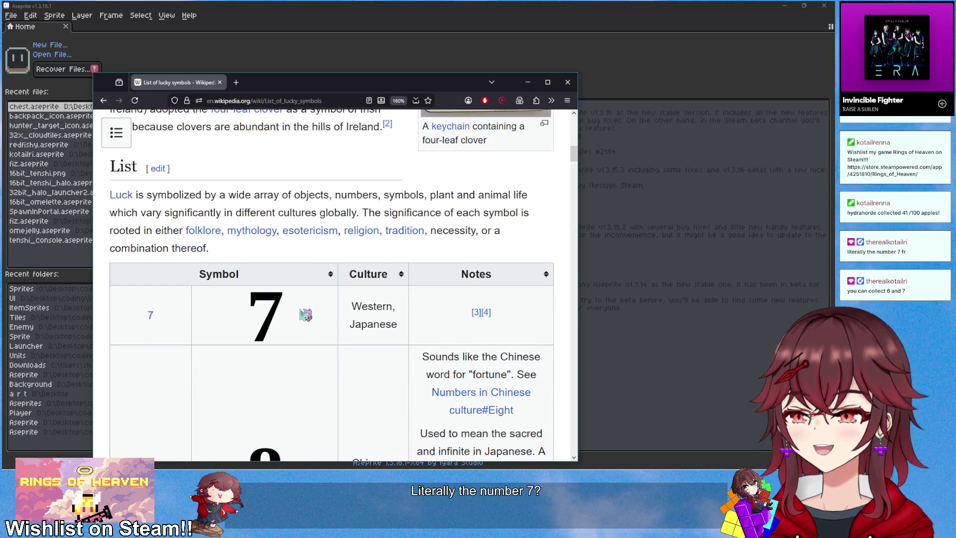
pyautogui.scroll(-7, 306, 315)
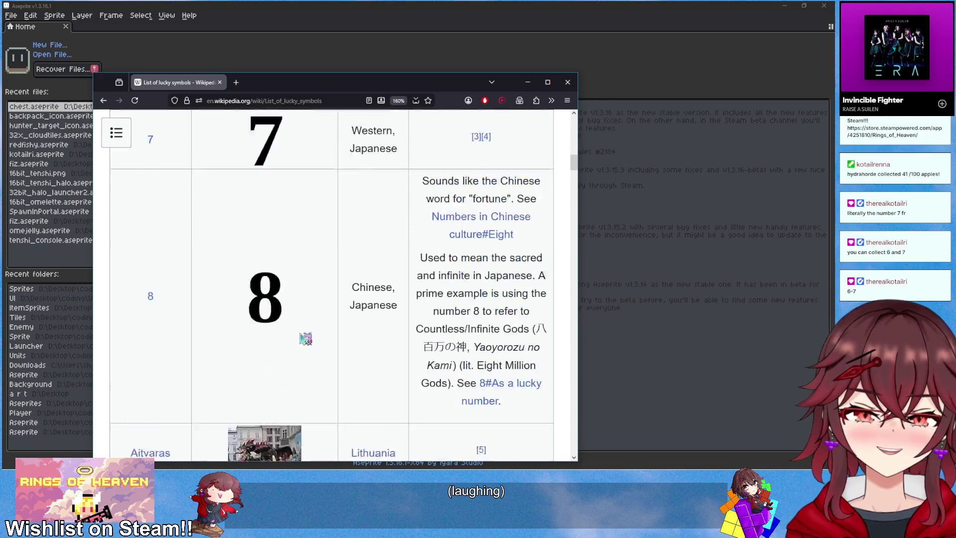
pyautogui.scroll(8, 309, 322)
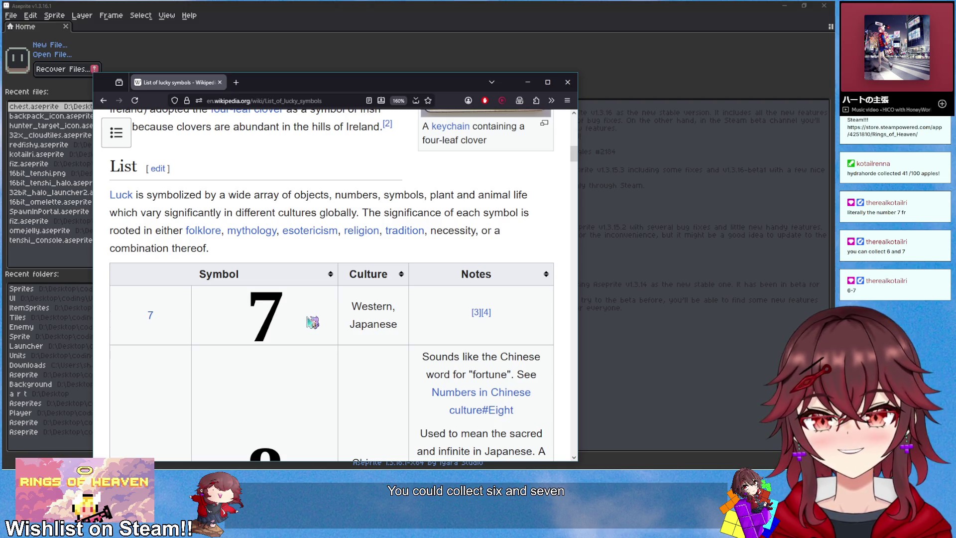
pyautogui.scroll(-3, 307, 320)
pyautogui.scroll(-10, 352, 317)
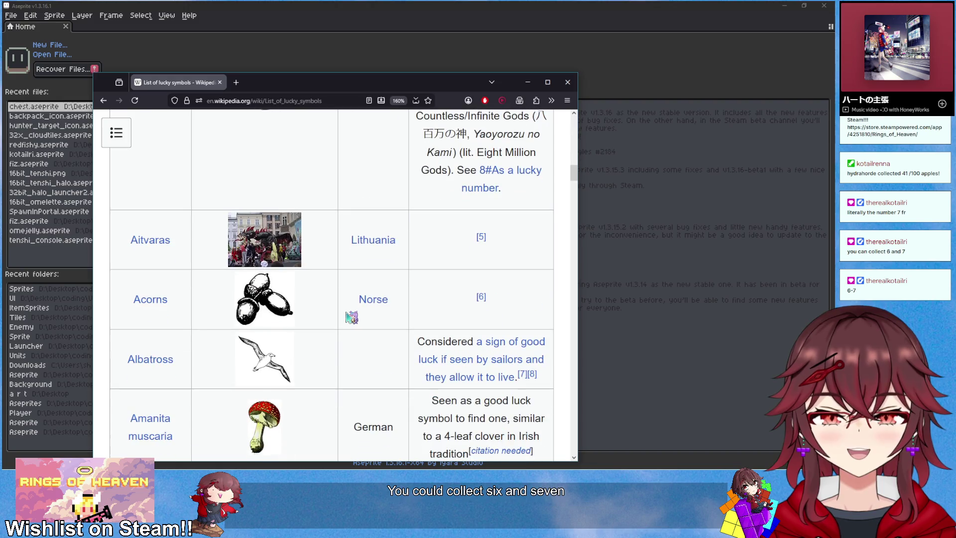
pyautogui.scroll(7, 352, 316)
pyautogui.scroll(6, 339, 314)
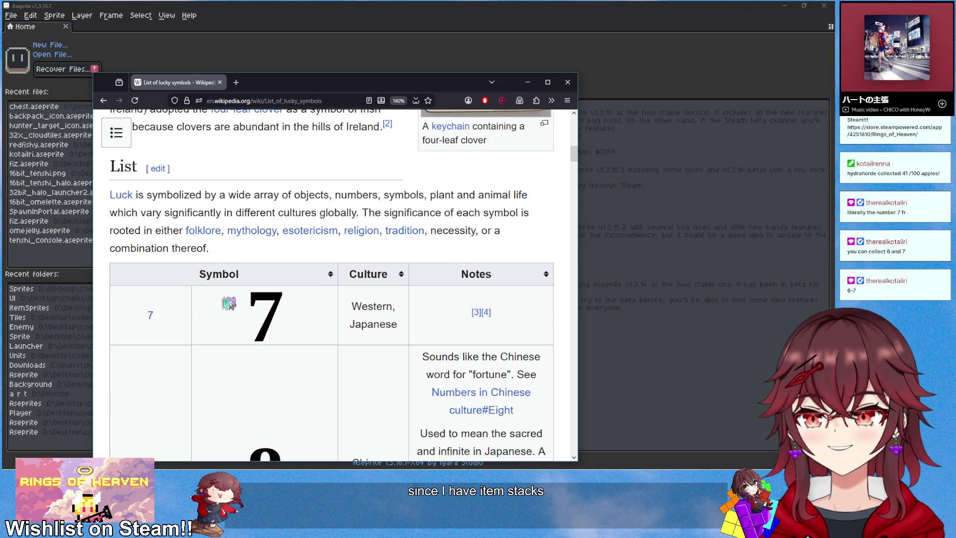
pyautogui.scroll(-15, 313, 288)
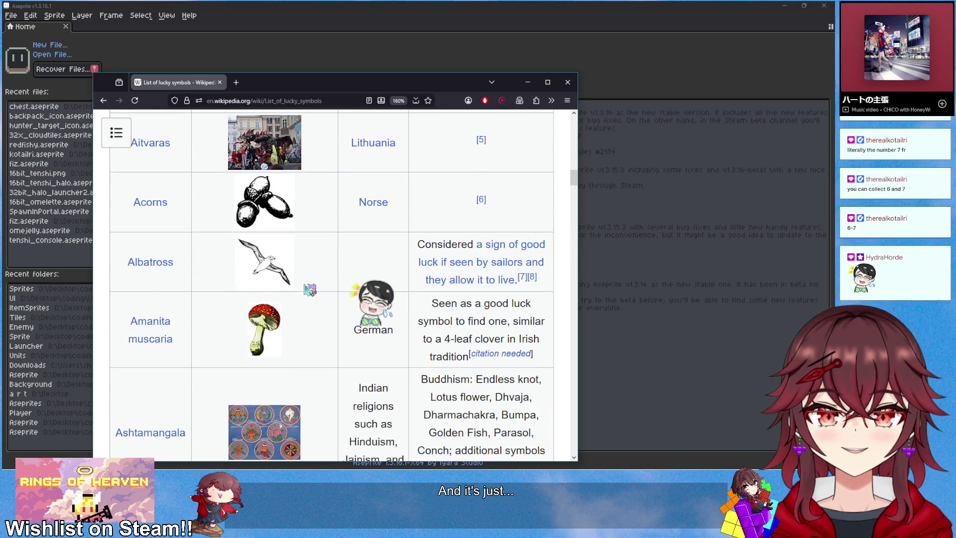
pyautogui.scroll(-3, 310, 288)
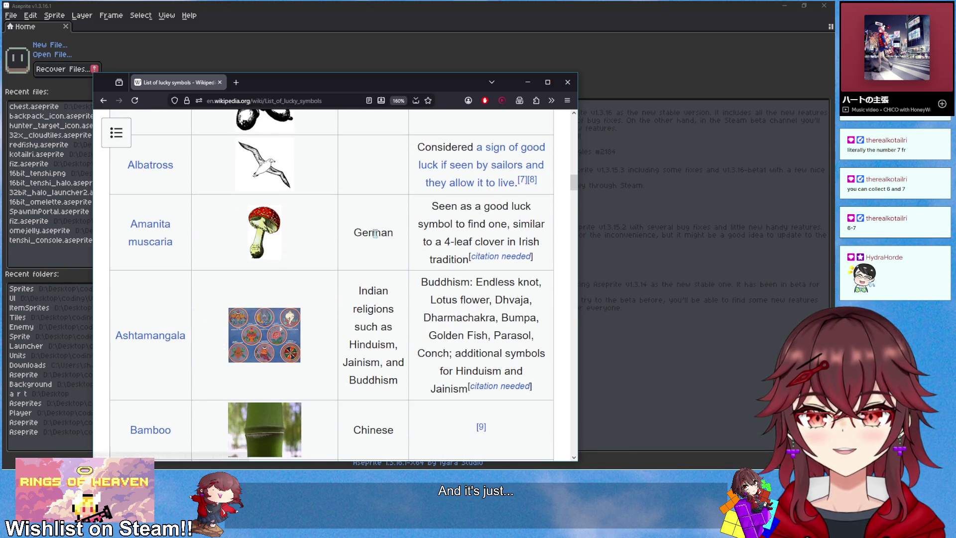
pyautogui.scroll(-3, 375, 233)
pyautogui.scroll(-3, 279, 255)
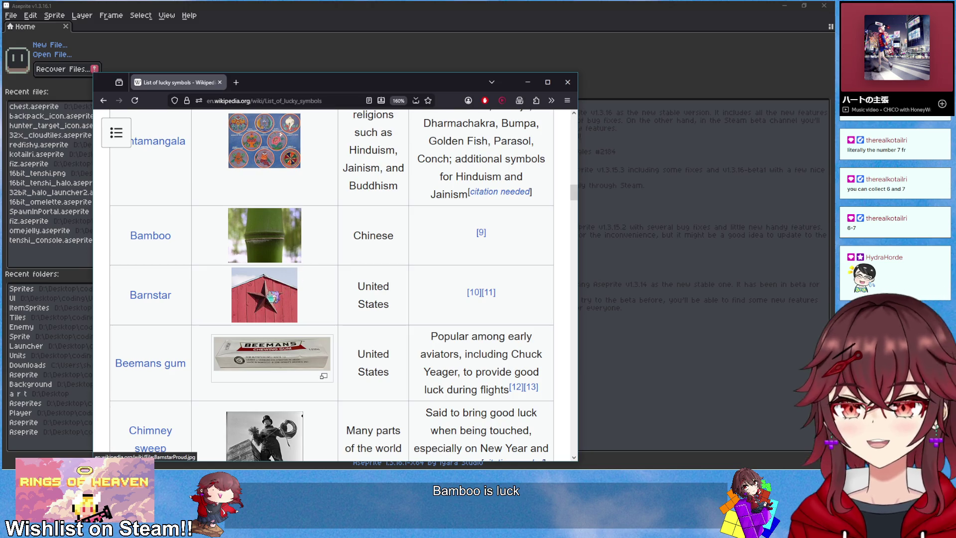
pyautogui.scroll(-3, 270, 296)
pyautogui.scroll(-3, 266, 305)
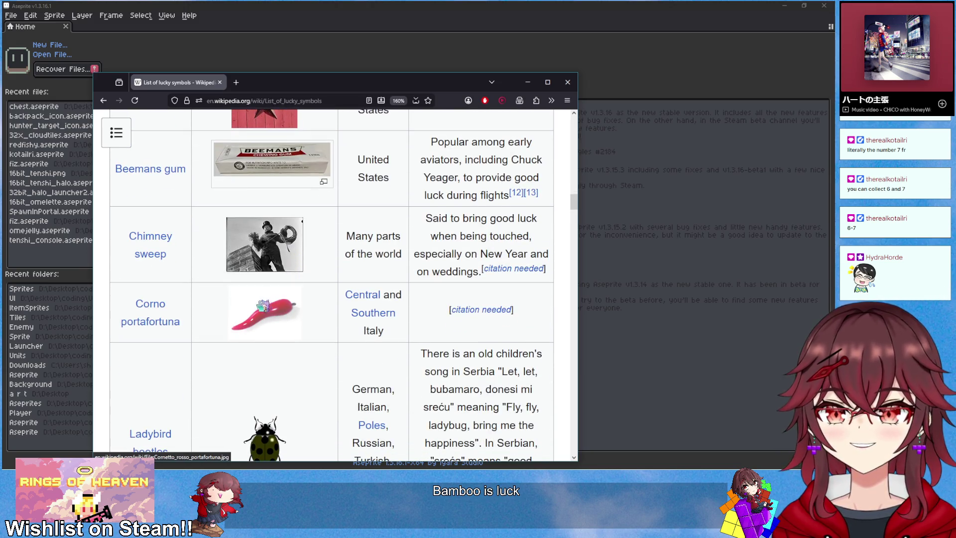
pyautogui.scroll(-3, 264, 305)
pyautogui.scroll(1, 264, 300)
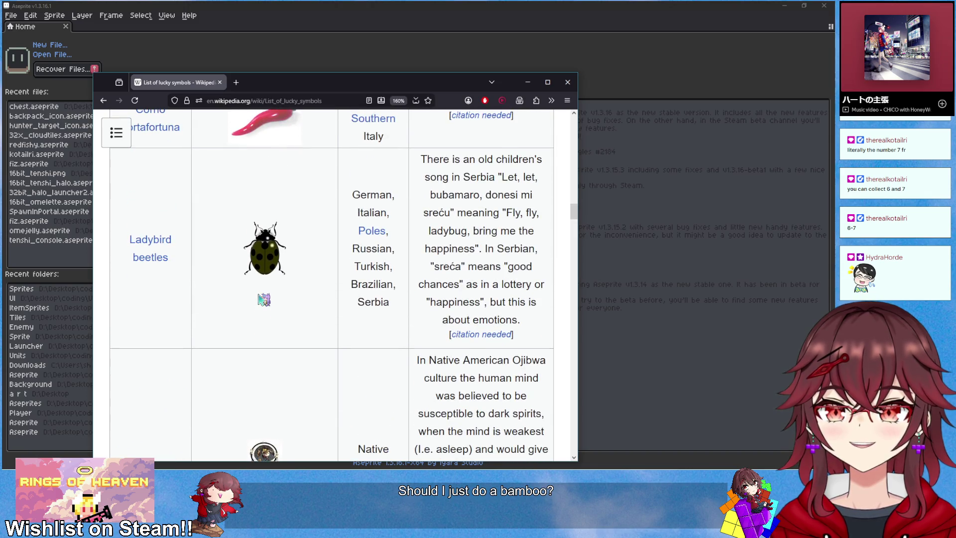
pyautogui.scroll(-3, 259, 299)
pyautogui.scroll(-2, 259, 322)
pyautogui.scroll(-3, 259, 322)
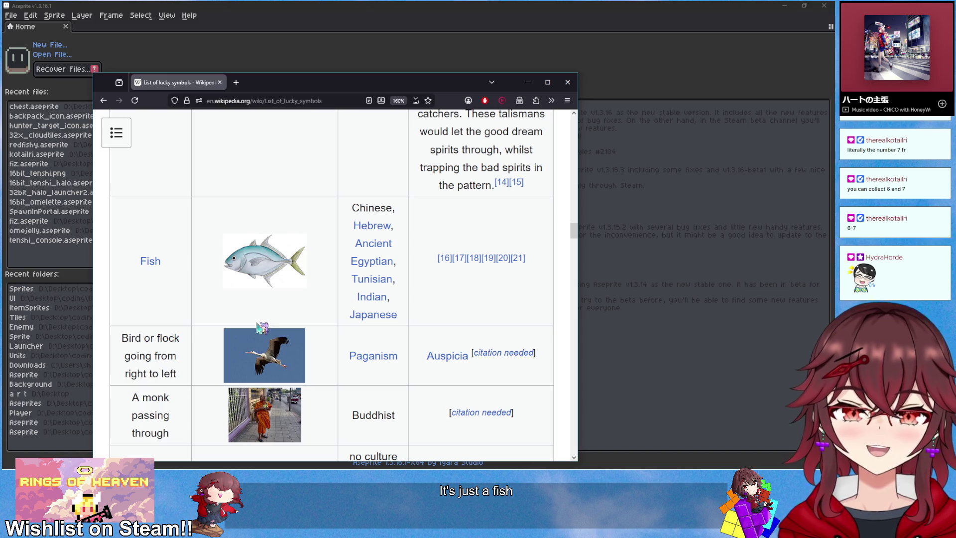
pyautogui.scroll(-3, 259, 327)
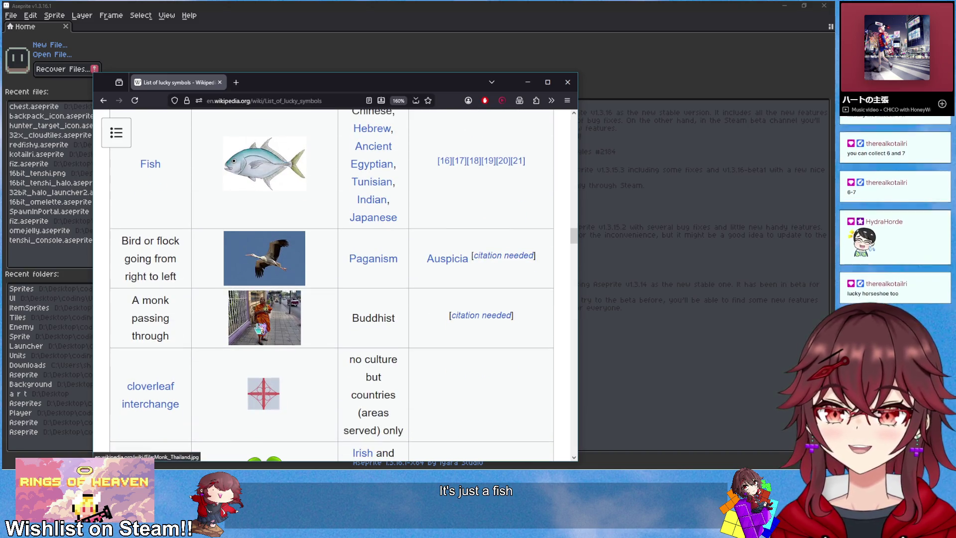
pyautogui.scroll(-6, 258, 328)
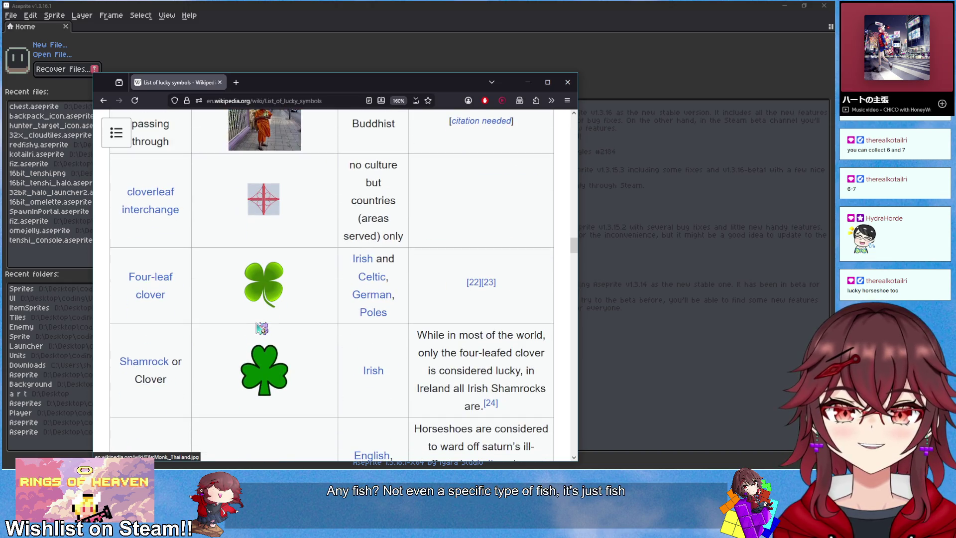
pyautogui.scroll(-3, 259, 328)
pyautogui.scroll(-6, 261, 328)
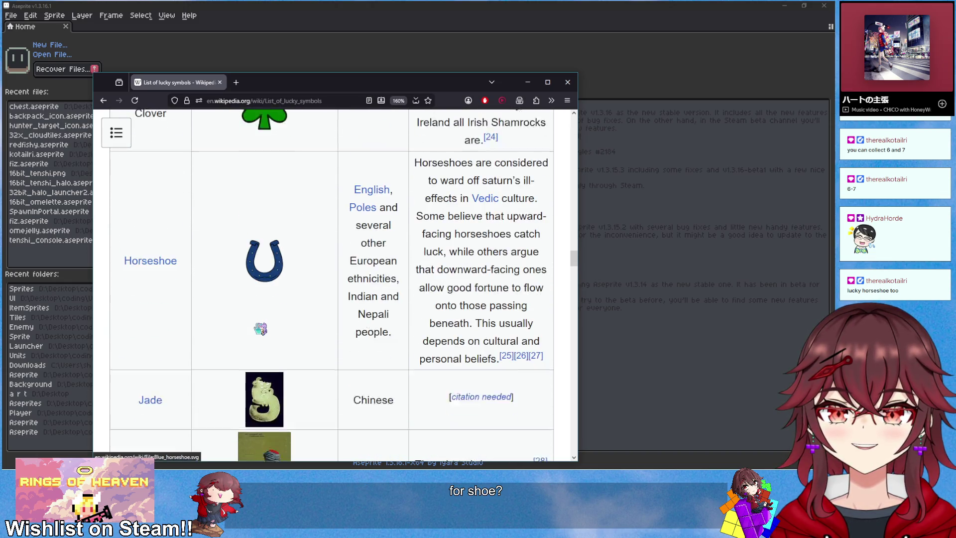
pyautogui.scroll(3, 261, 328)
pyautogui.scroll(-3, 261, 327)
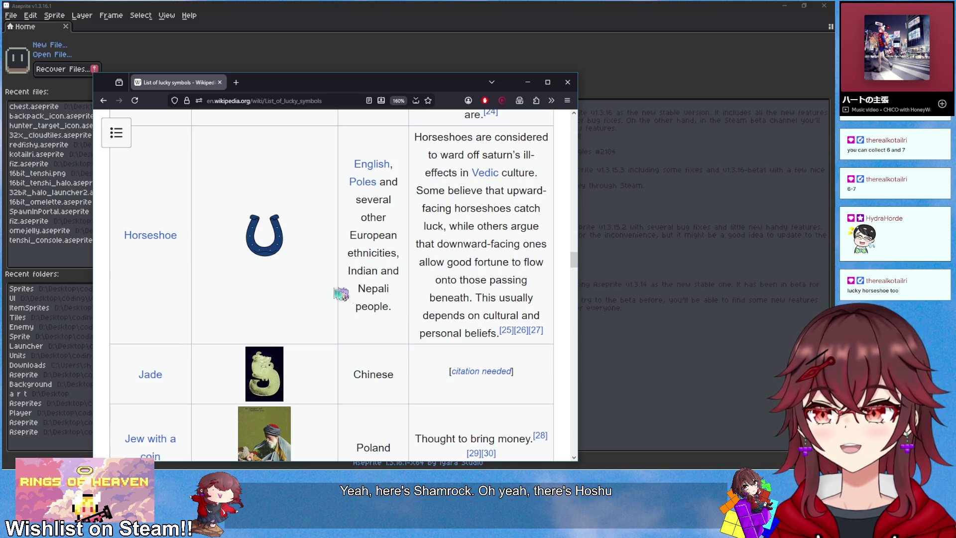
pyautogui.scroll(-7, 363, 300)
pyautogui.scroll(-7, 365, 300)
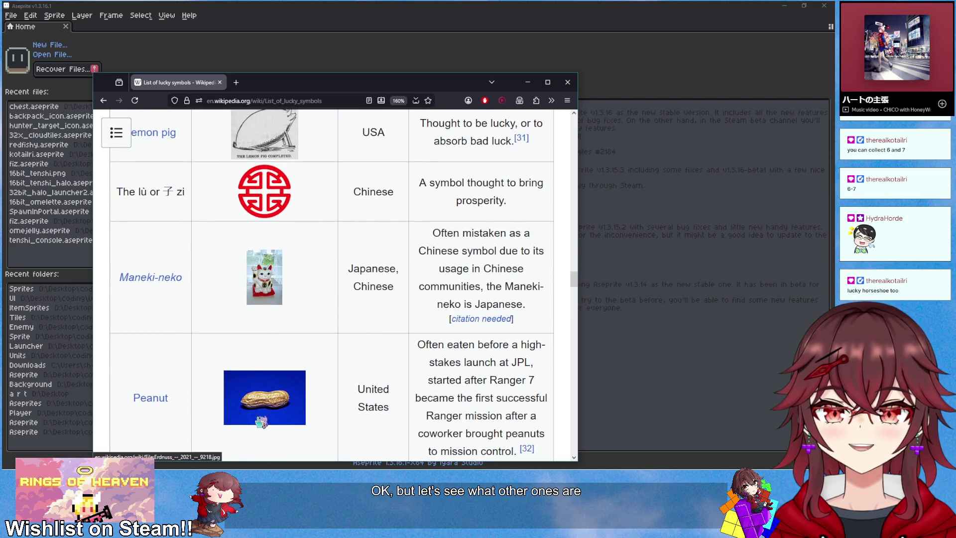
pyautogui.scroll(-3, 261, 422)
pyautogui.scroll(7, 261, 422)
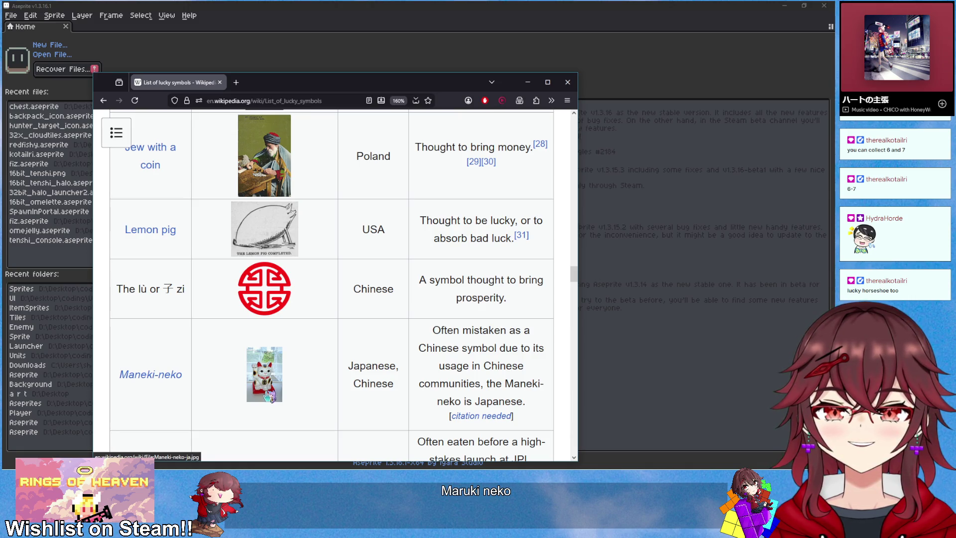
pyautogui.scroll(2, 267, 397)
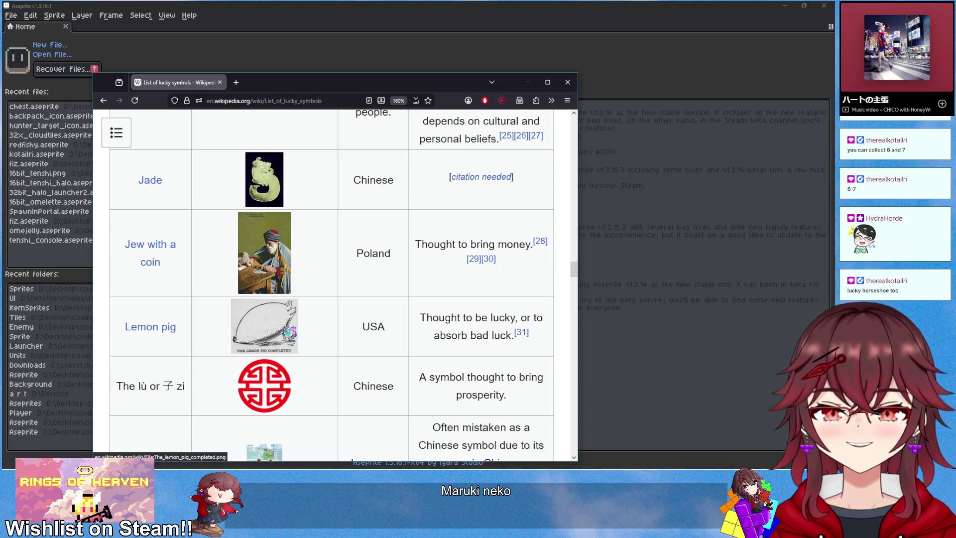
# - Search Google for 'lemon pig' in a new tab and enlarge an image result
pyautogui.click(236, 83)
pyautogui.write('lemon pig')
pyautogui.press('Return')
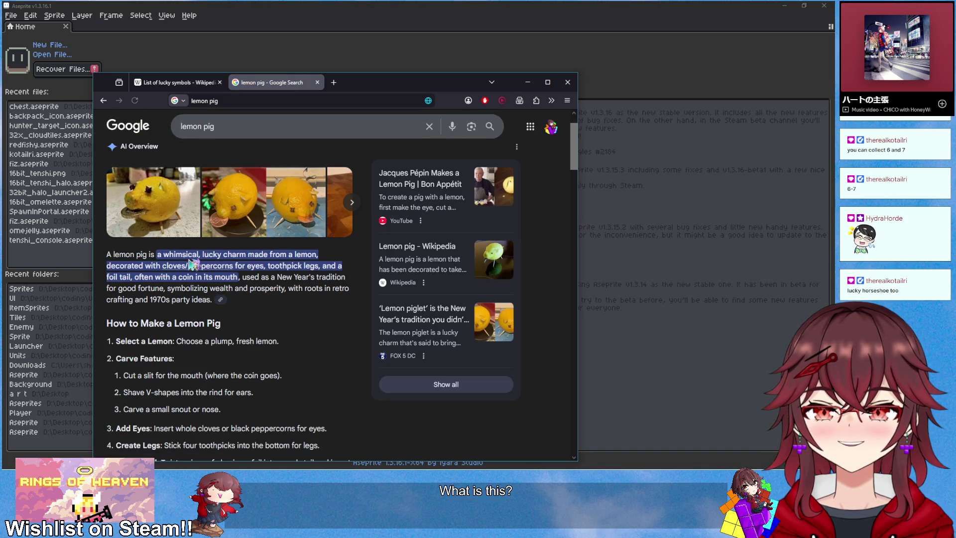
pyautogui.click(154, 201)
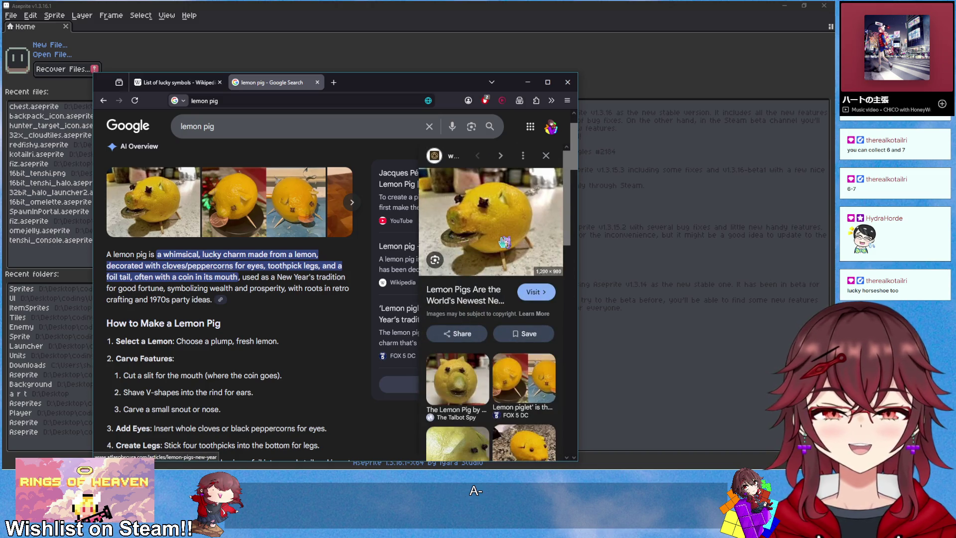
# - Open the Jew with a coin article in its own tab, skim it, and return to the list
pyautogui.click(192, 84)
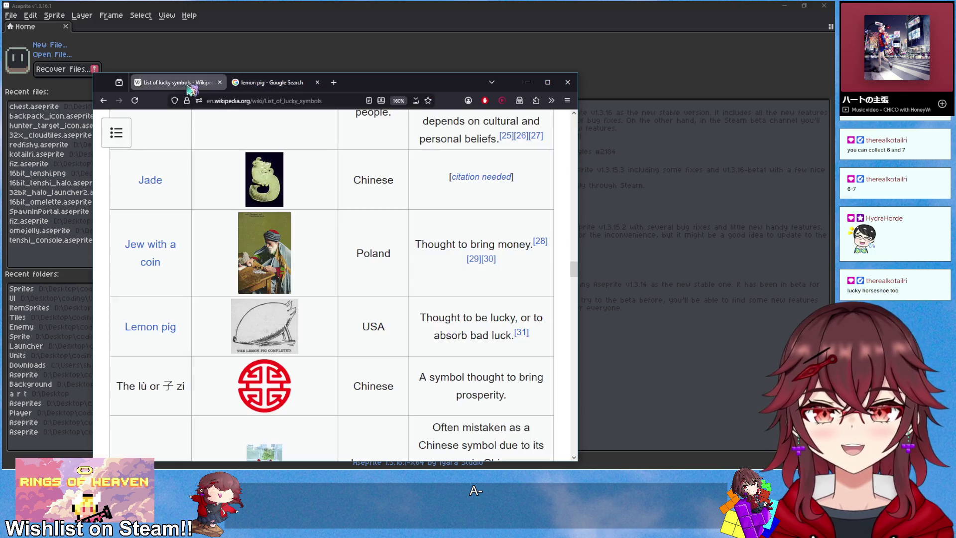
pyautogui.tripleClick(171, 262)
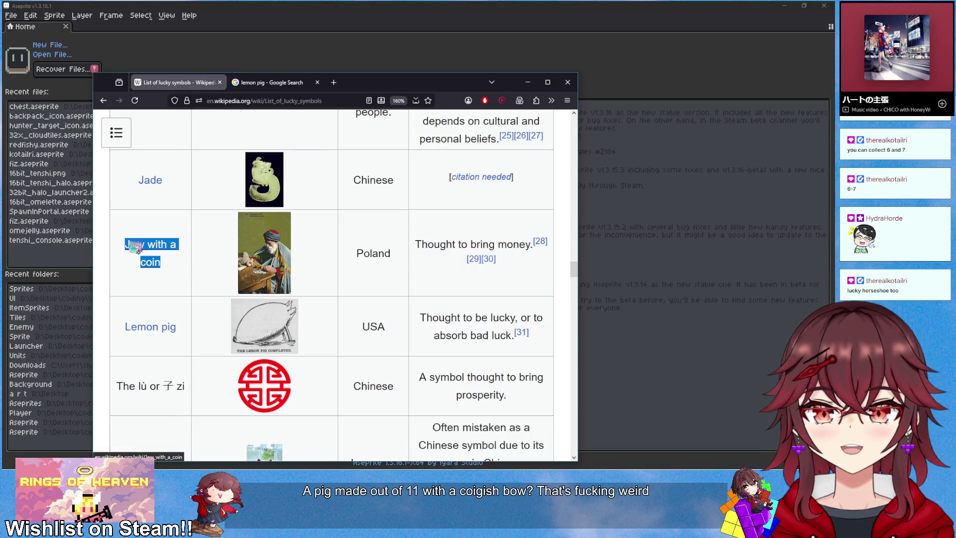
pyautogui.click(378, 272)
pyautogui.middleClick(155, 259)
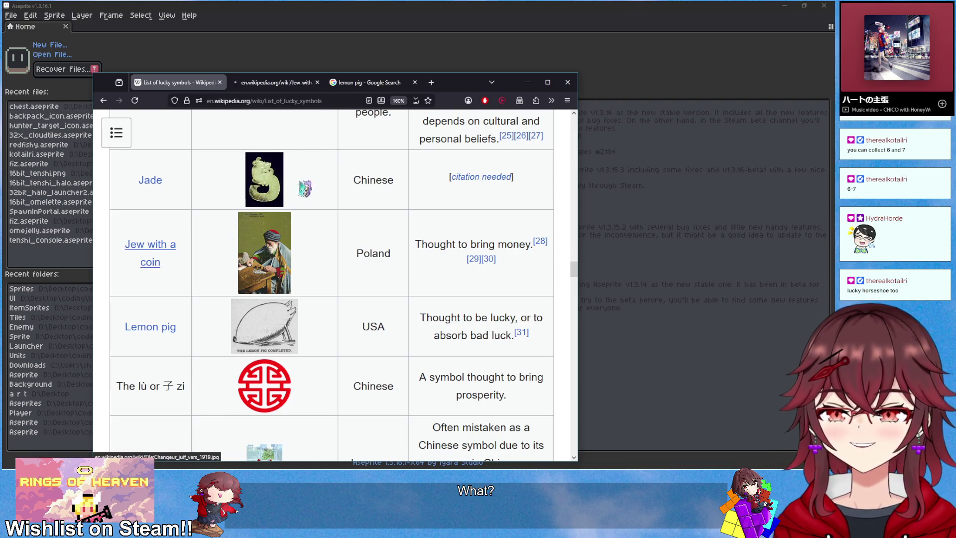
pyautogui.click(271, 83)
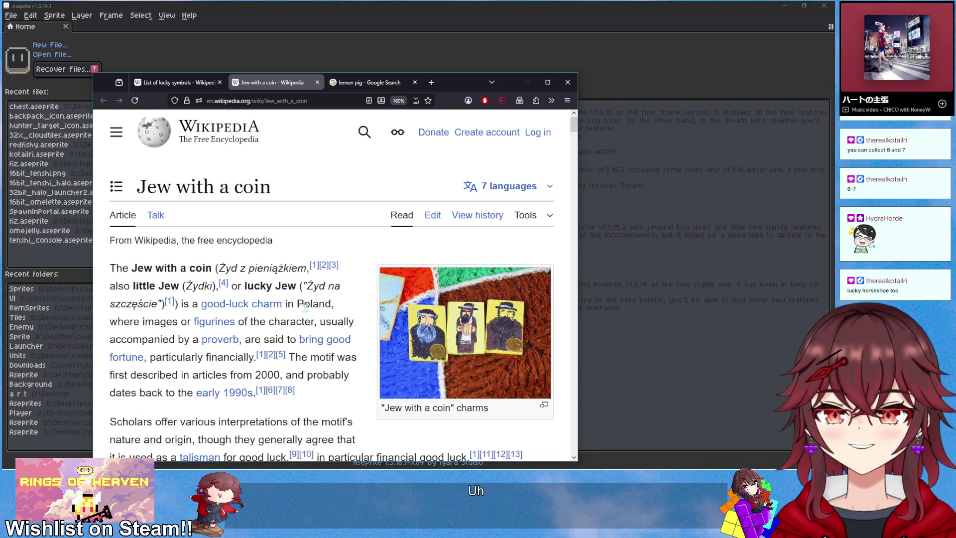
pyautogui.scroll(-2, 304, 307)
pyautogui.click(161, 83)
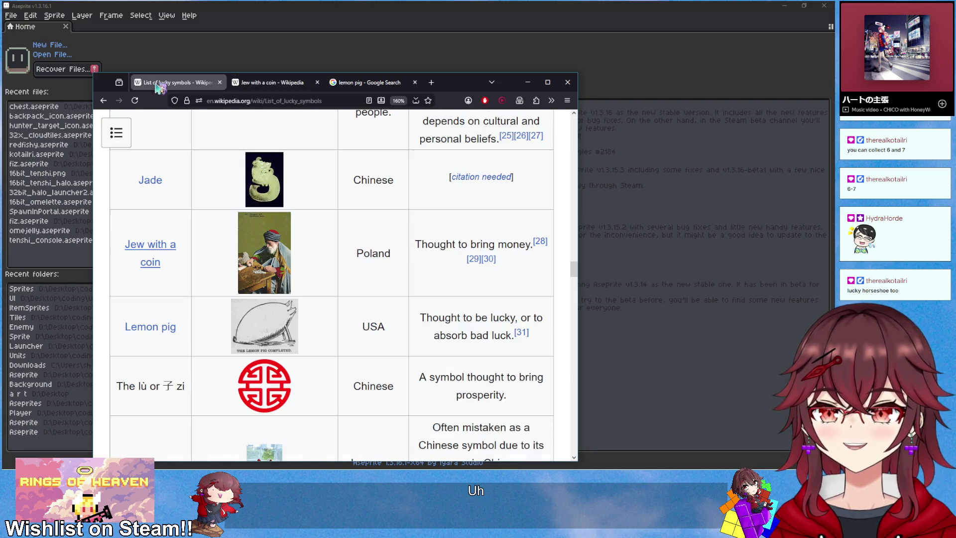
# - Scroll through the lucky symbols table, previewing one of the linked entries
pyautogui.scroll(-9, 198, 278)
pyautogui.scroll(-2, 183, 311)
pyautogui.scroll(2, 183, 311)
pyautogui.scroll(2, 177, 294)
pyautogui.scroll(-2, 224, 294)
pyautogui.scroll(-2, 282, 307)
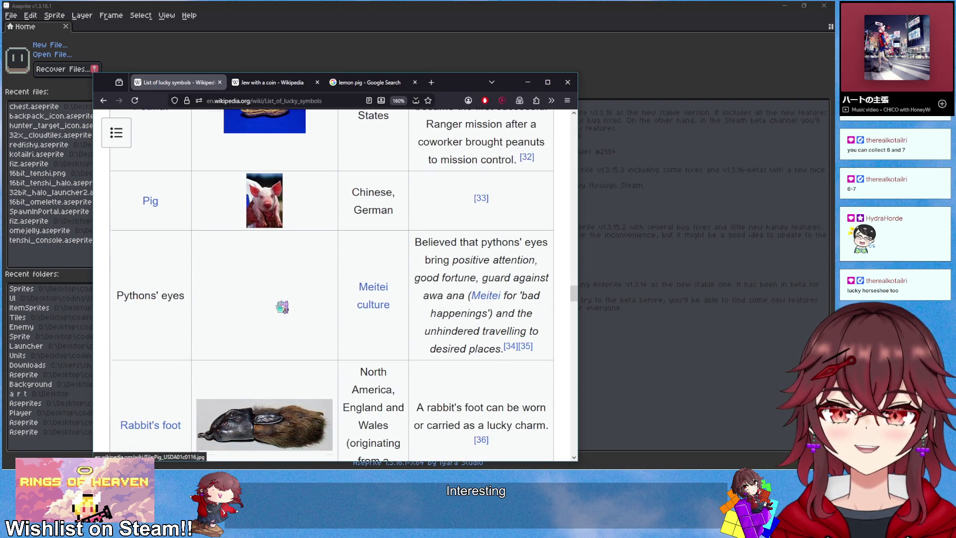
pyautogui.scroll(-4, 164, 304)
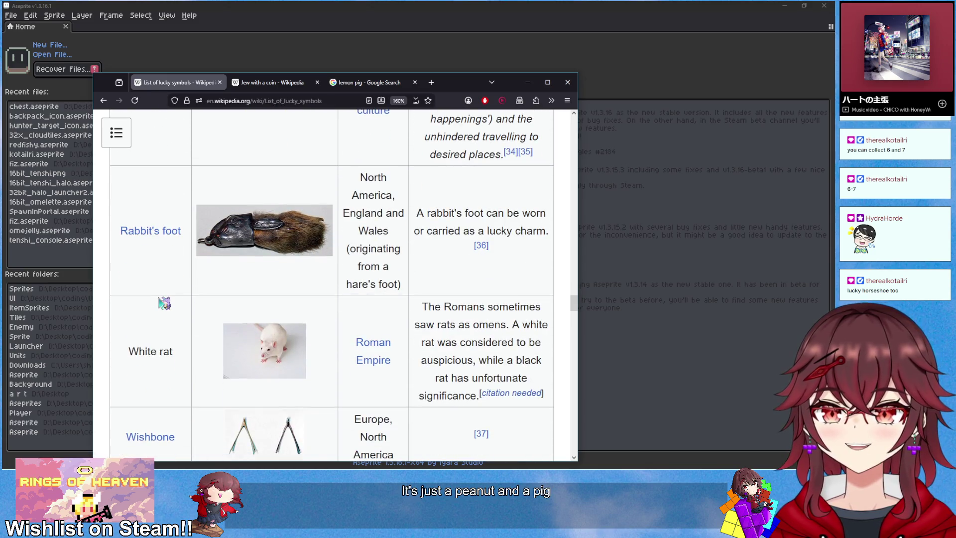
pyautogui.scroll(-2, 164, 303)
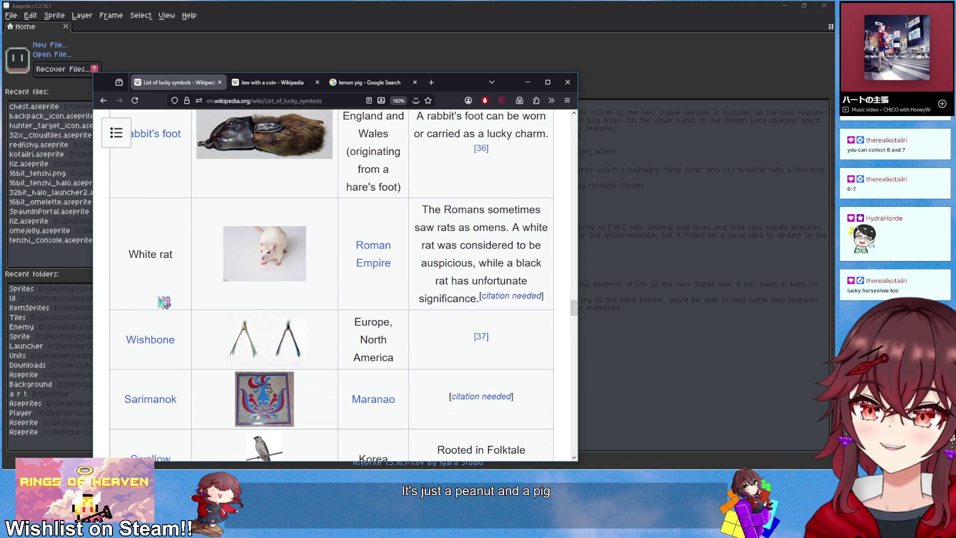
pyautogui.scroll(-4, 260, 356)
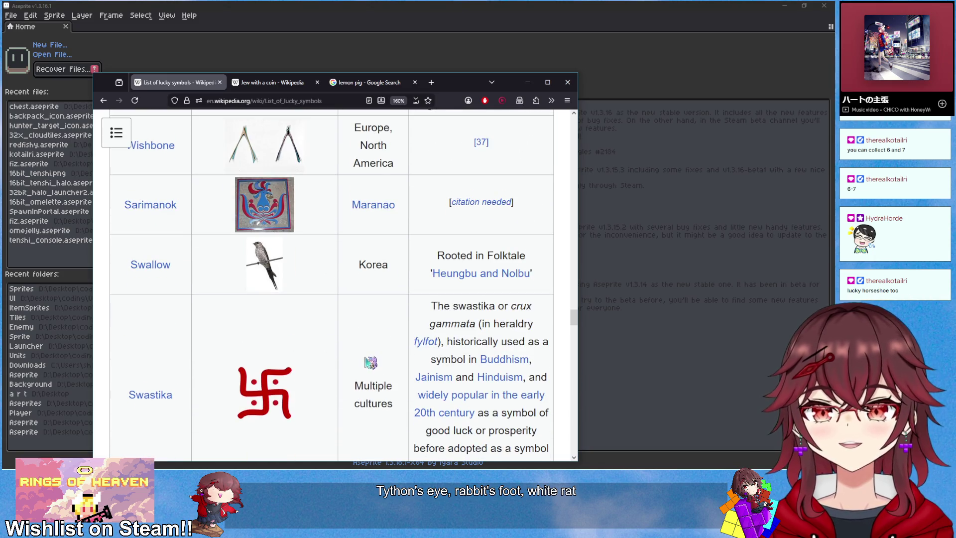
pyautogui.scroll(2, 369, 362)
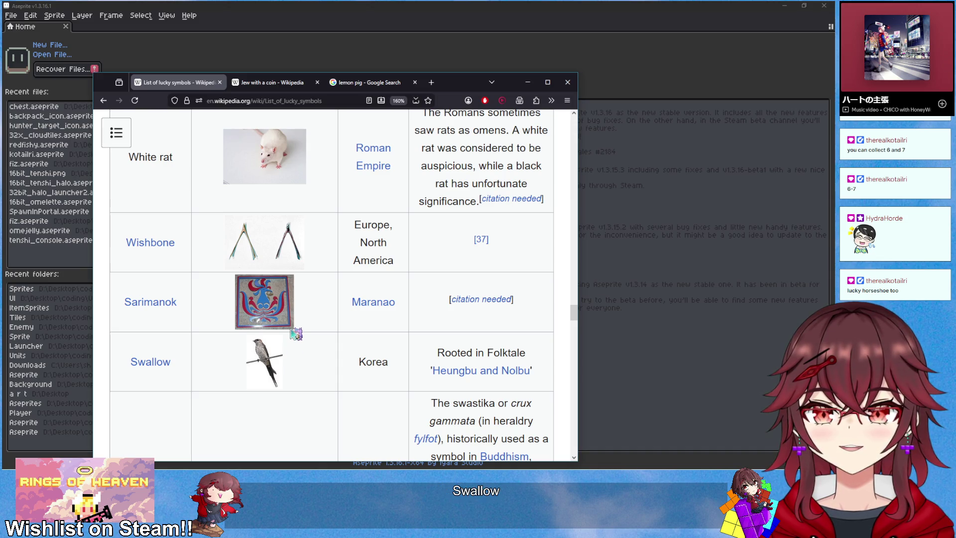
pyautogui.moveTo(149, 308)
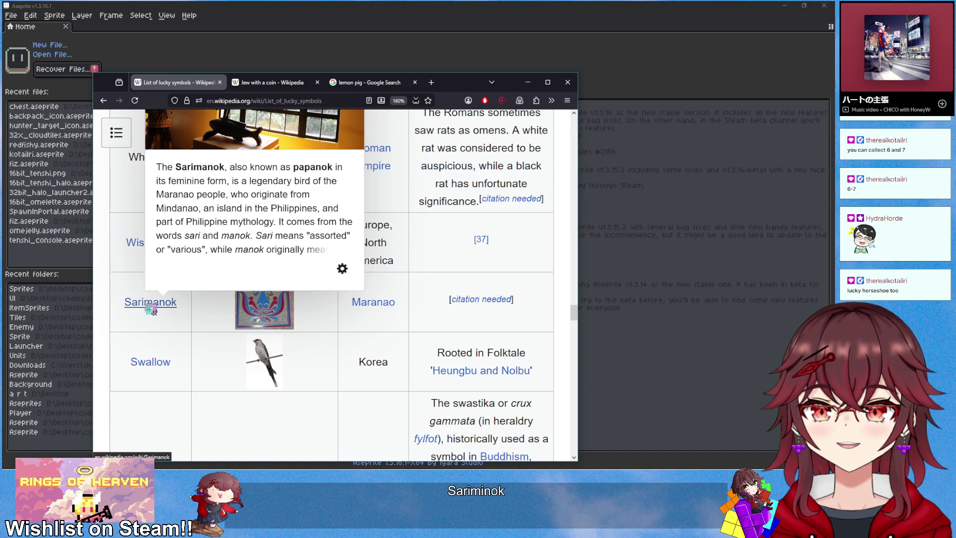
# - Keep reading the table, briefly highlighting part of the Swastika description
pyautogui.scroll(-8, 260, 338)
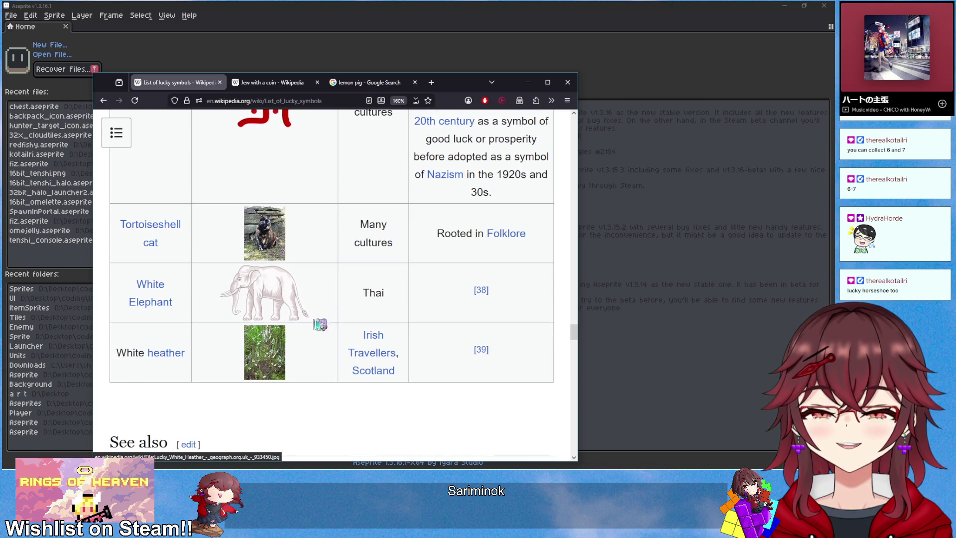
pyautogui.scroll(2, 371, 308)
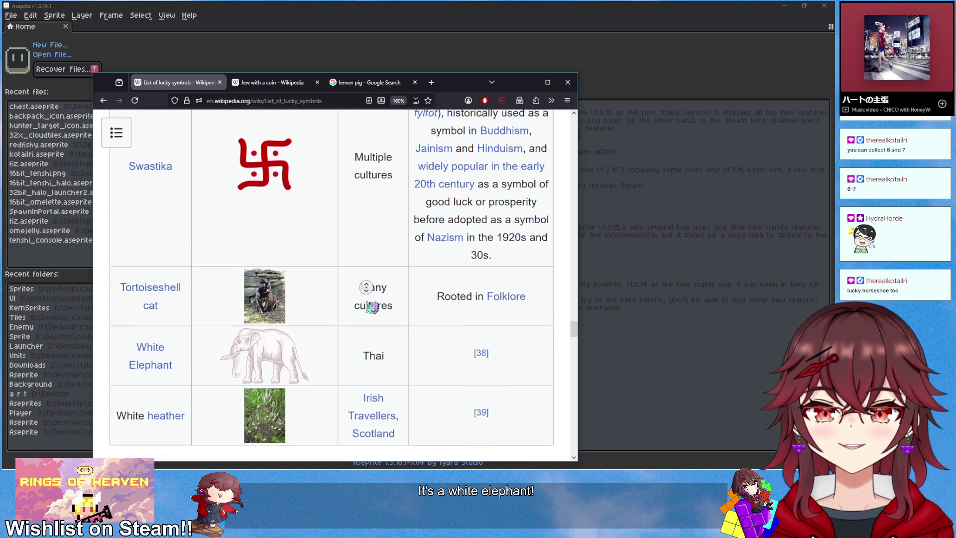
pyautogui.scroll(-1, 372, 307)
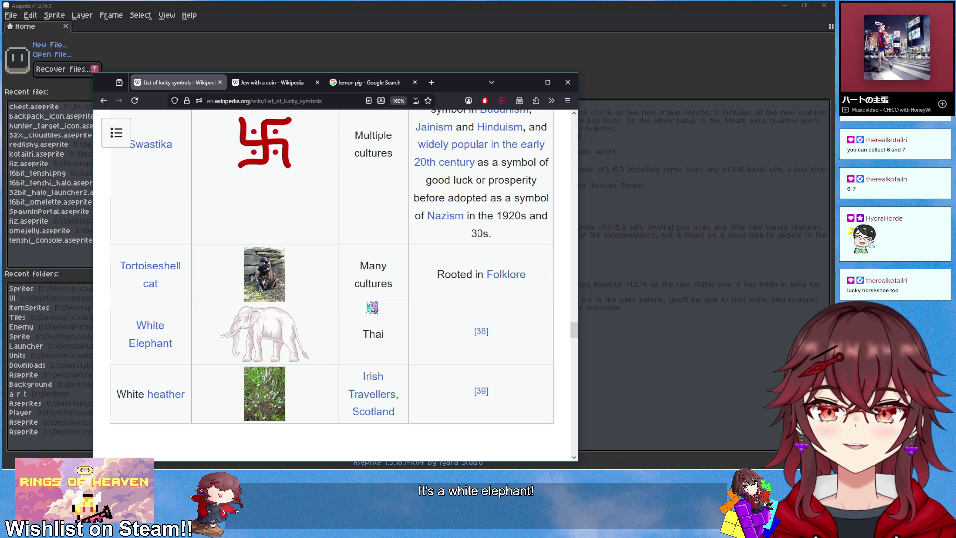
pyautogui.scroll(-5, 370, 308)
pyautogui.scroll(3, 372, 308)
pyautogui.scroll(3, 356, 310)
pyautogui.scroll(-3, 312, 312)
pyautogui.scroll(6, 344, 311)
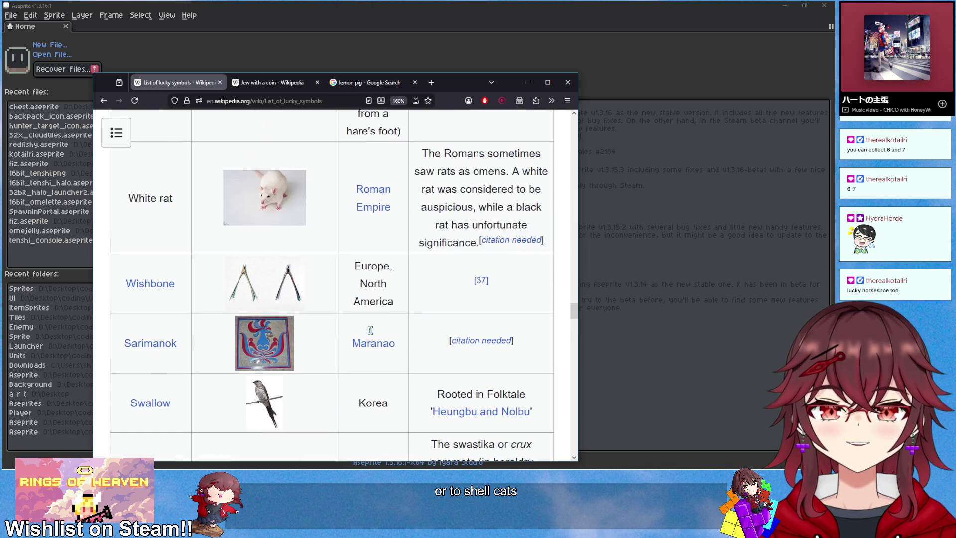
pyautogui.scroll(-4, 376, 335)
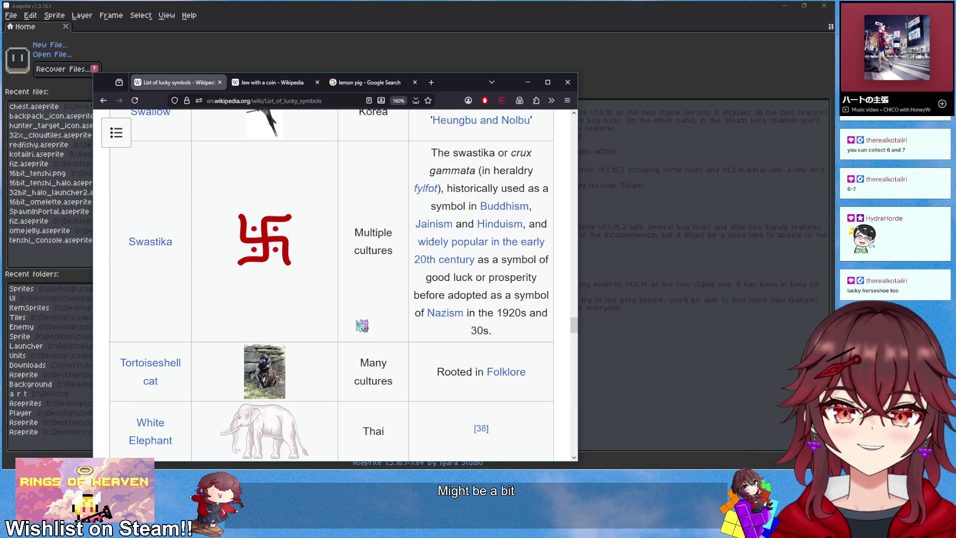
pyautogui.scroll(2, 432, 330)
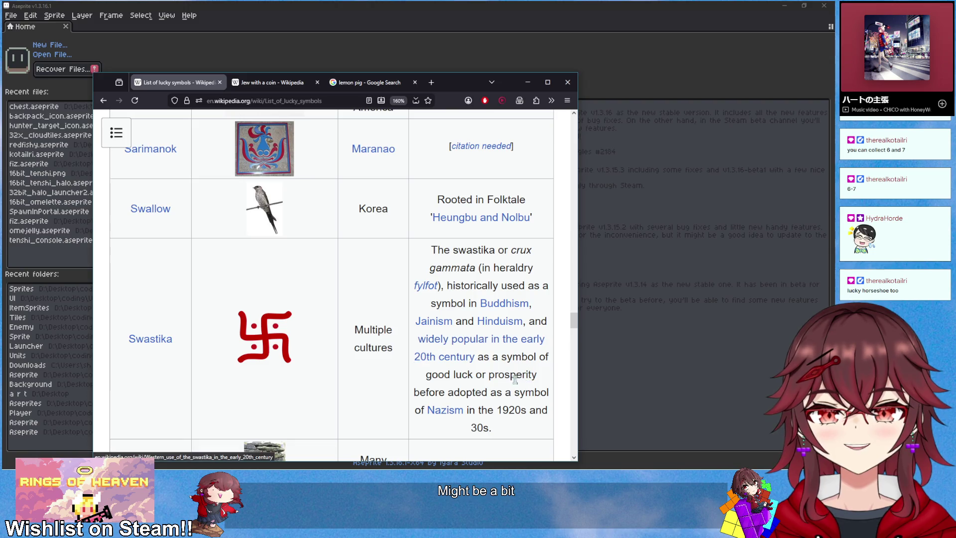
pyautogui.moveTo(484, 359); pyautogui.dragTo(495, 401)
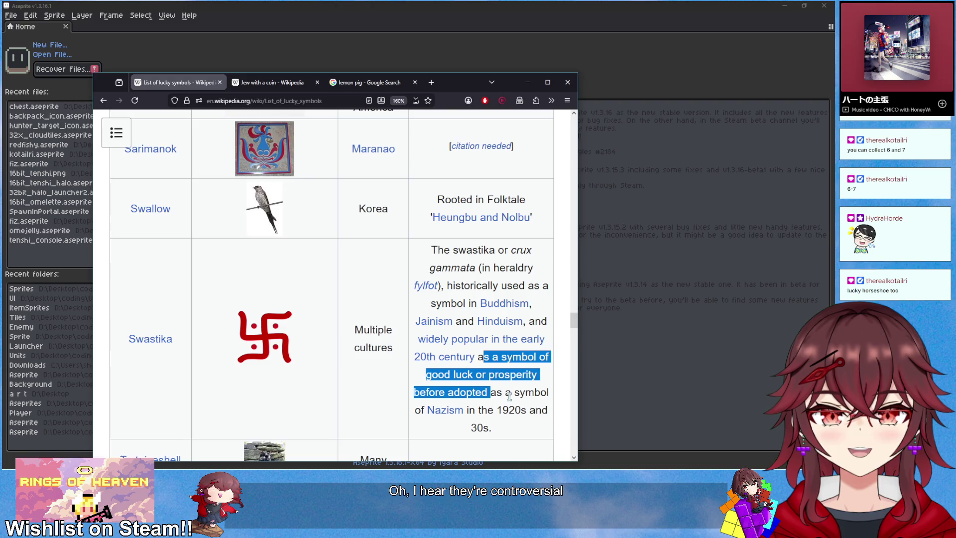
pyautogui.click(509, 396)
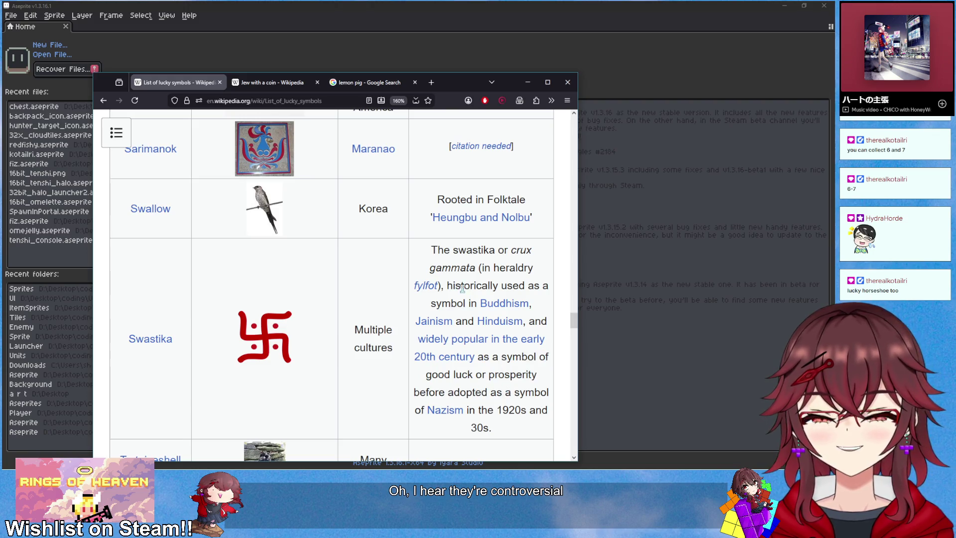
# - Scroll up to the Horseshoe row, preview its link, and return to the lemon pig results
pyautogui.scroll(5, 460, 315)
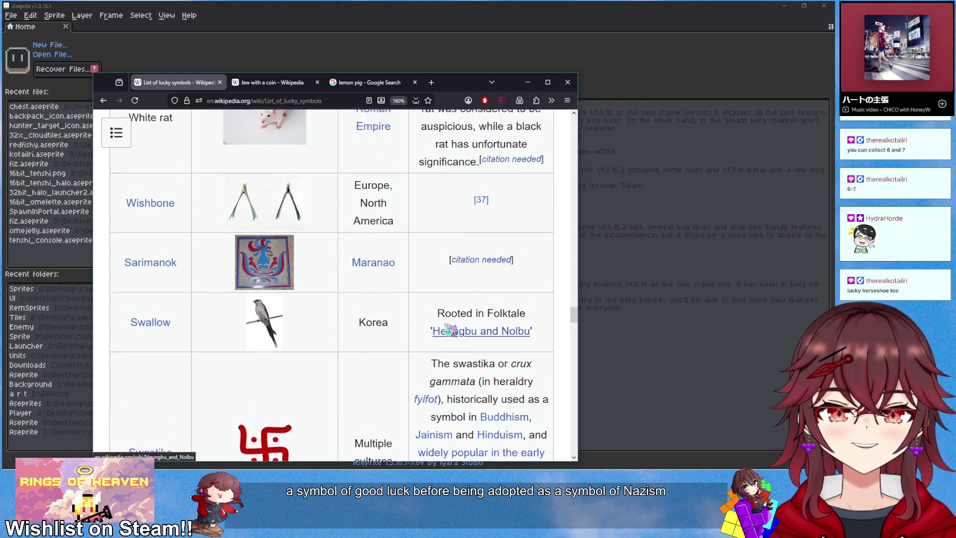
pyautogui.scroll(20, 431, 343)
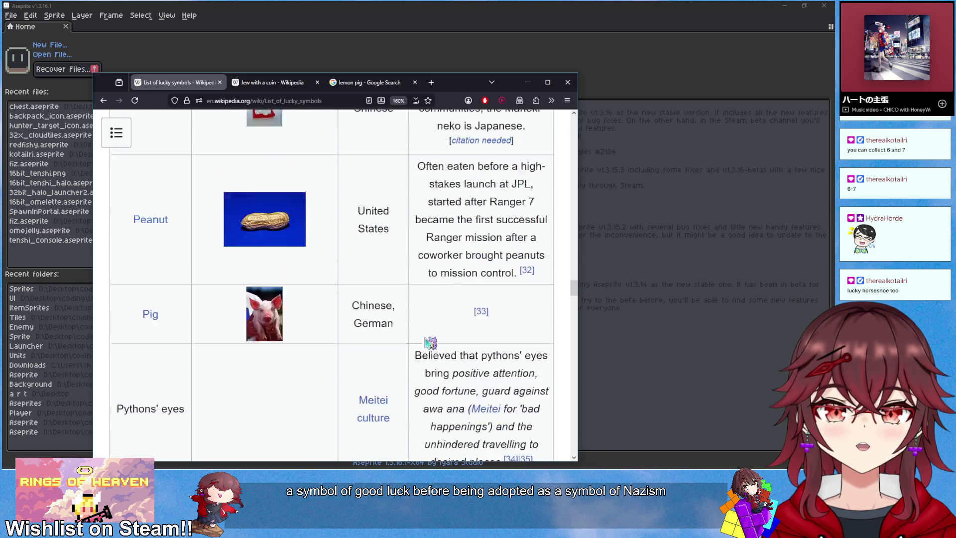
pyautogui.scroll(7, 429, 342)
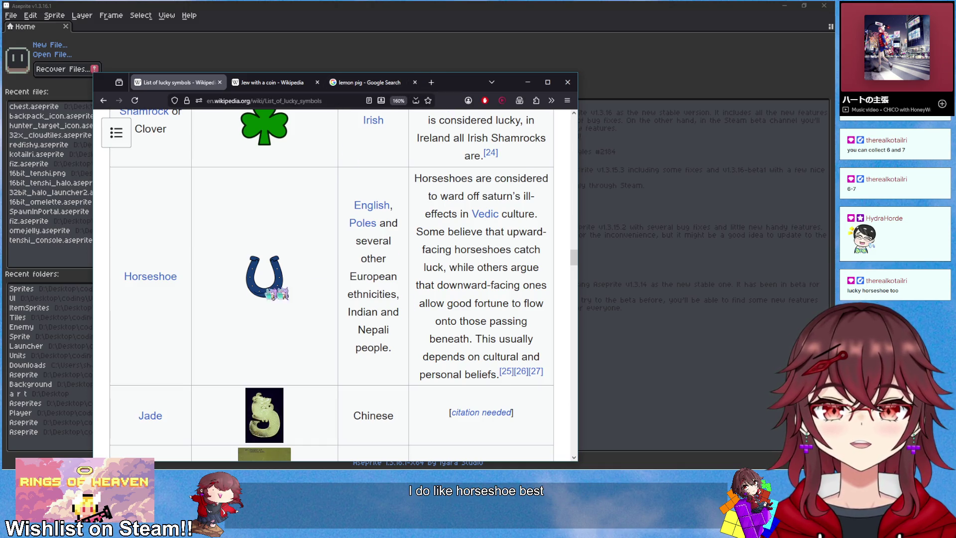
pyautogui.moveTo(153, 284)
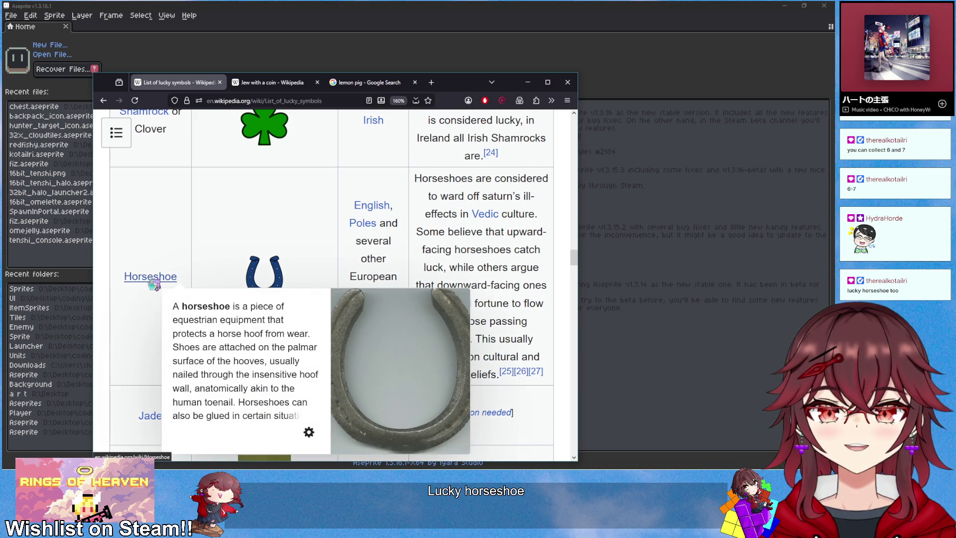
pyautogui.click(373, 83)
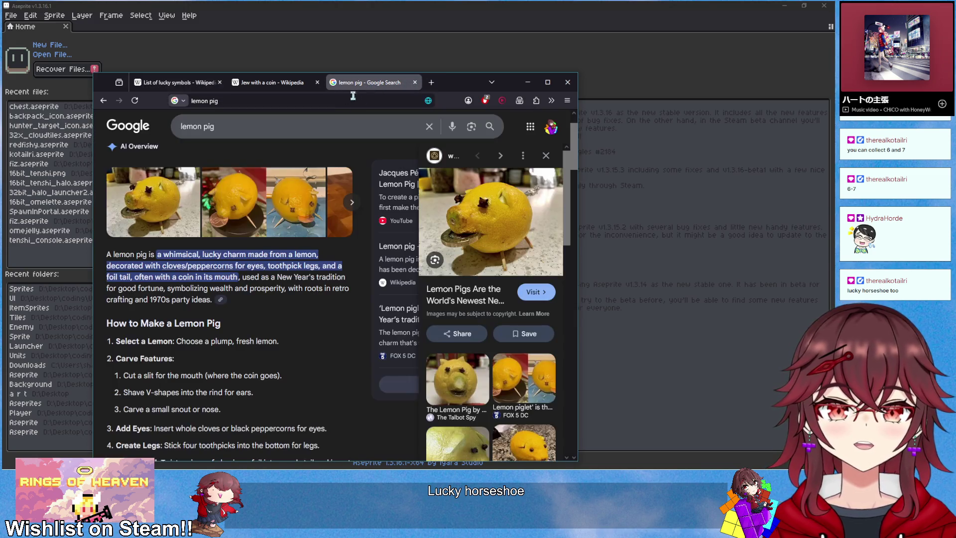
# - Search Google for 'why is horseshoe lucky', read the AI Overview, then minimise Firefox
pyautogui.click(346, 101)
pyautogui.write('why')
pyautogui.press('BackSpace')
pyautogui.press('BackSpace')
pyautogui.write('horseshoe lucky')
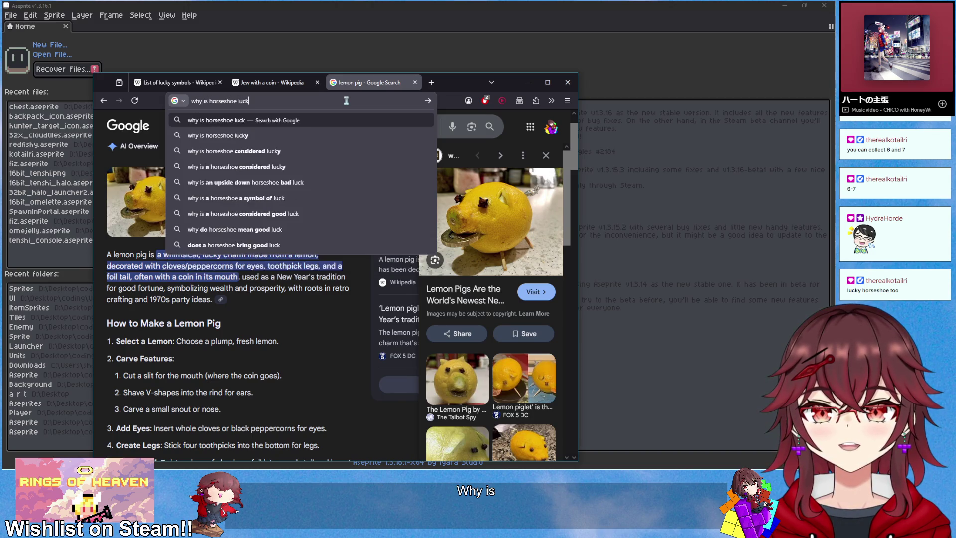
pyautogui.press('Return')
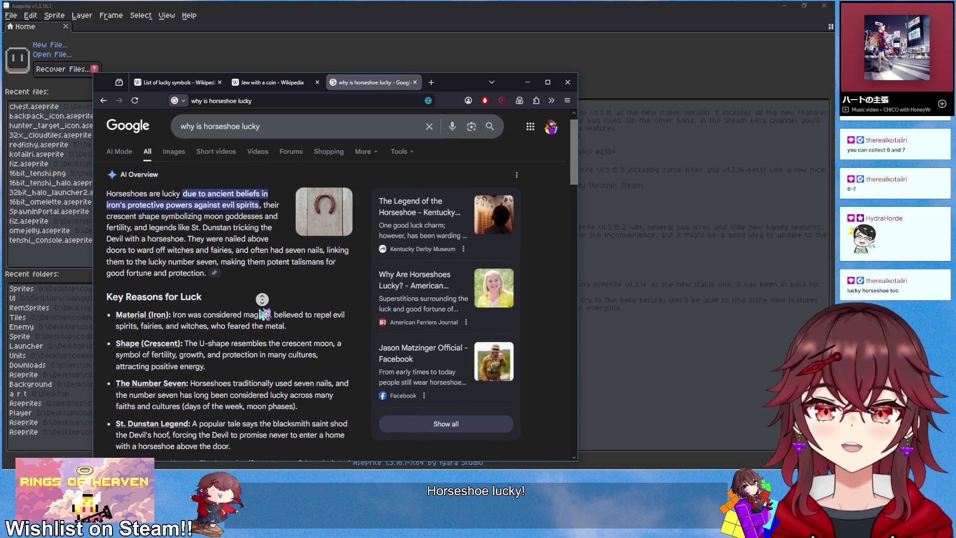
pyautogui.scroll(-2, 260, 291)
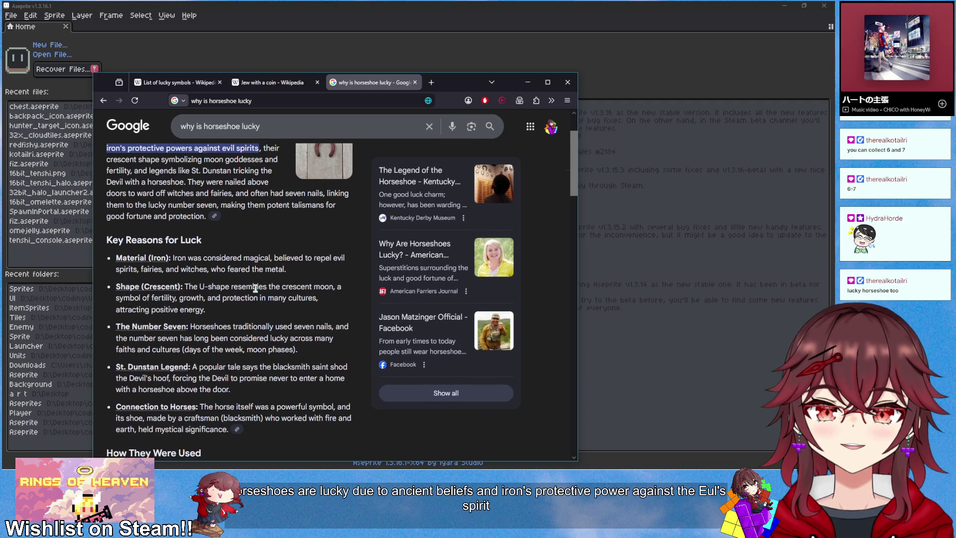
pyautogui.scroll(2, 255, 288)
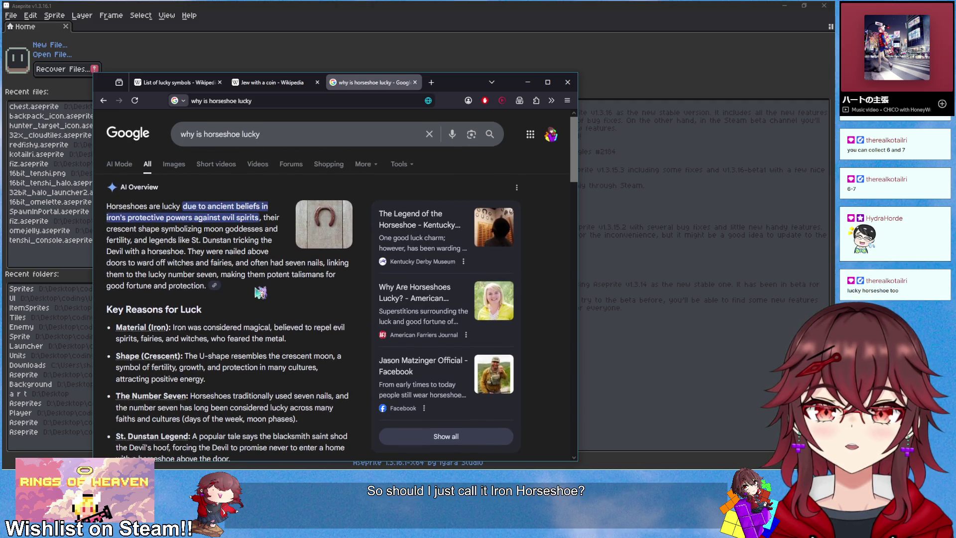
pyautogui.click(527, 82)
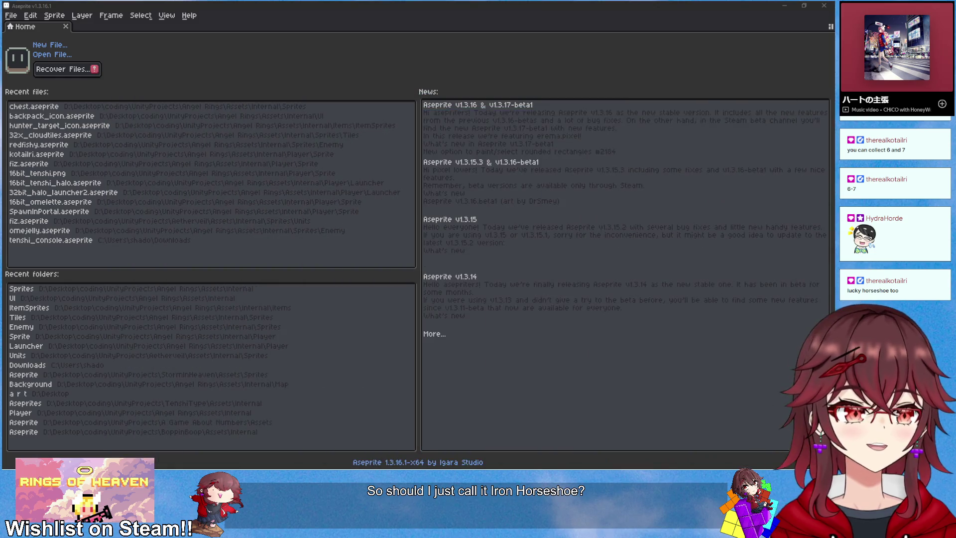
# - Create a new 32×32 sprite and turn on horizontal symmetry
pyautogui.click(11, 15)
pyautogui.click(20, 30)
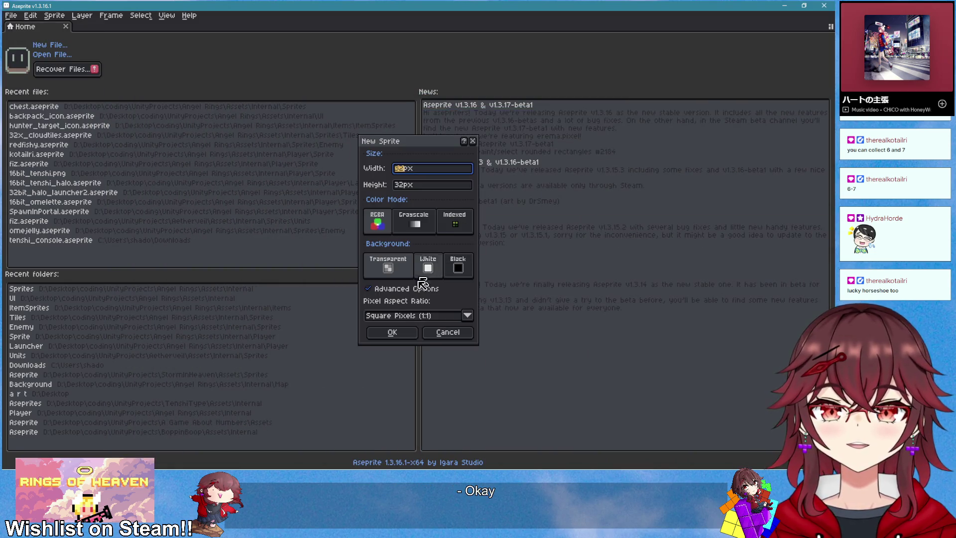
pyautogui.click(392, 333)
pyautogui.scroll(3, 420, 215)
pyautogui.click(335, 42)
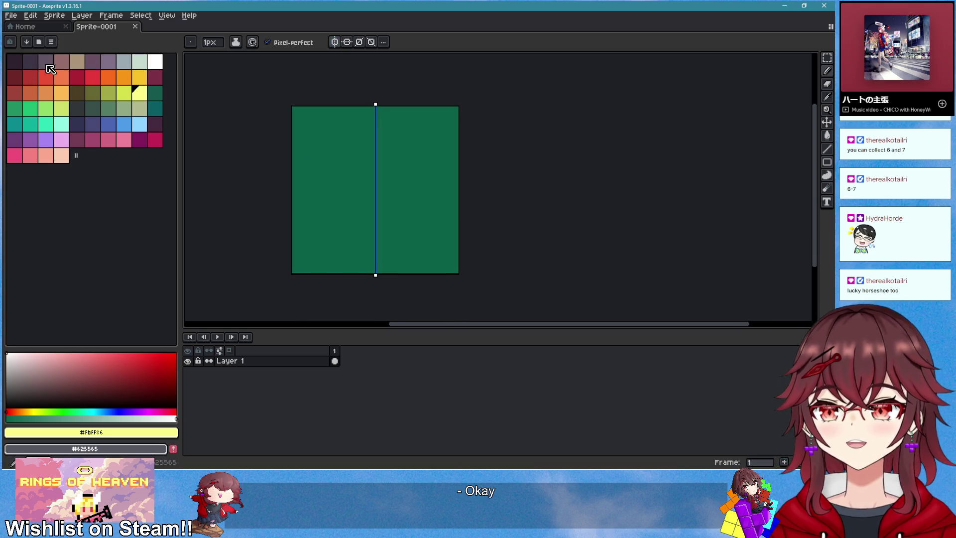
# - Draw a black circle outline across most of the canvas with the Ellipse tool
pyautogui.click(48, 65)
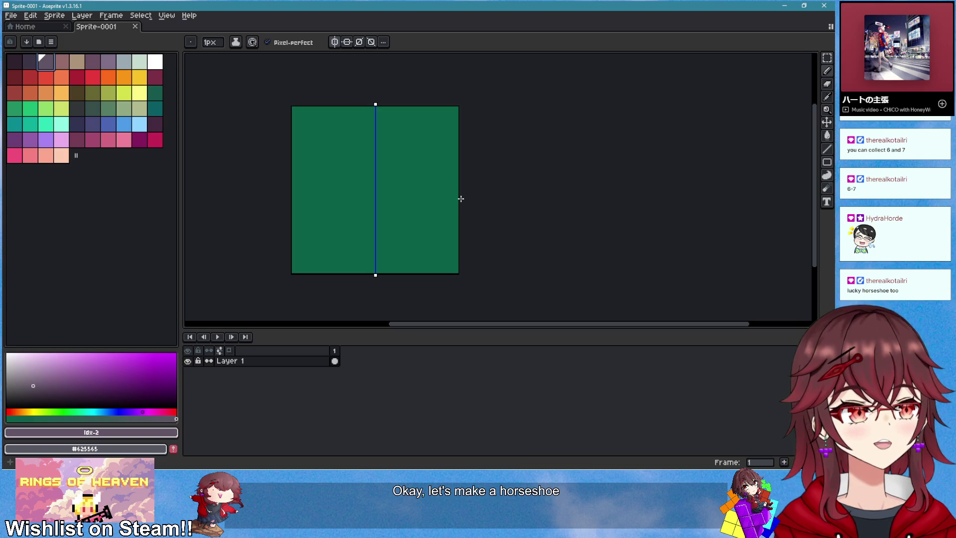
pyautogui.click(830, 164)
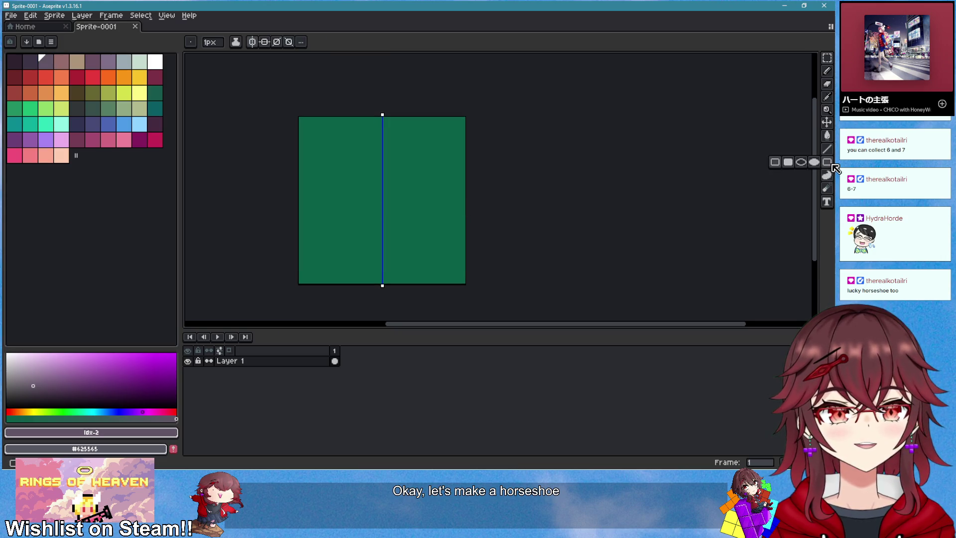
pyautogui.click(802, 163)
pyautogui.moveTo(305, 134)
pyautogui.mouseDown()
pyautogui.moveTo(416, 209)
pyautogui.moveTo(453, 268)
pyautogui.mouseUp()
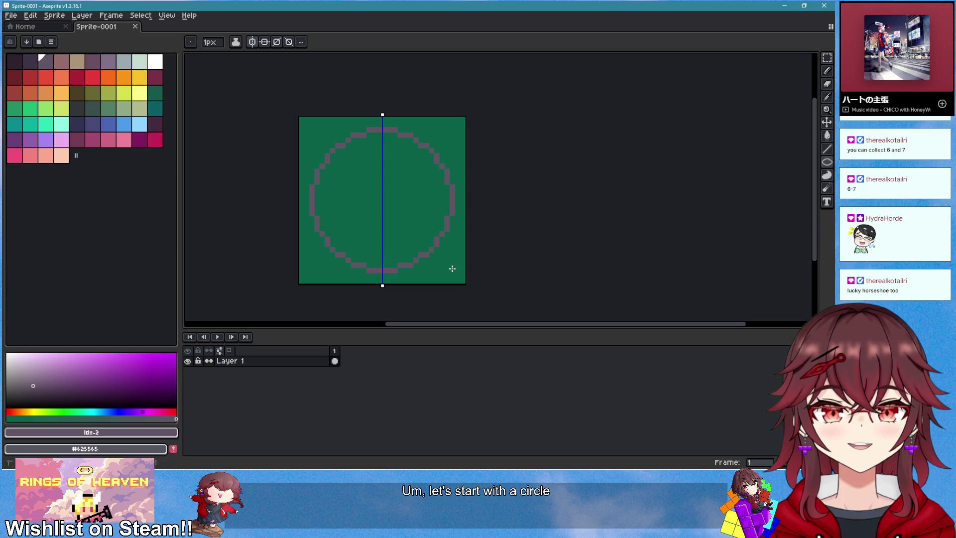
pyautogui.hotkey('ctrl', 'z')
pyautogui.click(6, 408)
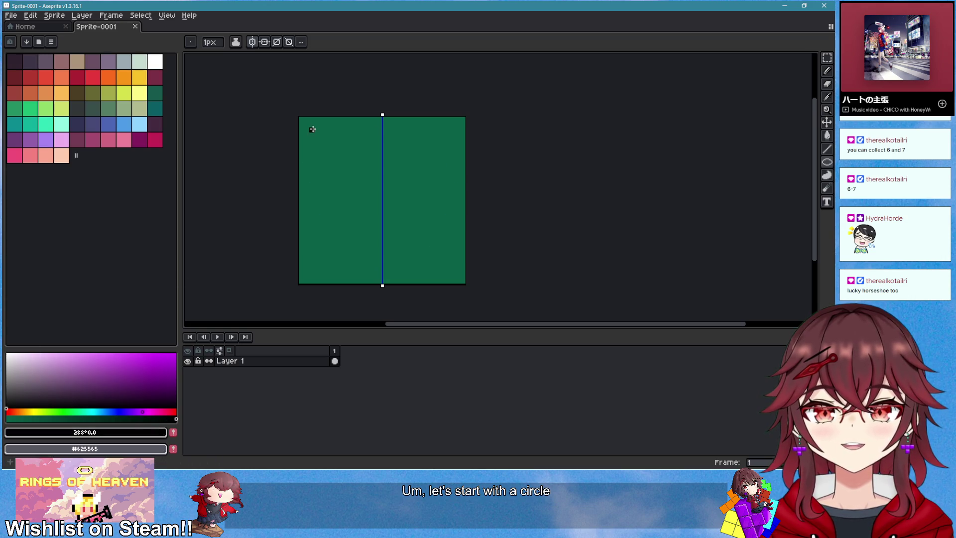
pyautogui.moveTo(316, 134); pyautogui.dragTo(457, 277)
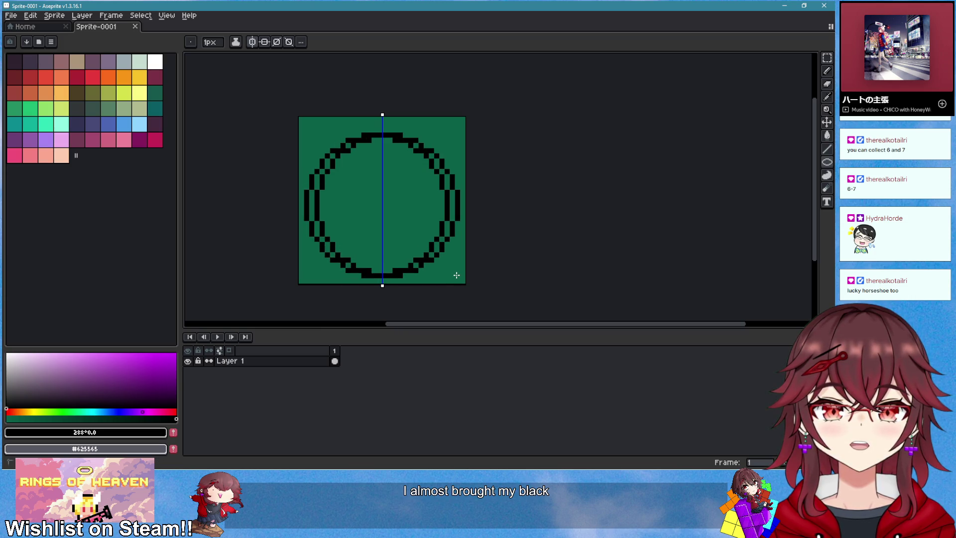
pyautogui.scroll(-2, 531, 251)
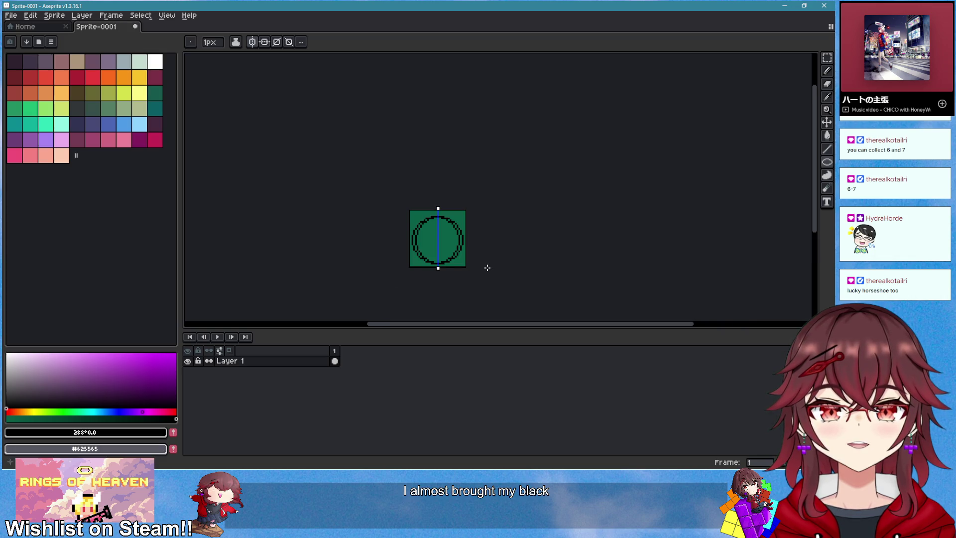
pyautogui.scroll(2, 462, 265)
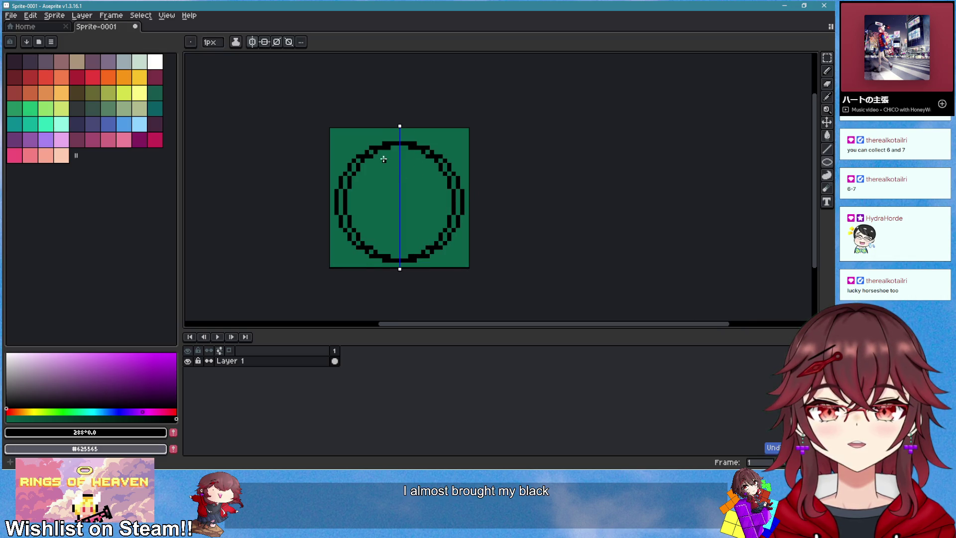
pyautogui.scroll(1, 388, 161)
pyautogui.hotkey('ctrl', 'z')
pyautogui.moveTo(344, 142); pyautogui.dragTo(465, 266)
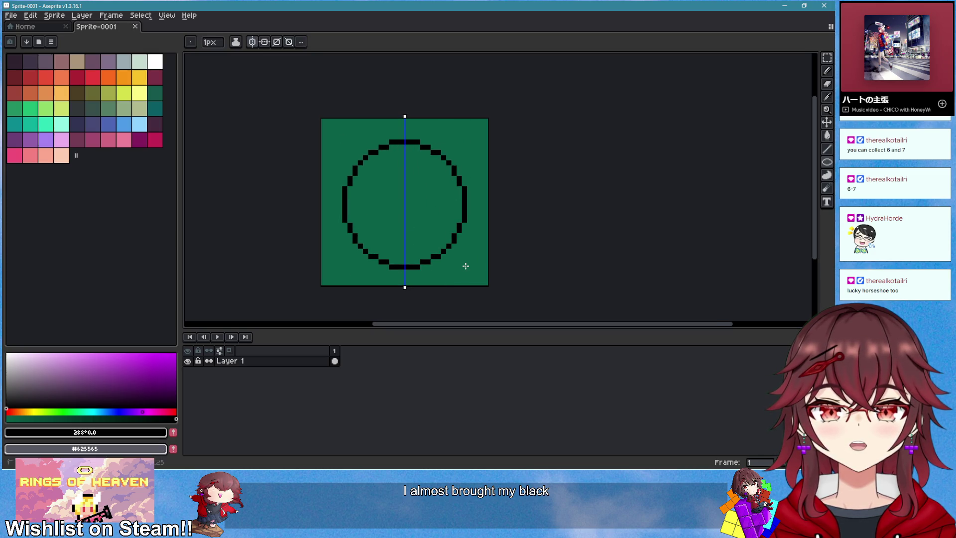
# - Stretch the circle one pixel wider, shift it left, and nudge its lower half down one pixel
pyautogui.press('m')
pyautogui.moveTo(327, 120); pyautogui.dragTo(494, 290)
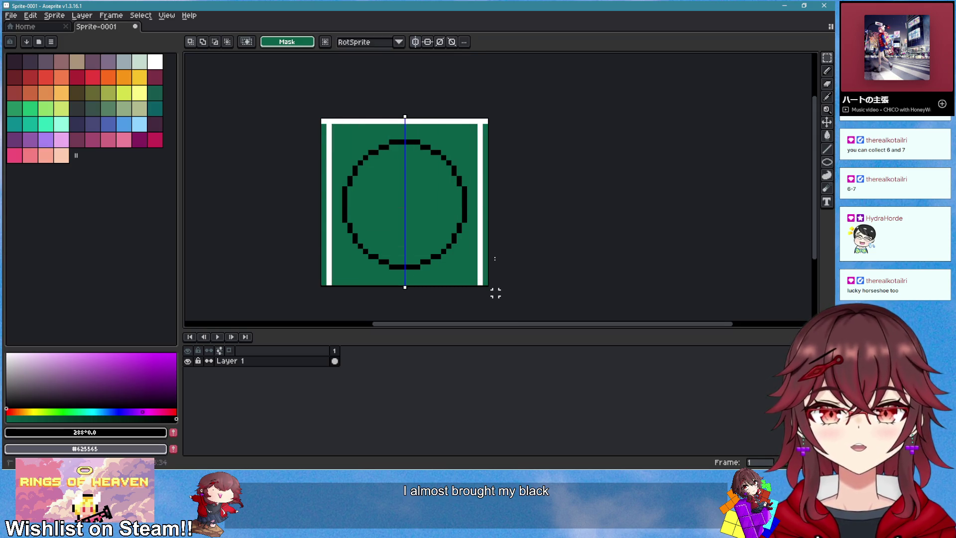
pyautogui.click(490, 203)
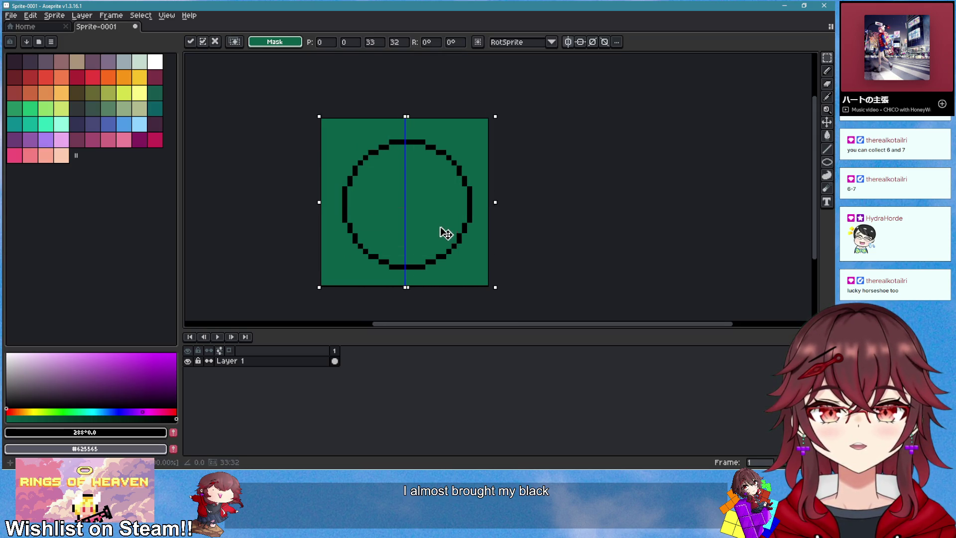
pyautogui.moveTo(442, 230); pyautogui.dragTo(437, 231)
pyautogui.moveTo(485, 202)
pyautogui.mouseDown()
pyautogui.moveTo(498, 201)
pyautogui.moveTo(457, 236)
pyautogui.moveTo(455, 223)
pyautogui.moveTo(314, 256)
pyautogui.moveTo(313, 280)
pyautogui.mouseUp()
pyautogui.click(502, 212)
pyautogui.press('Down')
pyautogui.press('Down')
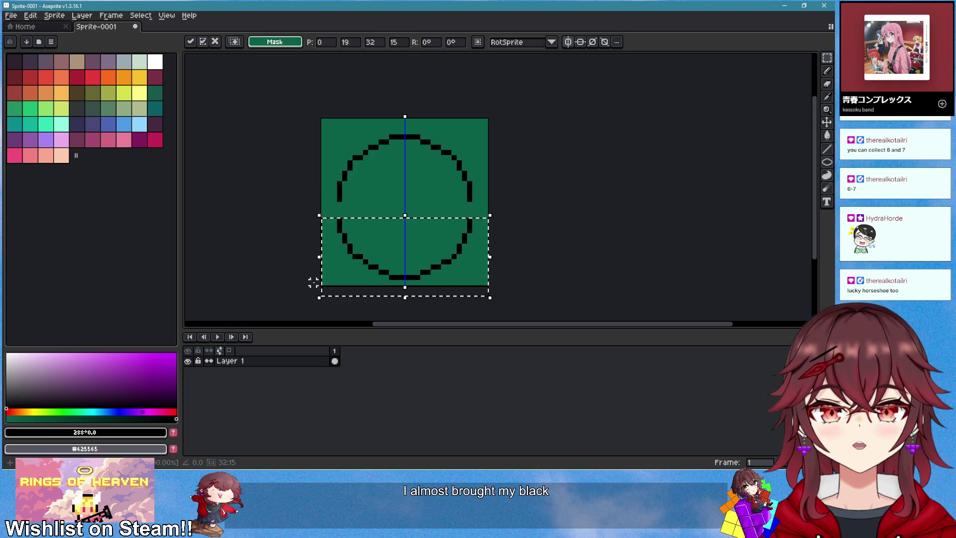
pyautogui.hotkey('ctrl', 'd')
# - Fill the missing pixel in the circle outline's upper-left arc with the pencil
pyautogui.scroll(3, 324, 193)
pyautogui.press('b')
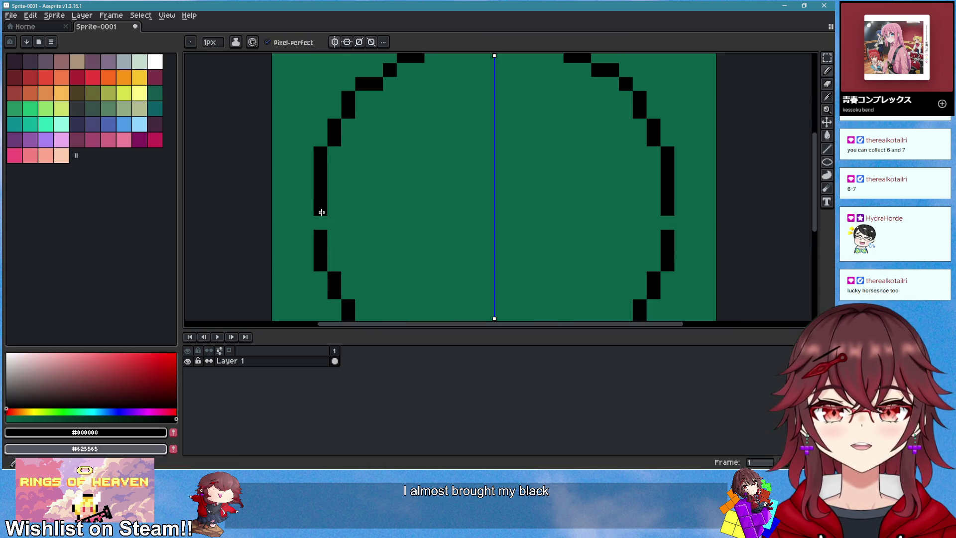
pyautogui.hscroll(2, 506, 171)
pyautogui.scroll(-3, 505, 170)
pyautogui.scroll(1, 489, 135)
pyautogui.scroll(1, 478, 143)
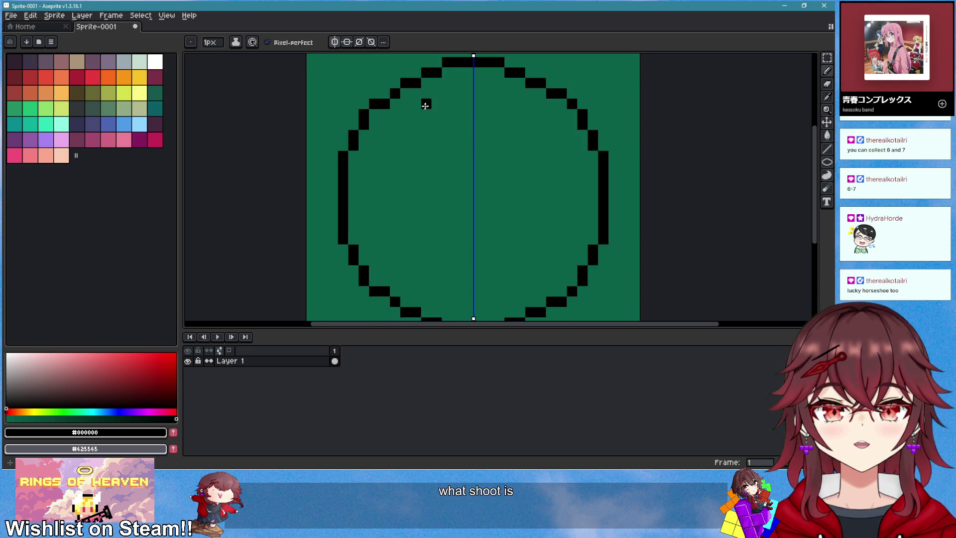
pyautogui.scroll(1, 423, 142)
pyautogui.scroll(1, 423, 143)
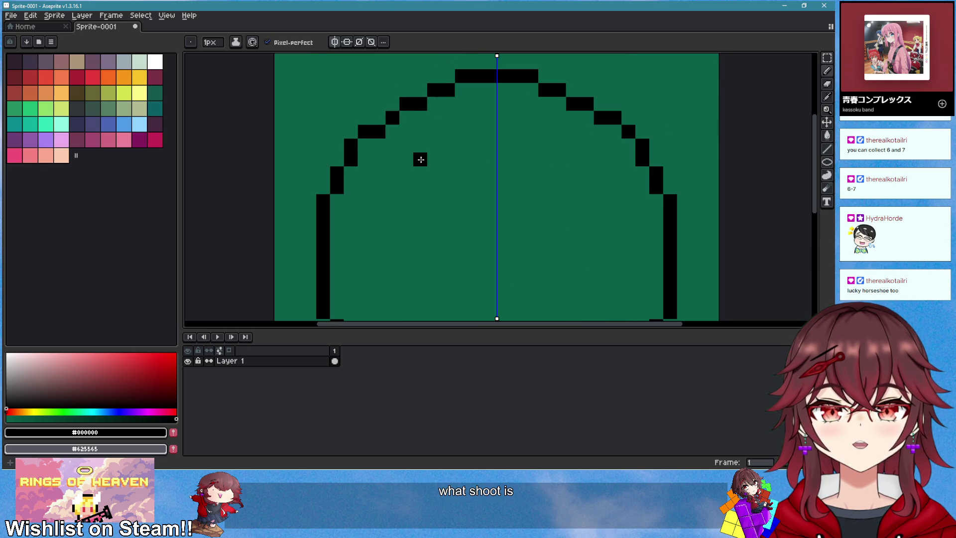
pyautogui.hscroll(-1, 431, 145)
pyautogui.scroll(-3, 434, 155)
pyautogui.scroll(2, 435, 154)
pyautogui.scroll(-2, 459, 134)
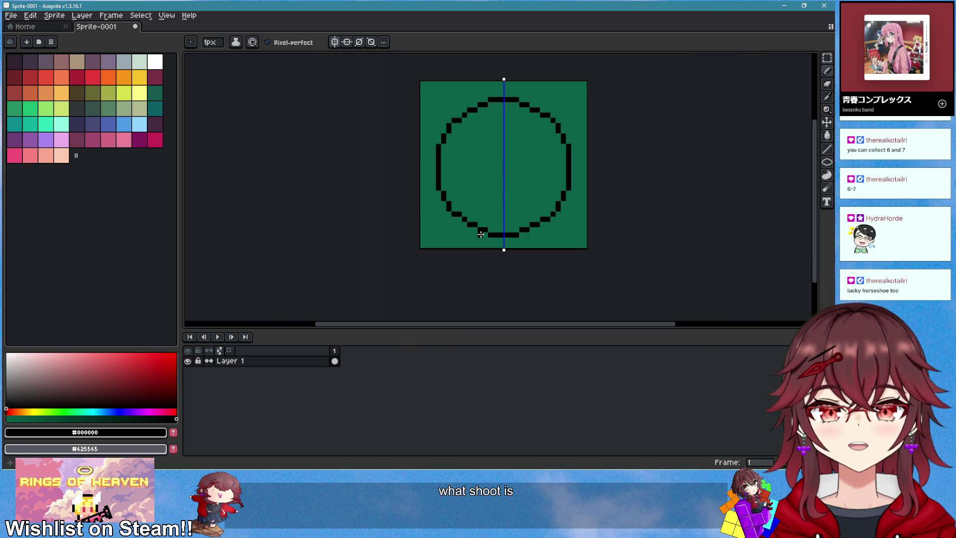
pyautogui.scroll(2, 482, 146)
pyautogui.scroll(1, 460, 169)
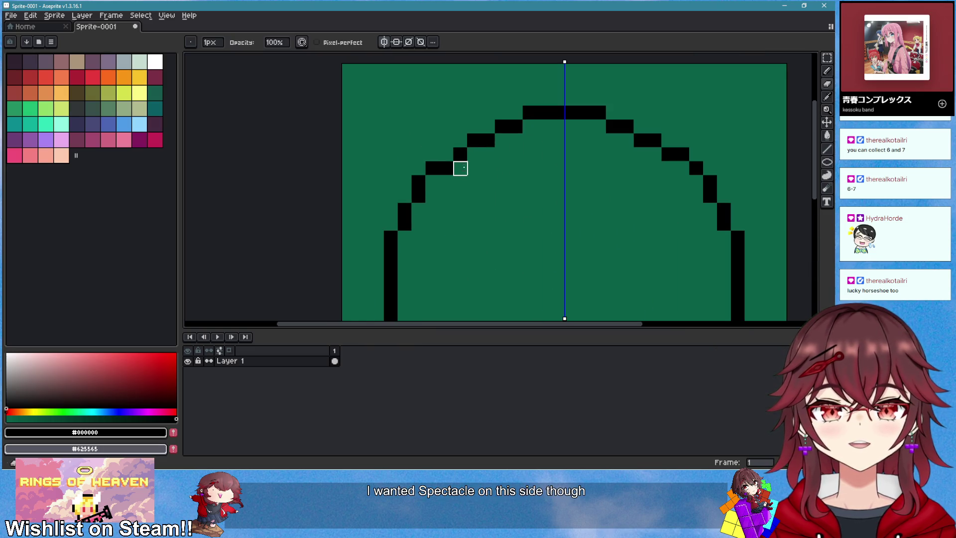
pyautogui.scroll(1, 460, 155)
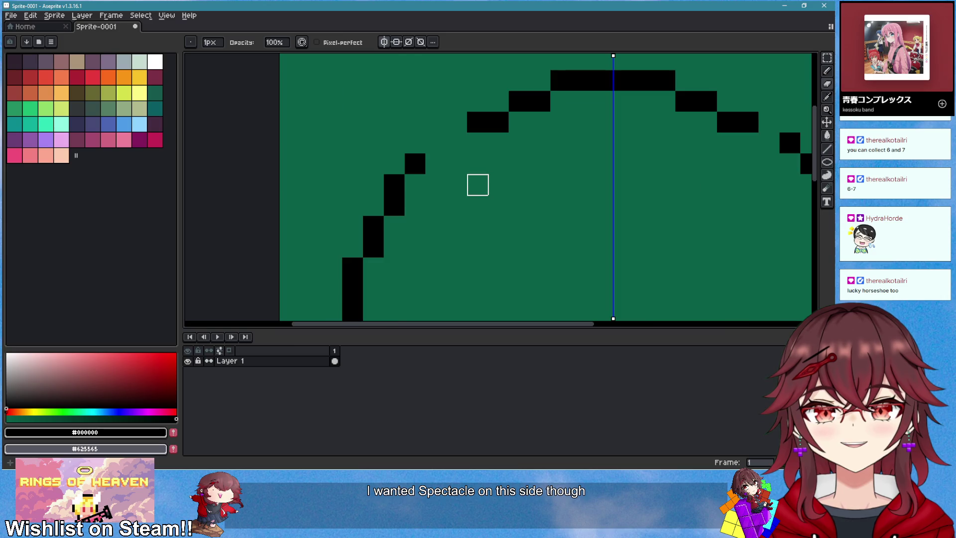
pyautogui.click(463, 158)
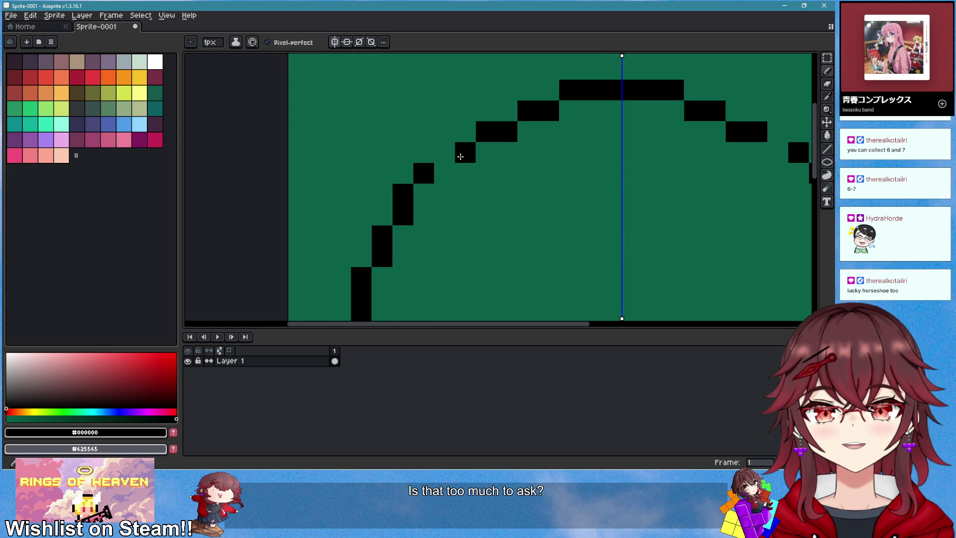
pyautogui.scroll(-4, 461, 154)
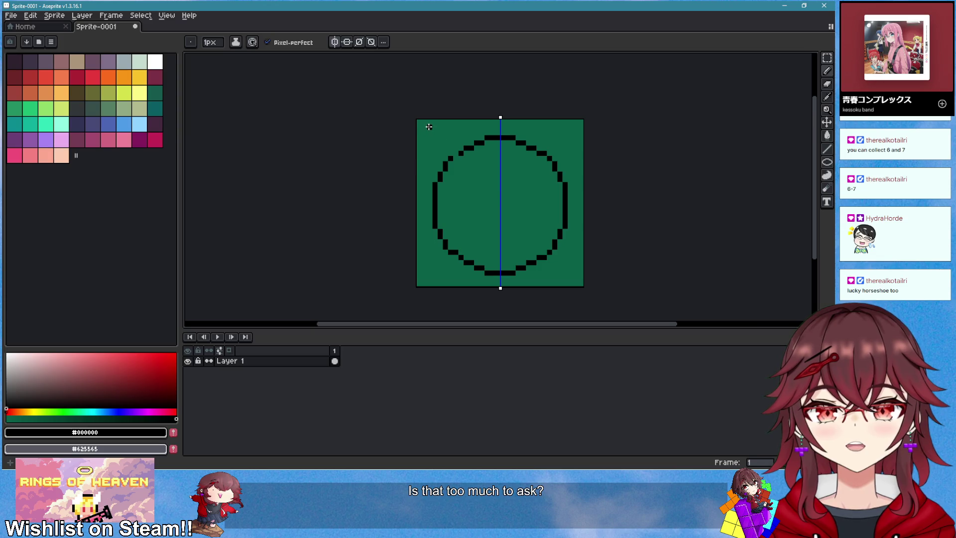
# - Select both upper side arcs and move them down one pixel
pyautogui.press('m')
pyautogui.moveTo(416, 115); pyautogui.dragTo(607, 211)
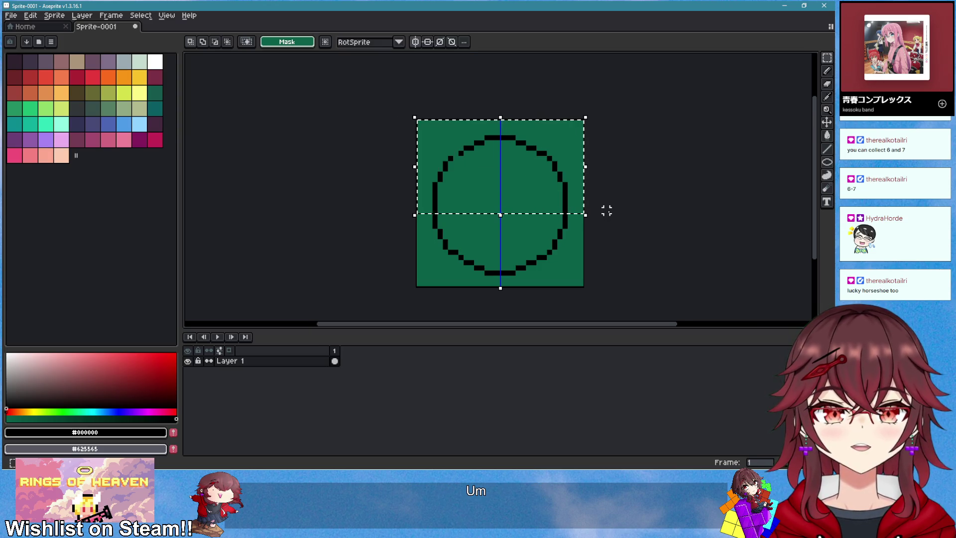
pyautogui.click(606, 211)
pyautogui.scroll(3, 469, 164)
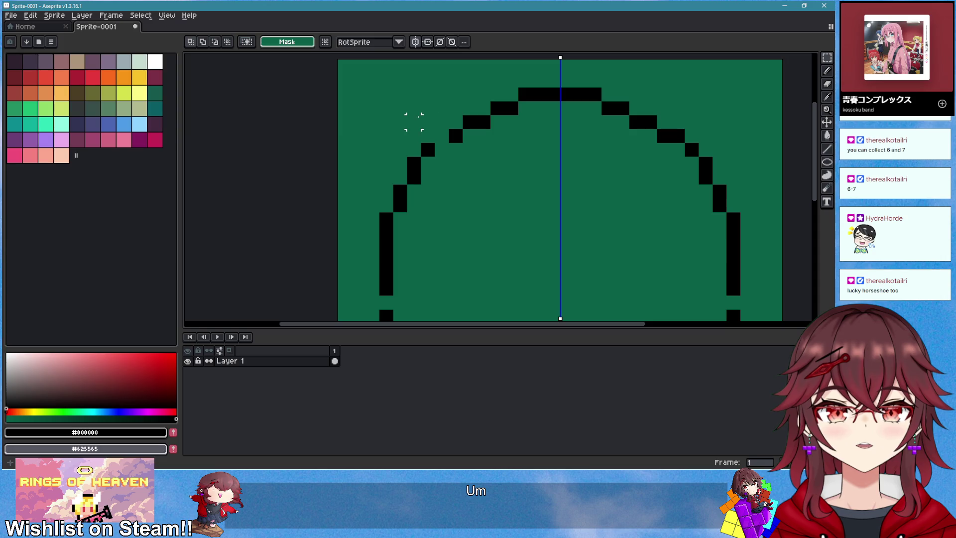
pyautogui.moveTo(351, 129)
pyautogui.mouseDown()
pyautogui.moveTo(433, 202)
pyautogui.moveTo(435, 241)
pyautogui.mouseUp()
pyautogui.press('Down')
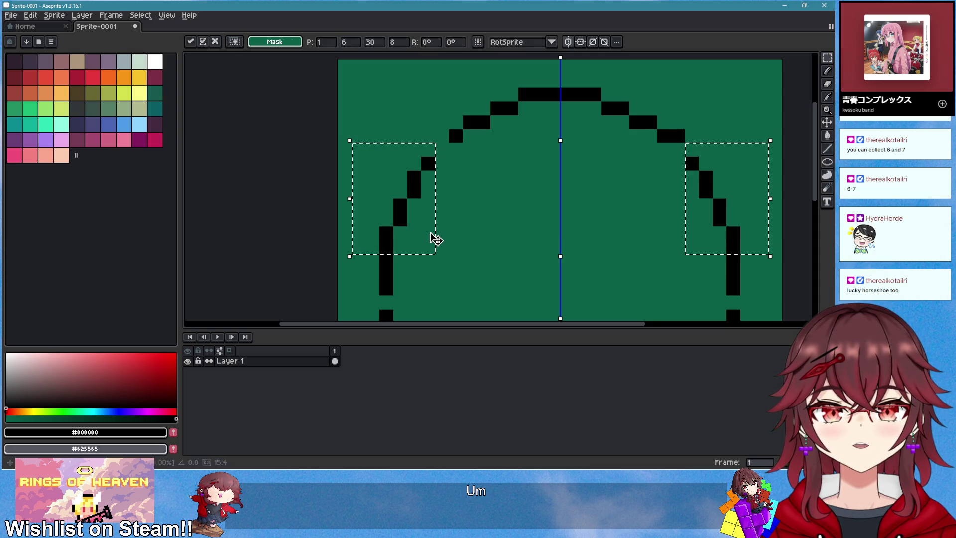
pyautogui.press('Return')
# - Fill missing pixels on the circle's sides, undoing a stray black pixel
pyautogui.press('b')
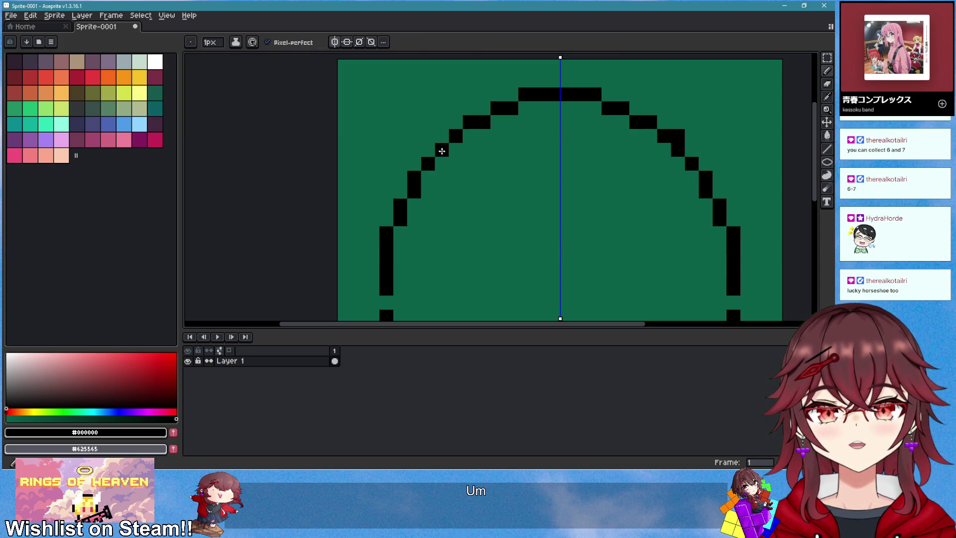
pyautogui.scroll(-3, 521, 222)
pyautogui.scroll(3, 560, 145)
pyautogui.press('e')
pyautogui.scroll(-1, 587, 199)
pyautogui.scroll(-2, 559, 177)
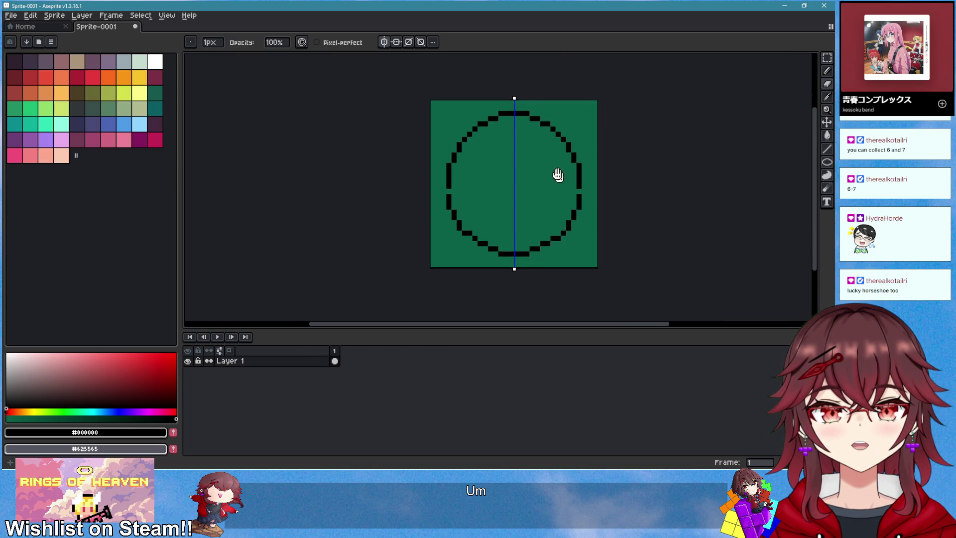
pyautogui.scroll(2, 518, 184)
pyautogui.press('b')
pyautogui.click(374, 194)
pyautogui.scroll(-2, 417, 216)
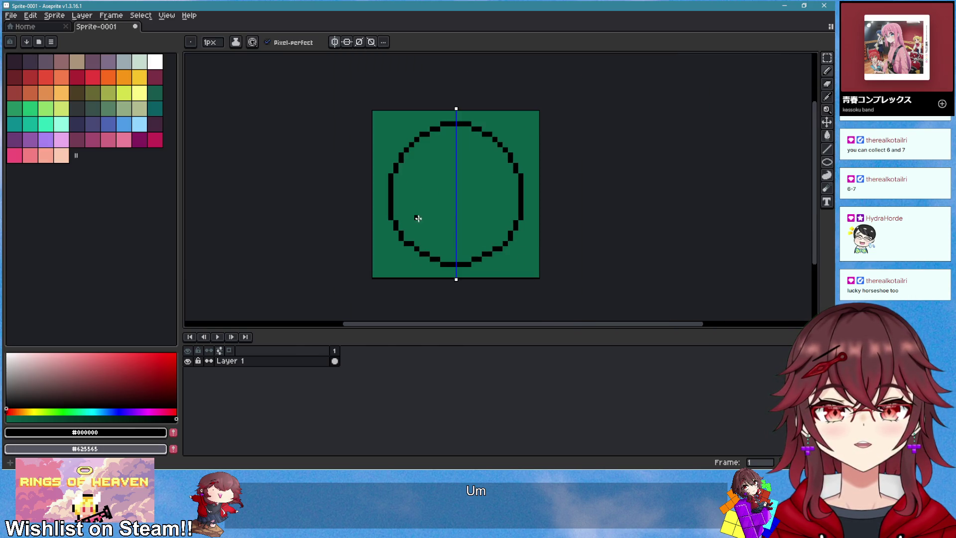
pyautogui.scroll(3, 427, 267)
pyautogui.hotkey('ctrl', 'z')
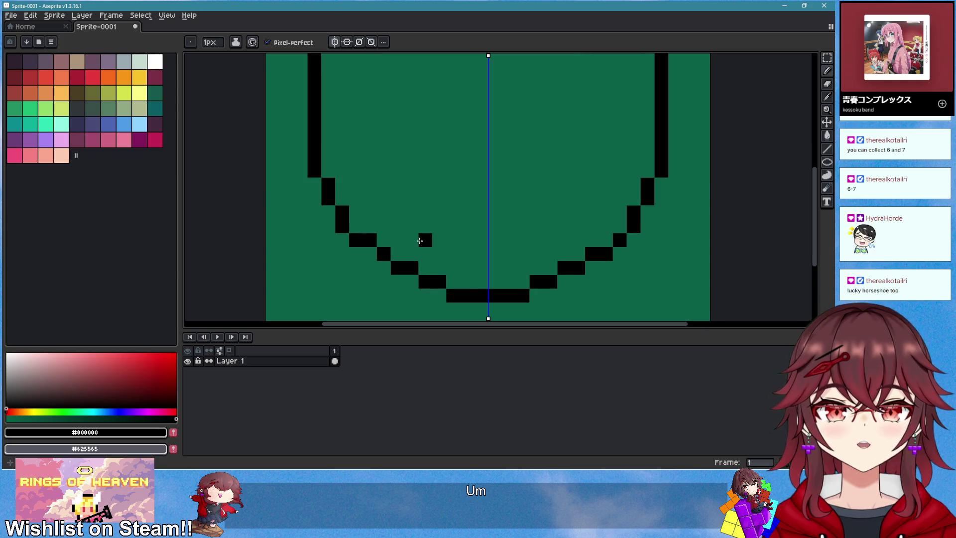
# - Erase and redraw mirrored pixels along the circle's lower outline
pyautogui.press('e')
pyautogui.click(369, 240)
pyautogui.click(384, 254)
pyautogui.scroll(-2, 410, 231)
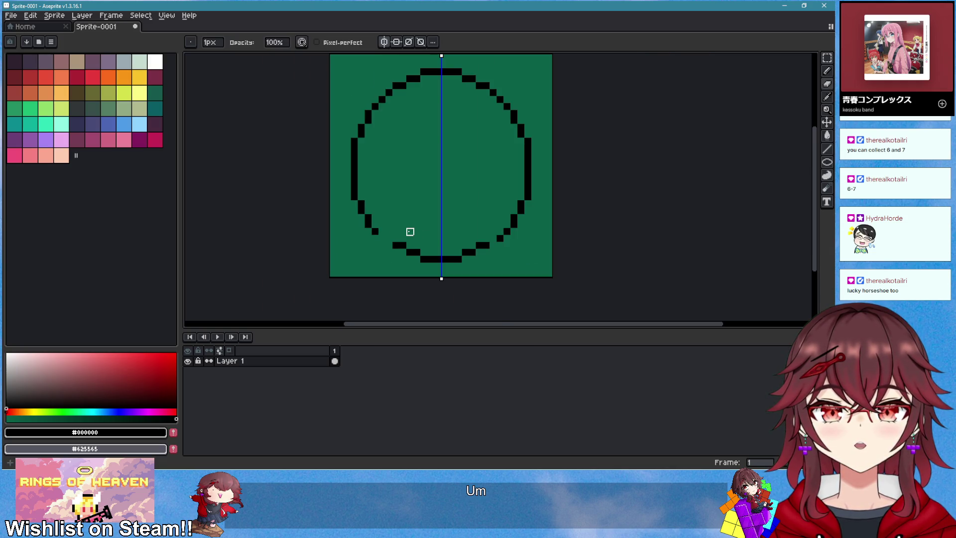
pyautogui.scroll(1, 410, 232)
pyautogui.press('b')
pyautogui.click(379, 250)
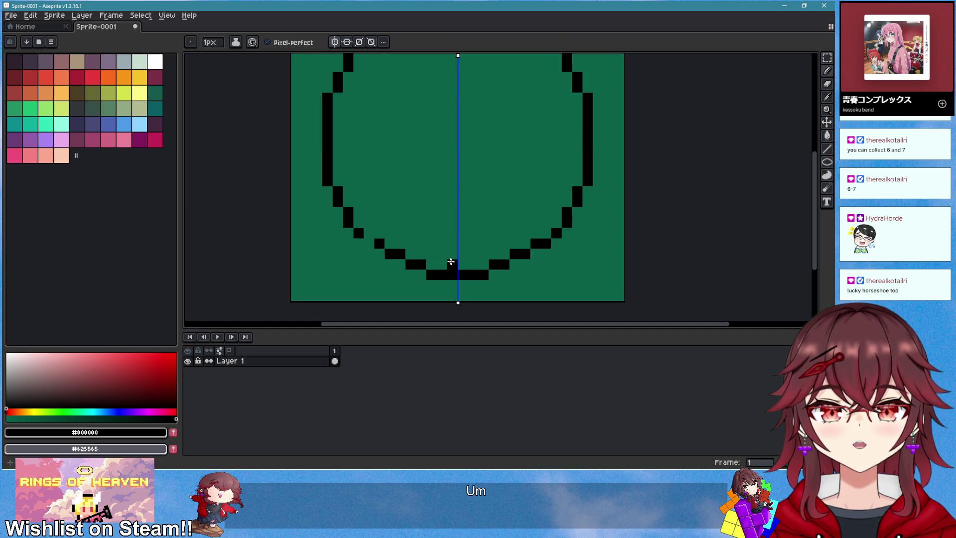
pyautogui.hotkey('ctrl', 'z')
pyautogui.scroll(-1, 447, 260)
pyautogui.click(497, 252)
pyautogui.scroll(3, 448, 110)
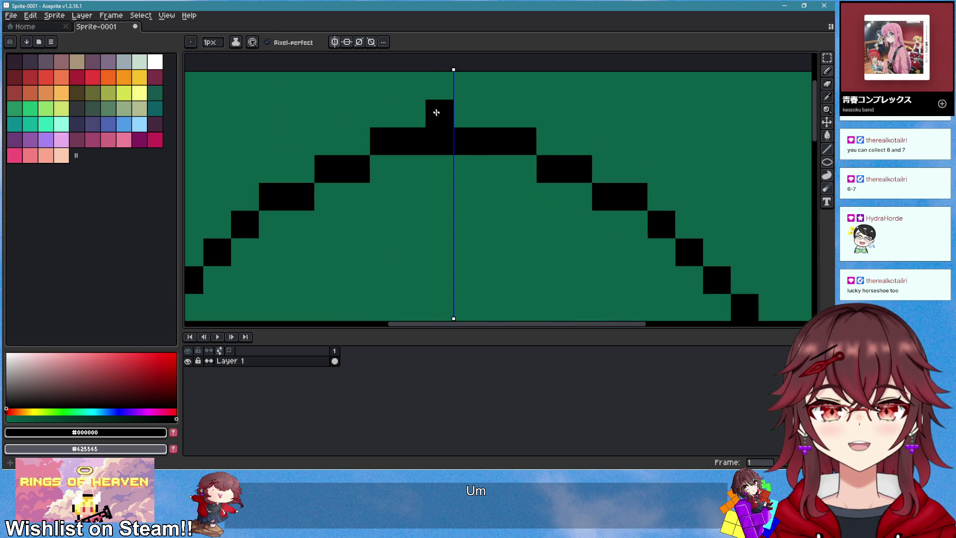
pyautogui.scroll(-3, 526, 235)
pyautogui.scroll(2, 518, 173)
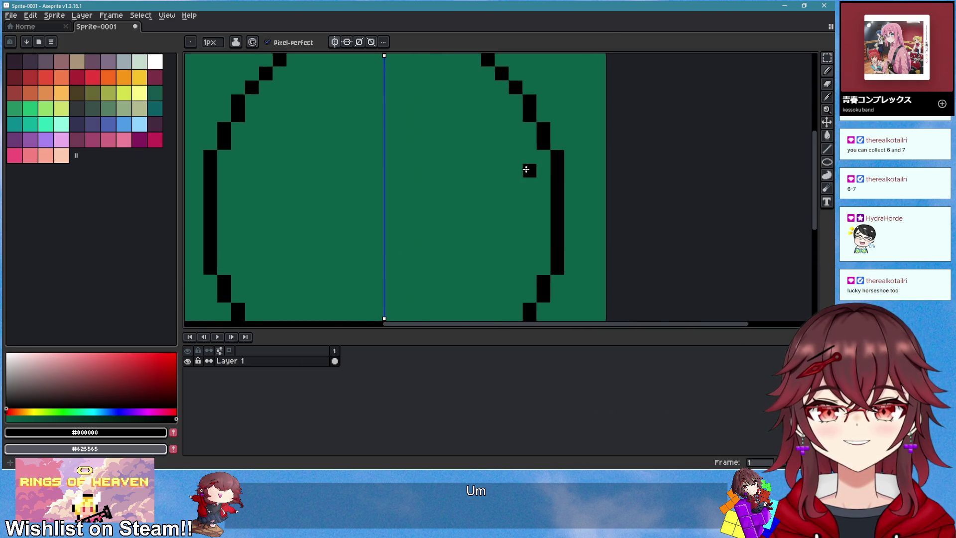
pyautogui.scroll(-1, 581, 167)
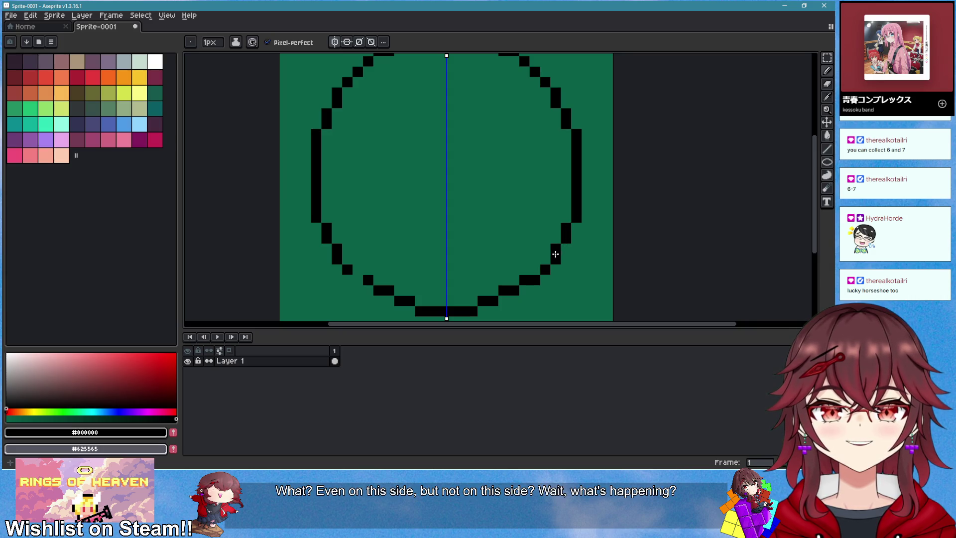
# - Reshape the lower-right curve of the outline with mirrored erasing and redrawing
pyautogui.press('e')
pyautogui.moveTo(537, 275); pyautogui.dragTo(525, 281)
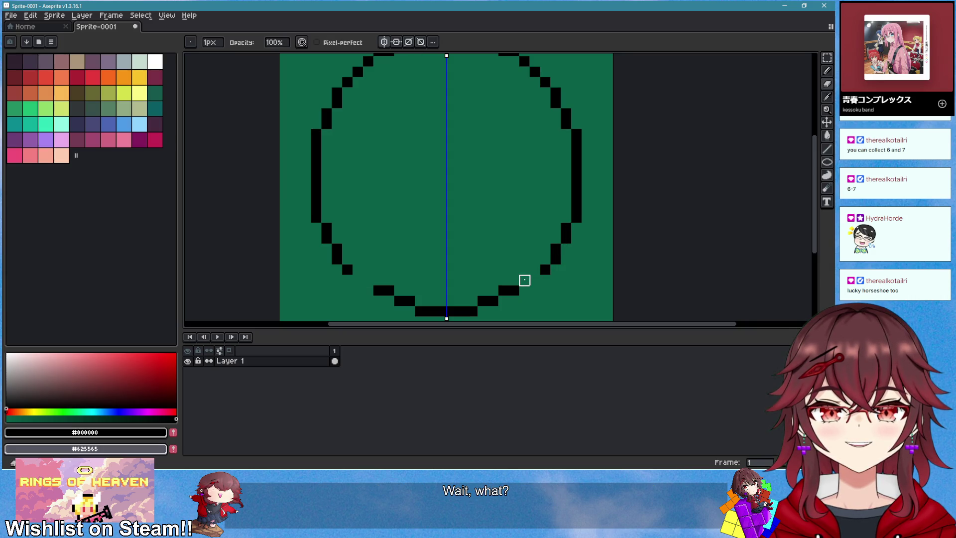
pyautogui.scroll(-1, 493, 259)
pyautogui.press('b')
pyautogui.click(525, 263)
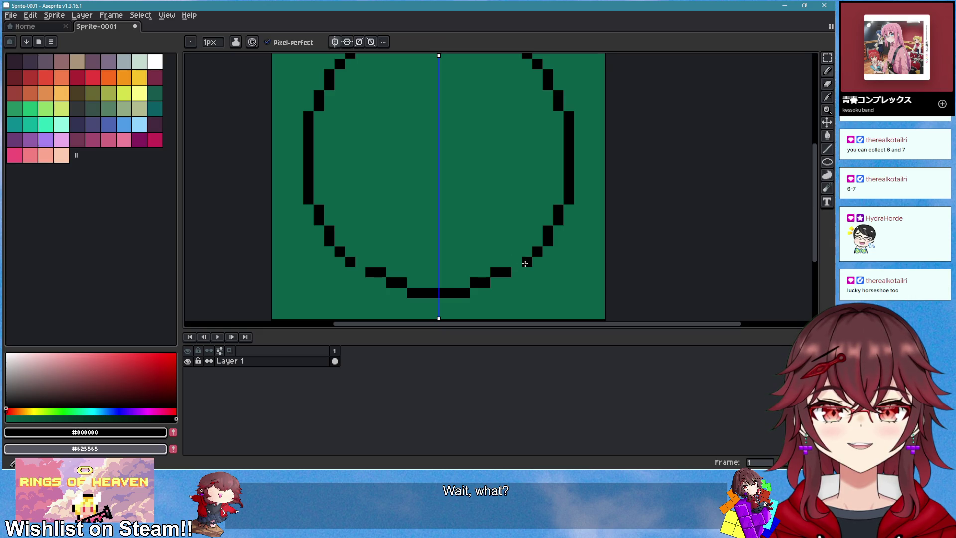
pyautogui.moveTo(525, 263); pyautogui.dragTo(518, 271)
pyautogui.click(518, 265)
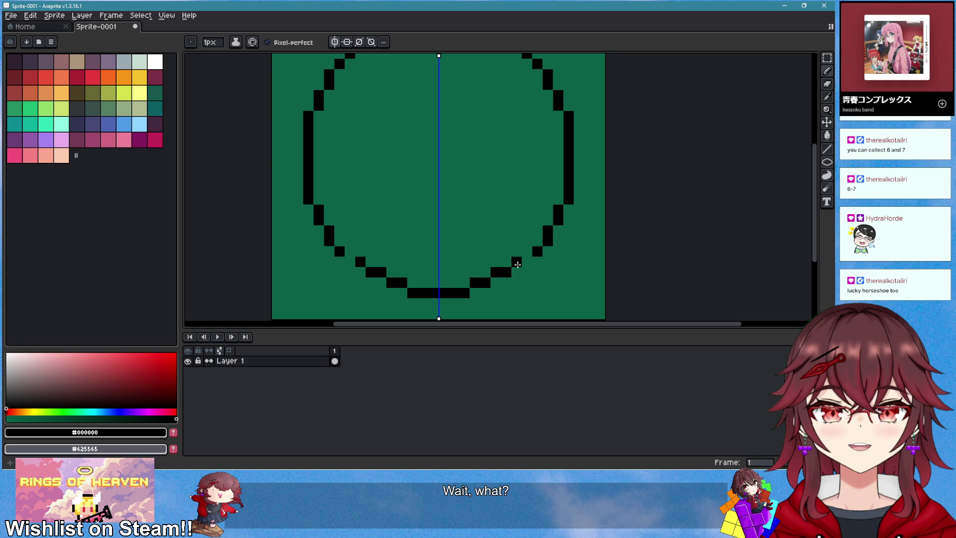
pyautogui.scroll(-1, 587, 260)
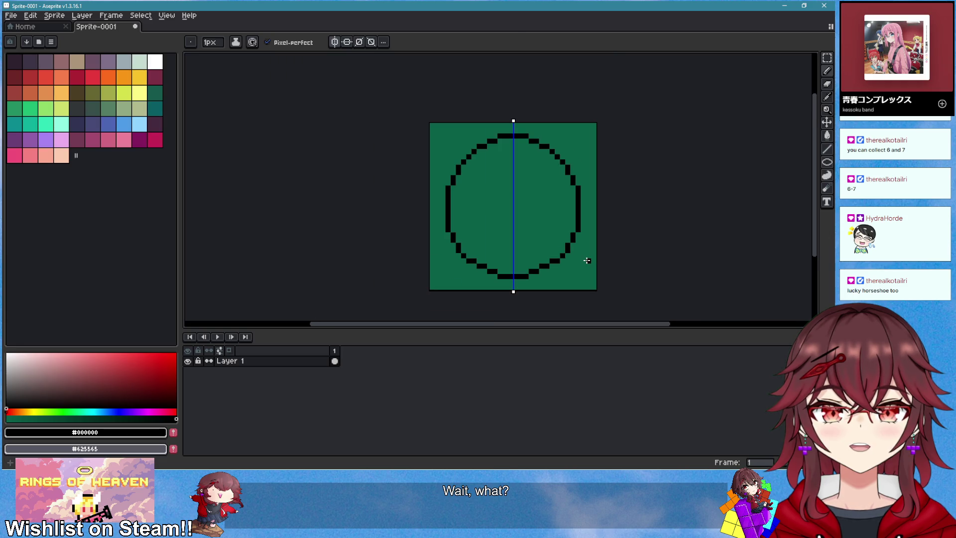
pyautogui.moveTo(588, 261); pyautogui.dragTo(548, 240)
pyautogui.scroll(1, 461, 141)
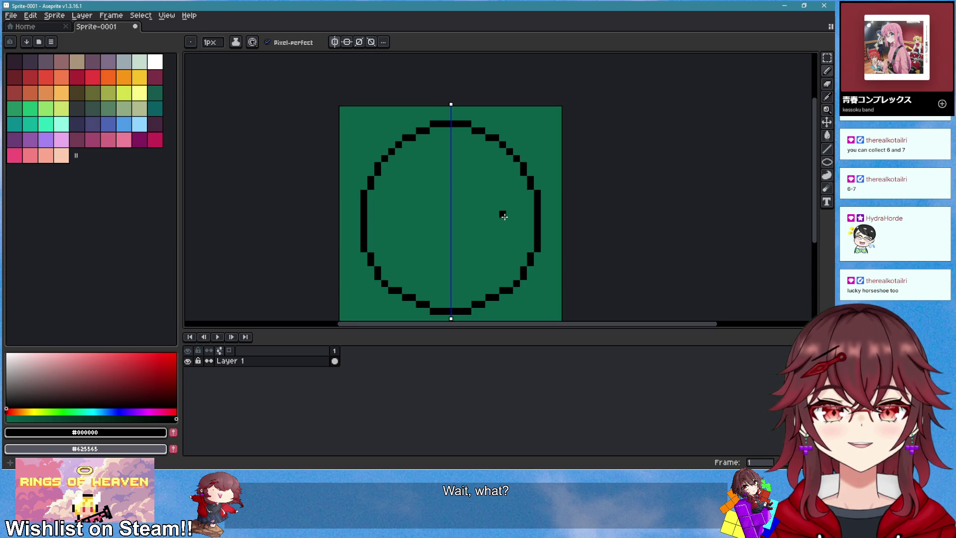
# - Begin a stepped inner arc just below the circle's top
pyautogui.moveTo(501, 213); pyautogui.dragTo(465, 205)
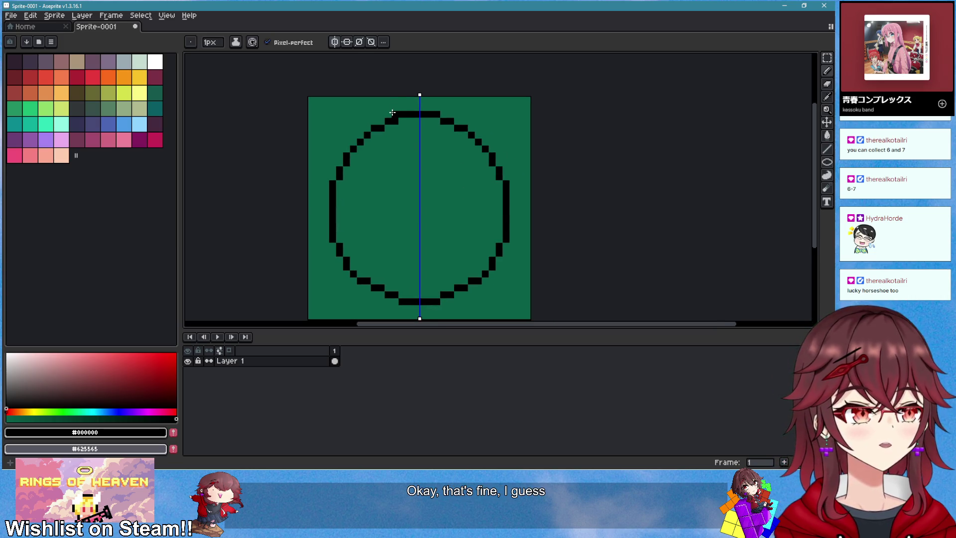
pyautogui.scroll(3, 397, 119)
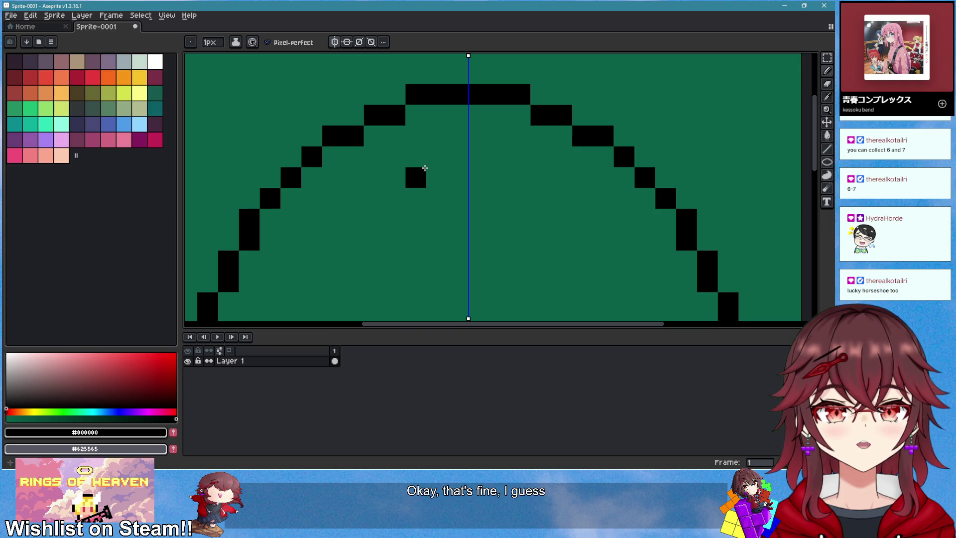
pyautogui.moveTo(425, 168)
pyautogui.mouseDown()
pyautogui.moveTo(456, 173)
pyautogui.moveTo(326, 224)
pyautogui.moveTo(291, 260)
pyautogui.mouseUp()
pyautogui.moveTo(376, 218); pyautogui.dragTo(451, 114)
# - Add one more mirrored stair cell and extend the inner arc three cells down
pyautogui.click(347, 179)
pyautogui.moveTo(351, 183); pyautogui.dragTo(347, 246)
pyautogui.scroll(-4, 380, 244)
pyautogui.scroll(2, 396, 199)
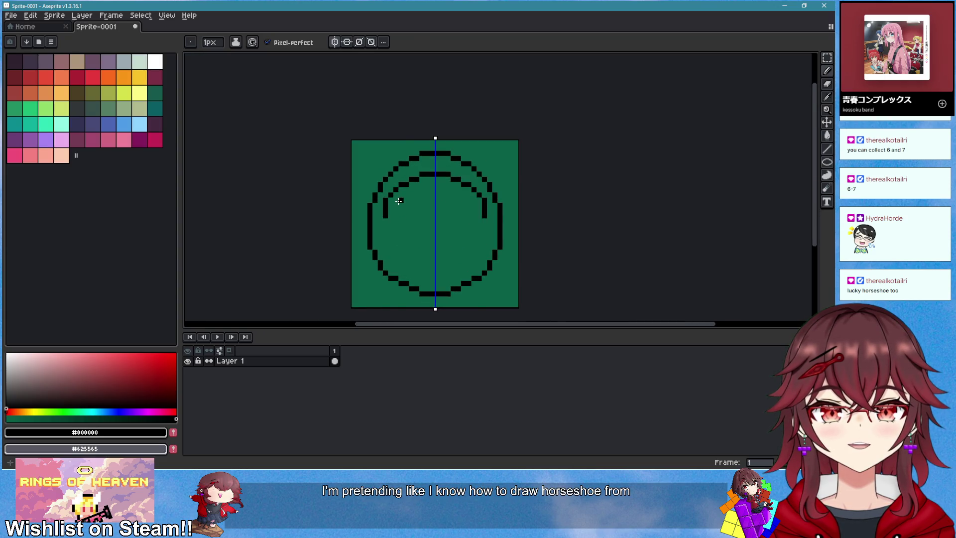
pyautogui.scroll(2, 403, 214)
# - Erase several mirrored stair cells from the inner arc
pyautogui.press('e')
pyautogui.click(365, 184)
pyautogui.press('b')
pyautogui.press('e')
pyautogui.press('b')
pyautogui.press('e')
pyautogui.click(420, 143)
pyautogui.click(406, 143)
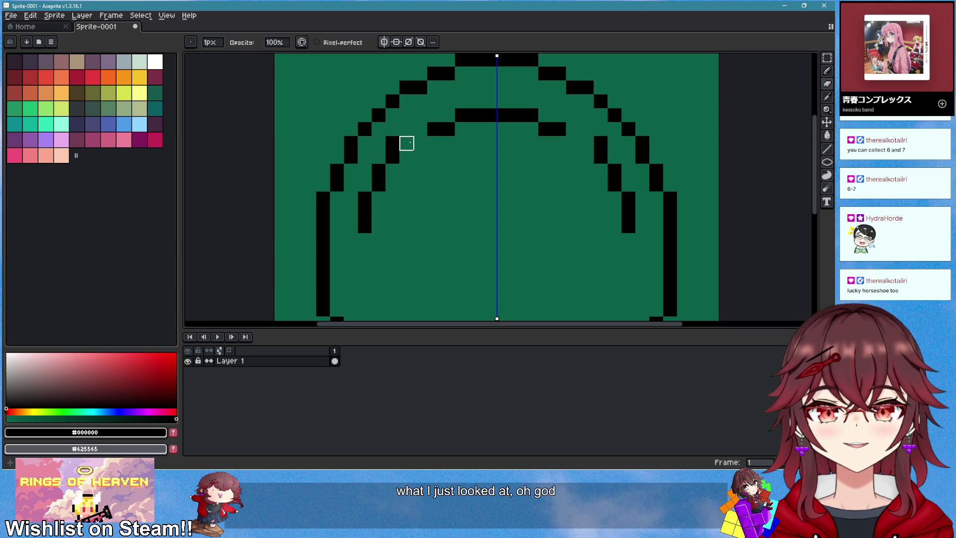
pyautogui.scroll(1, 435, 143)
pyautogui.click(438, 150)
# - Rework the inner arc's stair steps, redrawing one step two cells wide
pyautogui.press('b')
pyautogui.click(412, 154)
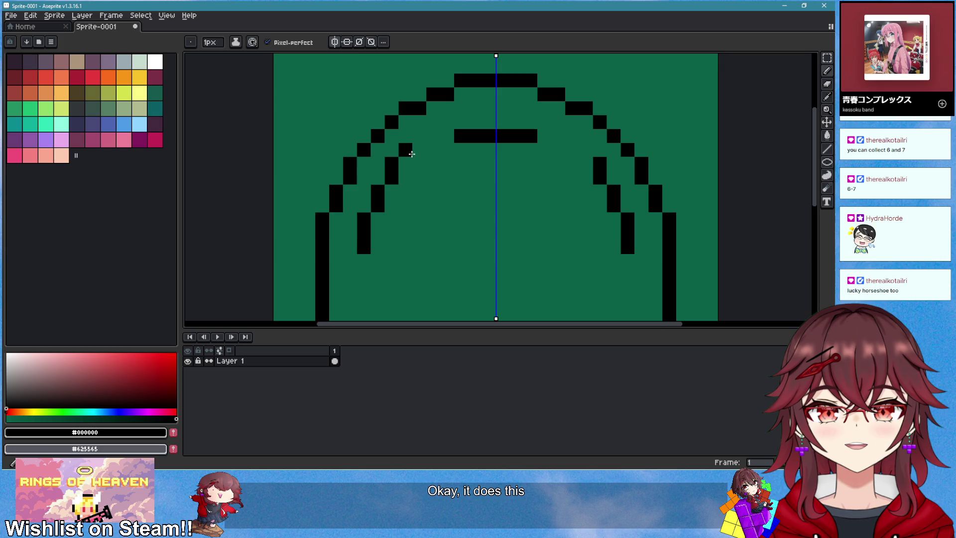
pyautogui.click(462, 150)
pyautogui.hotkey('ctrl', 'z')
pyautogui.click(451, 155)
pyautogui.hotkey('ctrl', 'z')
pyautogui.press('e')
pyautogui.click(420, 136)
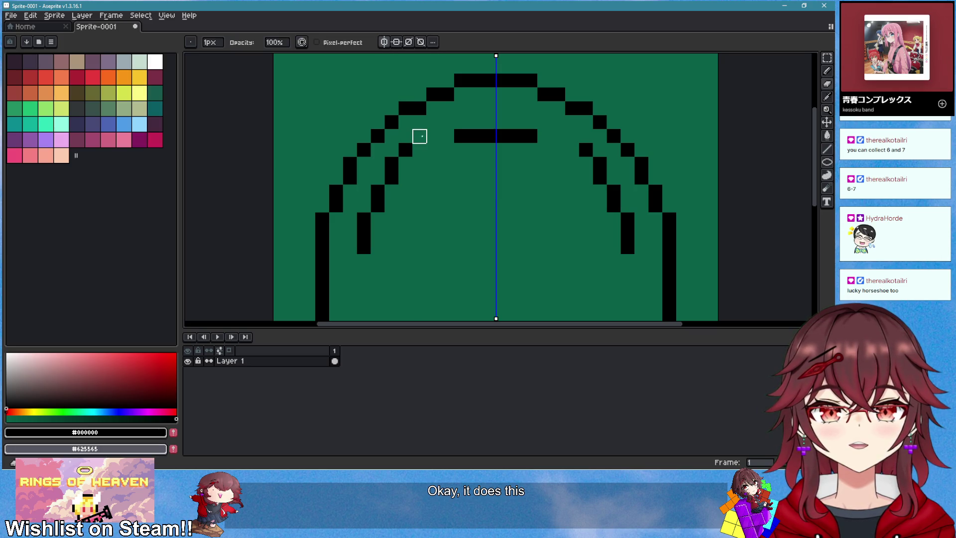
pyautogui.click(405, 149)
pyautogui.press('b')
pyautogui.moveTo(406, 150)
pyautogui.mouseDown()
pyautogui.moveTo(420, 151)
pyautogui.moveTo(391, 164)
pyautogui.mouseUp()
pyautogui.hotkey('ctrl', 'z')
pyautogui.press('e')
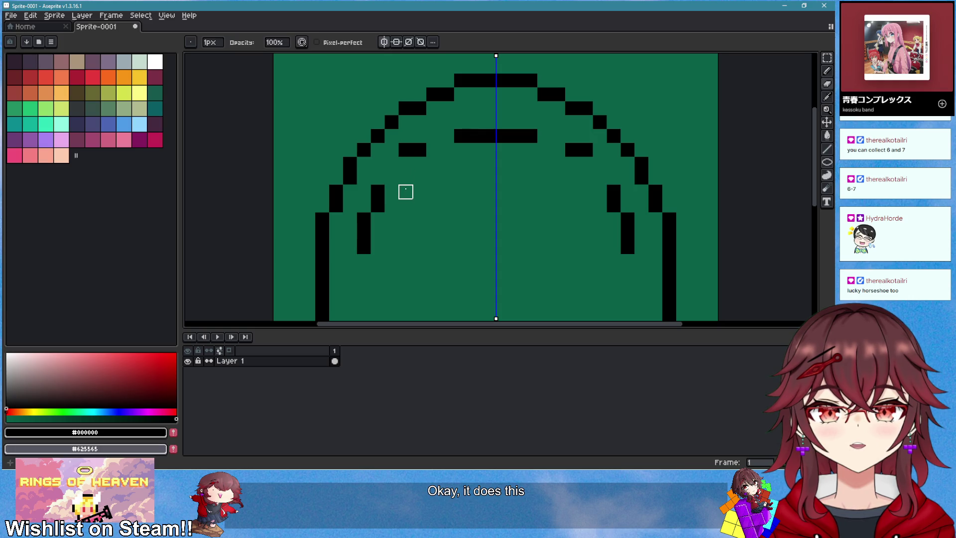
pyautogui.press('b')
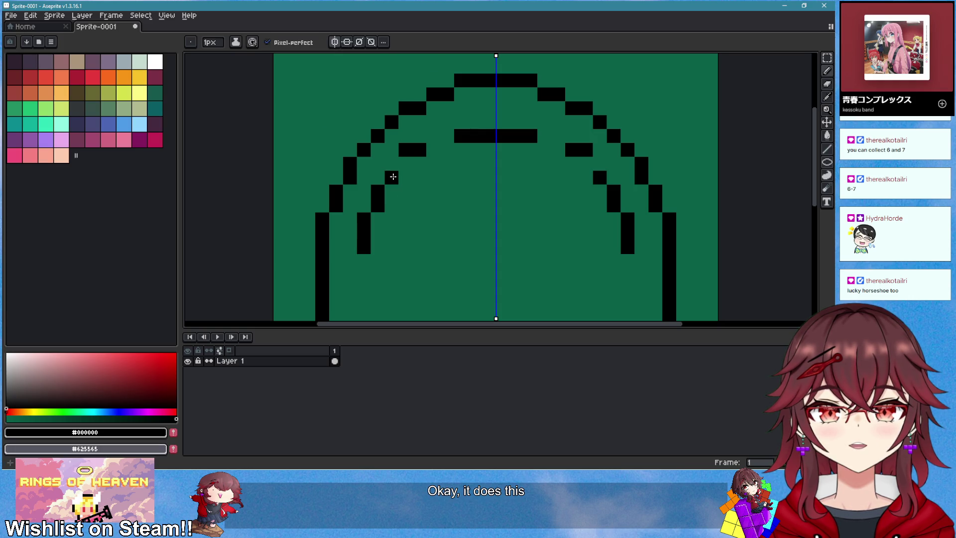
# - Replace the inner arc's vertical bar with diagonal cells on the left arch
pyautogui.scroll(1, 404, 167)
pyautogui.press('e')
pyautogui.click(385, 182)
pyautogui.press('b')
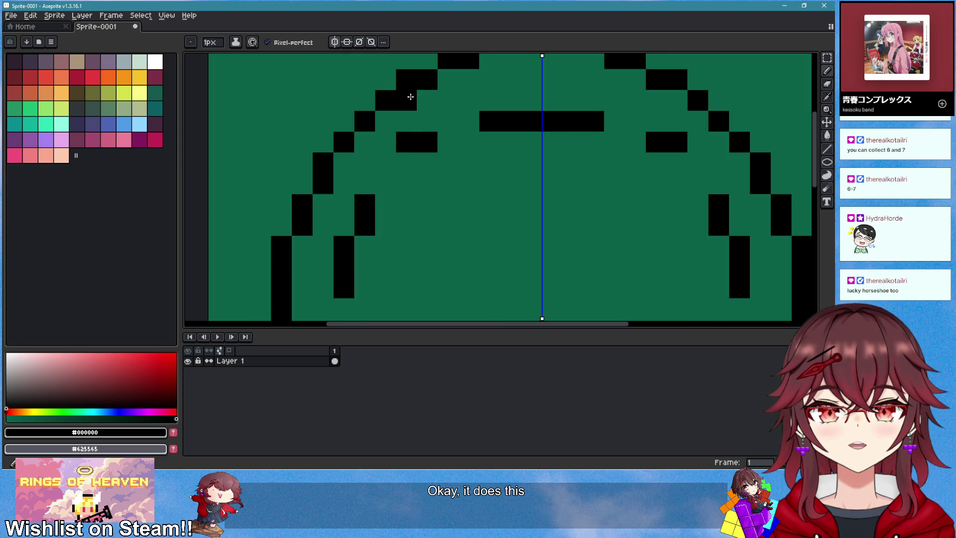
pyautogui.click(385, 163)
pyautogui.click(365, 183)
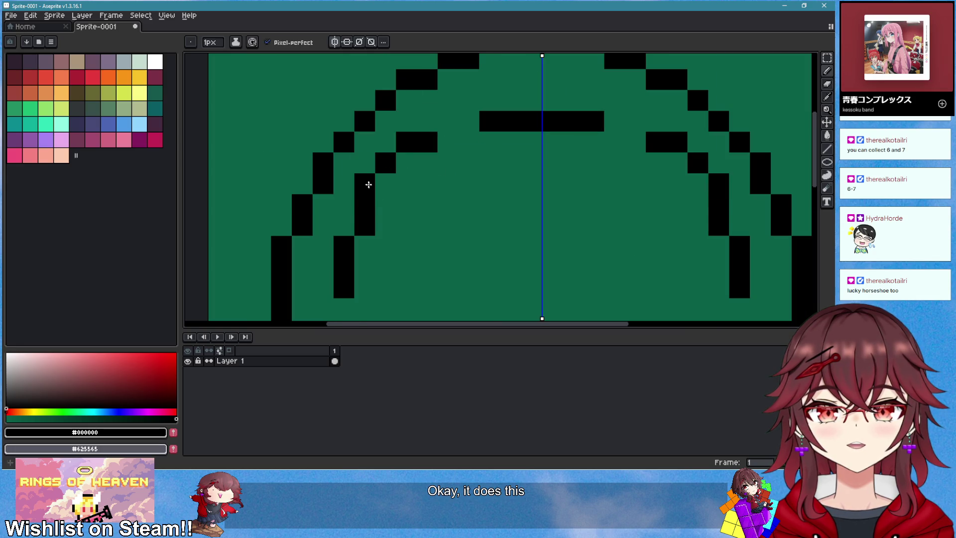
pyautogui.press('e')
pyautogui.moveTo(365, 204); pyautogui.dragTo(364, 247)
pyautogui.press('b')
pyautogui.click(344, 205)
# - Place more inner-arc cells lower down and erase the remaining vertical bar
pyautogui.moveTo(427, 205); pyautogui.dragTo(459, 178)
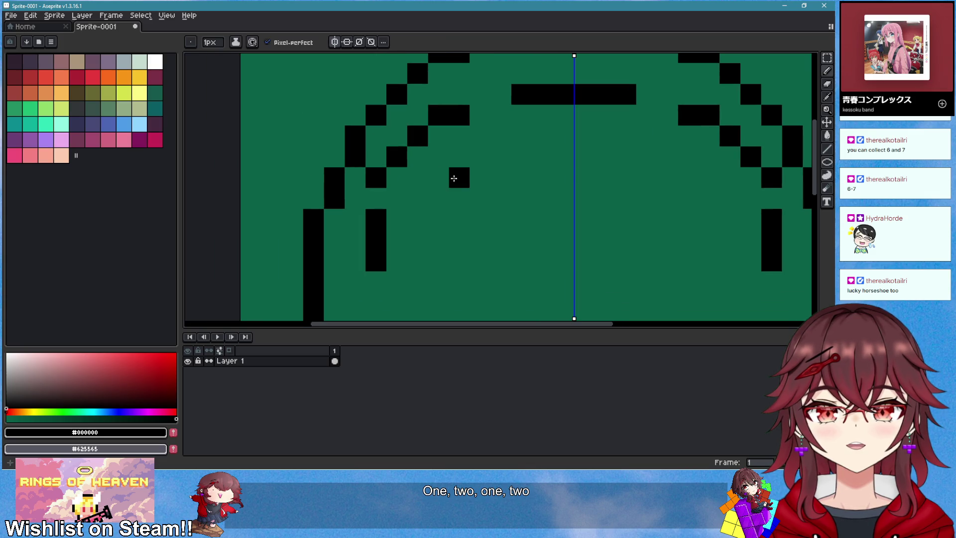
pyautogui.scroll(-1, 416, 185)
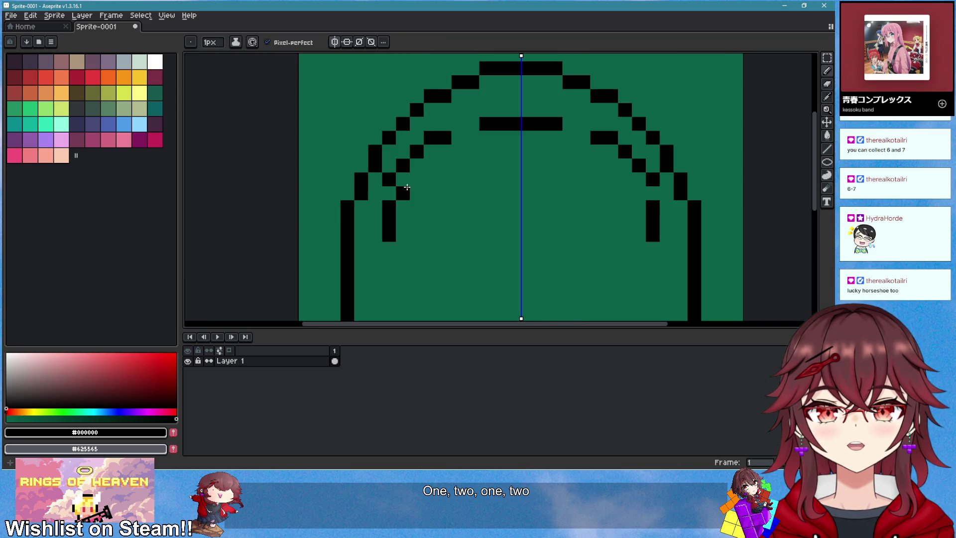
pyautogui.click(377, 210)
pyautogui.press('e')
pyautogui.moveTo(389, 208); pyautogui.dragTo(389, 235)
pyautogui.press('b')
pyautogui.click(361, 235)
pyautogui.scroll(-3, 408, 220)
pyautogui.scroll(4, 449, 209)
# - Redraw the mirrored inner arc along the circle's top and clean up stray pixels
pyautogui.press('e')
pyautogui.press('b')
pyautogui.moveTo(483, 141)
pyautogui.mouseDown()
pyautogui.moveTo(442, 143)
pyautogui.moveTo(406, 162)
pyautogui.mouseUp()
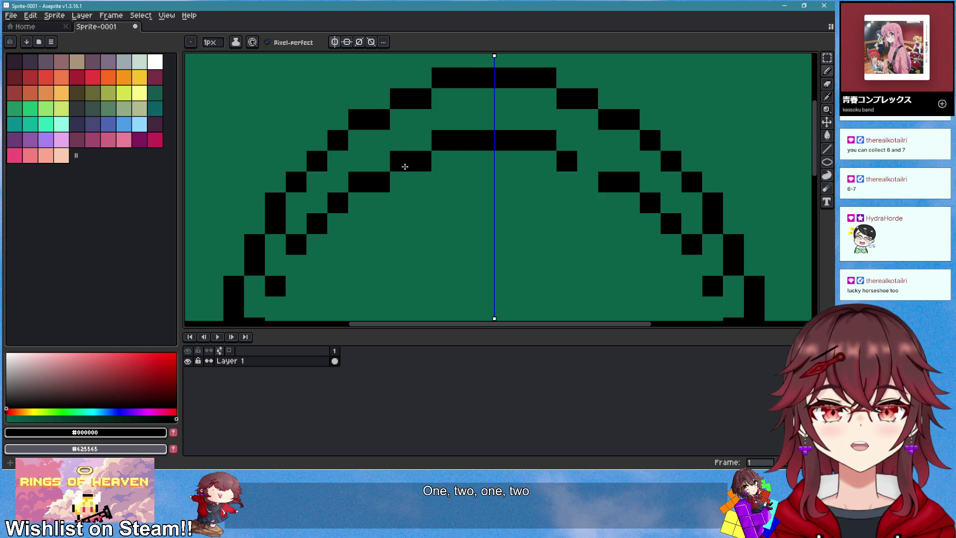
pyautogui.scroll(-3, 460, 211)
pyautogui.scroll(1, 430, 213)
pyautogui.press('e')
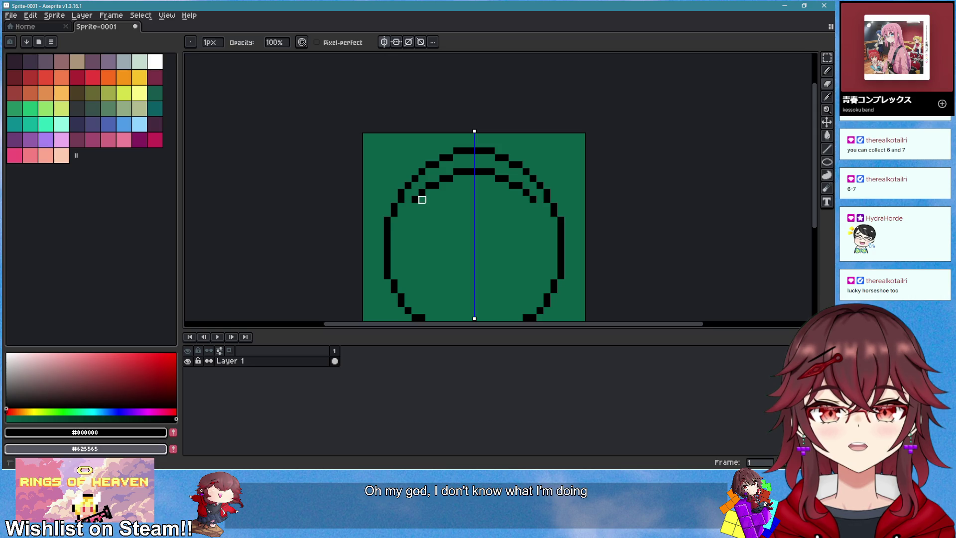
pyautogui.scroll(-2, 480, 245)
pyautogui.scroll(-1, 480, 246)
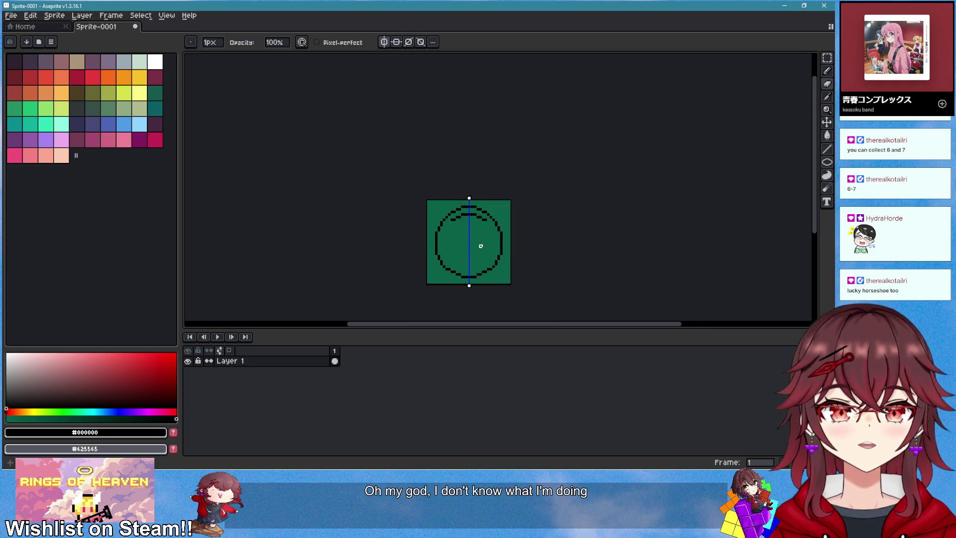
pyautogui.scroll(2, 479, 247)
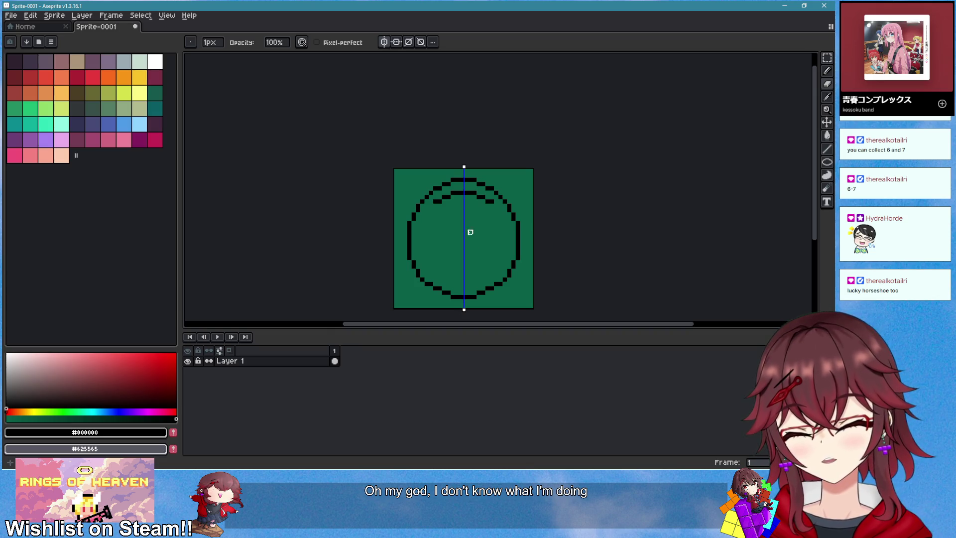
pyautogui.scroll(2, 448, 212)
pyautogui.click(389, 148)
pyautogui.press('b')
pyautogui.click(384, 169)
# - Extend the inner arc down both sides with the Pixel-perfect pencil, adding end pixels
pyautogui.moveTo(384, 169); pyautogui.dragTo(378, 242)
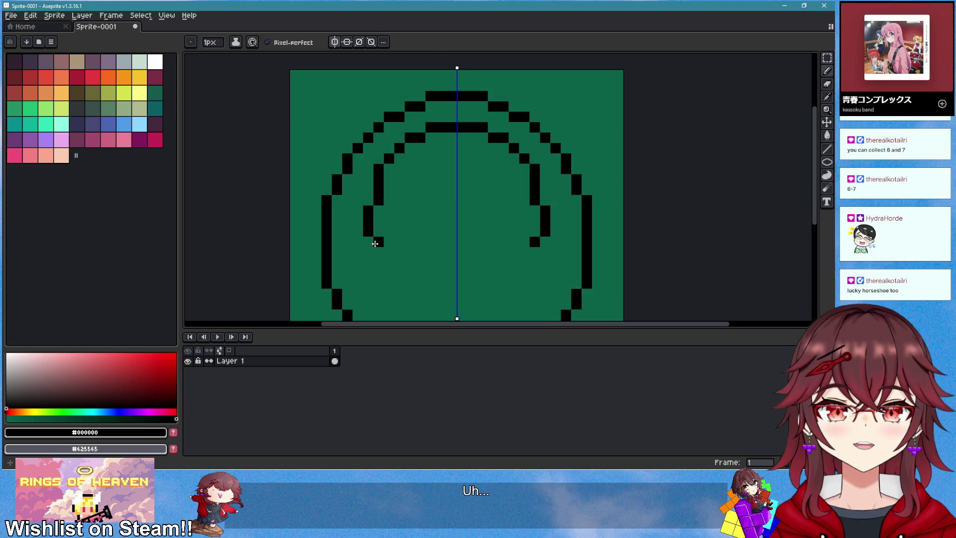
pyautogui.click(371, 198)
pyautogui.press('e')
pyautogui.scroll(-3, 394, 219)
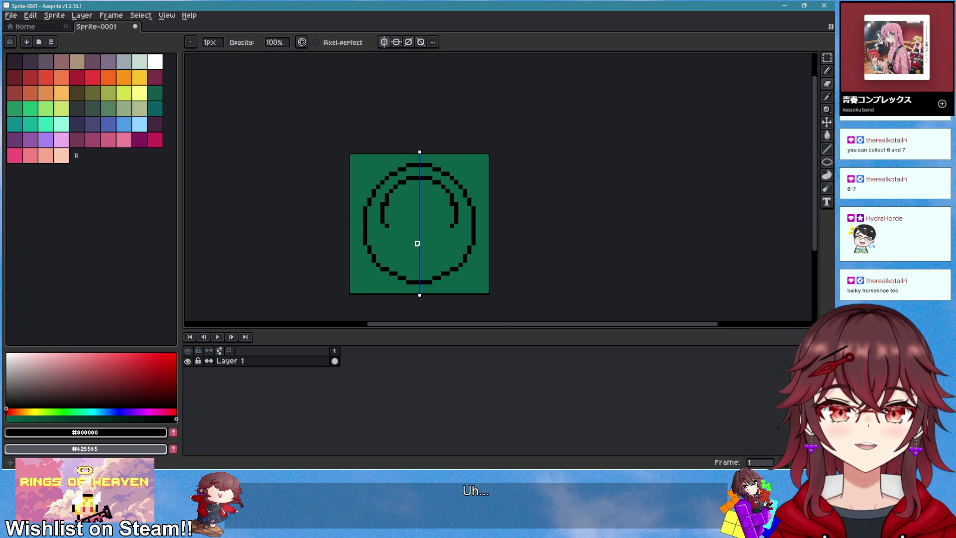
pyautogui.scroll(2, 396, 229)
pyautogui.moveTo(367, 216)
pyautogui.mouseDown()
pyautogui.moveTo(376, 269)
pyautogui.moveTo(431, 271)
pyautogui.mouseUp()
pyautogui.press('e')
pyautogui.press('b')
pyautogui.click(367, 258)
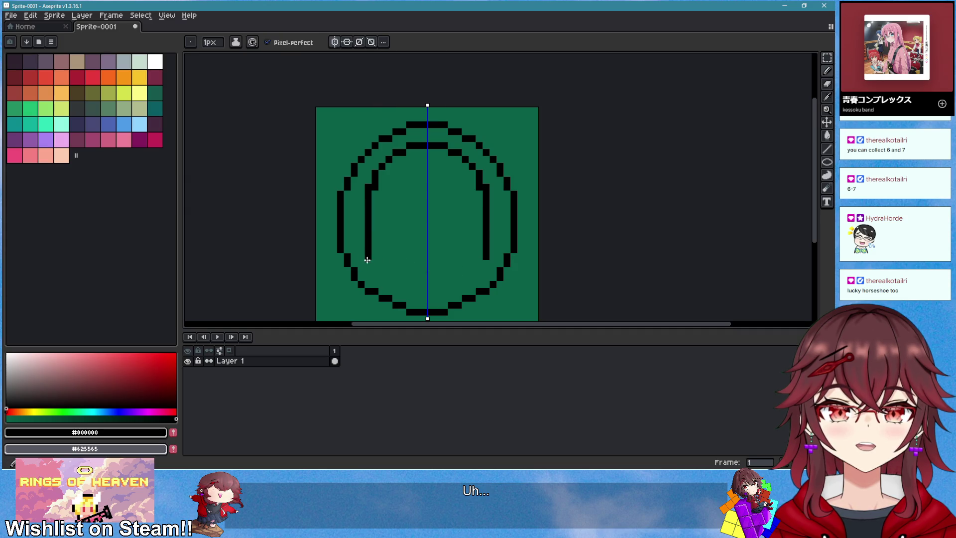
# - Erase the bottom of the outer circle and trim two pixels from each leg
pyautogui.scroll(-2, 352, 272)
pyautogui.scroll(1, 413, 279)
pyautogui.press('e')
pyautogui.moveTo(438, 269); pyautogui.dragTo(477, 279)
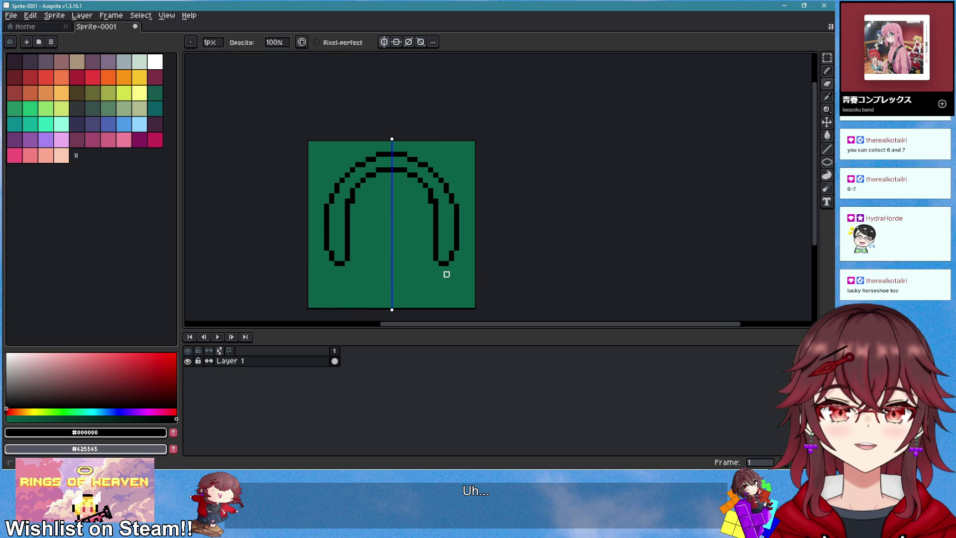
pyautogui.scroll(-4, 447, 274)
pyautogui.scroll(6, 438, 249)
pyautogui.moveTo(333, 225); pyautogui.dragTo(333, 211)
# - Cap the bottom end of each horseshoe leg with black pixels, then recentre the canvas
pyautogui.press('b')
pyautogui.click(320, 224)
pyautogui.click(333, 239)
pyautogui.scroll(-5, 414, 250)
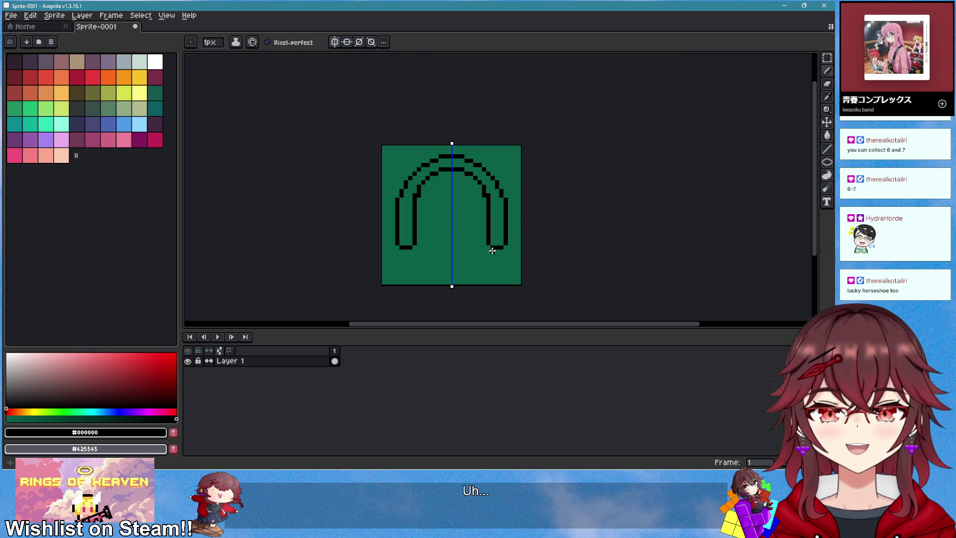
pyautogui.scroll(2, 367, 179)
pyautogui.scroll(1, 279, 155)
pyautogui.press('e')
pyautogui.scroll(-3, 437, 201)
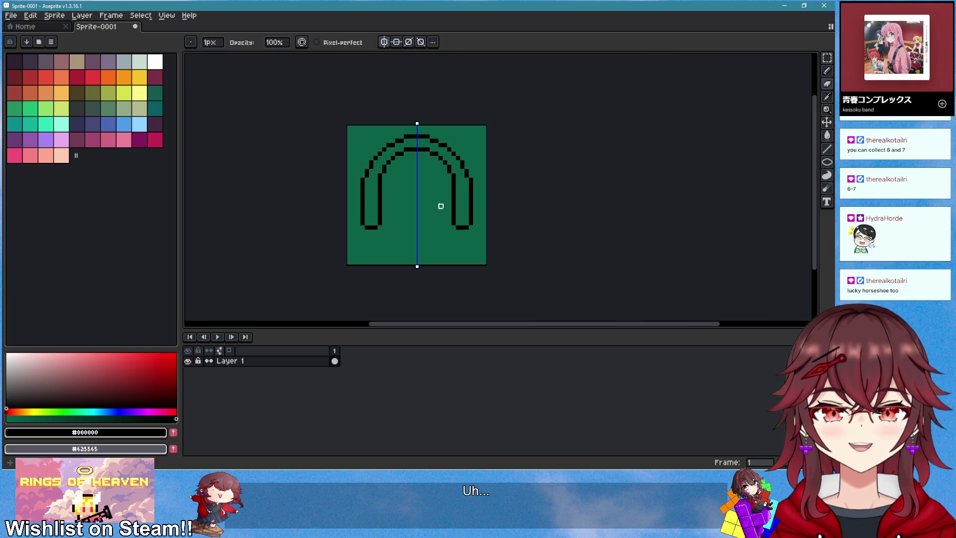
pyautogui.moveTo(410, 202); pyautogui.dragTo(482, 207)
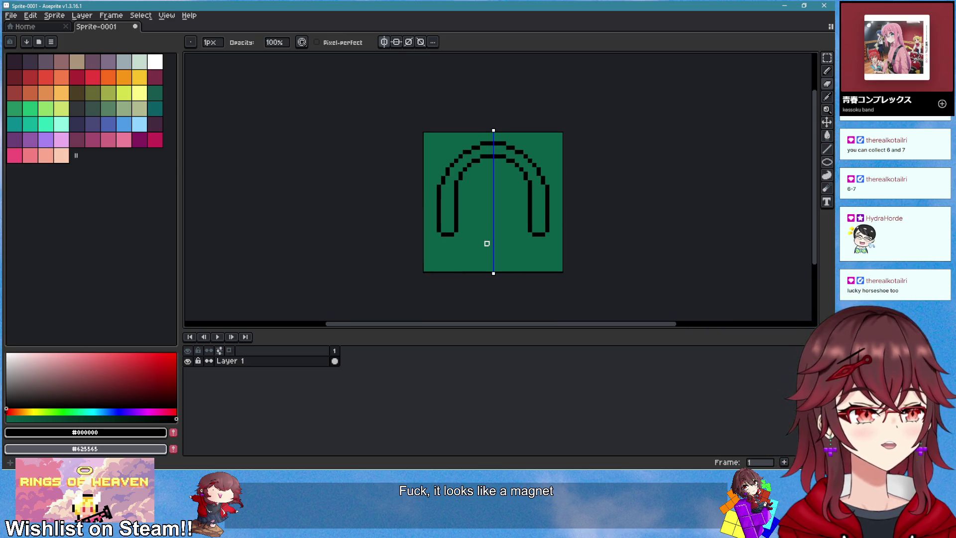
# - Draw a third vertical line inside each leg and clean up the stray pixels
pyautogui.scroll(1, 495, 186)
pyautogui.scroll(1, 455, 184)
pyautogui.press('b')
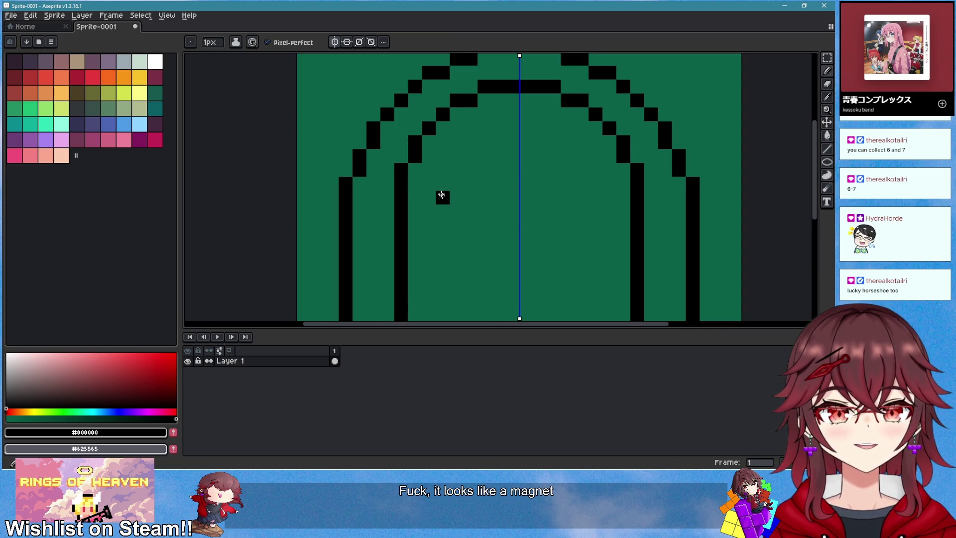
pyautogui.scroll(-2, 439, 224)
pyautogui.click(437, 258)
pyautogui.moveTo(443, 265); pyautogui.dragTo(457, 112)
pyautogui.scroll(3, 438, 188)
pyautogui.press('e')
pyautogui.moveTo(448, 184)
pyautogui.mouseDown()
pyautogui.moveTo(448, 226)
pyautogui.moveTo(435, 184)
pyautogui.moveTo(455, 149)
pyautogui.moveTo(484, 130)
pyautogui.moveTo(523, 132)
pyautogui.mouseUp()
# - Clear the middle of the new top line to shape the third inner arch
pyautogui.press('b')
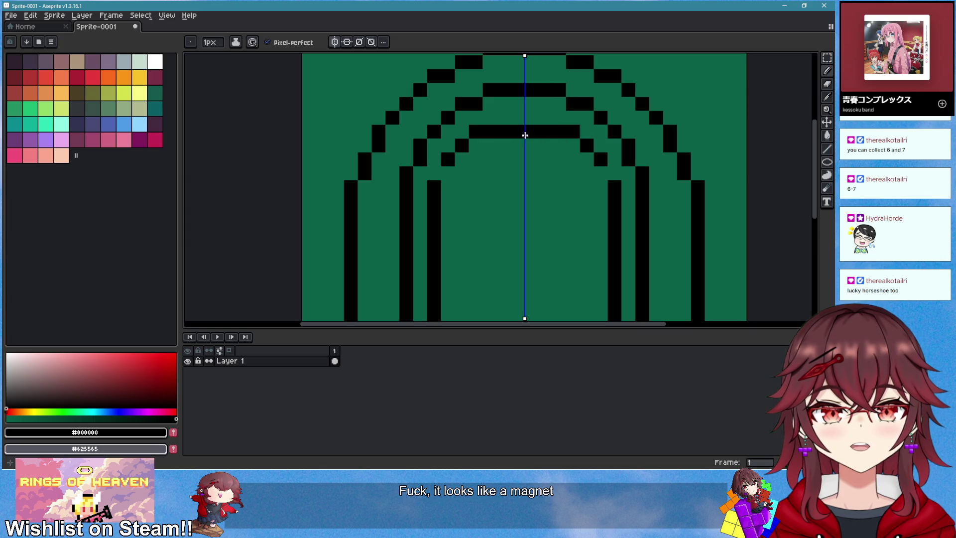
pyautogui.scroll(2, 521, 144)
pyautogui.press('e')
pyautogui.moveTo(506, 169)
pyautogui.mouseDown()
pyautogui.moveTo(519, 169)
pyautogui.moveTo(491, 154)
pyautogui.mouseUp()
pyautogui.press('b')
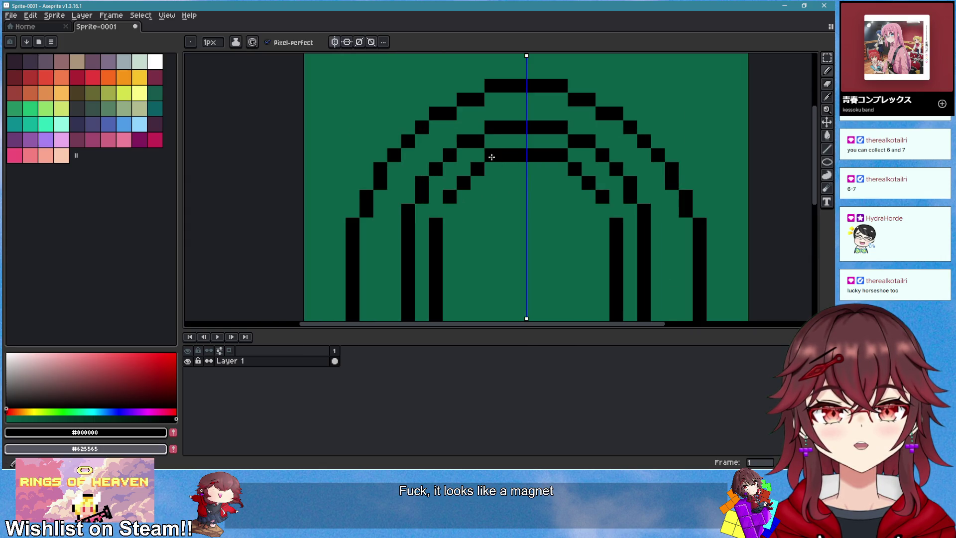
pyautogui.scroll(-5, 522, 213)
pyautogui.scroll(3, 480, 209)
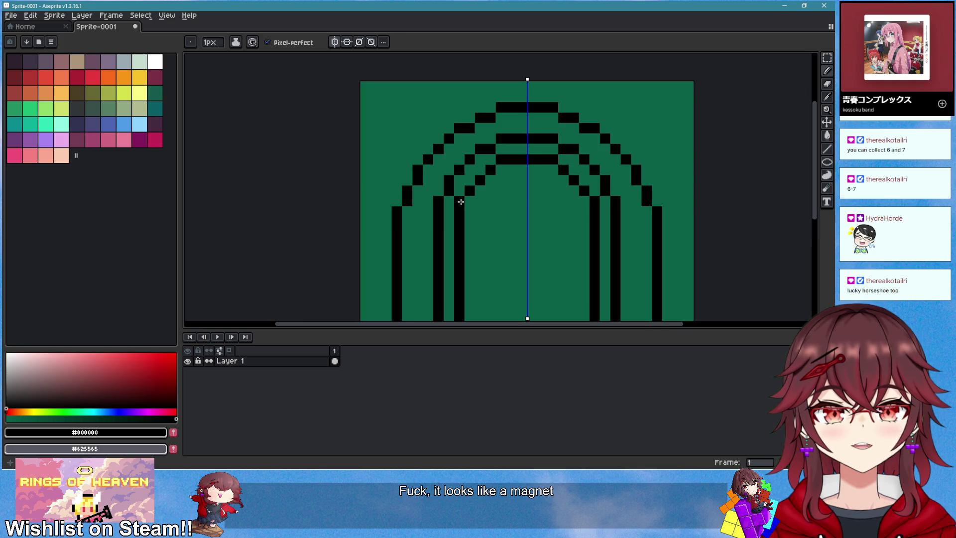
pyautogui.scroll(-3, 461, 202)
pyautogui.scroll(1, 510, 260)
pyautogui.scroll(1, 466, 264)
# - Add a black row along the bottom of each leg to square them off
pyautogui.click(470, 266)
pyautogui.moveTo(414, 265)
pyautogui.mouseDown()
pyautogui.moveTo(428, 277)
pyautogui.moveTo(497, 273)
pyautogui.mouseUp()
pyautogui.scroll(-3, 481, 279)
pyautogui.scroll(3, 478, 276)
pyautogui.hotkey('ctrl', 'z')
pyautogui.hotkey('ctrl', 'z')
pyautogui.press('e')
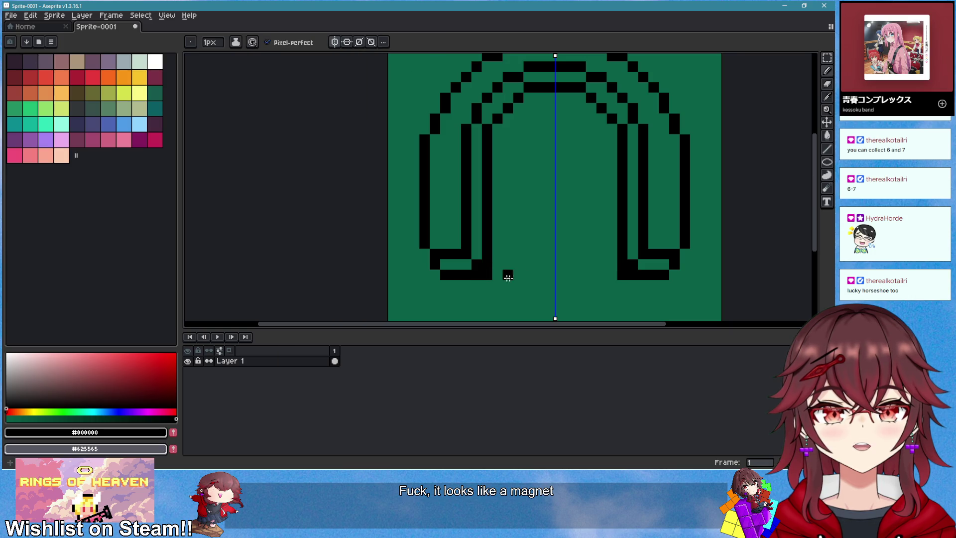
pyautogui.scroll(-3, 541, 284)
pyautogui.scroll(-2, 542, 284)
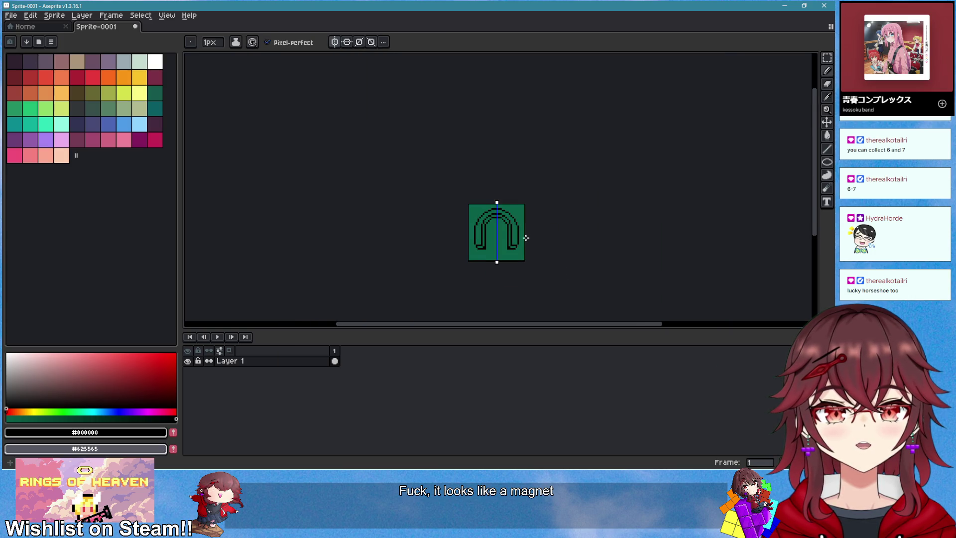
pyautogui.scroll(2, 499, 226)
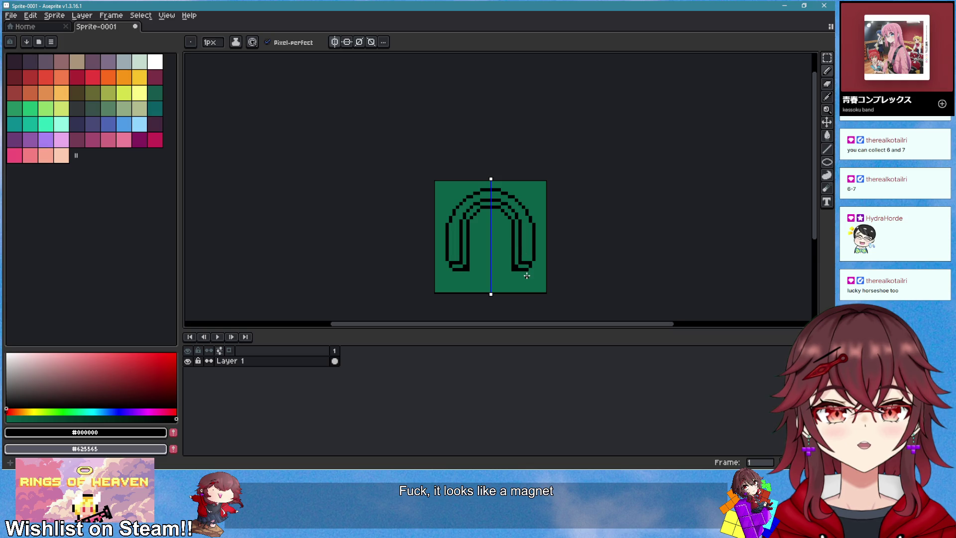
pyautogui.scroll(-2, 527, 276)
pyautogui.scroll(2, 529, 279)
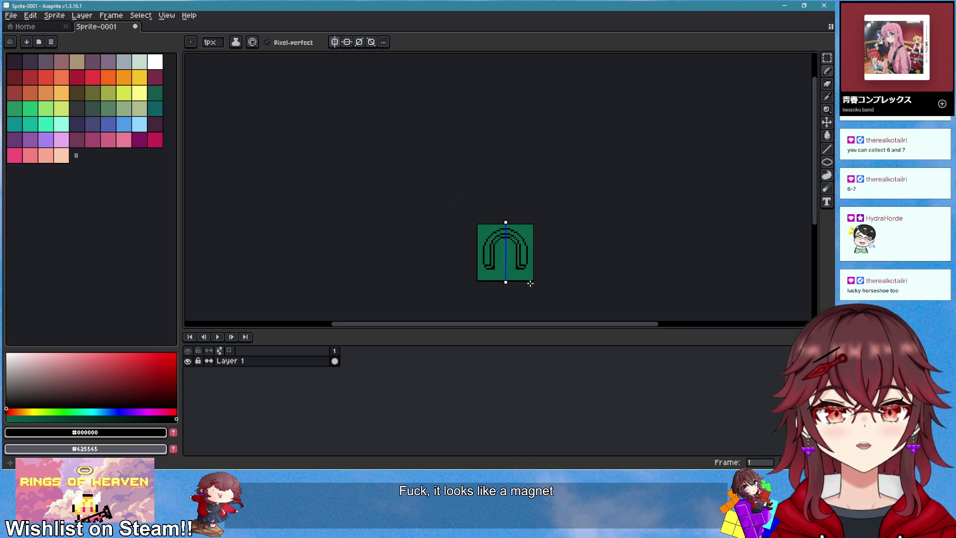
pyautogui.scroll(2, 501, 231)
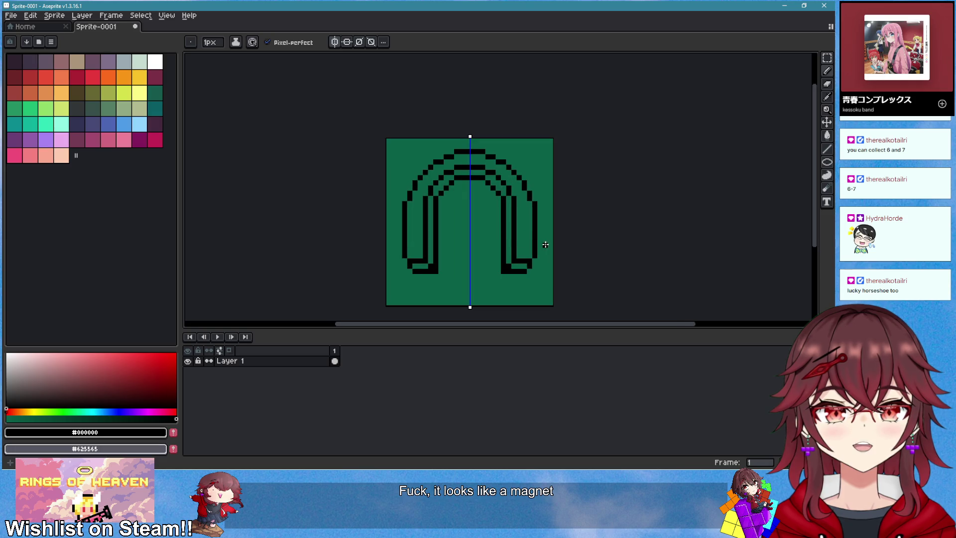
# - Erase leftover pixels and rectangle-select the whole horseshoe drawing
pyautogui.moveTo(545, 245); pyautogui.dragTo(520, 245)
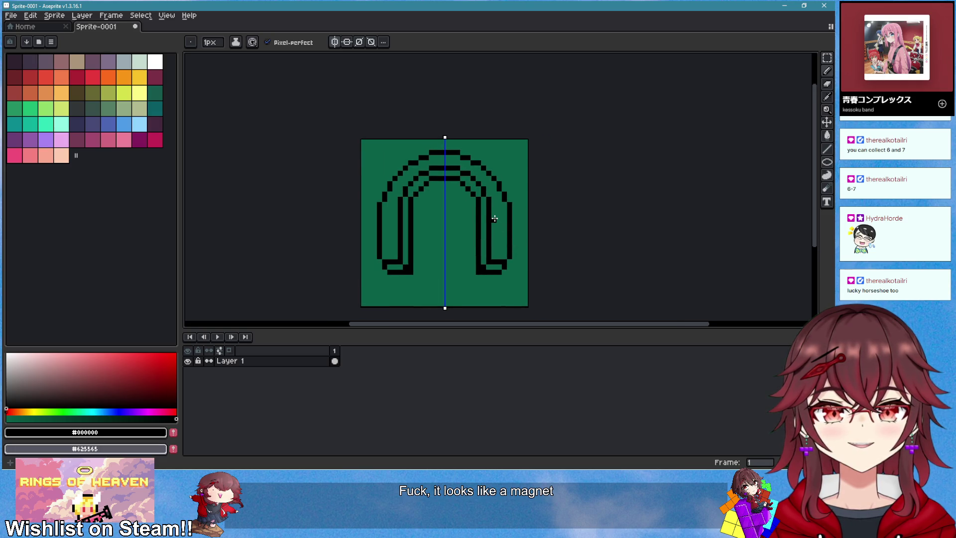
pyautogui.scroll(1, 494, 218)
pyautogui.scroll(-2, 485, 226)
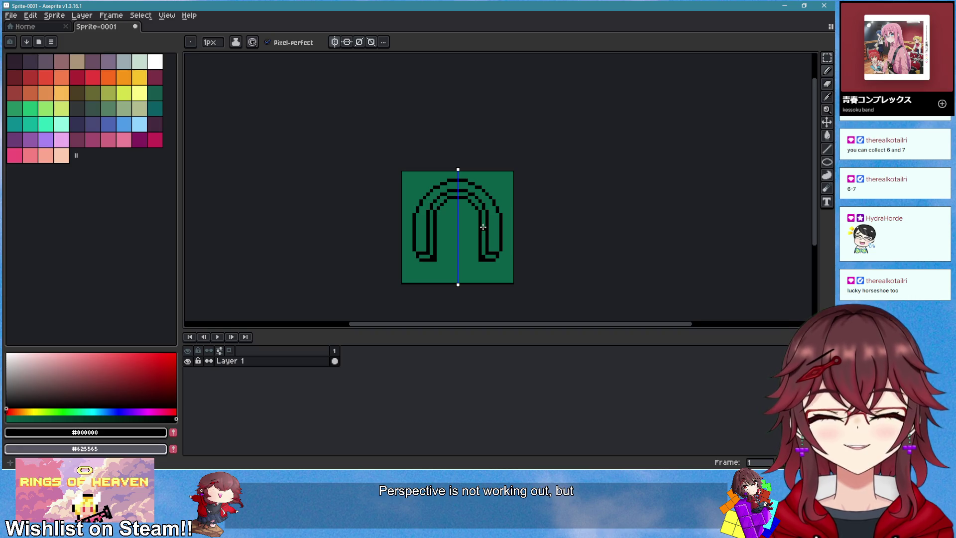
pyautogui.press('m')
pyautogui.moveTo(372, 162); pyautogui.dragTo(525, 273)
# - Nudge the selected horseshoe down 2 pixels and commit the move
pyautogui.press('Down')
pyautogui.press('Down')
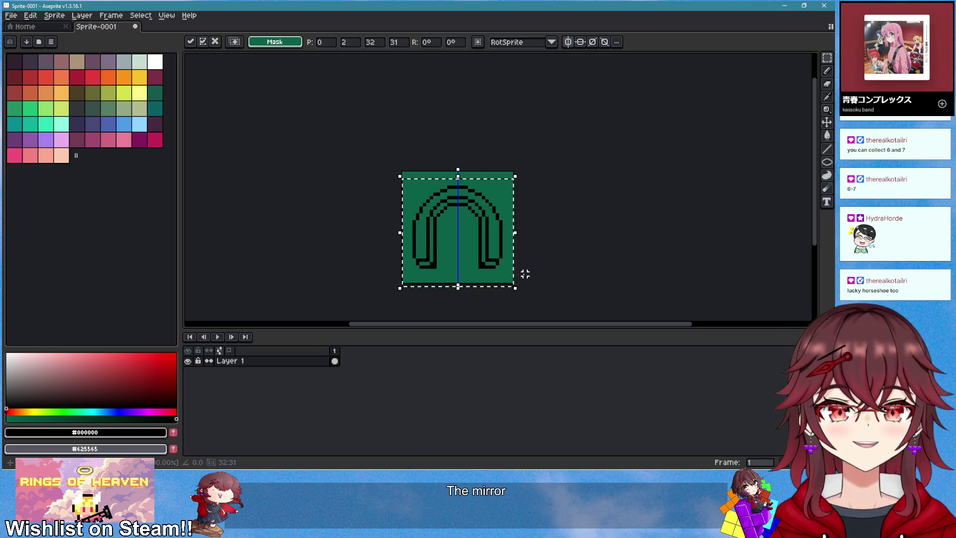
pyautogui.press('Return')
pyautogui.scroll(-2, 587, 230)
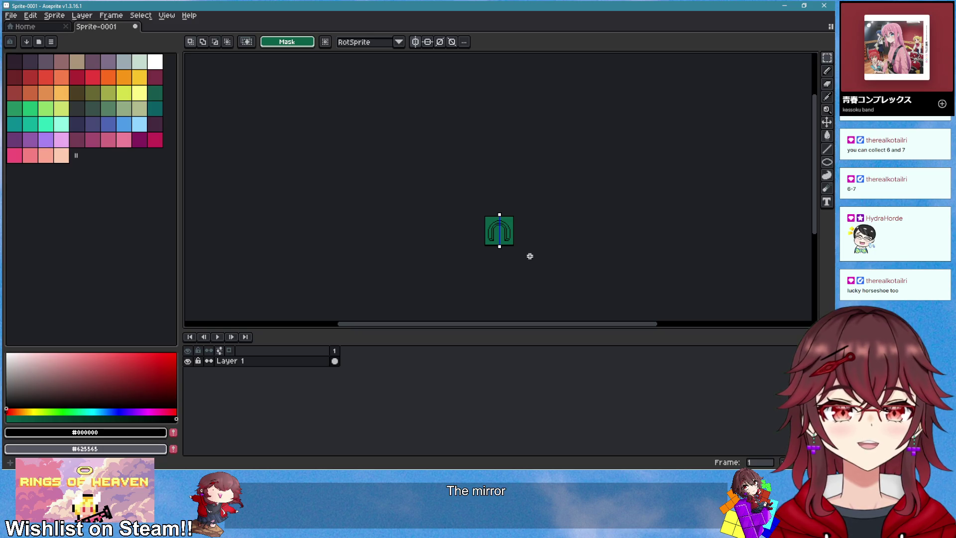
pyautogui.scroll(2, 512, 244)
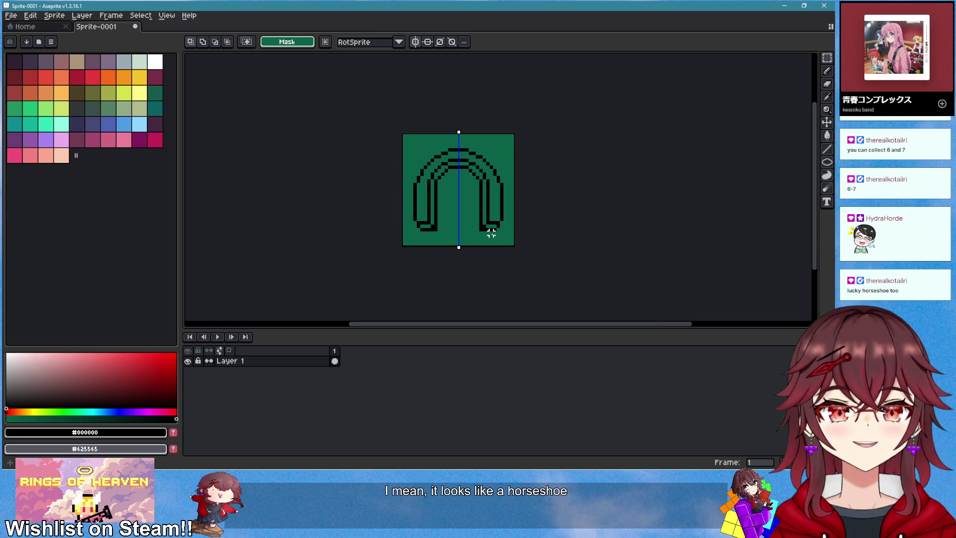
pyautogui.scroll(2, 468, 226)
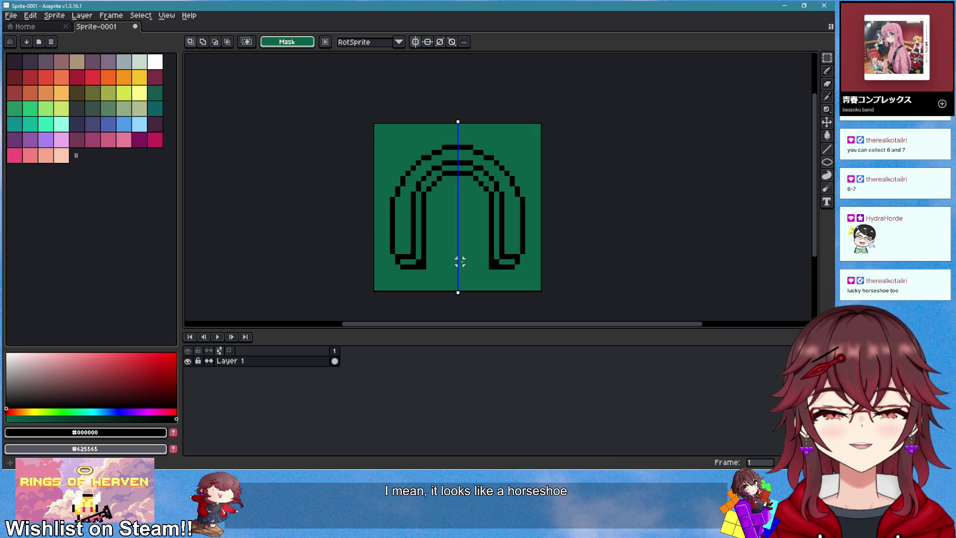
pyautogui.scroll(-3, 462, 262)
pyautogui.scroll(-2, 462, 262)
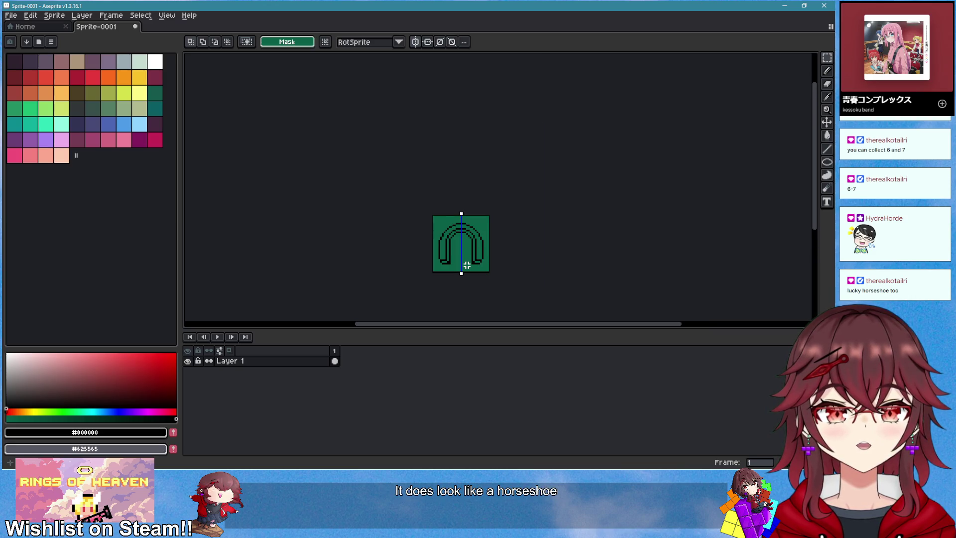
pyautogui.scroll(-1, 461, 262)
pyautogui.scroll(2, 461, 258)
pyautogui.scroll(2, 472, 193)
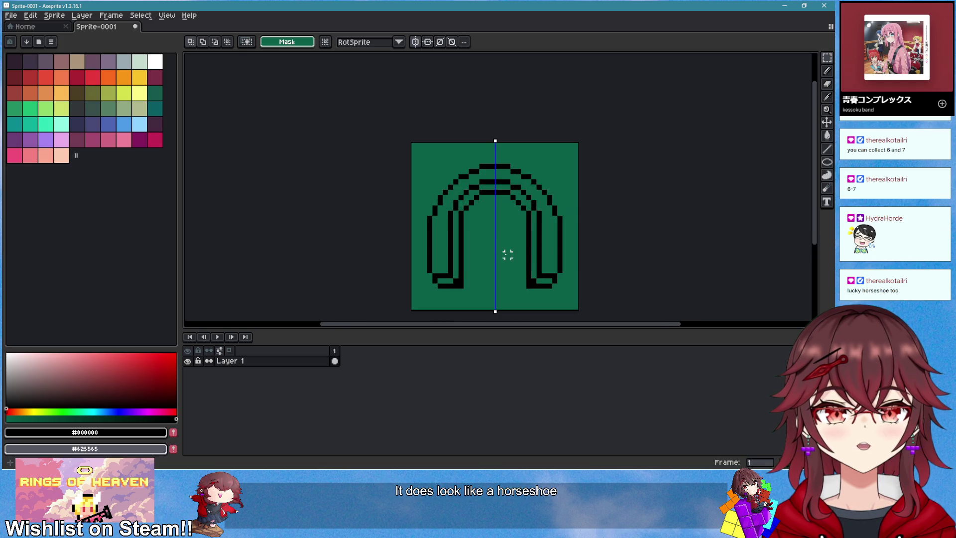
pyautogui.scroll(-2, 502, 255)
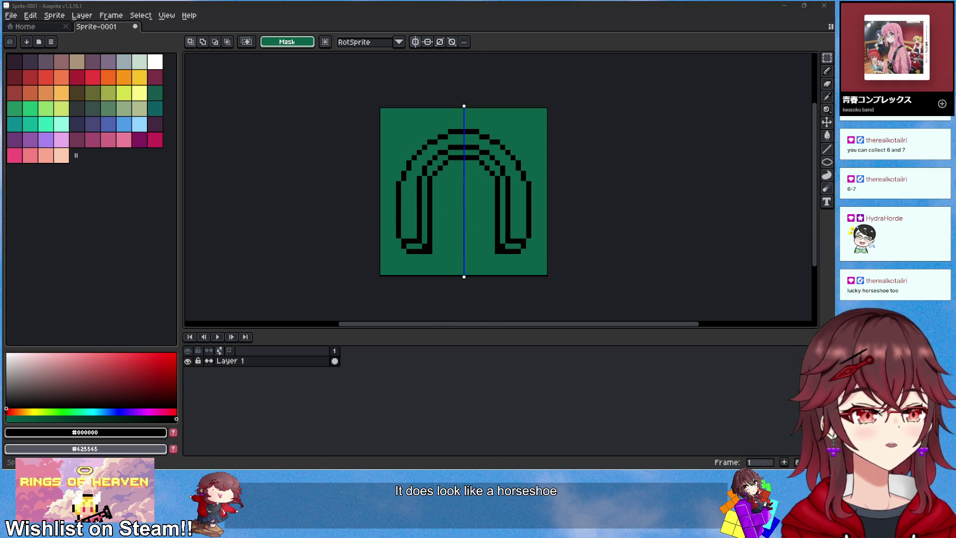
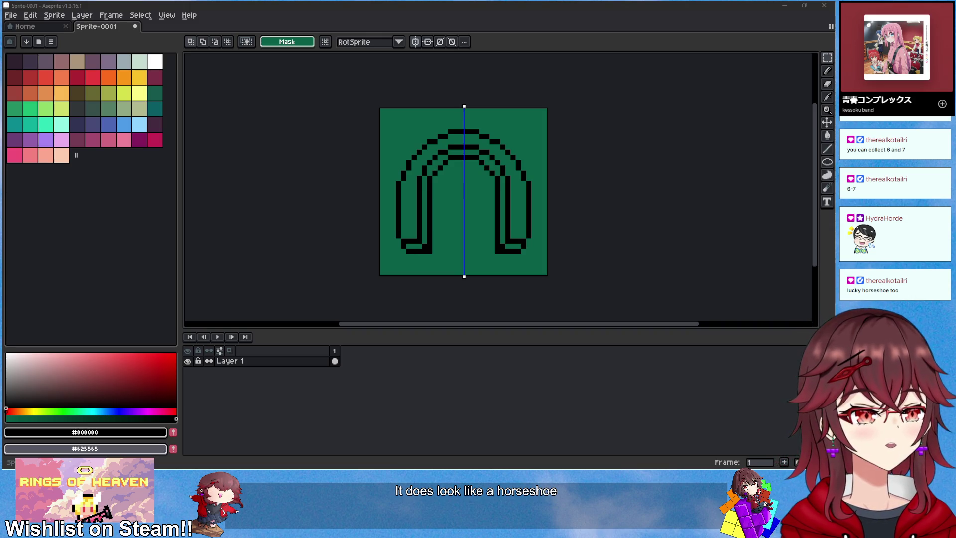
# - Select all of Sprite-0001 and flip it vertically so the arch becomes a U
pyautogui.click(508, 199)
pyautogui.scroll(1, 510, 201)
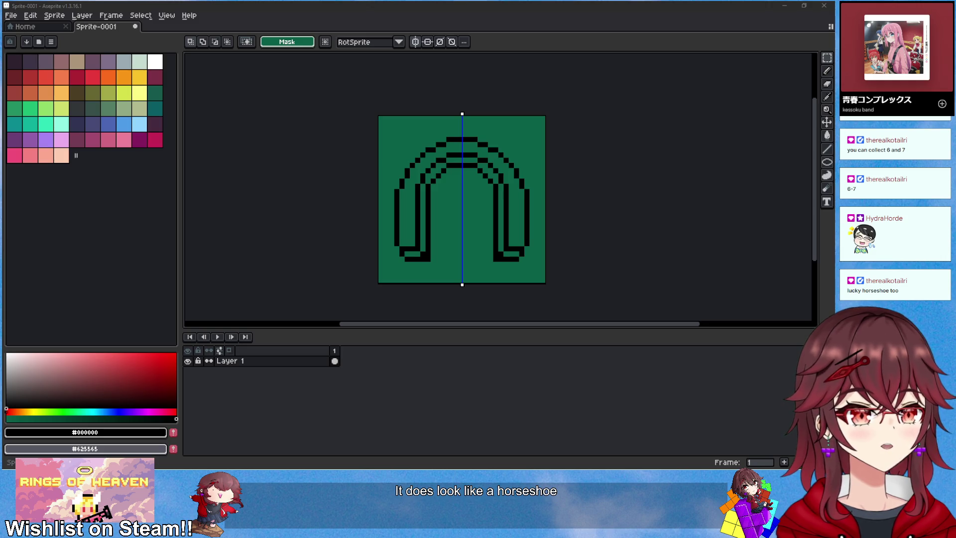
pyautogui.scroll(-1, 446, 218)
pyautogui.click(514, 217)
pyautogui.hotkey('ctrl', 'a')
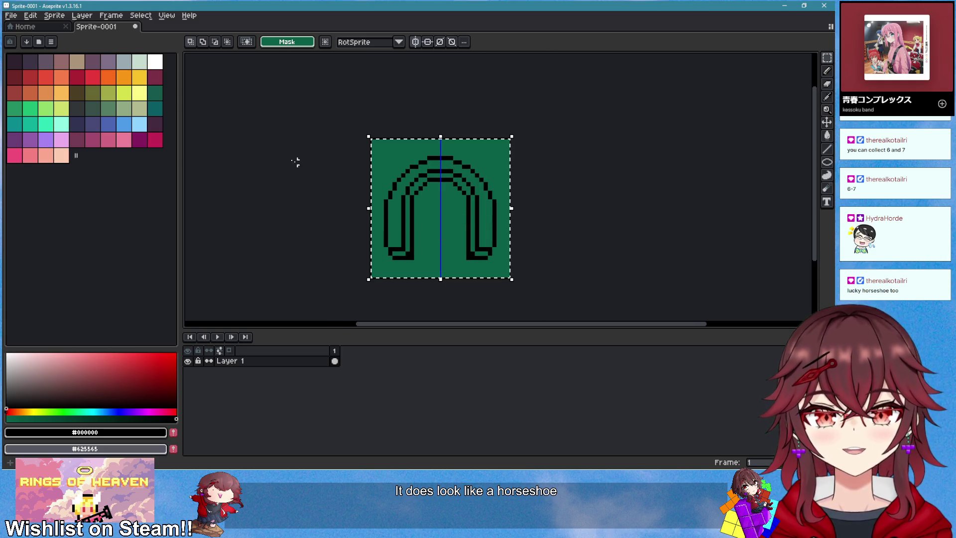
pyautogui.click(55, 16)
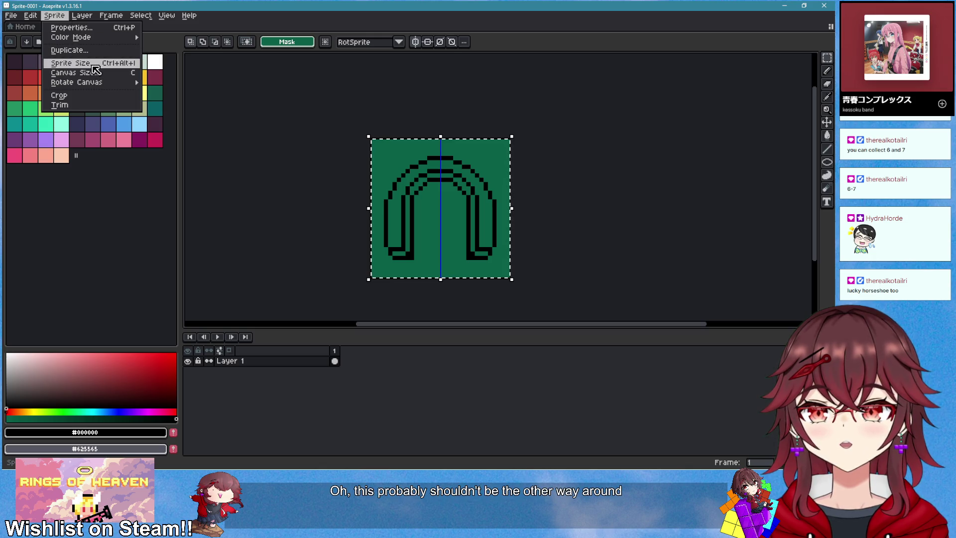
pyautogui.moveTo(37, 19)
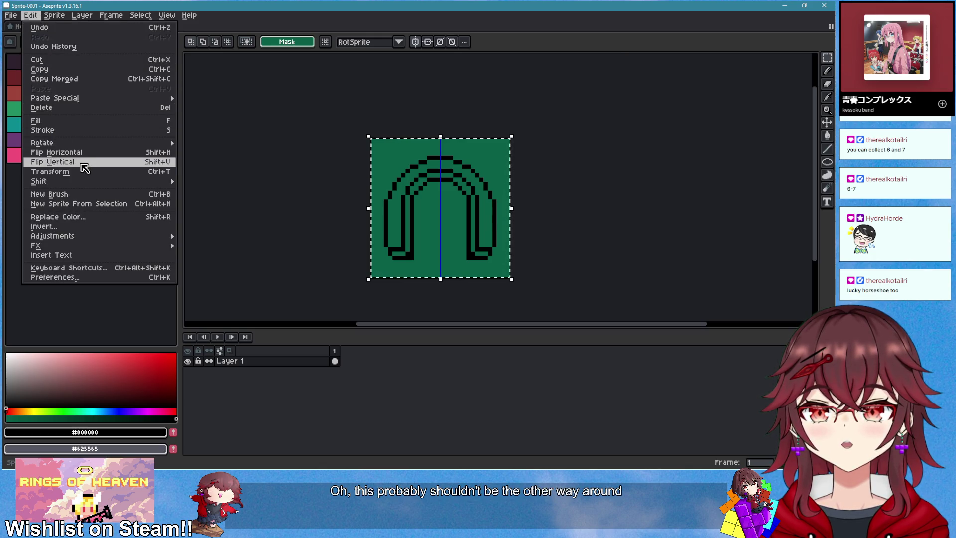
pyautogui.click(52, 162)
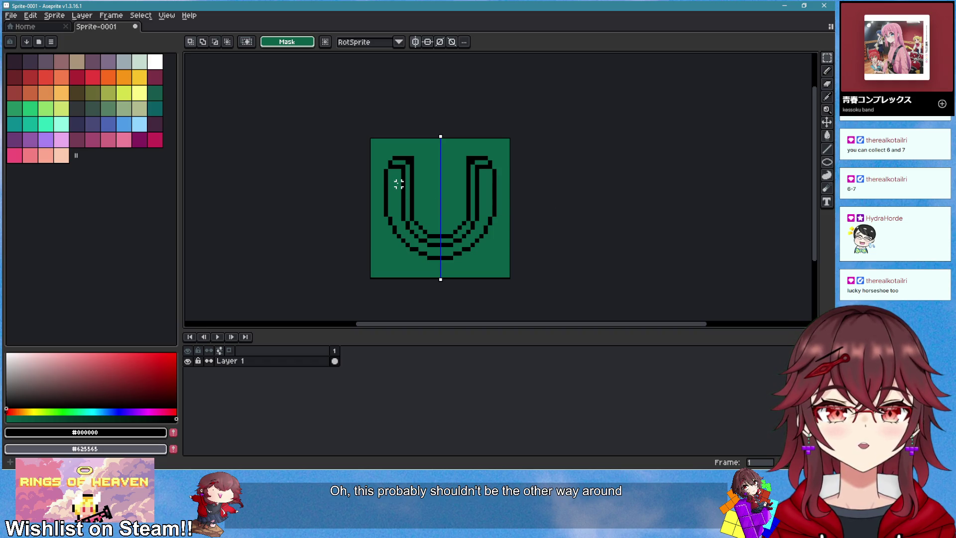
# - Shift the rows across the horseshoe's arm tops down by one pixel
pyautogui.scroll(-3, 490, 253)
pyautogui.scroll(-1, 488, 254)
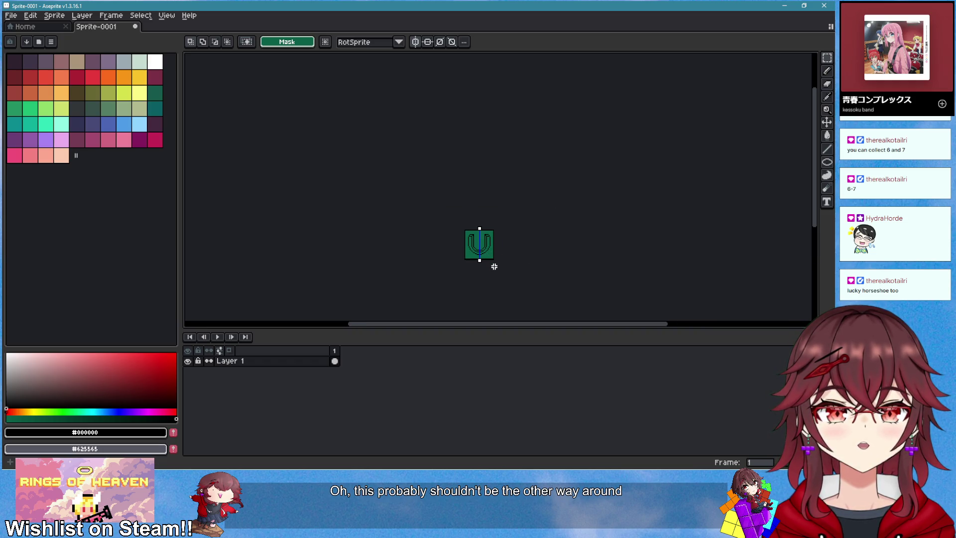
pyautogui.scroll(4, 491, 264)
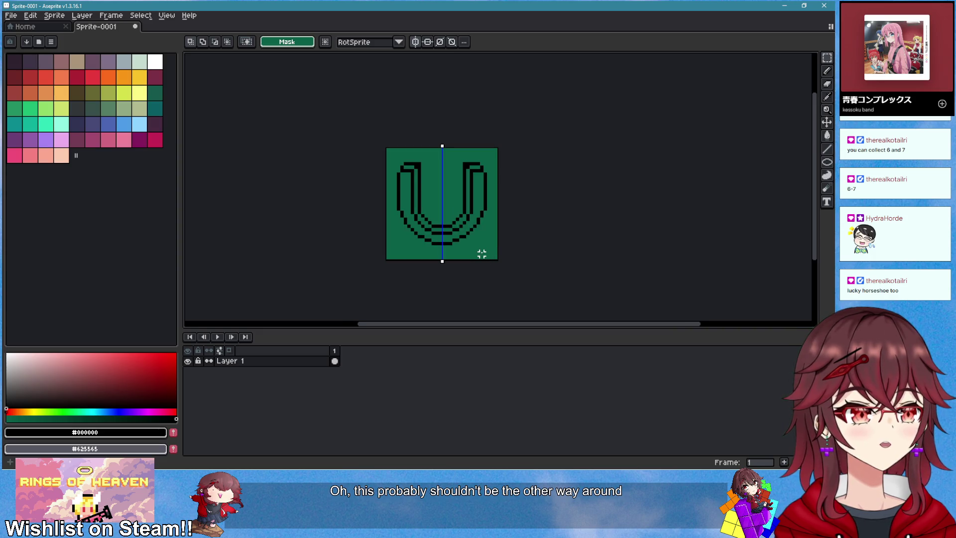
pyautogui.scroll(3, 438, 239)
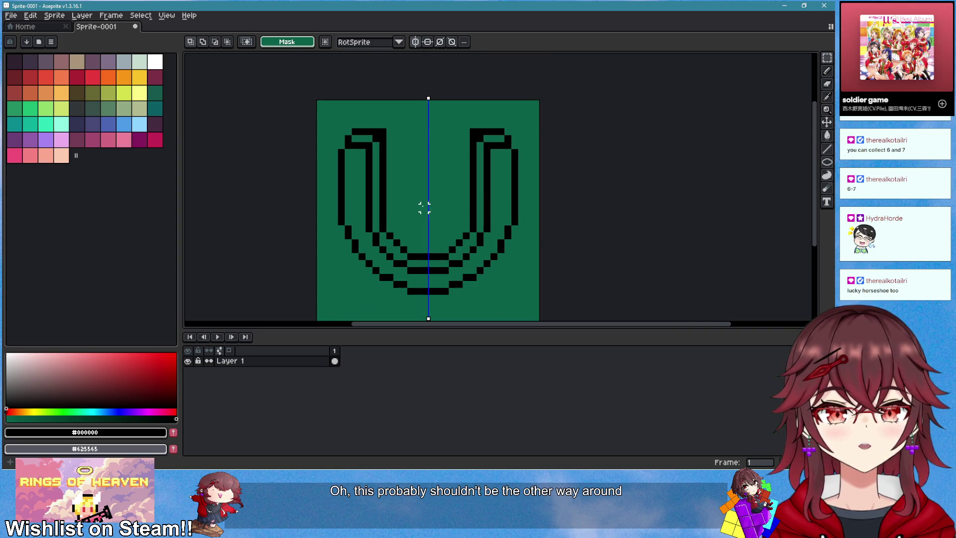
pyautogui.hotkey('ctrl', 'z')
pyautogui.scroll(2, 376, 176)
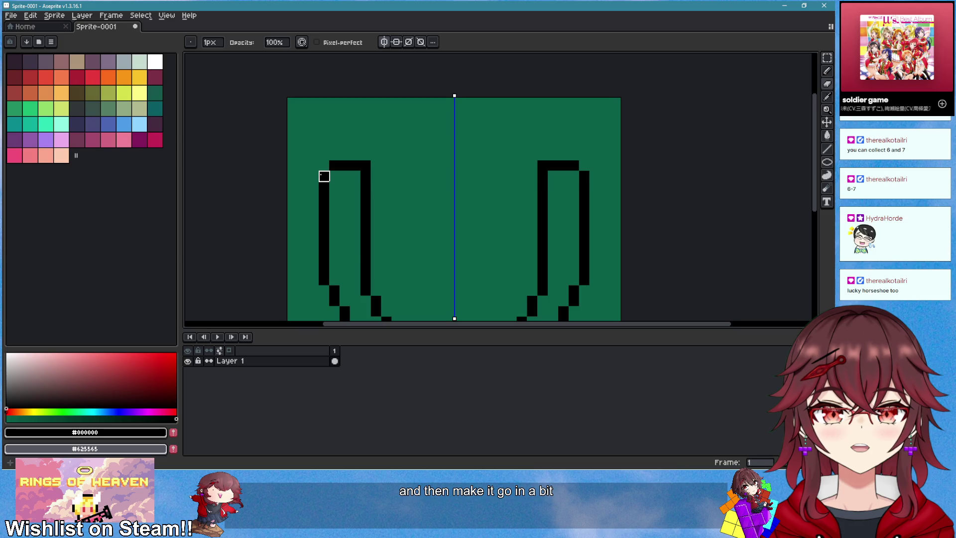
pyautogui.press('m')
pyautogui.moveTo(282, 116); pyautogui.dragTo(657, 222)
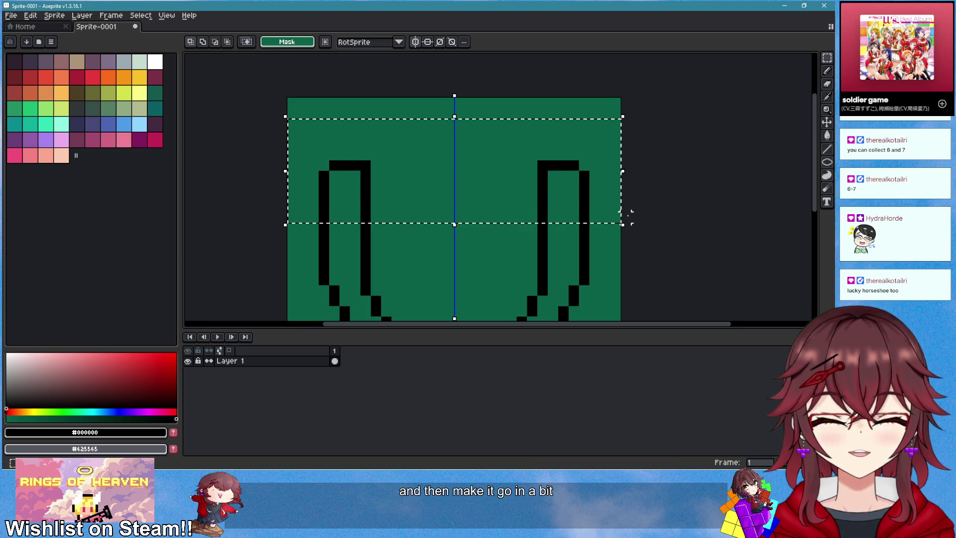
pyautogui.moveTo(551, 196); pyautogui.dragTo(551, 207)
pyautogui.hotkey('ctrl', 'd')
pyautogui.press('b')
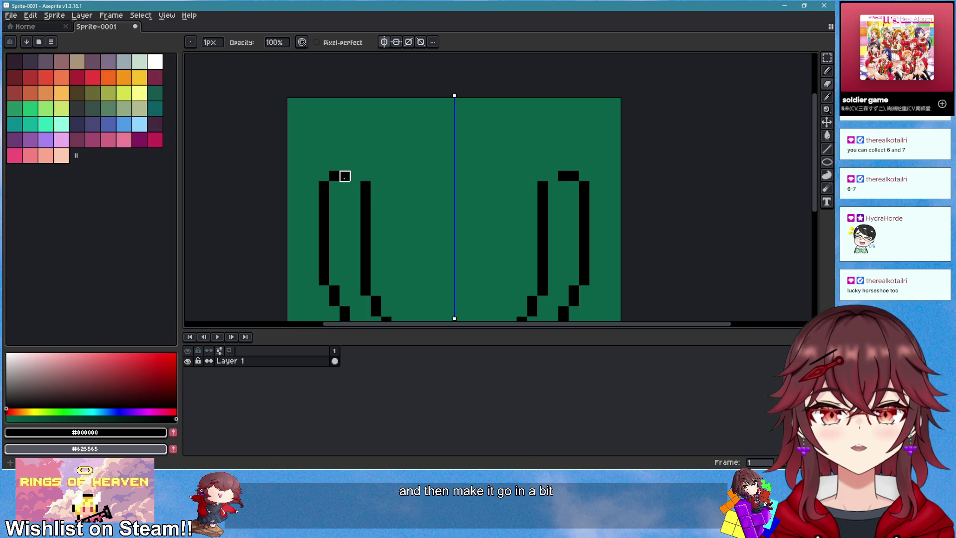
# - Rework the left arm top by erasing its old top bar and corner pixels
pyautogui.moveTo(334, 176)
pyautogui.mouseDown()
pyautogui.moveTo(376, 165)
pyautogui.moveTo(366, 187)
pyautogui.moveTo(376, 186)
pyautogui.mouseUp()
pyautogui.hotkey('ctrl', 'z')
pyautogui.hotkey('ctrl', 'z')
pyautogui.click(381, 179)
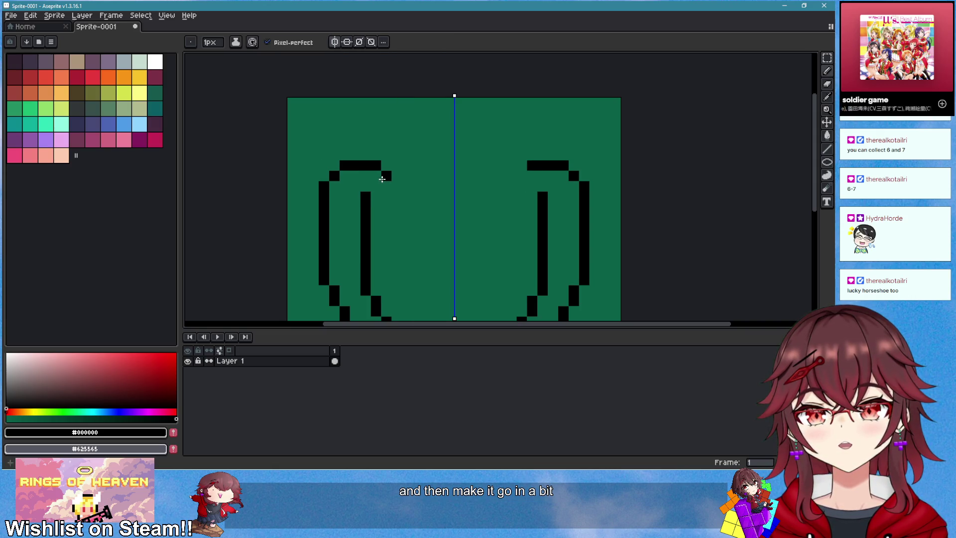
pyautogui.scroll(-3, 485, 218)
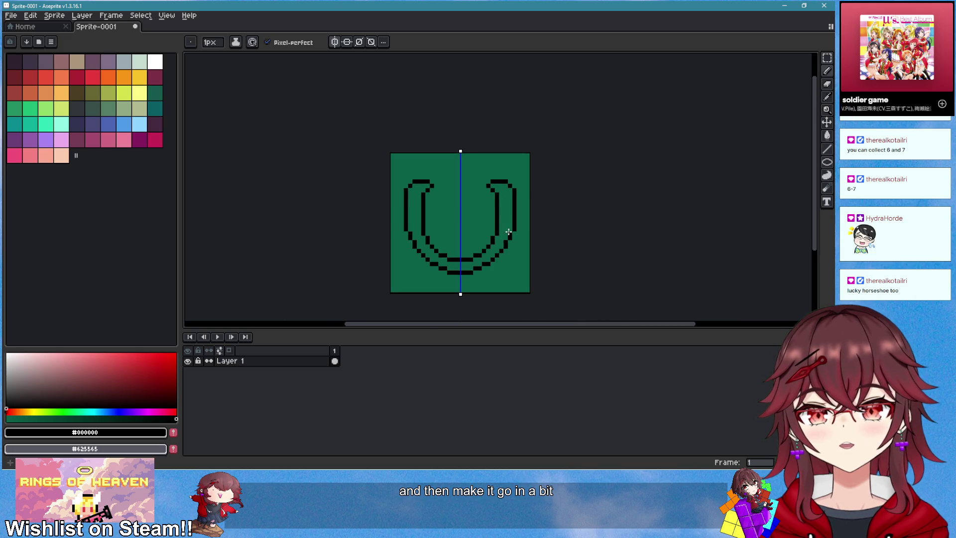
pyautogui.scroll(5, 451, 197)
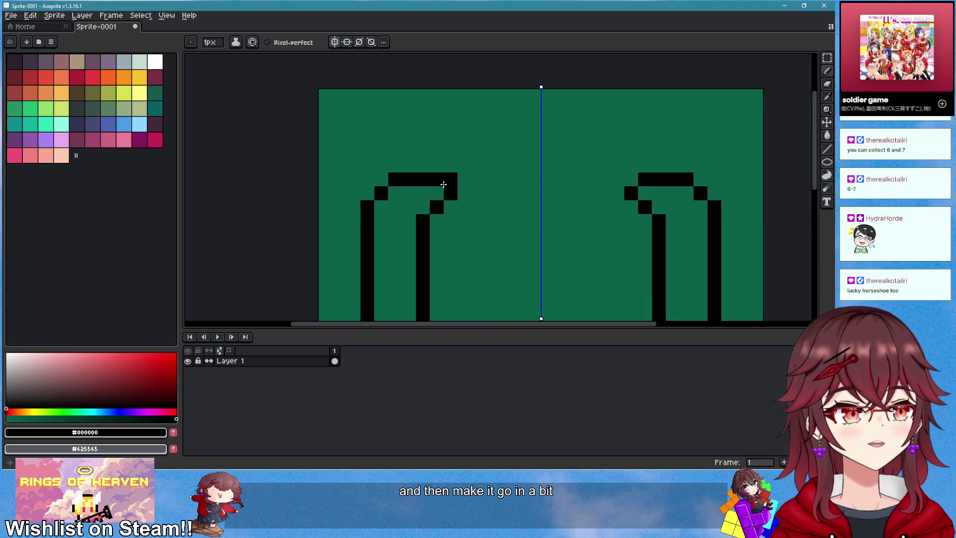
pyautogui.press('e')
pyautogui.press('b')
pyautogui.moveTo(395, 177)
pyautogui.mouseDown()
pyautogui.moveTo(443, 180)
pyautogui.moveTo(381, 166)
pyautogui.mouseUp()
pyautogui.press('e')
pyautogui.click(451, 194)
pyautogui.press('b')
# - Draw a black column and a top bar on the mirrored arm tips, removing the blocky corner
pyautogui.scroll(-4, 507, 207)
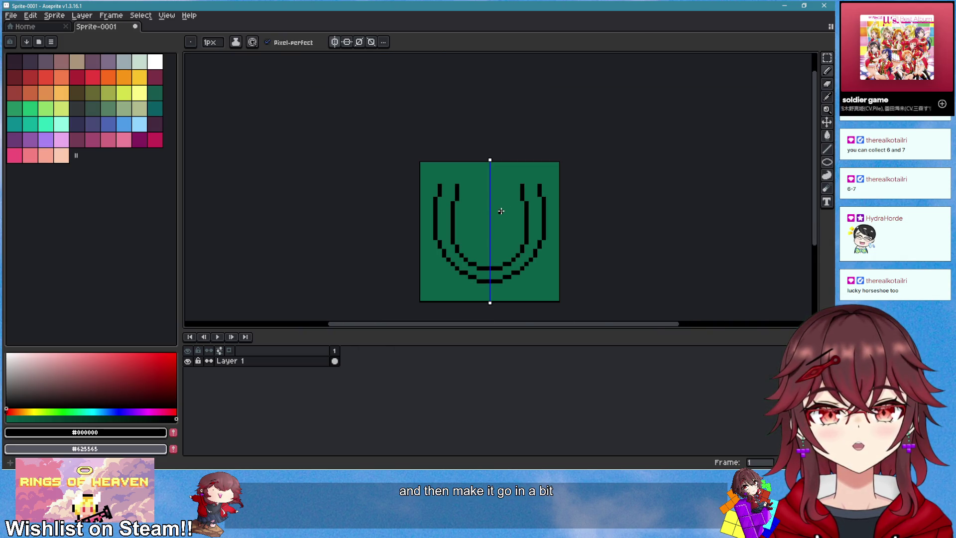
pyautogui.scroll(3, 454, 174)
pyautogui.moveTo(380, 170); pyautogui.dragTo(385, 194)
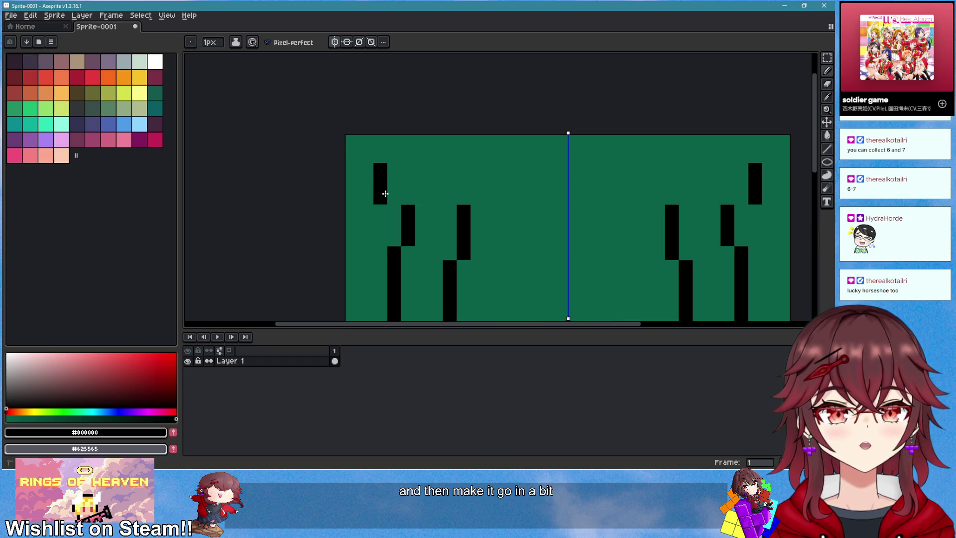
pyautogui.press('e')
pyautogui.click(380, 198)
pyautogui.press('b')
pyautogui.moveTo(394, 155)
pyautogui.mouseDown()
pyautogui.moveTo(479, 166)
pyautogui.moveTo(467, 192)
pyautogui.moveTo(474, 156)
pyautogui.moveTo(478, 169)
pyautogui.mouseUp()
pyautogui.press('e')
pyautogui.press('b')
pyautogui.click(491, 183)
# - Add a horizontal cap across the top of each arm
pyautogui.scroll(-3, 558, 229)
pyautogui.scroll(-2, 525, 235)
pyautogui.scroll(4, 498, 199)
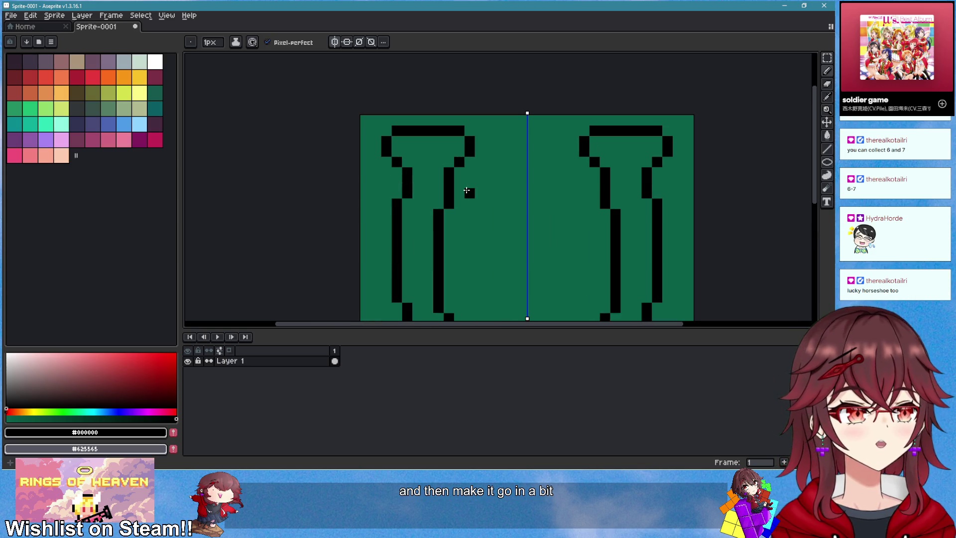
pyautogui.moveTo(419, 173); pyautogui.dragTo(438, 172)
pyautogui.scroll(-3, 555, 235)
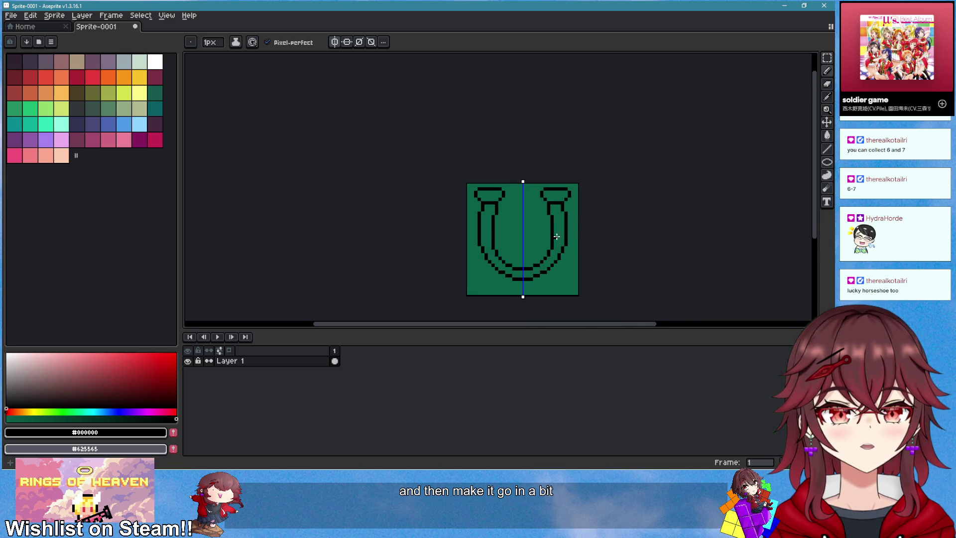
# - Reshape the inner bottom curve by removing its ledge and lower pixels
pyautogui.scroll(-1, 554, 235)
pyautogui.scroll(5, 487, 213)
pyautogui.scroll(2, 436, 203)
pyautogui.press('e')
pyautogui.moveTo(403, 197)
pyautogui.mouseDown()
pyautogui.moveTo(493, 267)
pyautogui.moveTo(438, 222)
pyautogui.moveTo(472, 230)
pyautogui.moveTo(444, 225)
pyautogui.moveTo(445, 239)
pyautogui.moveTo(486, 267)
pyautogui.moveTo(505, 256)
pyautogui.mouseUp()
pyautogui.press('b')
pyautogui.press('e')
pyautogui.press('b')
pyautogui.press('e')
pyautogui.press('b')
# - Add pixels below the inner curve and erase the stray lower-left pixel
pyautogui.scroll(-3, 560, 256)
pyautogui.scroll(-1, 577, 264)
pyautogui.scroll(5, 498, 224)
pyautogui.press('e')
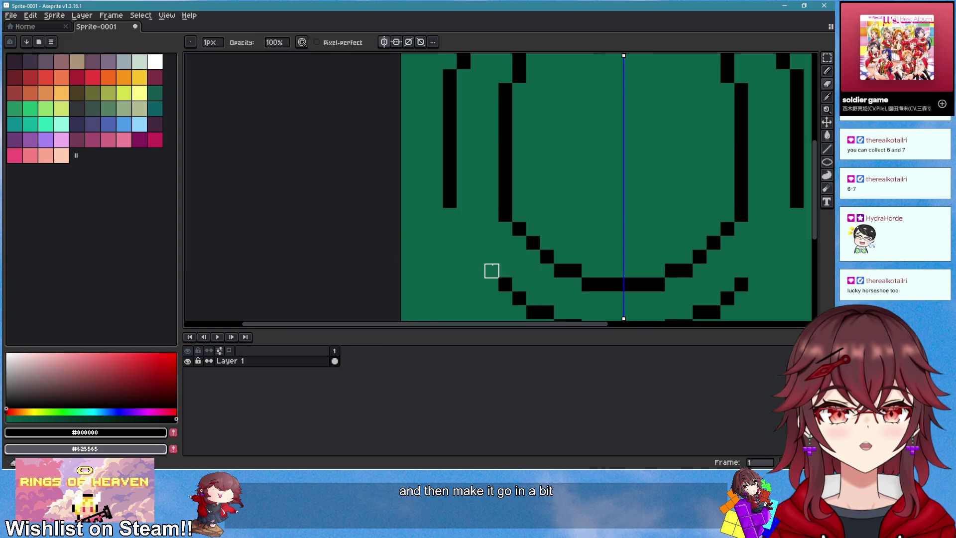
pyautogui.press('b')
pyautogui.moveTo(491, 271); pyautogui.dragTo(485, 299)
pyautogui.scroll(-3, 492, 279)
pyautogui.scroll(2, 492, 269)
pyautogui.press('e')
pyautogui.click(482, 265)
pyautogui.press('b')
# - Fill a missing black pixel on the curve and erase a stray pixel pair
pyautogui.scroll(-2, 492, 265)
pyautogui.scroll(-2, 584, 264)
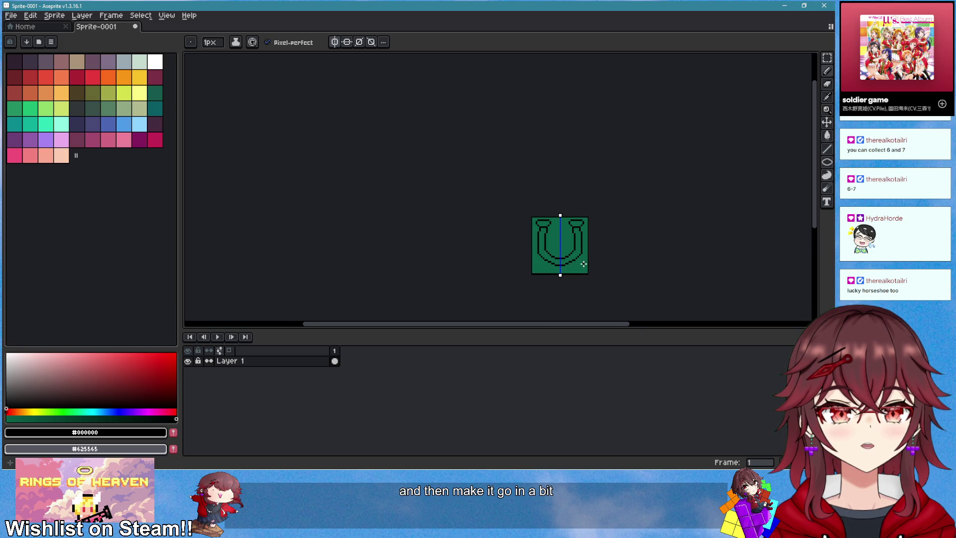
pyautogui.scroll(4, 583, 264)
pyautogui.press('e')
pyautogui.press('b')
pyautogui.click(483, 225)
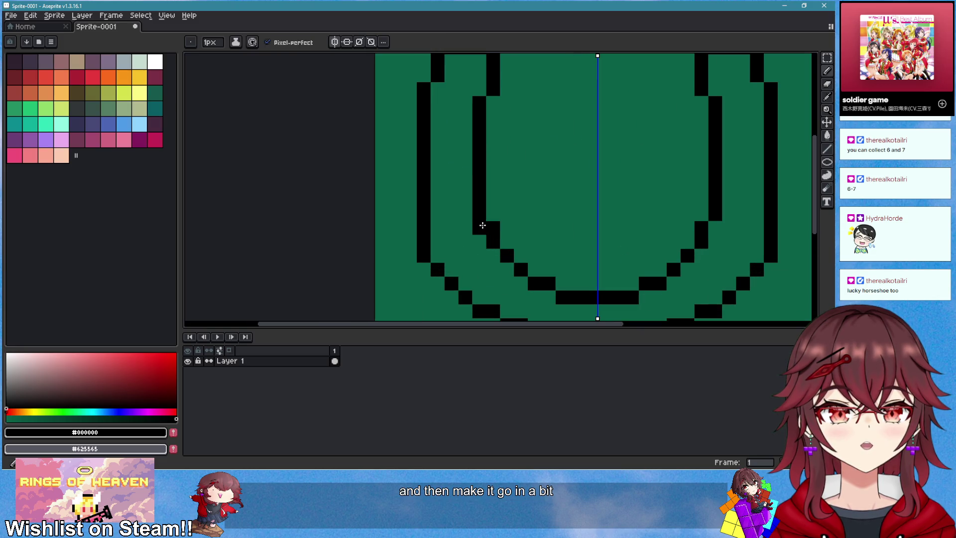
pyautogui.scroll(-3, 653, 269)
pyautogui.scroll(-2, 592, 250)
pyautogui.scroll(3, 592, 254)
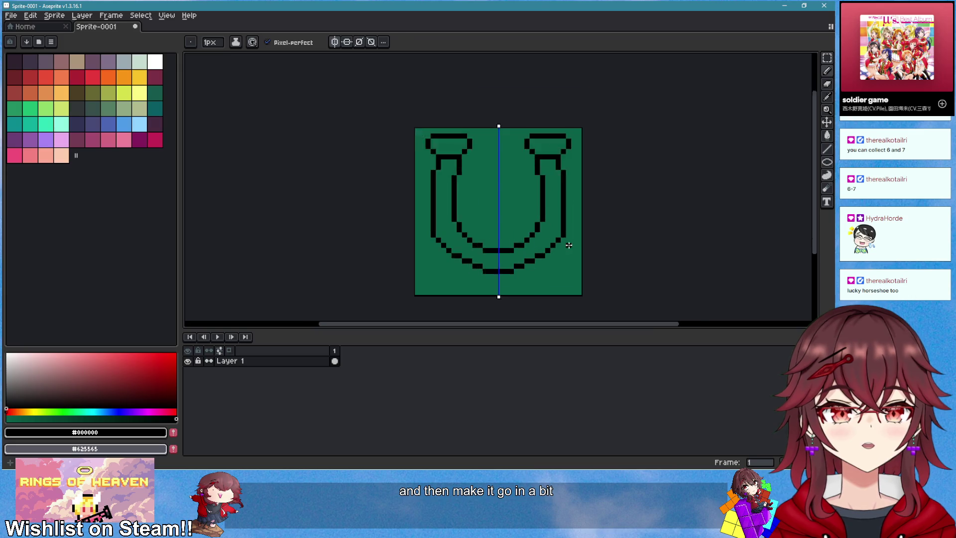
pyautogui.press('e')
pyautogui.click(562, 232)
pyautogui.press('b')
# - Select the entire sprite so the horseshoe can be moved
pyautogui.scroll(-2, 591, 250)
pyautogui.scroll(-2, 592, 251)
pyautogui.moveTo(593, 257)
pyautogui.mouseDown()
pyautogui.moveTo(407, 236)
pyautogui.moveTo(446, 232)
pyautogui.mouseUp()
pyautogui.scroll(2, 562, 254)
pyautogui.scroll(1, 400, 225)
pyautogui.hotkey('ctrl', 'a')
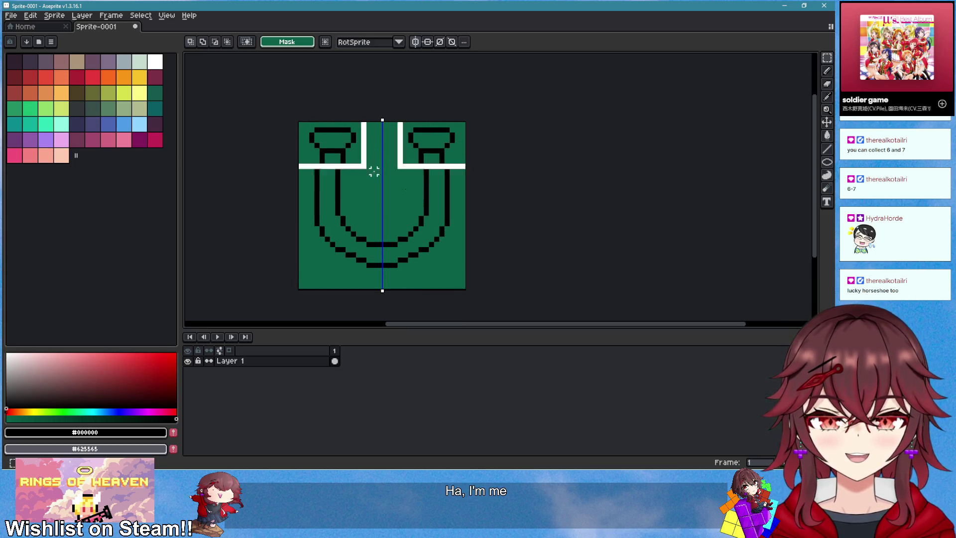
# - Move the whole horseshoe down two pixels and commit the move
pyautogui.press('Down')
pyautogui.press('Down')
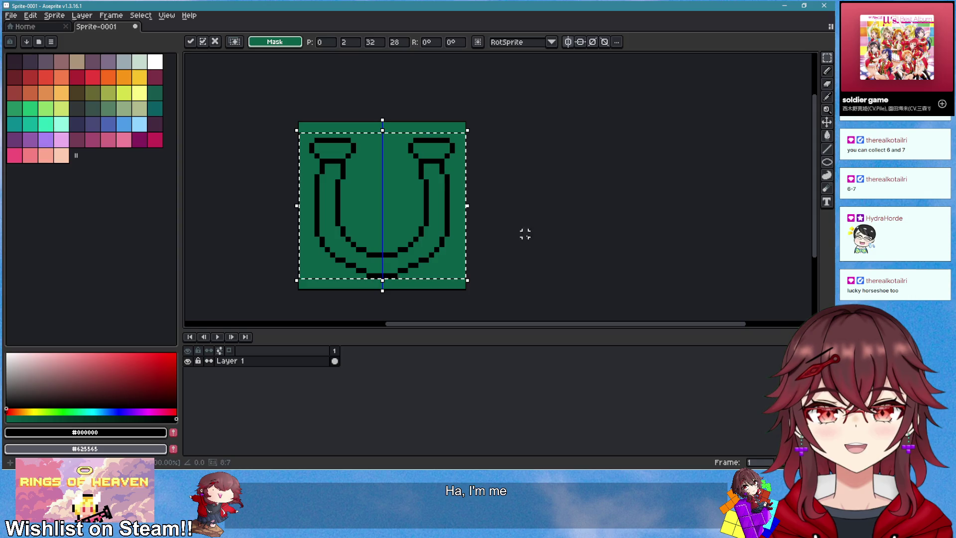
pyautogui.press('Return')
pyautogui.scroll(-2, 459, 253)
pyautogui.scroll(3, 449, 248)
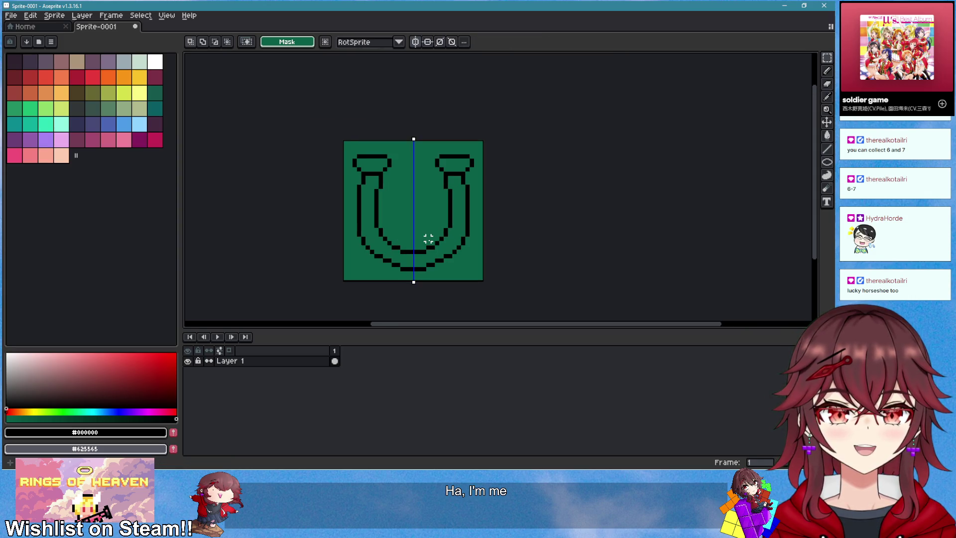
pyautogui.press('b')
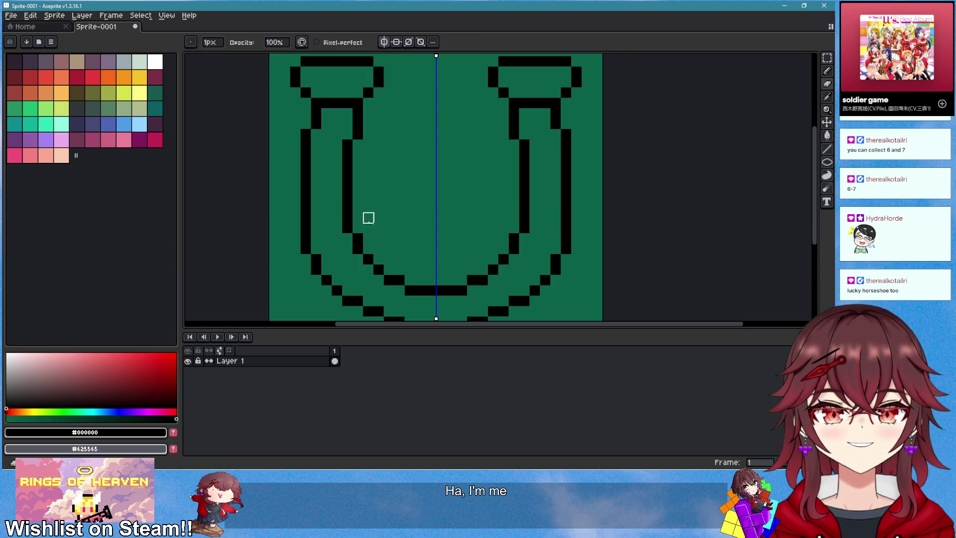
pyautogui.scroll(-3, 430, 253)
pyautogui.scroll(3, 388, 254)
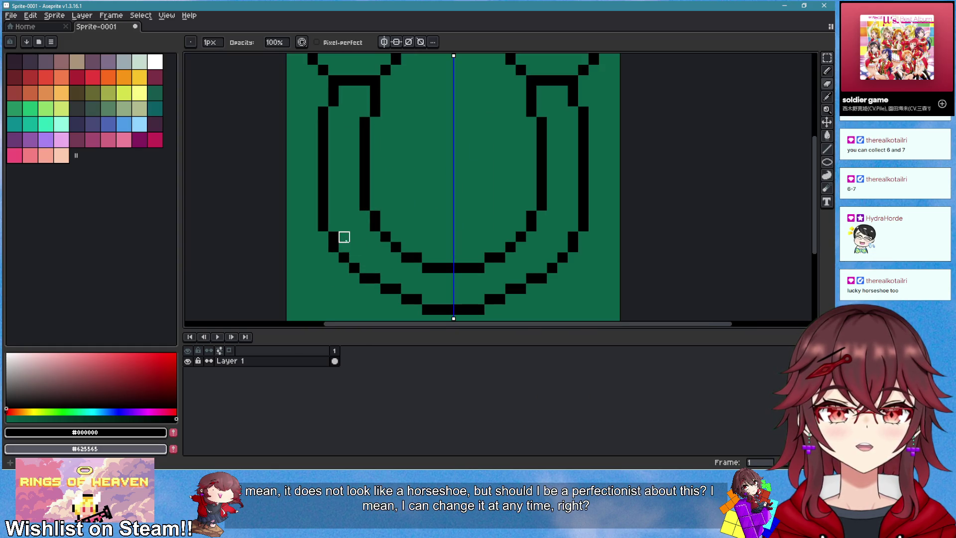
pyautogui.press('e')
pyautogui.scroll(-3, 450, 266)
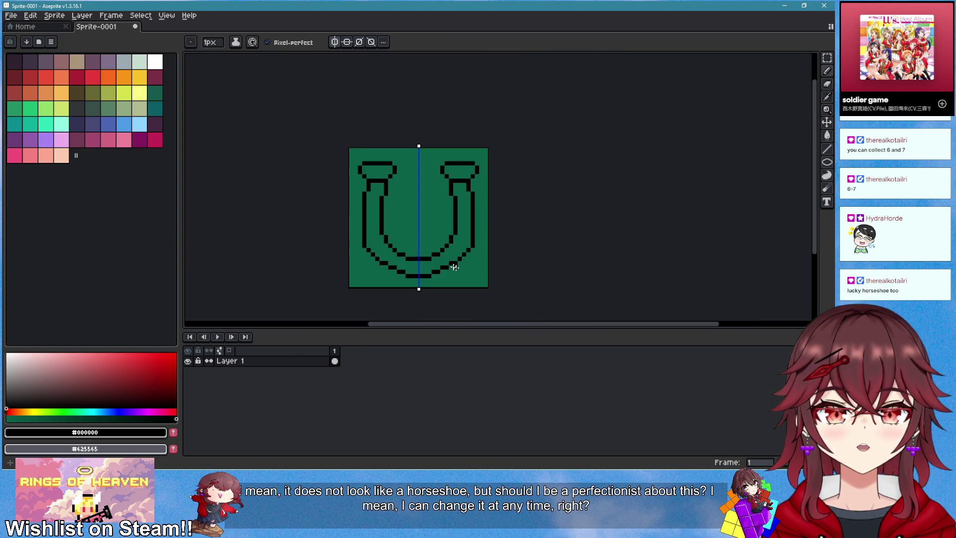
pyautogui.scroll(-2, 443, 269)
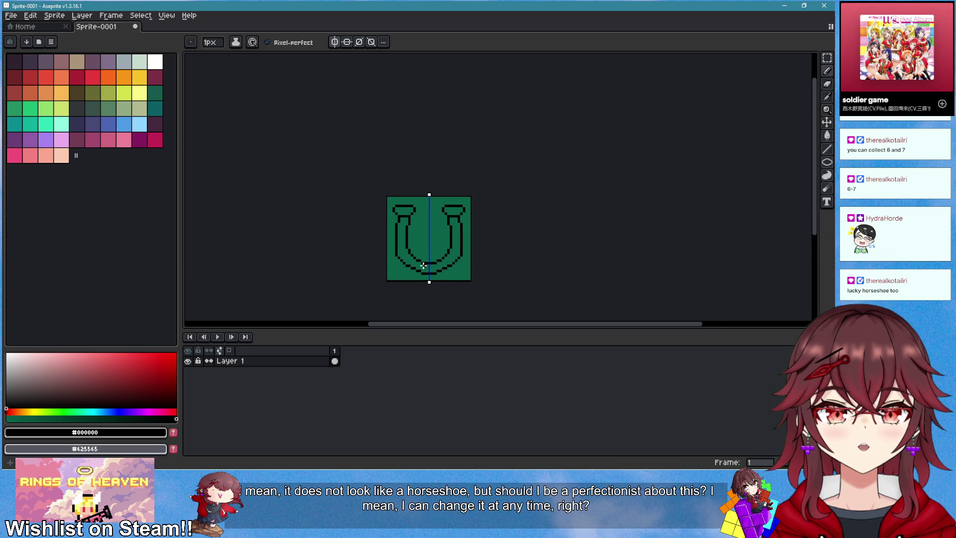
pyautogui.scroll(5, 424, 265)
# - Redraw the bottom bar one row higher, erasing the diagonal pixels beneath it
pyautogui.press('b')
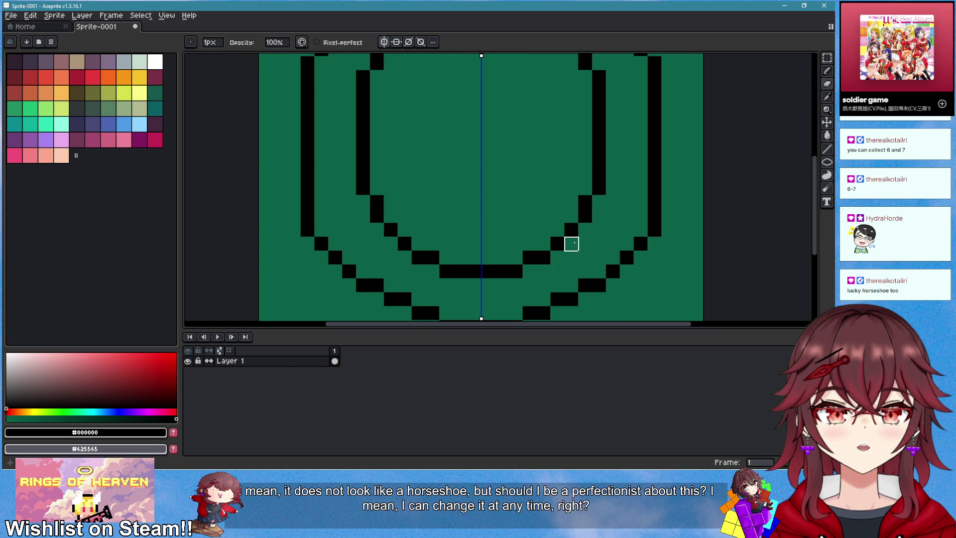
pyautogui.hscroll(2, 571, 244)
pyautogui.rightClick(346, 239)
pyautogui.rightClick(361, 254)
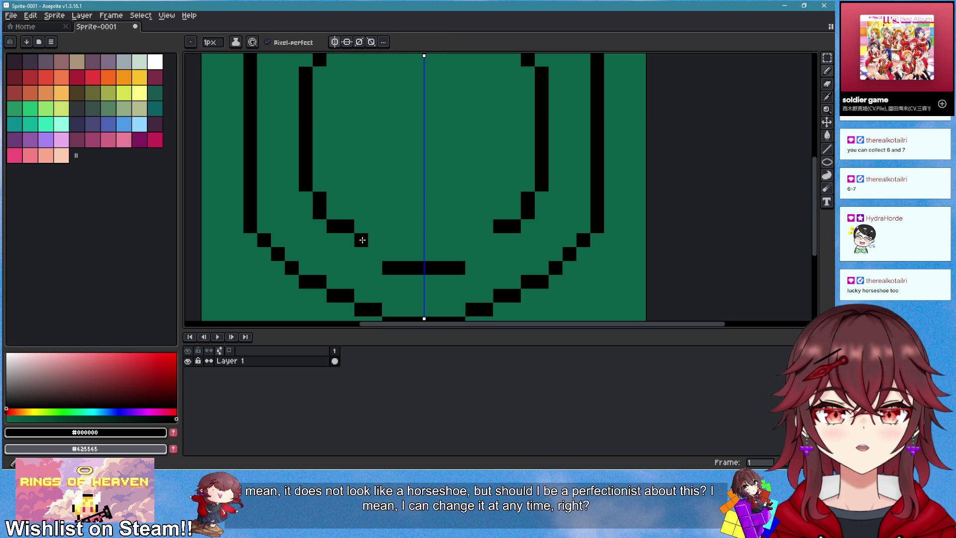
pyautogui.click(376, 253)
pyautogui.rightClick(375, 253)
pyautogui.click(376, 240)
pyautogui.rightClick(403, 268)
pyautogui.moveTo(389, 254); pyautogui.dragTo(441, 257)
pyautogui.scroll(-2, 441, 257)
pyautogui.scroll(1, 427, 273)
# - Erase the mirrored diagonal steps and the stray pixels below the horseshoe
pyautogui.press('e')
pyautogui.click(355, 260)
pyautogui.moveTo(355, 260); pyautogui.dragTo(386, 270)
pyautogui.press('b')
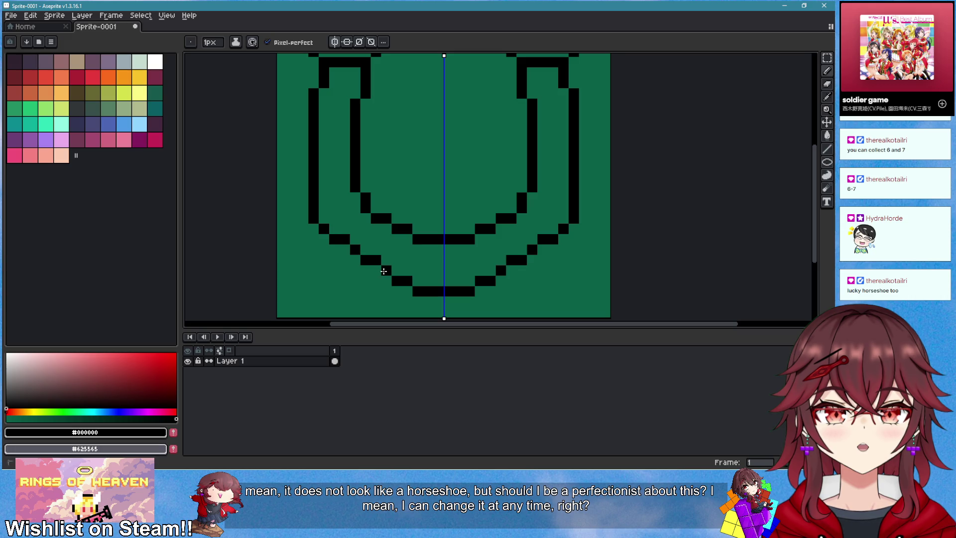
pyautogui.scroll(-3, 485, 298)
pyautogui.scroll(2, 483, 300)
pyautogui.moveTo(512, 294); pyautogui.dragTo(423, 269)
pyautogui.scroll(1, 424, 276)
pyautogui.press('e')
pyautogui.press('b')
pyautogui.press('e')
pyautogui.click(443, 278)
# - Extend both ends of the bottom bar into rising stepped diagonals
pyautogui.scroll(-2, 463, 289)
pyautogui.scroll(2, 479, 257)
pyautogui.scroll(1, 479, 257)
pyautogui.moveTo(548, 224)
pyautogui.mouseDown()
pyautogui.moveTo(482, 267)
pyautogui.moveTo(566, 209)
pyautogui.moveTo(559, 242)
pyautogui.mouseUp()
pyautogui.press('b')
pyautogui.click(483, 282)
pyautogui.click(506, 271)
pyautogui.moveTo(512, 265)
pyautogui.mouseDown()
pyautogui.moveTo(510, 254)
pyautogui.moveTo(527, 256)
pyautogui.mouseUp()
pyautogui.click(552, 254)
pyautogui.scroll(2, 550, 256)
pyautogui.scroll(-4, 520, 244)
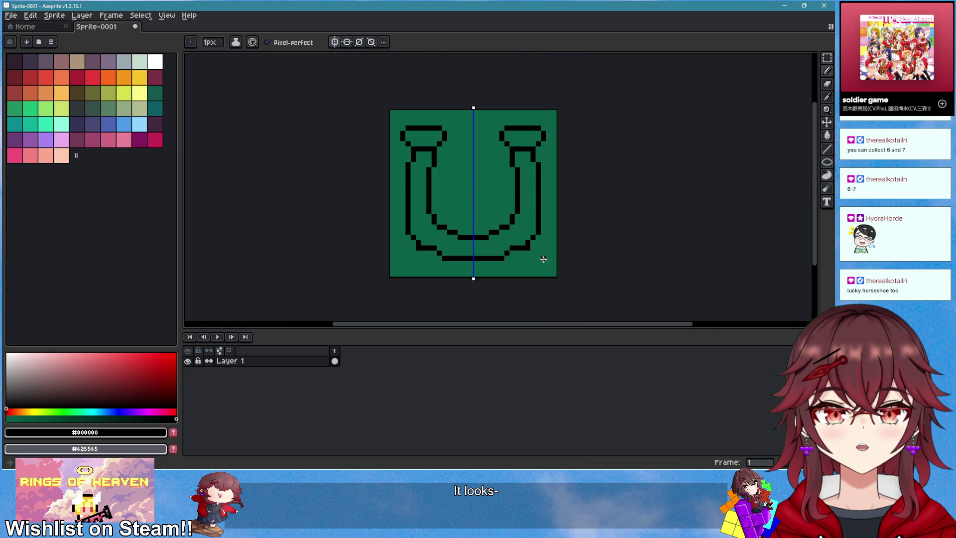
# - Erase the lower outer curve's step pixels and add pixels to the bottom row
pyautogui.press('e')
pyautogui.scroll(-2, 548, 254)
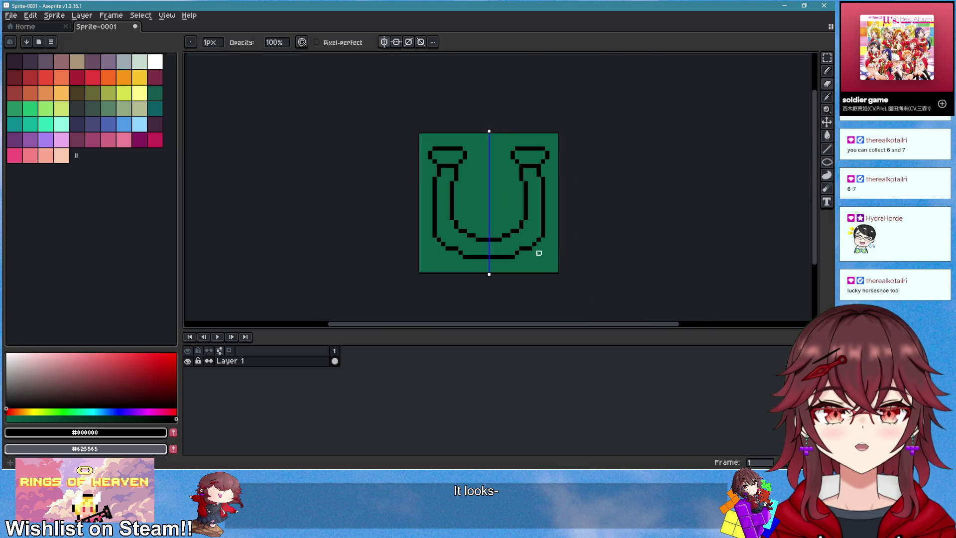
pyautogui.scroll(3, 541, 252)
pyautogui.scroll(1, 510, 244)
pyautogui.moveTo(497, 244); pyautogui.dragTo(482, 272)
pyautogui.click(510, 245)
pyautogui.press('b')
# - Add and touch up black pixels on the lower-right outer curve
pyautogui.scroll(-3, 523, 280)
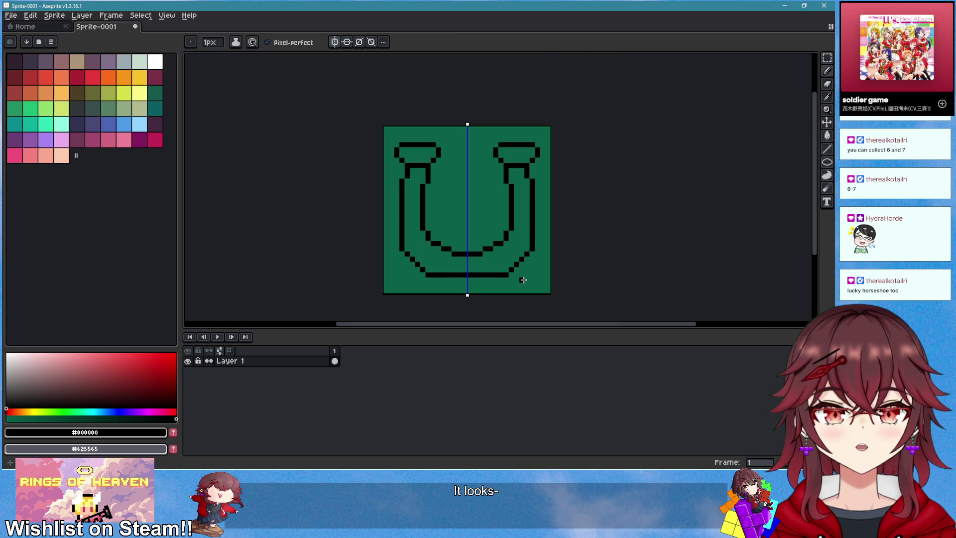
pyautogui.scroll(2, 522, 280)
pyautogui.scroll(2, 529, 267)
pyautogui.click(557, 215)
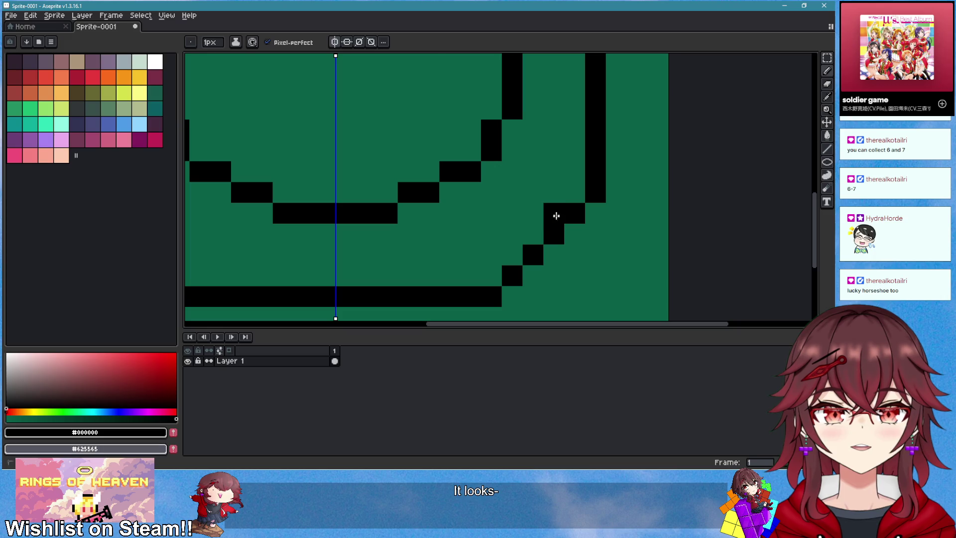
pyautogui.press('e')
pyautogui.click(553, 231)
pyautogui.press('b')
pyautogui.click(534, 231)
# - Replace the lower-right curve's old step pixels with new ones along the arc
pyautogui.scroll(-3, 553, 274)
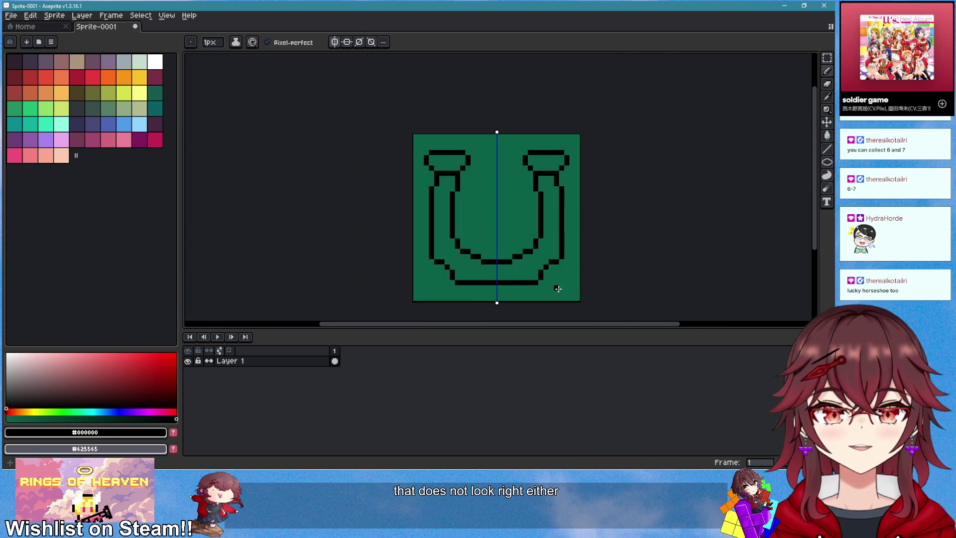
pyautogui.scroll(3, 557, 289)
pyautogui.press('e')
pyautogui.moveTo(506, 255); pyautogui.dragTo(528, 234)
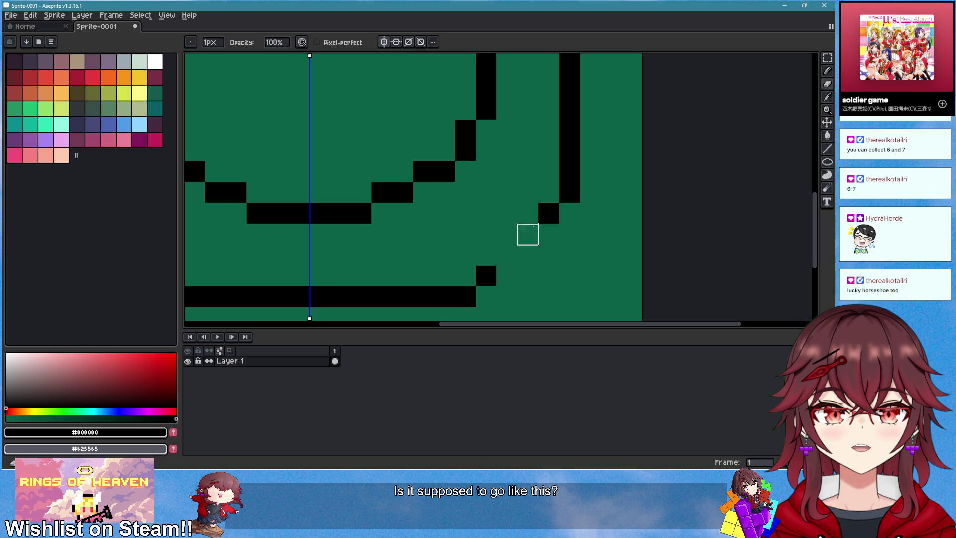
pyautogui.press('b')
pyautogui.click(569, 213)
pyautogui.click(549, 233)
# - Draw diagonal pixels on the lower-left curve joining the bottom line
pyautogui.scroll(-3, 519, 256)
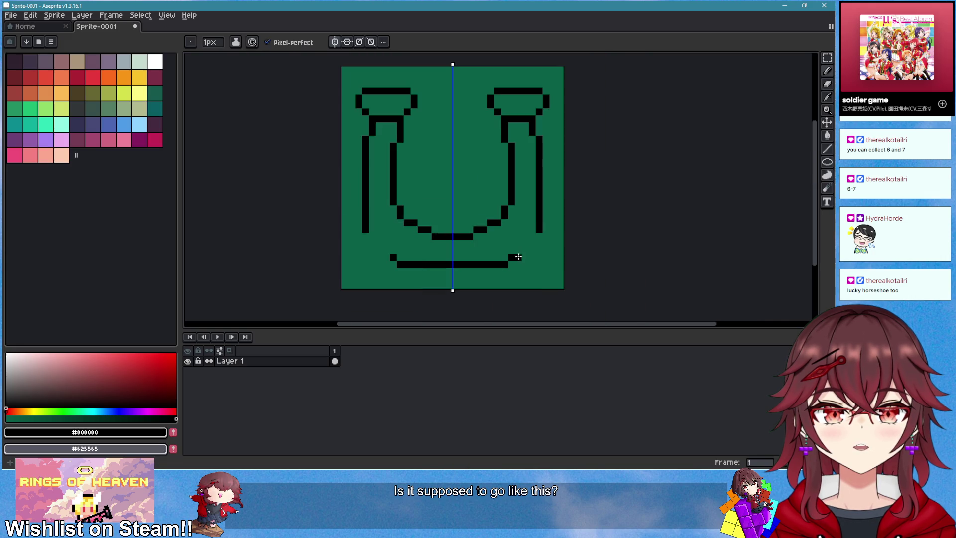
pyautogui.scroll(3, 373, 225)
pyautogui.moveTo(400, 249)
pyautogui.mouseDown()
pyautogui.moveTo(356, 226)
pyautogui.moveTo(353, 252)
pyautogui.mouseUp()
pyautogui.press('b')
pyautogui.scroll(-3, 456, 277)
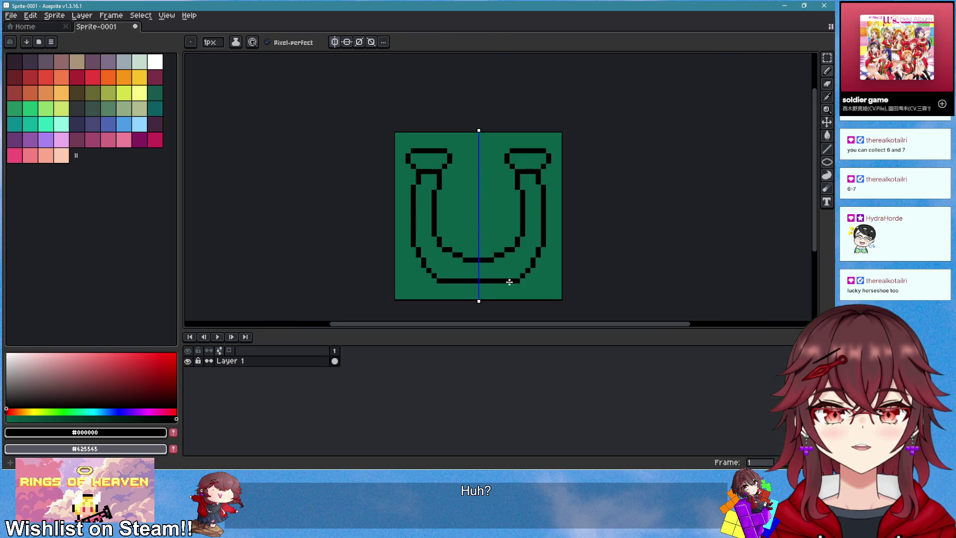
pyautogui.scroll(3, 528, 278)
pyautogui.scroll(-3, 574, 282)
pyautogui.scroll(4, 573, 282)
pyautogui.scroll(-3, 586, 269)
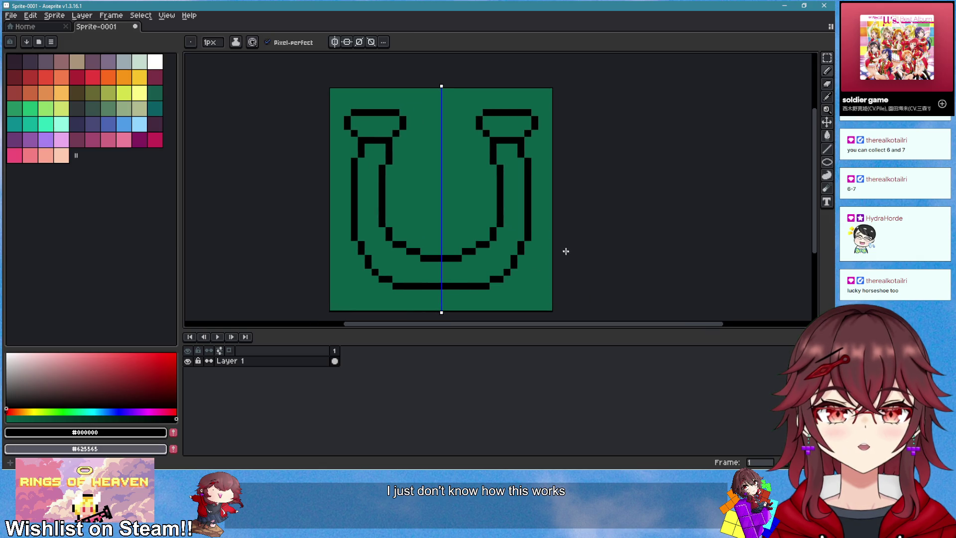
pyautogui.scroll(-5, 566, 249)
pyautogui.scroll(3, 548, 266)
pyautogui.scroll(2, 518, 259)
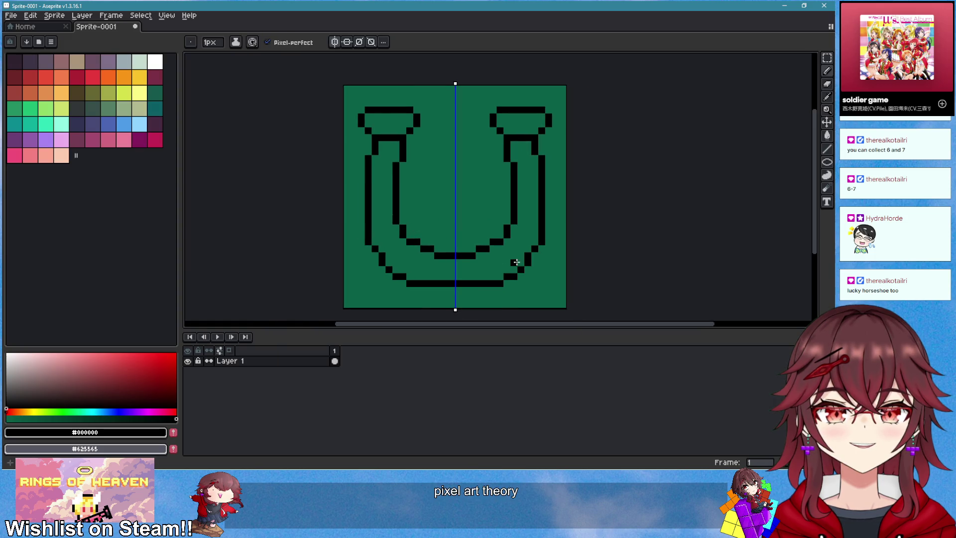
# - Touch up a mirrored pixel on the lower curve
pyautogui.press('e')
pyautogui.press('b')
pyautogui.click(375, 254)
pyautogui.press('e')
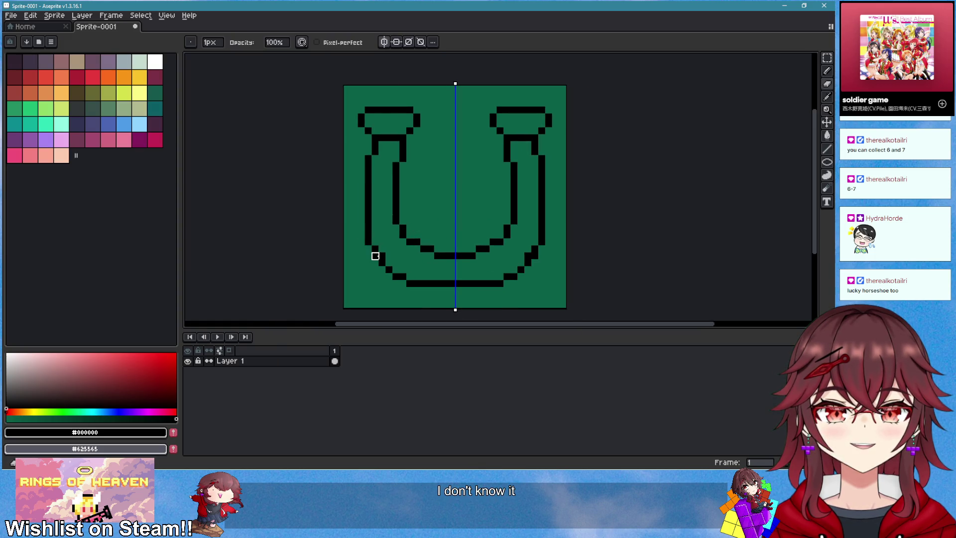
pyautogui.press('b')
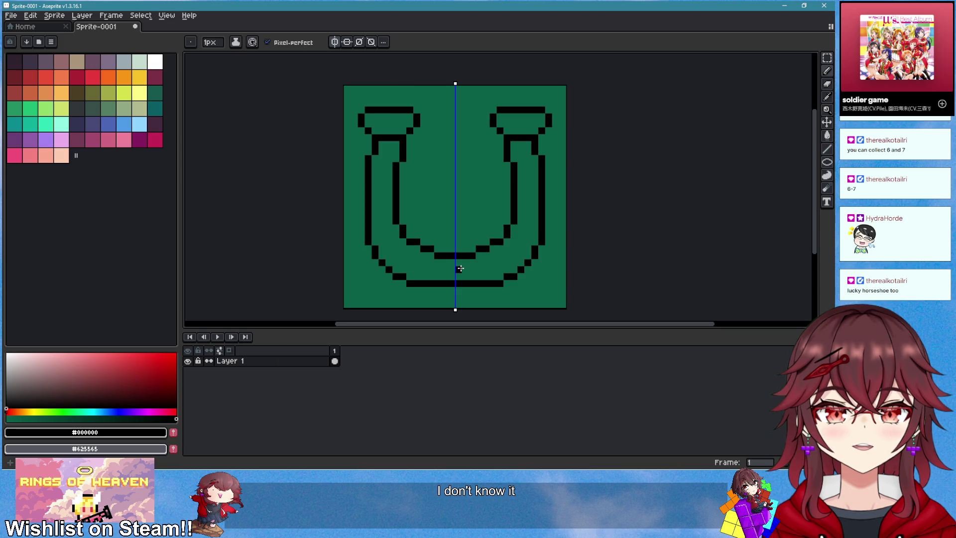
# - Erase two step pixels on each side of the bottom curve
pyautogui.scroll(2, 426, 285)
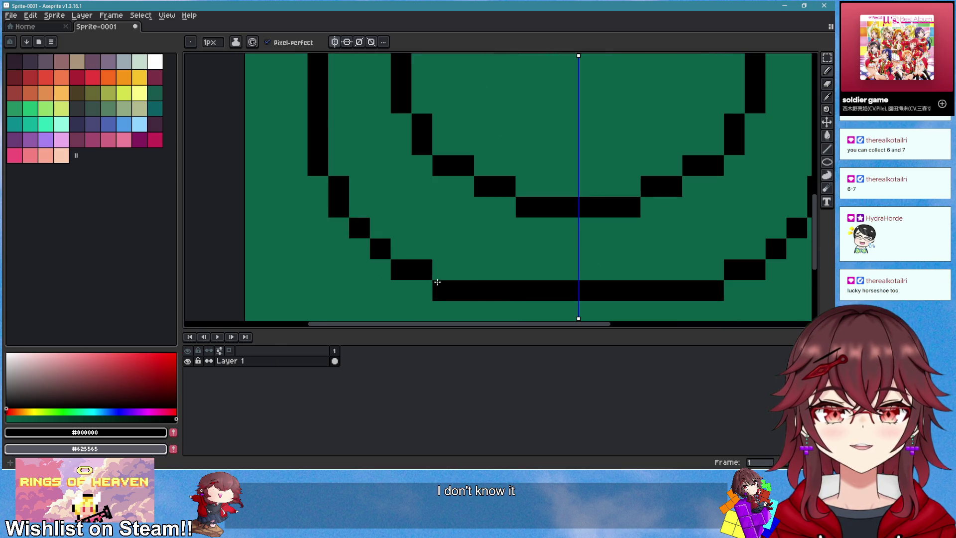
pyautogui.scroll(-2, 358, 231)
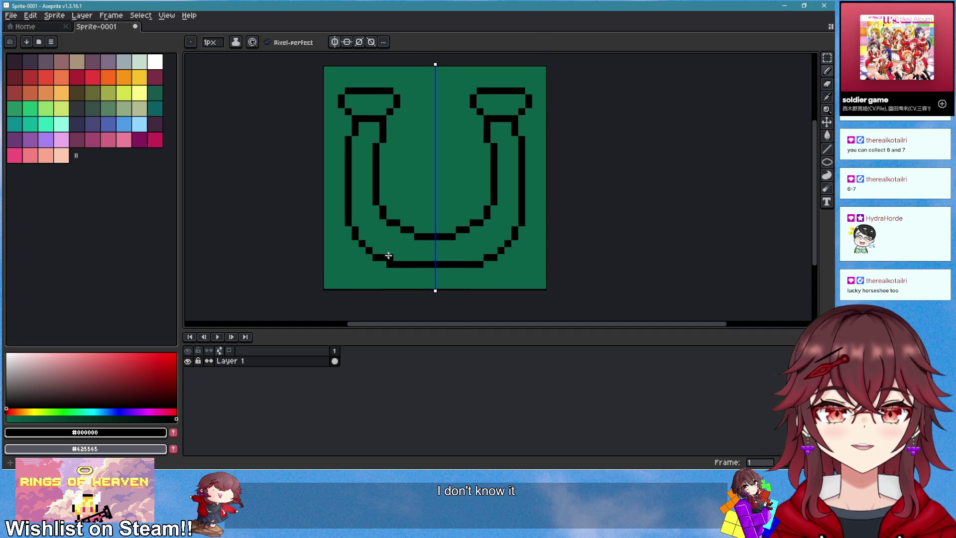
pyautogui.scroll(2, 344, 207)
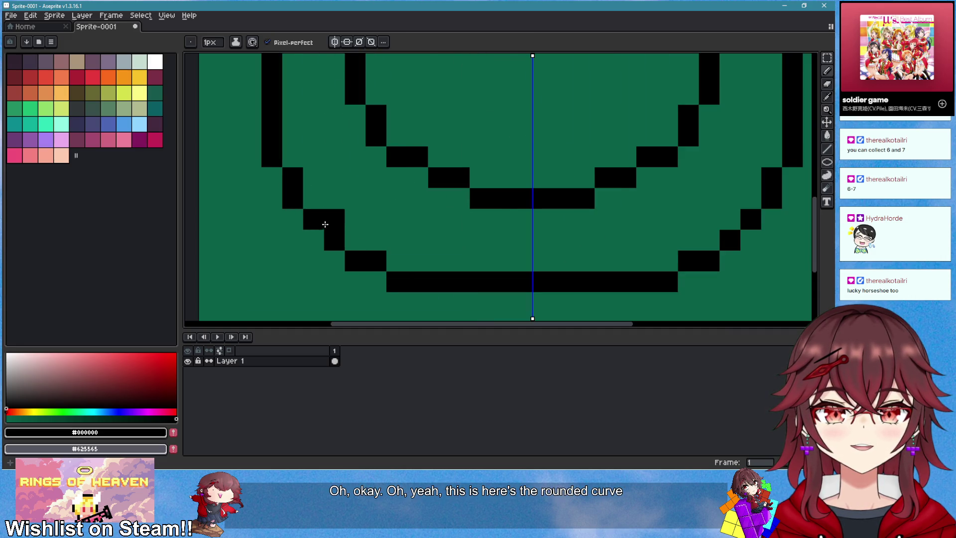
pyautogui.scroll(-1, 324, 224)
pyautogui.press('e')
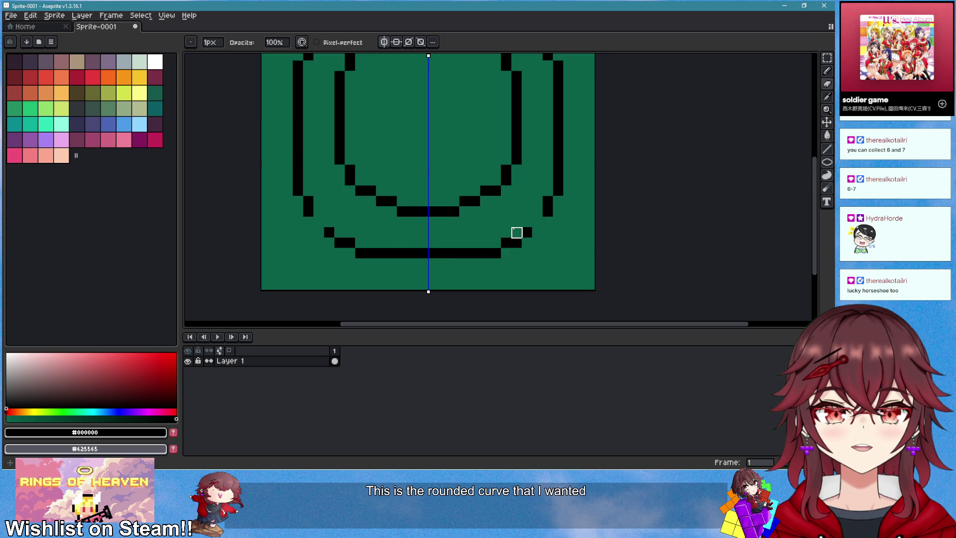
pyautogui.moveTo(516, 233); pyautogui.dragTo(513, 242)
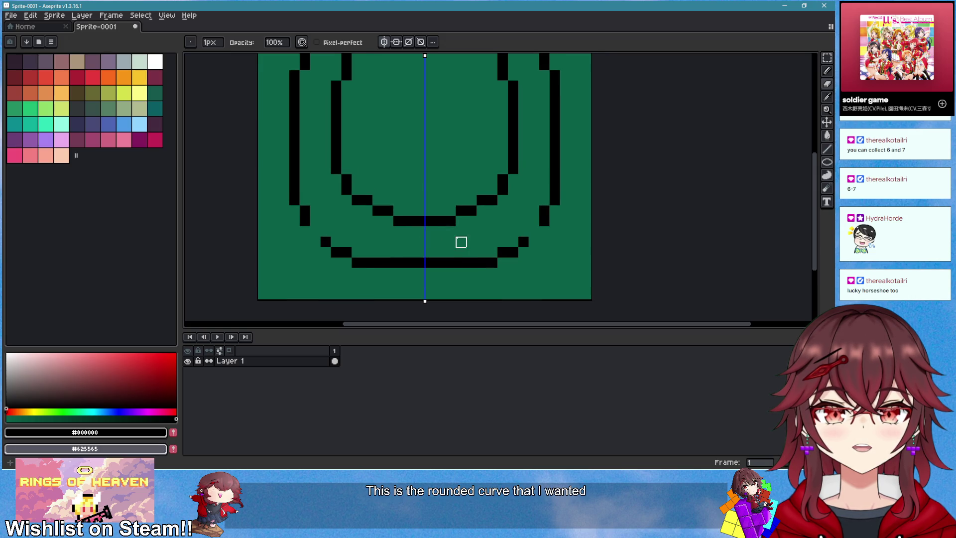
pyautogui.scroll(1, 347, 232)
pyautogui.press('b')
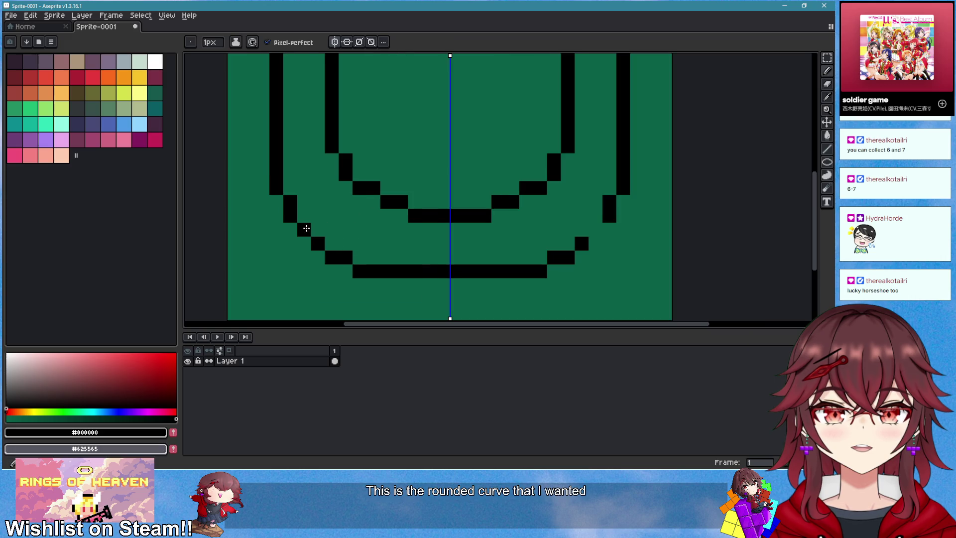
pyautogui.press('e')
pyautogui.moveTo(334, 254); pyautogui.dragTo(429, 258)
pyautogui.press('b')
# - Draw a mirrored row one step higher and fill the gap in the bottom row
pyautogui.press('e')
pyautogui.moveTo(360, 272); pyautogui.dragTo(454, 271)
pyautogui.press('b')
pyautogui.click(442, 258)
pyautogui.scroll(-3, 519, 278)
pyautogui.scroll(3, 528, 278)
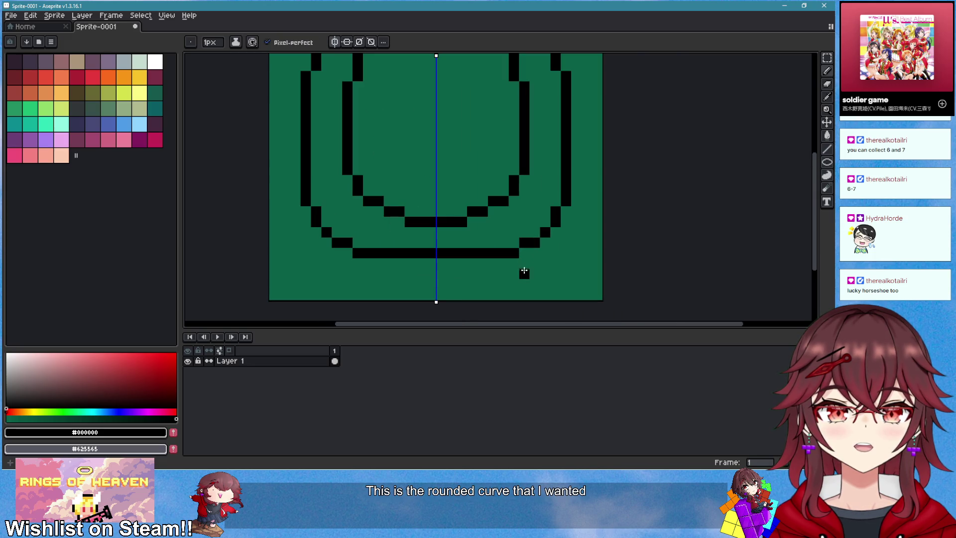
pyautogui.scroll(-3, 531, 259)
pyautogui.scroll(4, 472, 267)
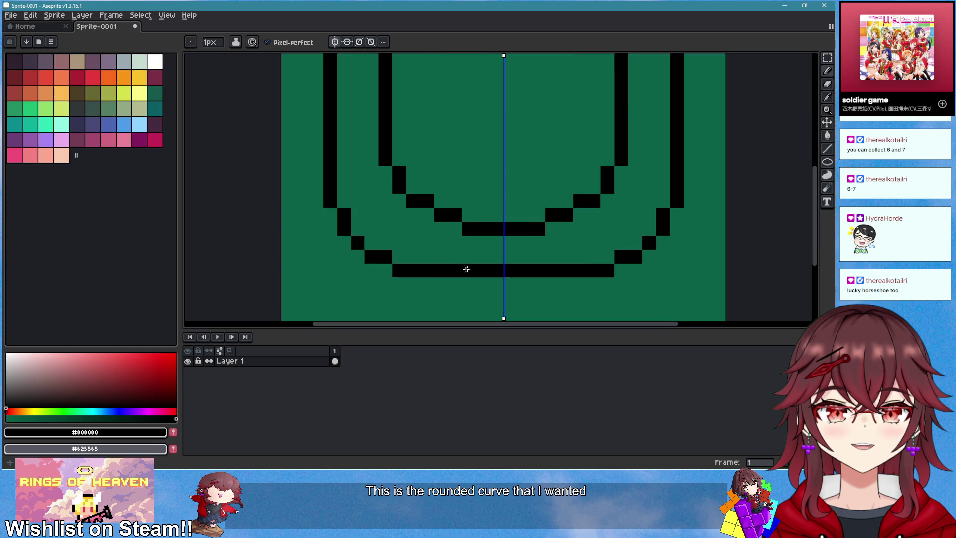
# - Erase the bottom row to redraw it lower, then undo the new row
pyautogui.press('e')
pyautogui.moveTo(428, 271)
pyautogui.mouseDown()
pyautogui.moveTo(503, 271)
pyautogui.moveTo(499, 282)
pyautogui.mouseUp()
pyautogui.press('b')
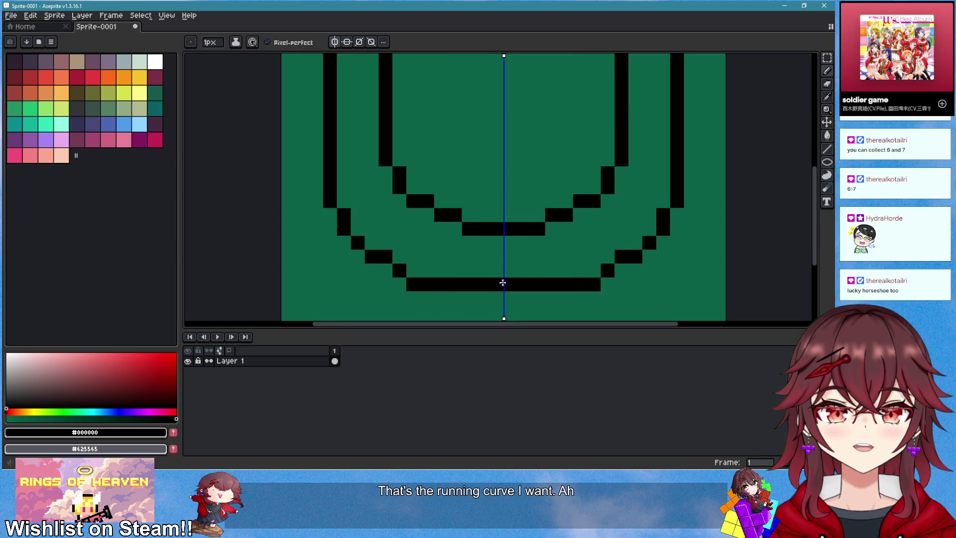
pyautogui.scroll(-3, 499, 282)
pyautogui.scroll(3, 502, 280)
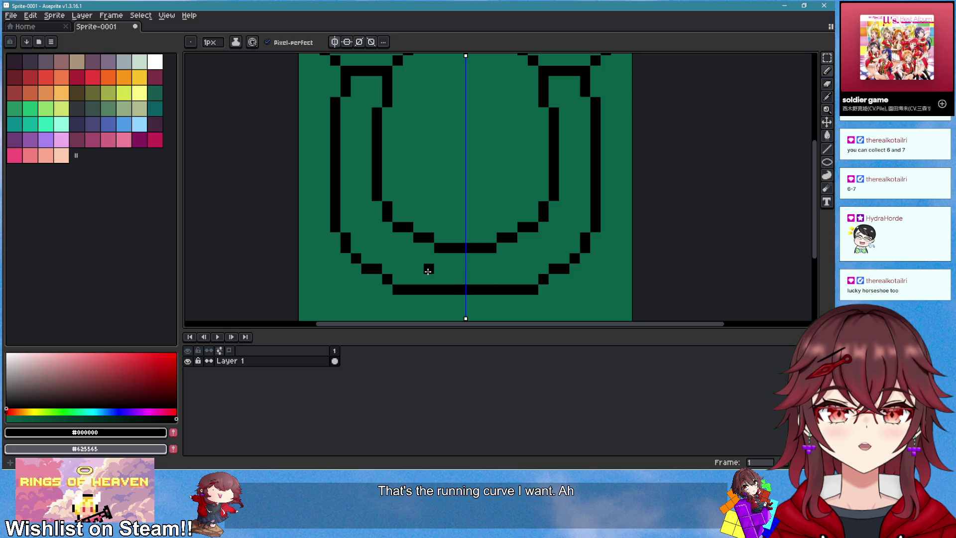
pyautogui.hotkey('ctrl', 'z')
pyautogui.scroll(2, 434, 272)
# - Erase mirrored stair pixels, step them outward, and draw a new flat bottom row
pyautogui.press('e')
pyautogui.click(347, 259)
pyautogui.click(361, 273)
pyautogui.press('b')
pyautogui.click(349, 273)
pyautogui.moveTo(373, 281); pyautogui.dragTo(457, 286)
pyautogui.scroll(-3, 526, 297)
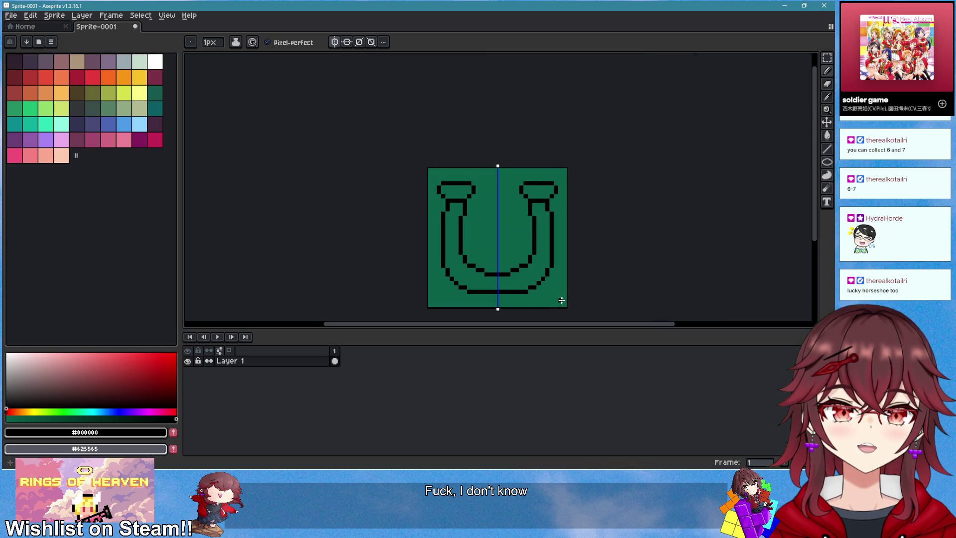
# - Redraw the inner bottom curve's lower-left diagonals as evenly stepped, mirrored pixels
pyautogui.scroll(-2, 561, 301)
pyautogui.scroll(5, 448, 265)
pyautogui.moveTo(431, 259); pyautogui.dragTo(353, 207)
pyautogui.scroll(1, 398, 250)
pyautogui.press('e')
pyautogui.press('b')
pyautogui.click(347, 208)
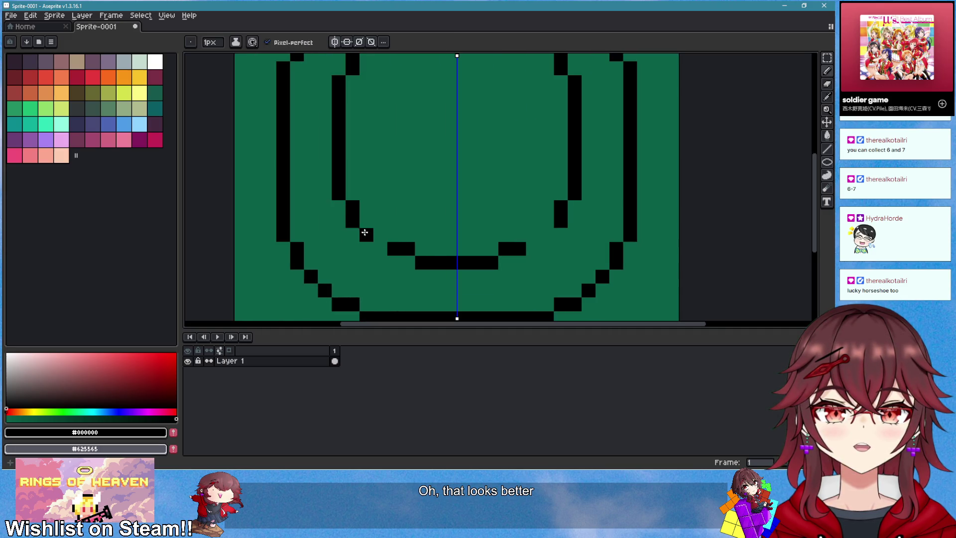
pyautogui.click(422, 249)
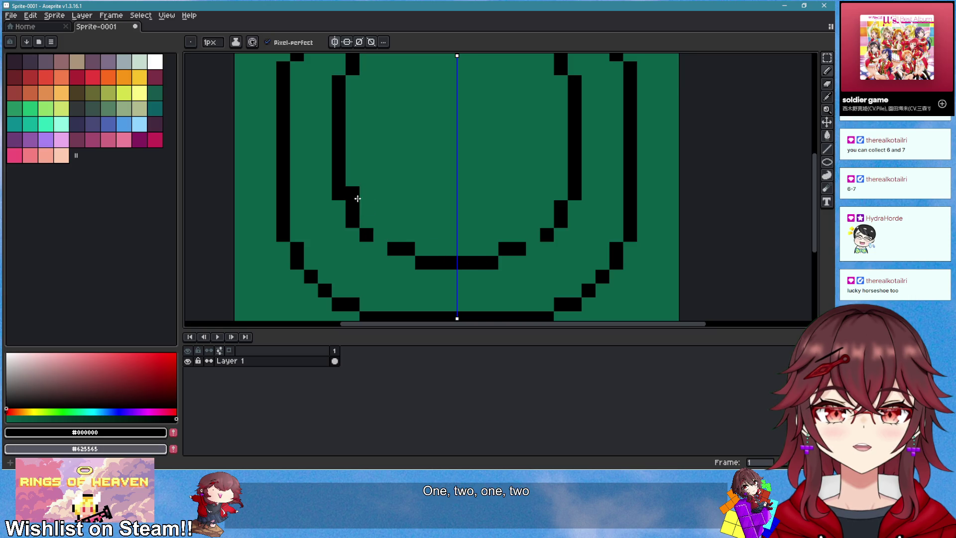
pyautogui.press('e')
pyautogui.moveTo(358, 201); pyautogui.dragTo(367, 234)
pyautogui.press('b')
pyautogui.click(380, 235)
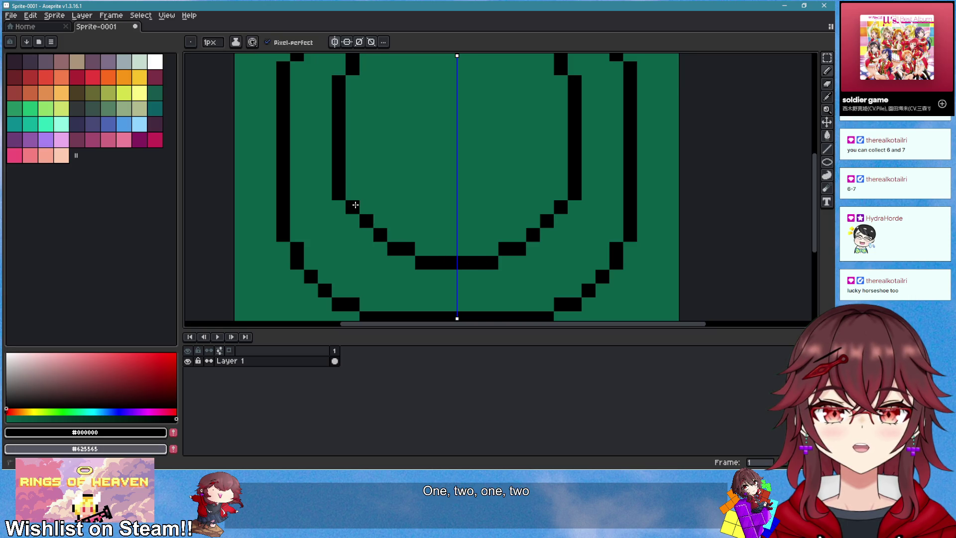
pyautogui.click(352, 193)
# - Redraw the left outer outline column one pixel further out
pyautogui.press('e')
pyautogui.scroll(-3, 532, 283)
pyautogui.scroll(-2, 552, 288)
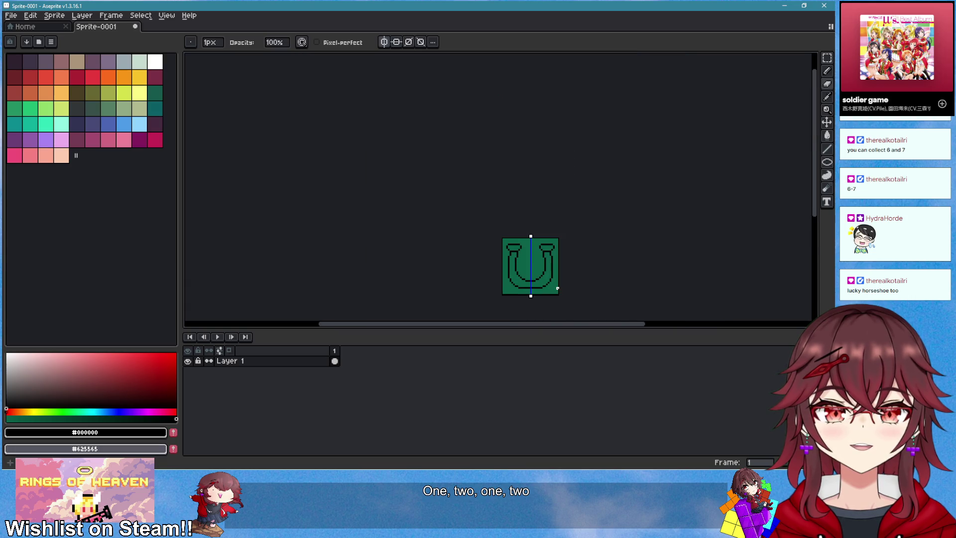
pyautogui.scroll(2, 557, 288)
pyautogui.scroll(2, 431, 239)
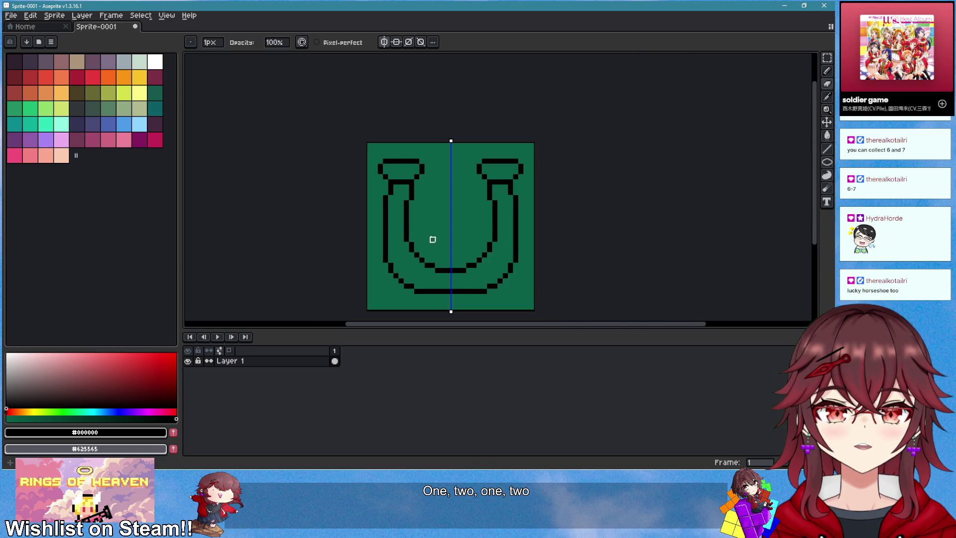
pyautogui.scroll(1, 353, 215)
pyautogui.moveTo(322, 161)
pyautogui.mouseDown()
pyautogui.moveTo(320, 245)
pyautogui.moveTo(312, 169)
pyautogui.moveTo(307, 242)
pyautogui.mouseUp()
# - Try adding extra outline pixels on the right side, then undo them
pyautogui.press('b')
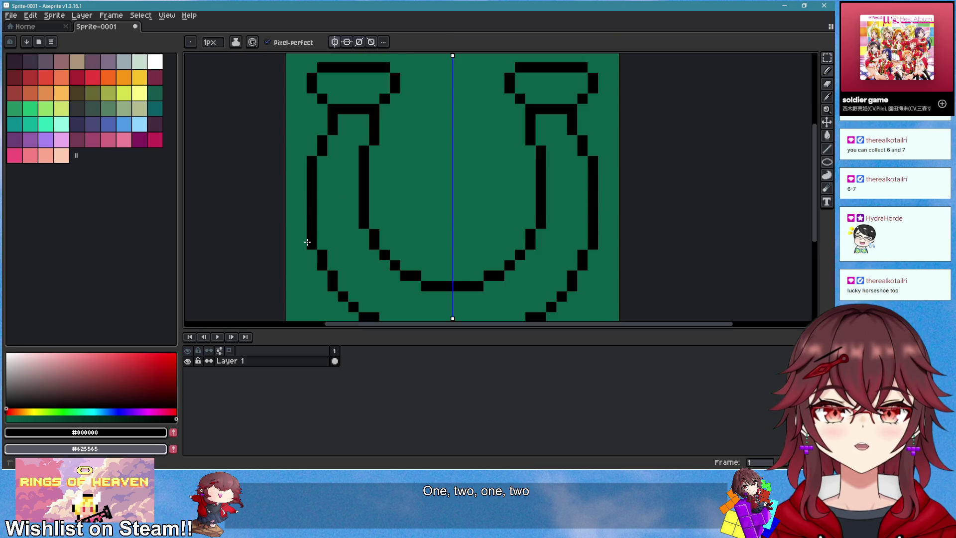
pyautogui.scroll(-3, 437, 274)
pyautogui.scroll(-5, 456, 275)
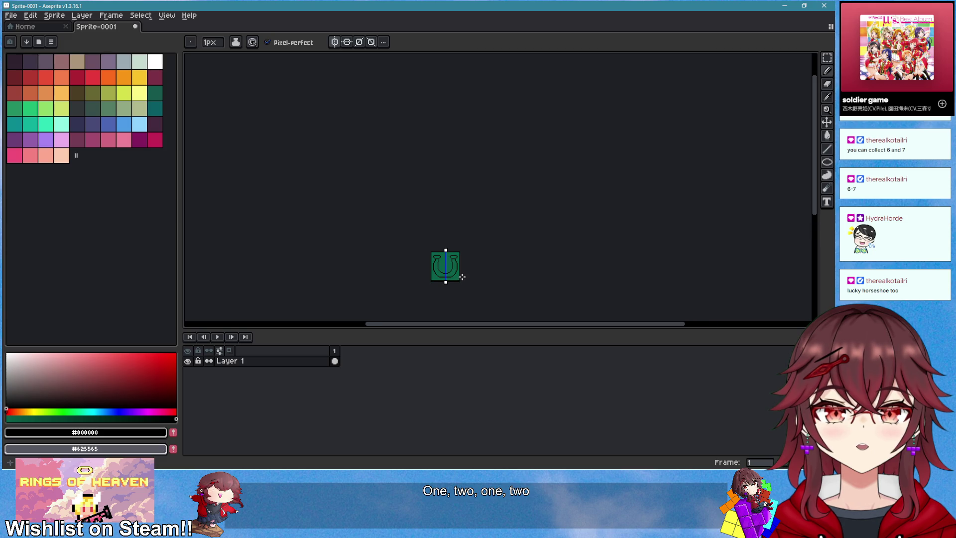
pyautogui.scroll(8, 398, 234)
pyautogui.scroll(2, 373, 209)
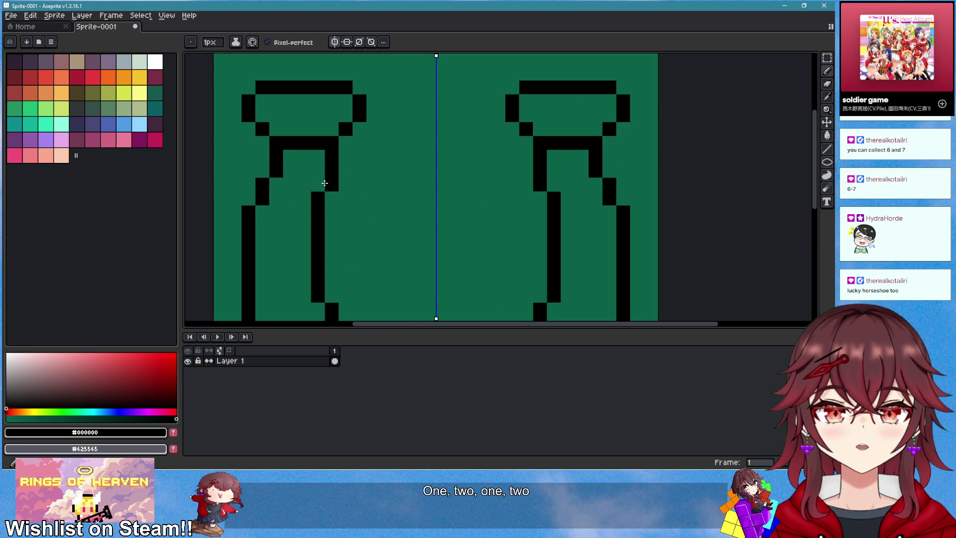
pyautogui.press('e')
pyautogui.scroll(-4, 388, 209)
pyautogui.scroll(-2, 466, 220)
pyautogui.scroll(2, 438, 234)
pyautogui.scroll(2, 453, 219)
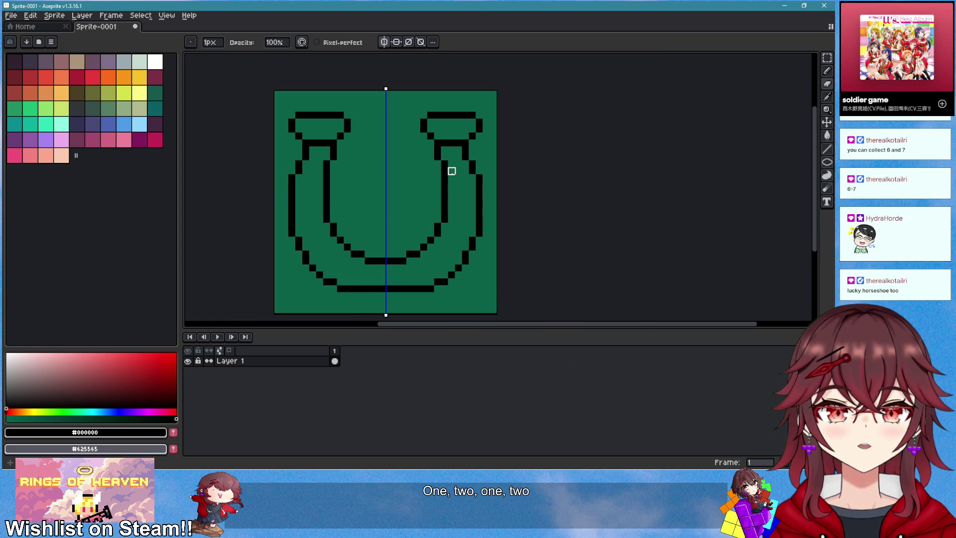
pyautogui.scroll(-1, 515, 227)
pyautogui.scroll(1, 518, 231)
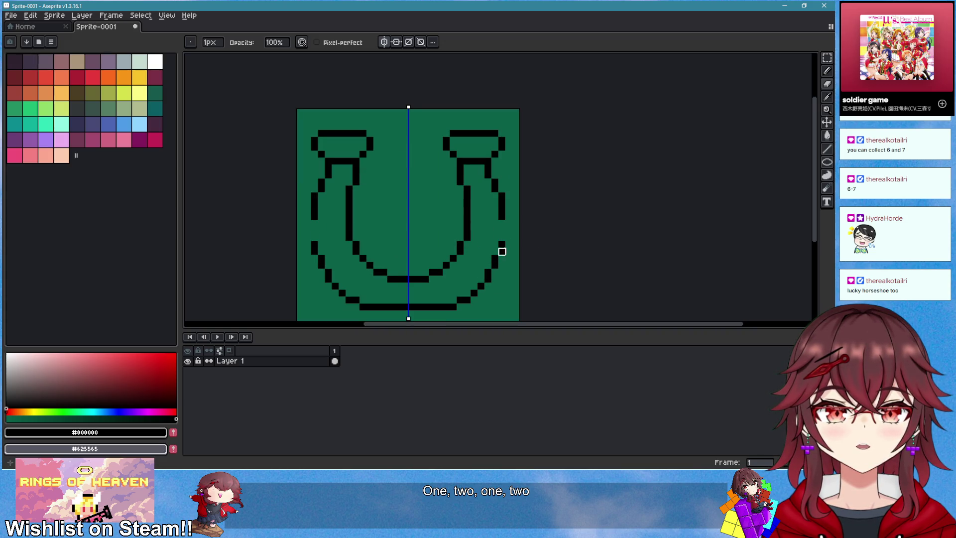
pyautogui.press('b')
pyautogui.moveTo(495, 252); pyautogui.dragTo(495, 245)
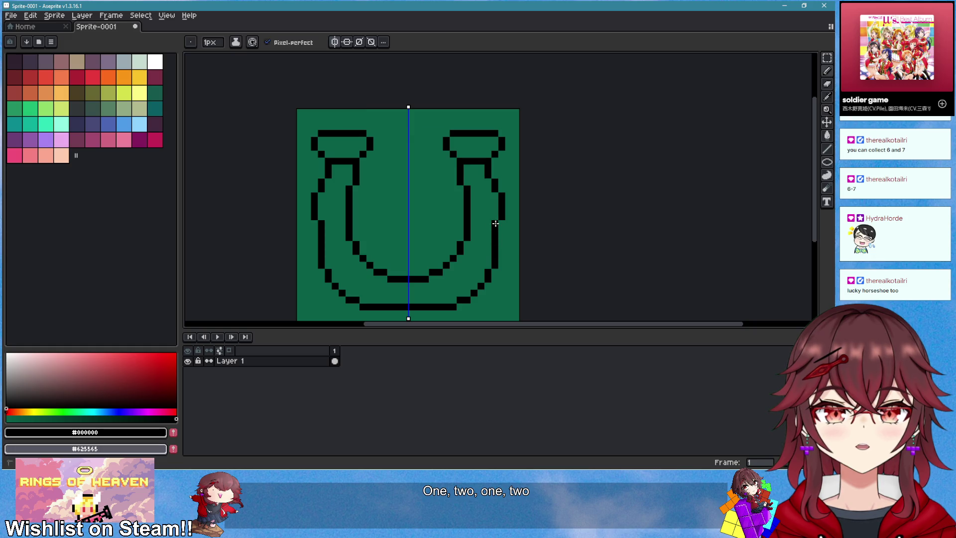
pyautogui.hotkey('ctrl', 'z')
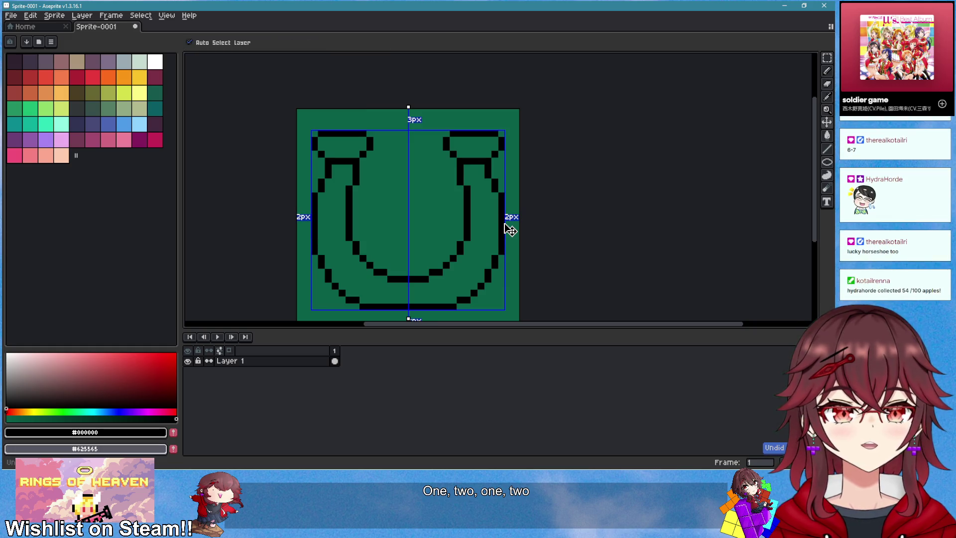
# - Redraw the right outer outline as a new vertical segment, shifted one pixel inward
pyautogui.scroll(-1, 515, 231)
pyautogui.press('e')
pyautogui.moveTo(506, 247); pyautogui.dragTo(507, 219)
pyautogui.scroll(4, 516, 229)
pyautogui.press('b')
pyautogui.moveTo(490, 282); pyautogui.dragTo(493, 228)
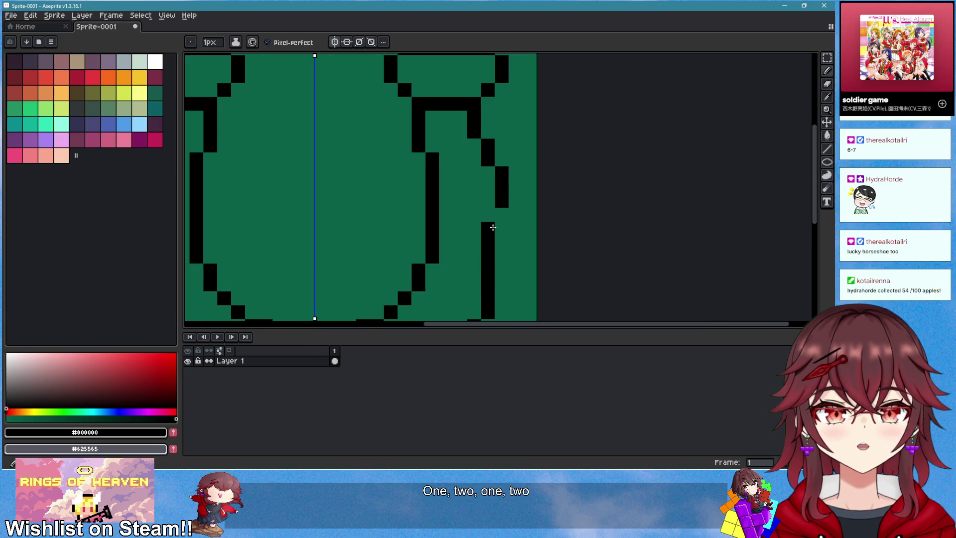
pyautogui.scroll(-3, 494, 219)
pyautogui.scroll(2, 523, 234)
pyautogui.press('e')
pyautogui.moveTo(564, 179); pyautogui.dragTo(562, 228)
# - Erase stray outline pixels on both sides and trim a stretch of the left outer outline
pyautogui.press('b')
pyautogui.scroll(-3, 562, 234)
pyautogui.scroll(2, 461, 220)
pyautogui.press('e')
pyautogui.moveTo(400, 234); pyautogui.dragTo(399, 195)
pyautogui.press('b')
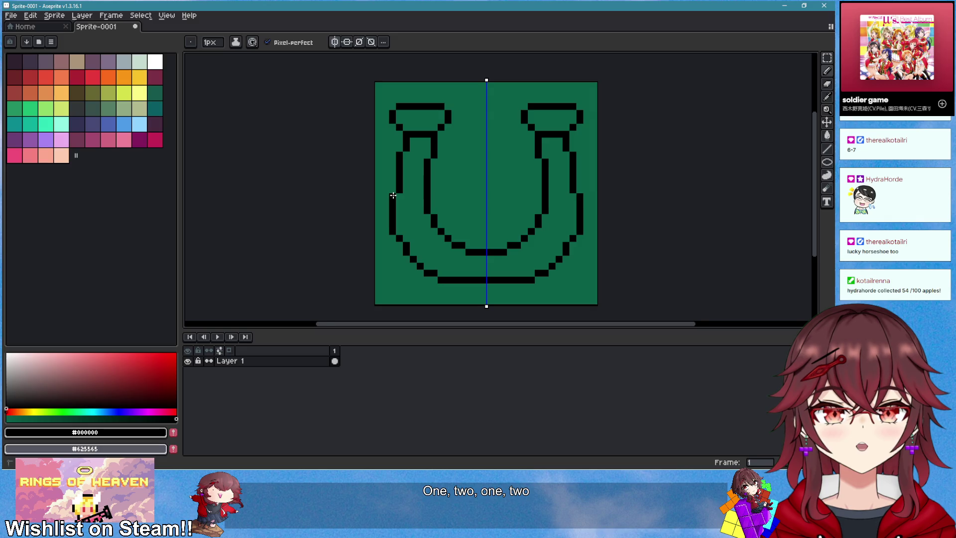
pyautogui.scroll(-1, 482, 231)
pyautogui.scroll(3, 425, 225)
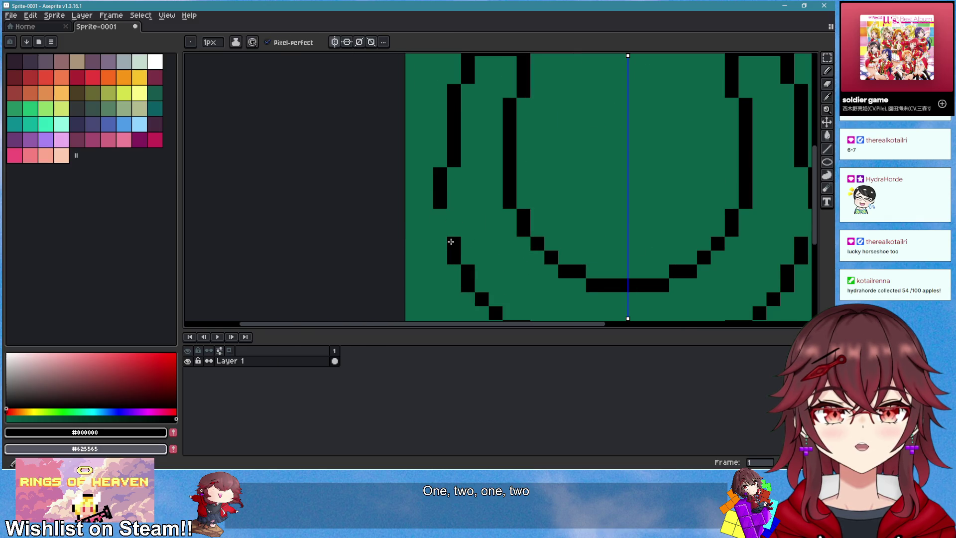
pyautogui.scroll(-2, 441, 228)
pyautogui.scroll(2, 448, 209)
pyautogui.press('e')
pyautogui.moveTo(397, 200)
pyautogui.mouseDown()
pyautogui.moveTo(397, 178)
pyautogui.moveTo(395, 192)
pyautogui.mouseUp()
pyautogui.press('b')
# - Zoom and pan across the canvas to check both arms of the mirrored outline
pyautogui.scroll(-3, 464, 199)
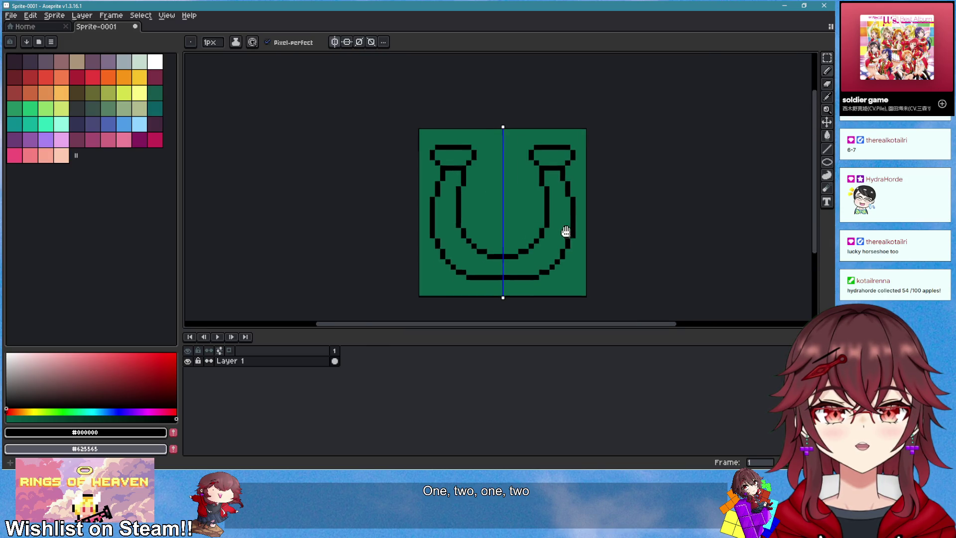
pyautogui.hscroll(1, 573, 234)
pyautogui.scroll(-1, 576, 235)
pyautogui.scroll(1, 576, 235)
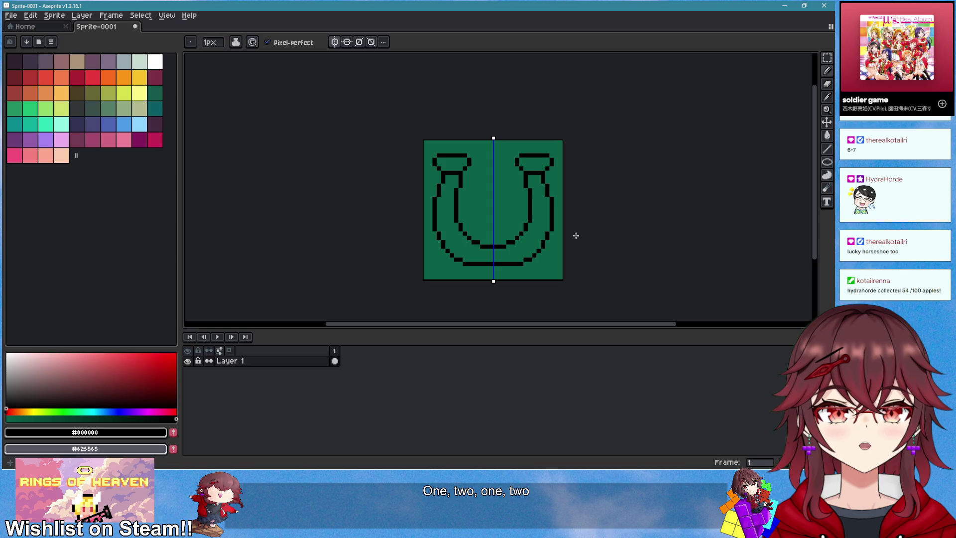
pyautogui.hscroll(1, 538, 229)
pyautogui.scroll(-2, 499, 242)
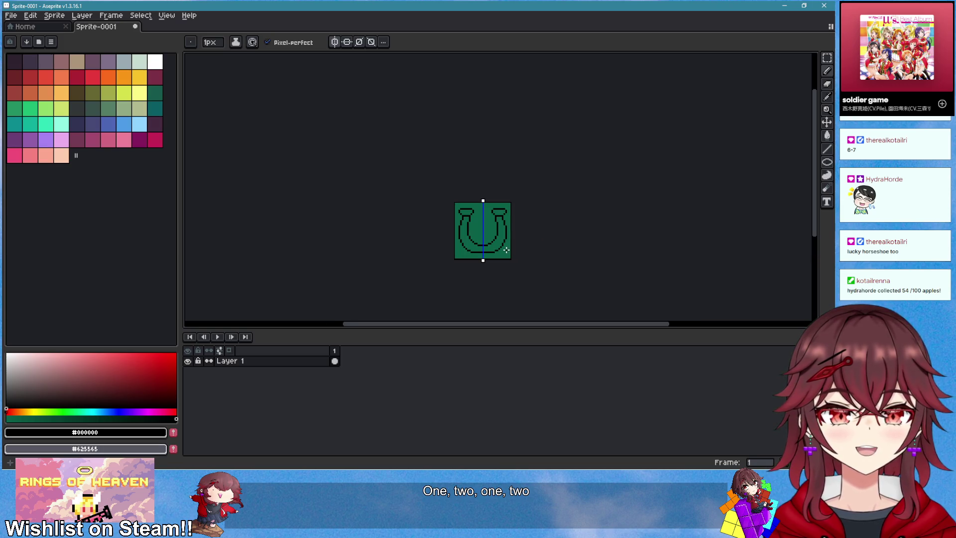
pyautogui.scroll(2, 505, 251)
pyautogui.scroll(1, 499, 238)
pyautogui.scroll(-1, 508, 239)
pyautogui.scroll(1, 517, 240)
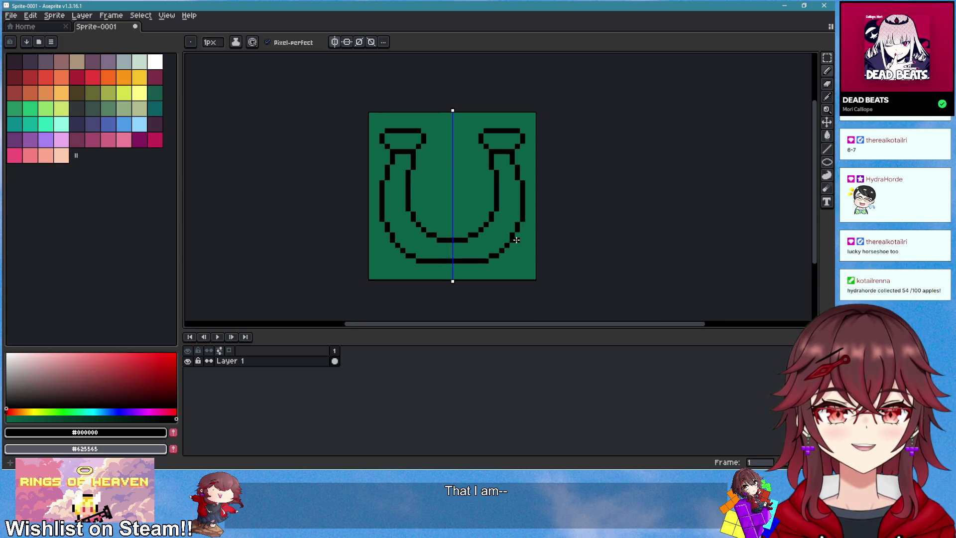
pyautogui.scroll(2, 482, 251)
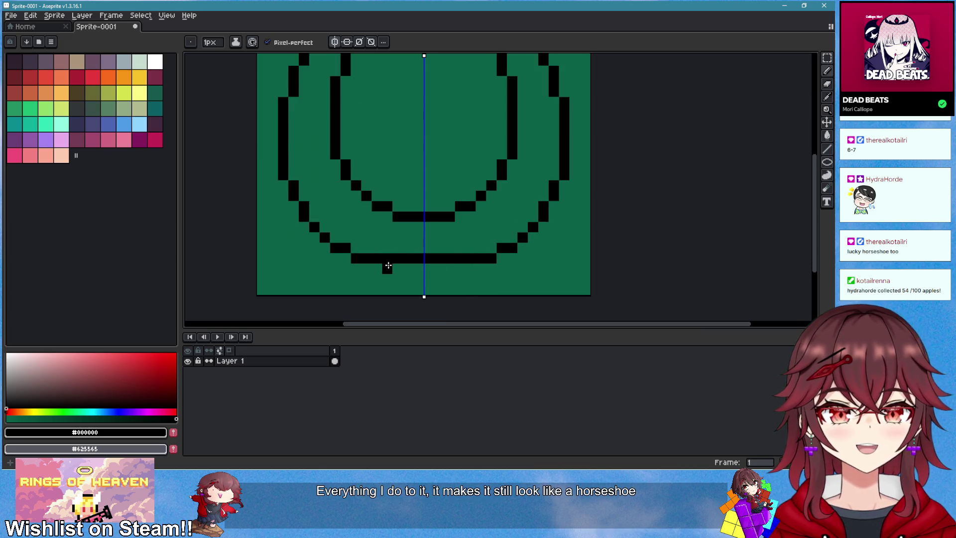
# - Move the horseshoe's bottom arc row one pixel lower by drawing the new row and erasing the old one
pyautogui.moveTo(372, 266); pyautogui.dragTo(473, 268)
pyautogui.press('e')
pyautogui.moveTo(383, 259); pyautogui.dragTo(473, 258)
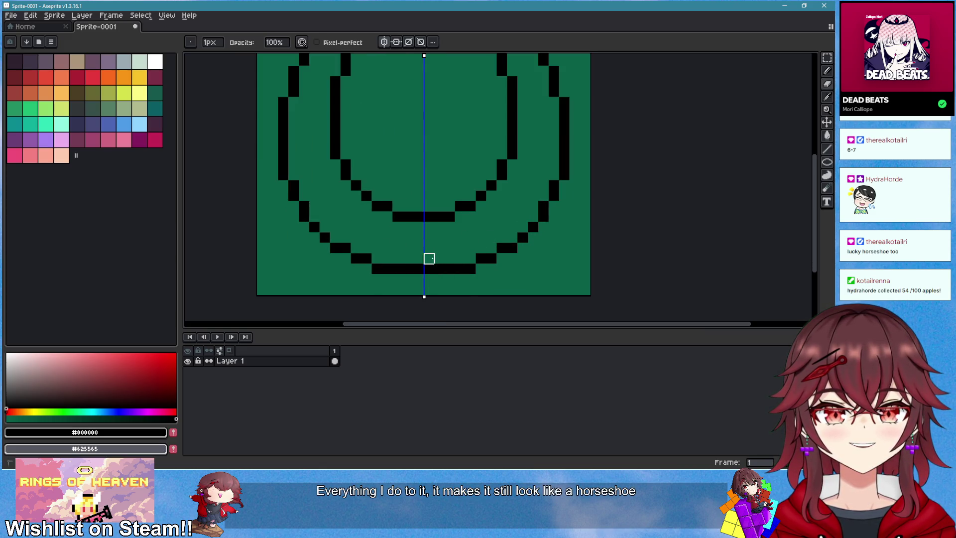
pyautogui.scroll(-5, 498, 264)
pyautogui.scroll(5, 508, 261)
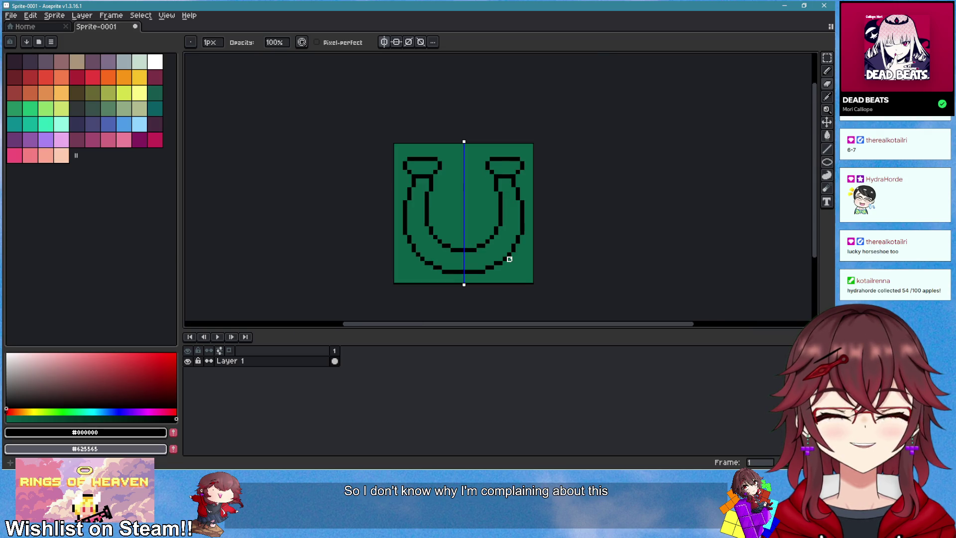
pyautogui.scroll(1, 454, 188)
# - Try a mirrored stroke inside the arc, then undo it
pyautogui.press('b')
pyautogui.scroll(-3, 406, 198)
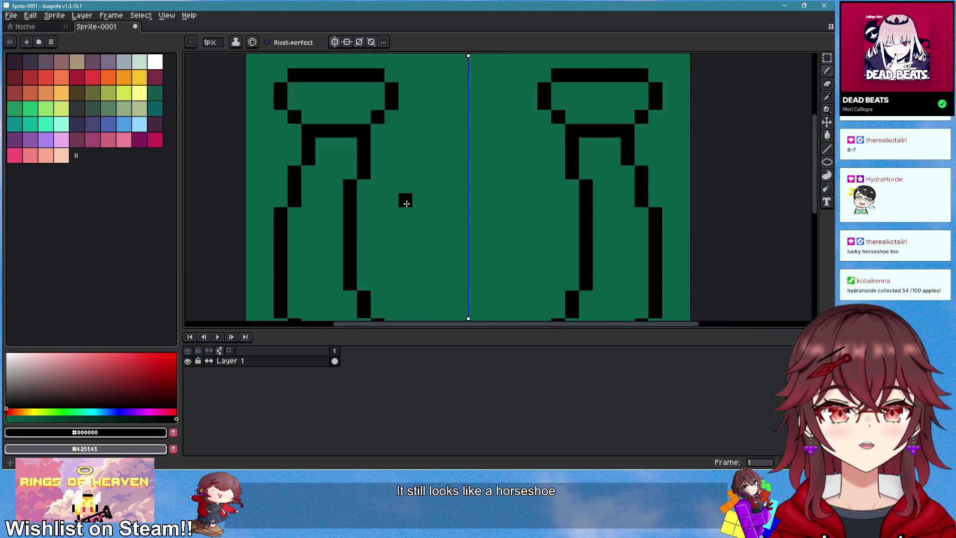
pyautogui.scroll(2, 427, 202)
pyautogui.moveTo(363, 218)
pyautogui.mouseDown()
pyautogui.moveTo(431, 235)
pyautogui.moveTo(470, 219)
pyautogui.mouseUp()
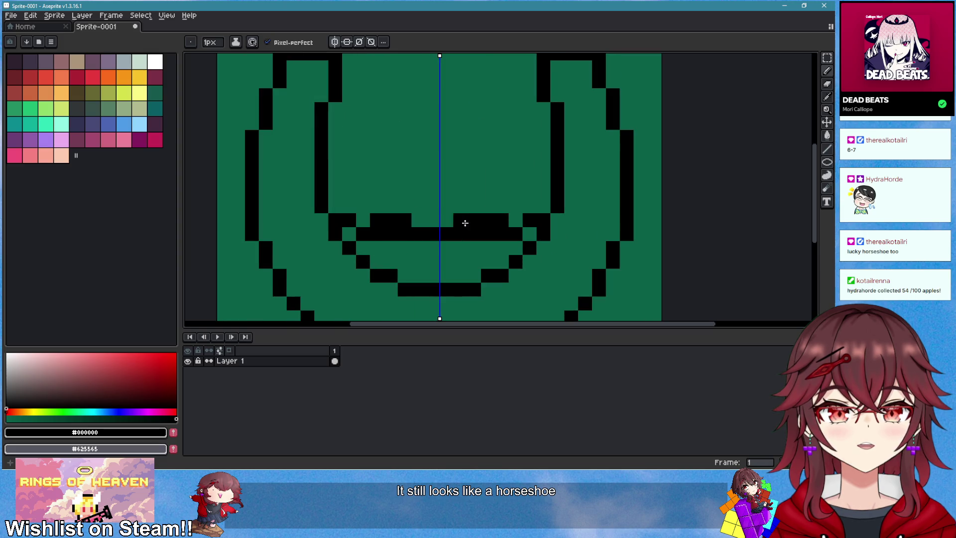
pyautogui.hotkey('ctrl', 'z')
pyautogui.press('v')
pyautogui.press('b')
pyautogui.scroll(-3, 336, 203)
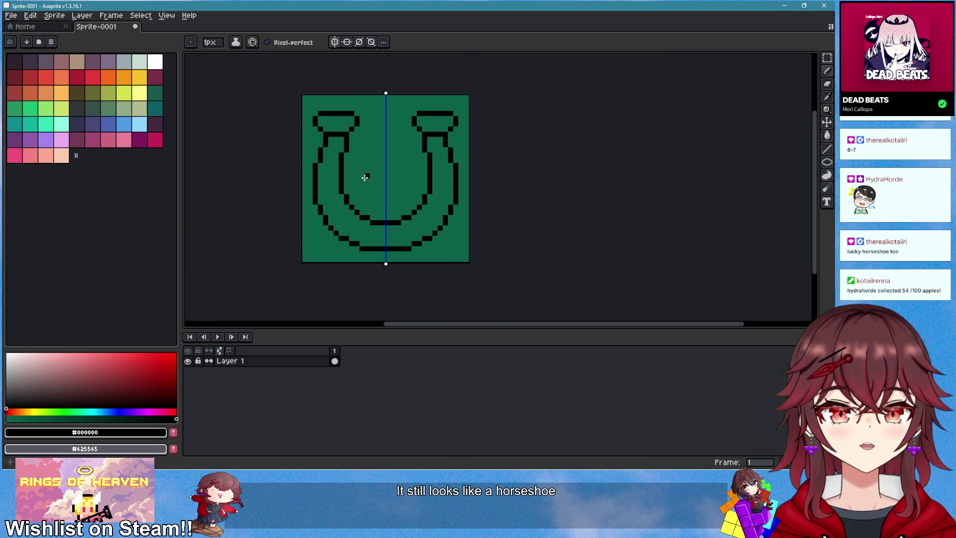
pyautogui.scroll(3, 341, 120)
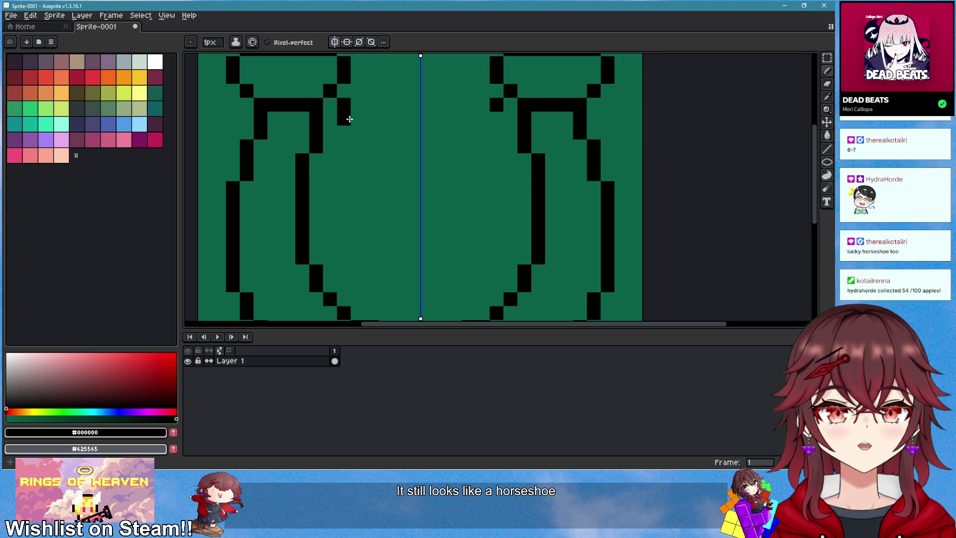
# - Extend the inner arm outline downward and add pixels along the inner bottom arc
pyautogui.moveTo(349, 122)
pyautogui.mouseDown()
pyautogui.moveTo(328, 235)
pyautogui.moveTo(386, 269)
pyautogui.moveTo(463, 271)
pyautogui.mouseUp()
pyautogui.scroll(-2, 326, 255)
pyautogui.scroll(2, 359, 239)
pyautogui.click(373, 264)
pyautogui.scroll(-3, 475, 271)
pyautogui.scroll(-2, 491, 272)
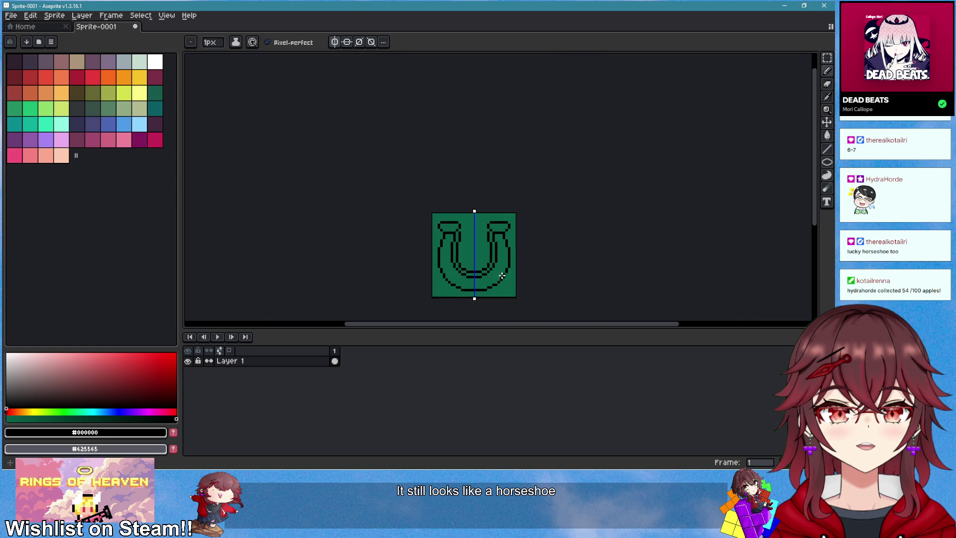
pyautogui.scroll(3, 476, 244)
pyautogui.scroll(-3, 468, 244)
pyautogui.scroll(4, 453, 231)
pyautogui.scroll(1, 453, 231)
# - Draw a second inner line down each arm and add a pixel at the right foot
pyautogui.press('e')
pyautogui.scroll(-2, 533, 225)
pyautogui.scroll(2, 469, 200)
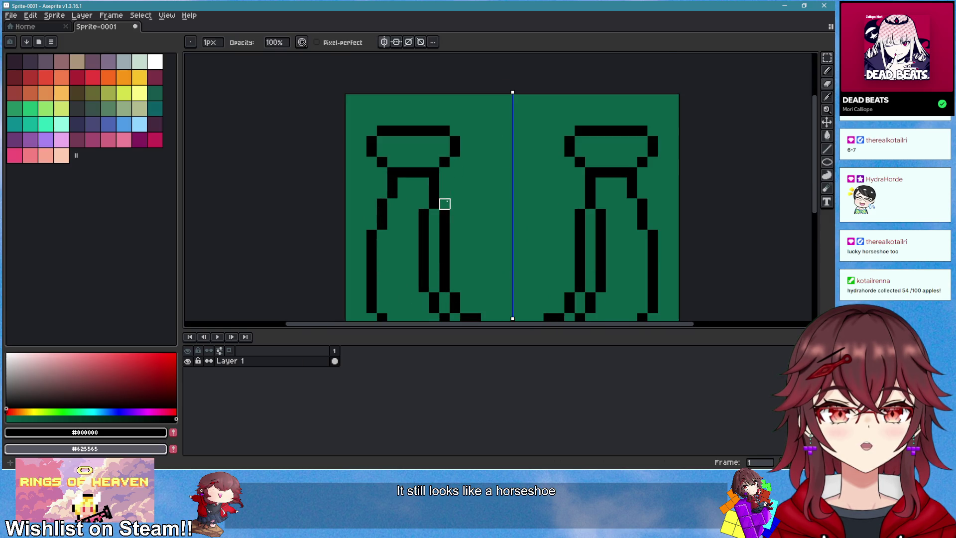
pyautogui.press('b')
pyautogui.moveTo(455, 169); pyautogui.dragTo(455, 208)
pyautogui.scroll(-2, 505, 237)
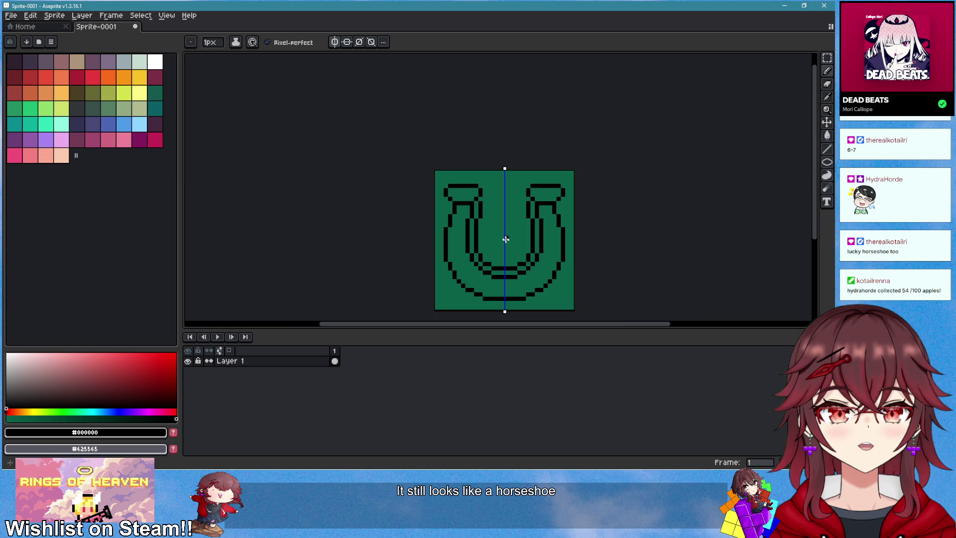
pyautogui.scroll(2, 490, 207)
pyautogui.scroll(-3, 475, 181)
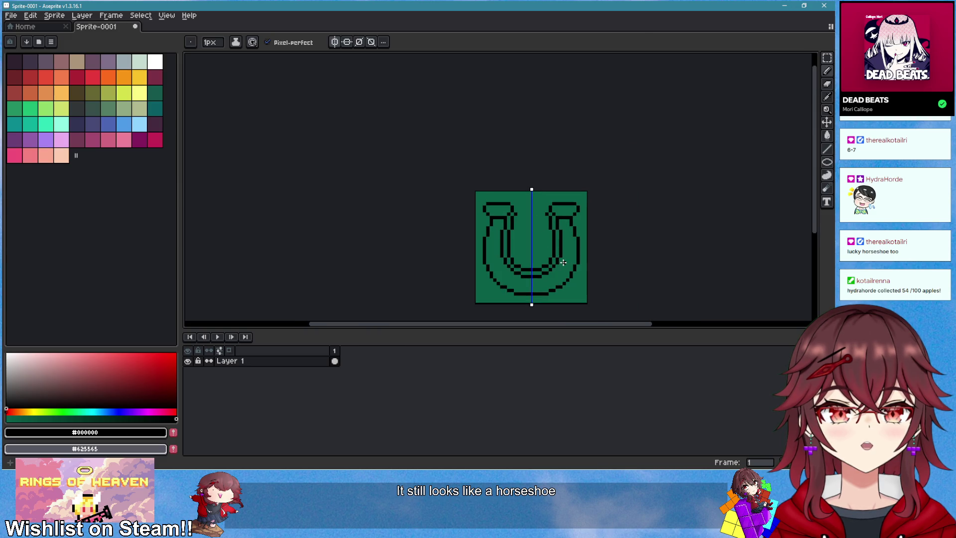
pyautogui.scroll(2, 573, 249)
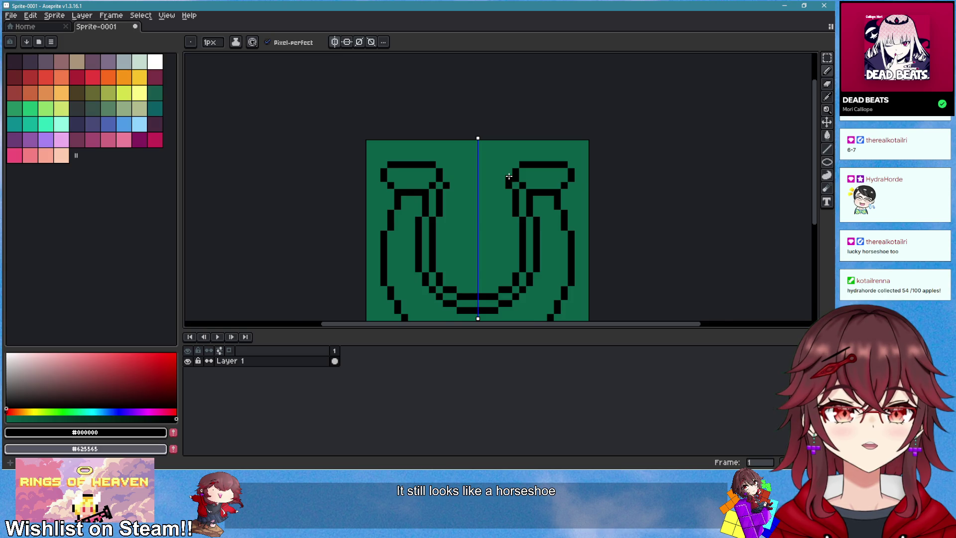
pyautogui.scroll(2, 509, 177)
pyautogui.click(508, 178)
pyautogui.scroll(-3, 528, 221)
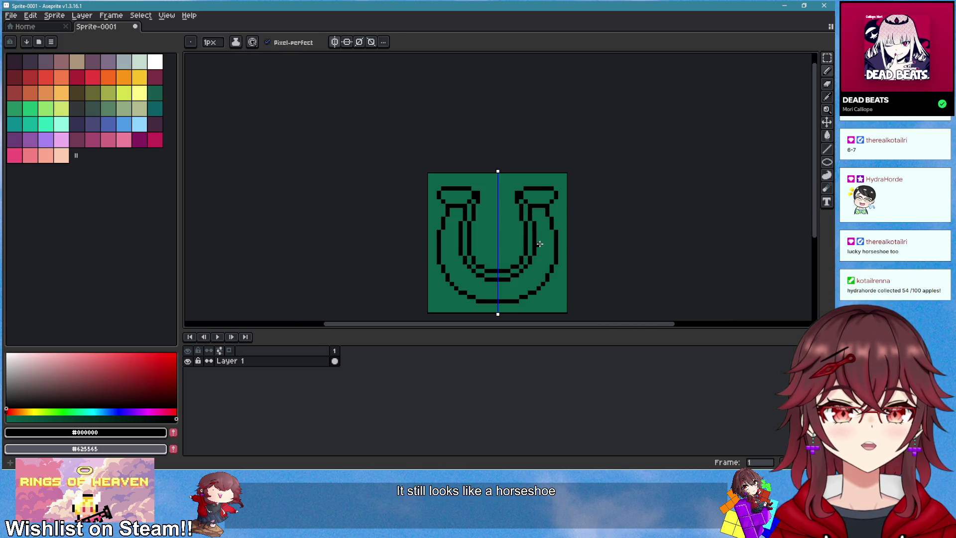
pyautogui.scroll(2, 528, 209)
pyautogui.scroll(-2, 510, 199)
# - Undo the extra right-arm pixels and a trial mirrored column beside the stems
pyautogui.moveTo(582, 236)
pyautogui.mouseDown()
pyautogui.moveTo(601, 230)
pyautogui.moveTo(534, 223)
pyautogui.mouseUp()
pyautogui.scroll(-2, 600, 231)
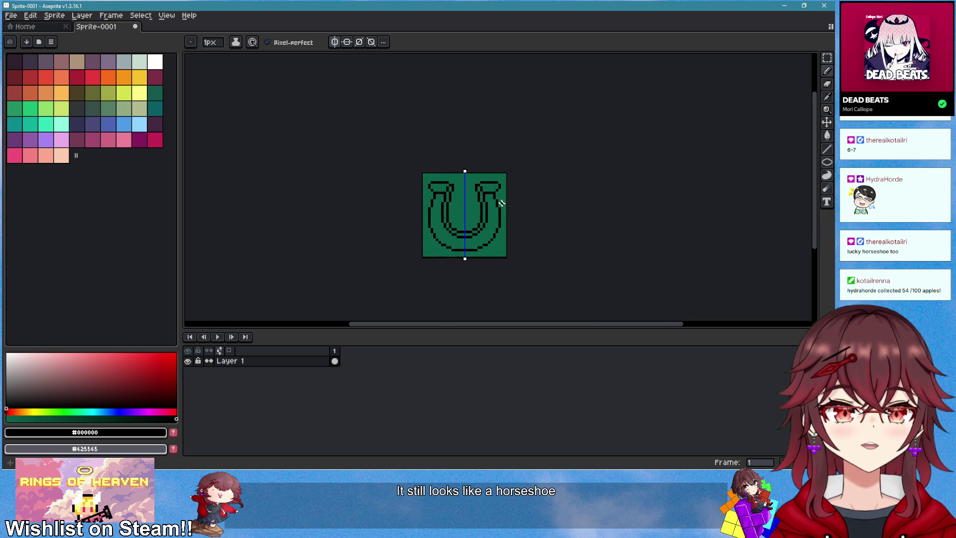
pyautogui.scroll(2, 467, 189)
pyautogui.scroll(-3, 480, 224)
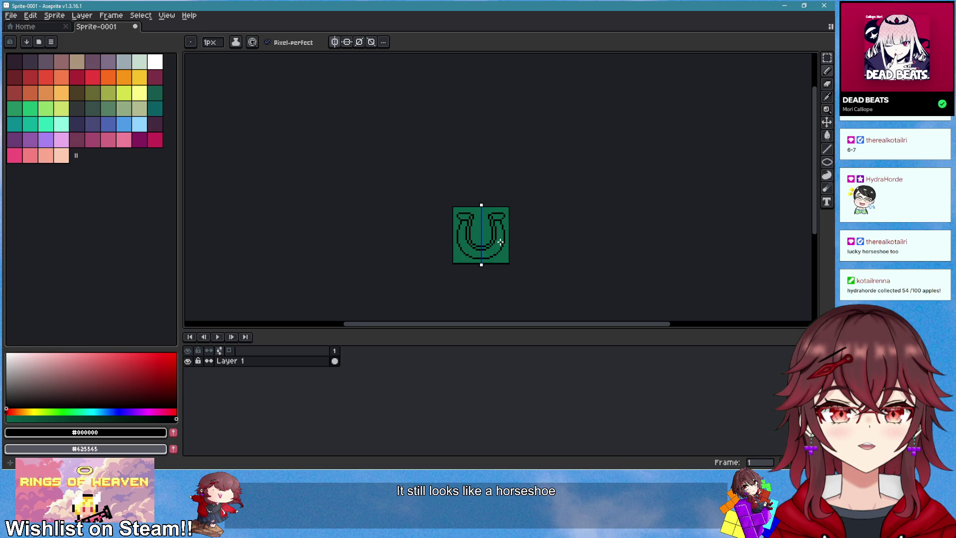
pyautogui.scroll(4, 488, 255)
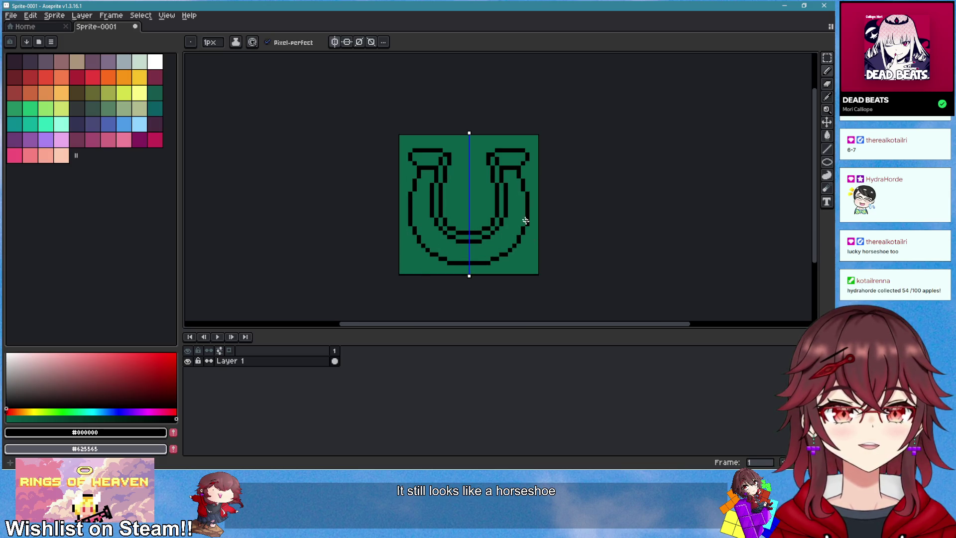
pyautogui.scroll(6, 486, 144)
pyautogui.scroll(-4, 500, 205)
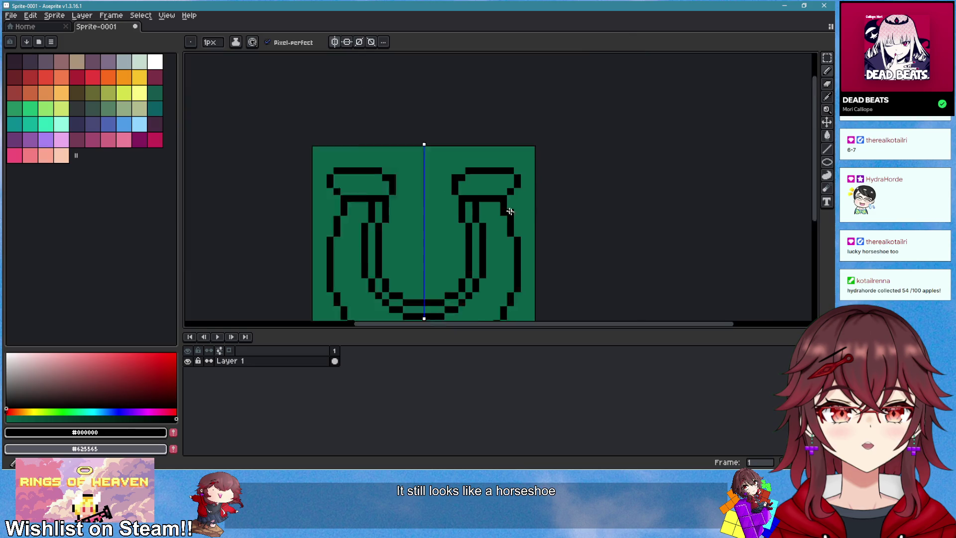
pyautogui.hotkey('ctrl', 'z')
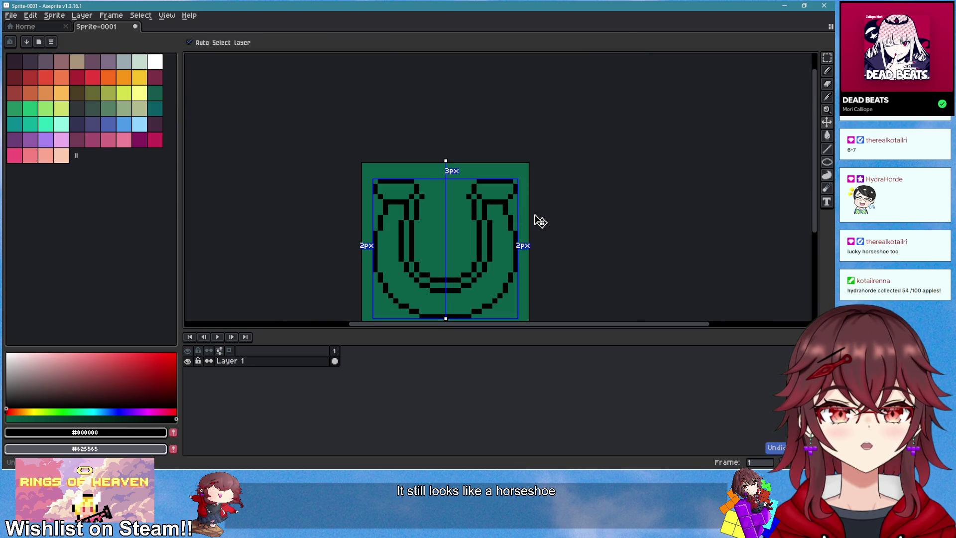
pyautogui.scroll(-3, 541, 221)
pyautogui.scroll(9, 529, 220)
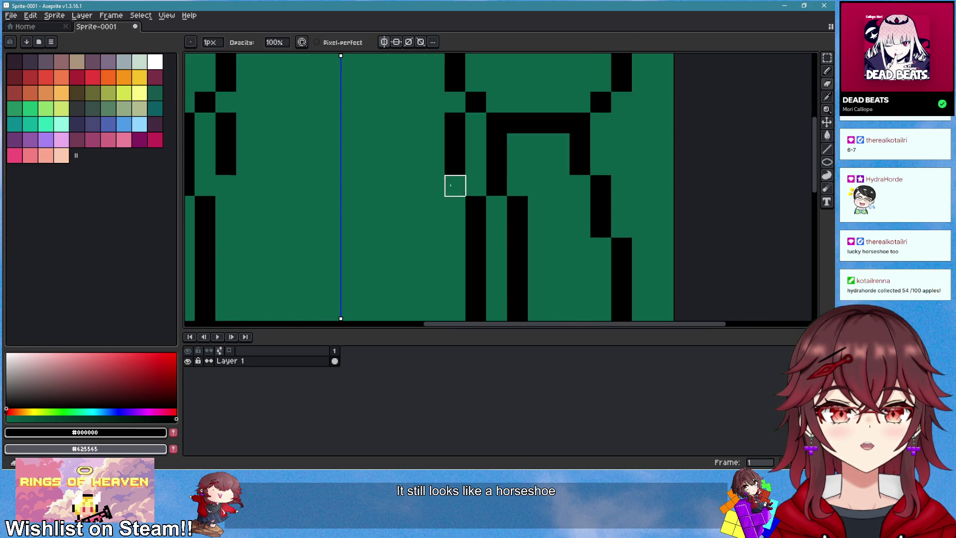
pyautogui.moveTo(476, 134); pyautogui.dragTo(480, 196)
pyautogui.scroll(-5, 480, 197)
pyautogui.scroll(6, 472, 191)
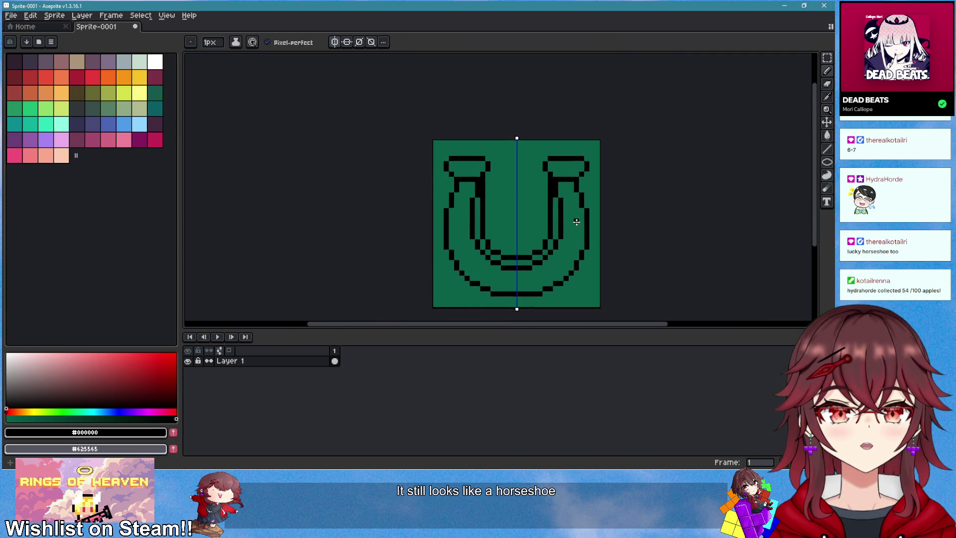
pyautogui.hotkey('ctrl', 'z')
pyautogui.hotkey('ctrl', 'z')
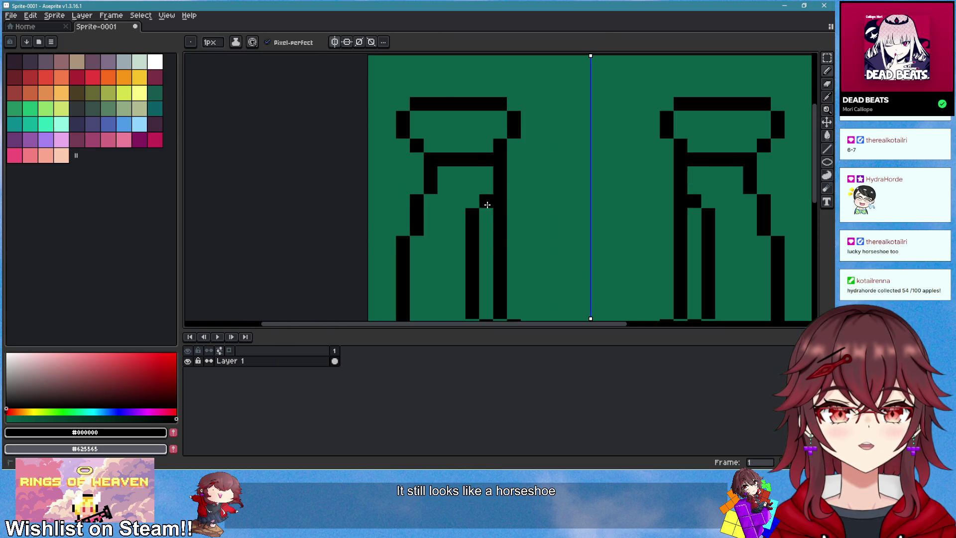
pyautogui.scroll(-5, 487, 205)
pyautogui.scroll(4, 566, 207)
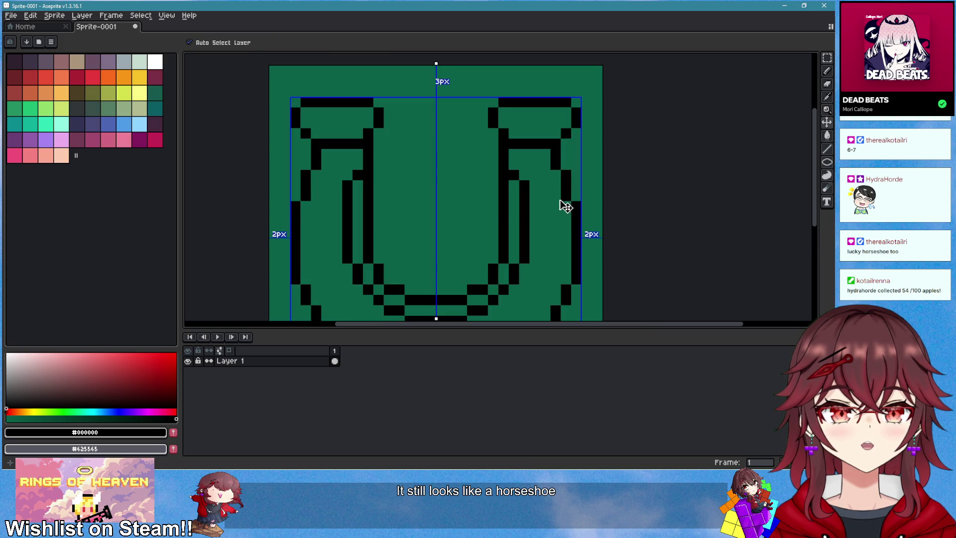
# - Rework the inner-left stroke, adding pixels at its lower end
pyautogui.hotkey('ctrl', 'z')
pyautogui.hotkey('ctrl', 'z')
pyautogui.scroll(-3, 545, 238)
pyautogui.scroll(2, 432, 203)
pyautogui.hotkey('ctrl', 'z')
pyautogui.click(390, 187)
pyautogui.click(394, 194)
pyautogui.hotkey('ctrl', 'z')
pyautogui.scroll(-3, 480, 234)
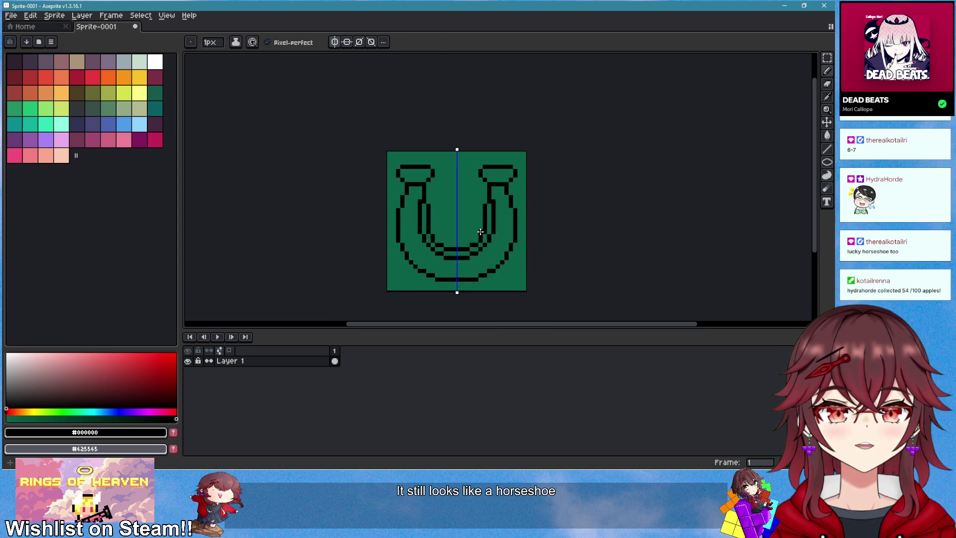
pyautogui.scroll(-1, 514, 245)
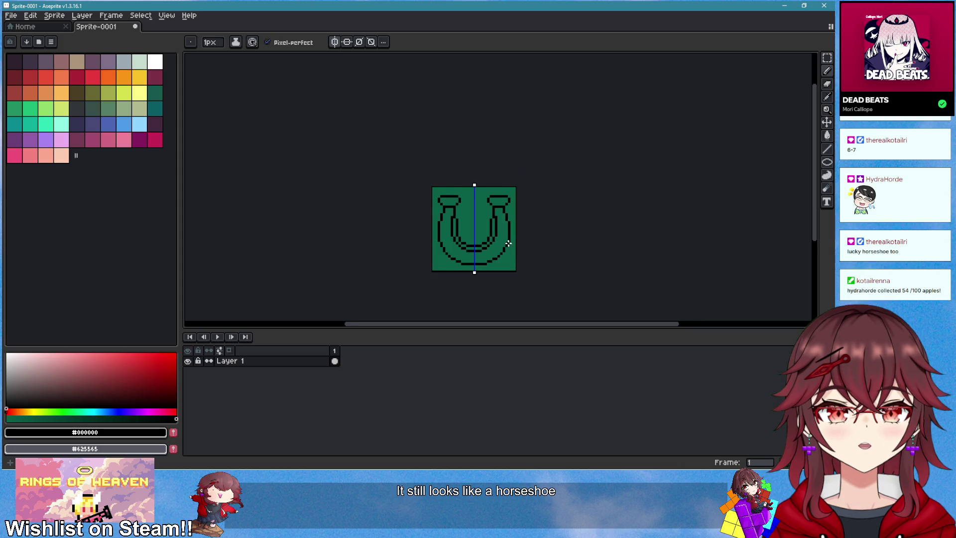
pyautogui.scroll(3, 498, 234)
pyautogui.scroll(3, 429, 197)
# - Draw a mirrored black pixel column on the arms, then clear the stray pixels
pyautogui.moveTo(435, 157)
pyautogui.mouseDown()
pyautogui.moveTo(438, 214)
pyautogui.moveTo(412, 198)
pyautogui.moveTo(436, 175)
pyautogui.mouseUp()
pyautogui.press('e')
pyautogui.scroll(-2, 448, 210)
pyautogui.press('b')
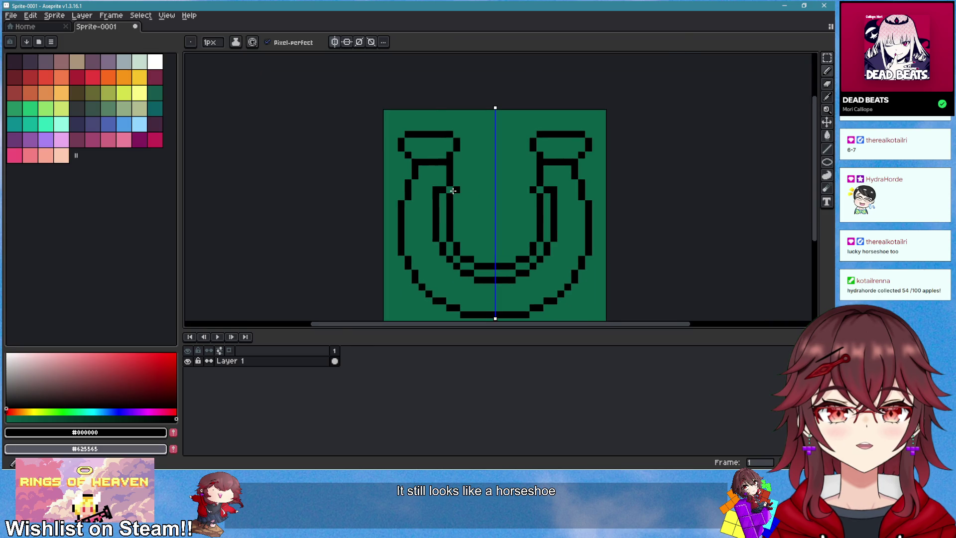
pyautogui.scroll(-2, 522, 214)
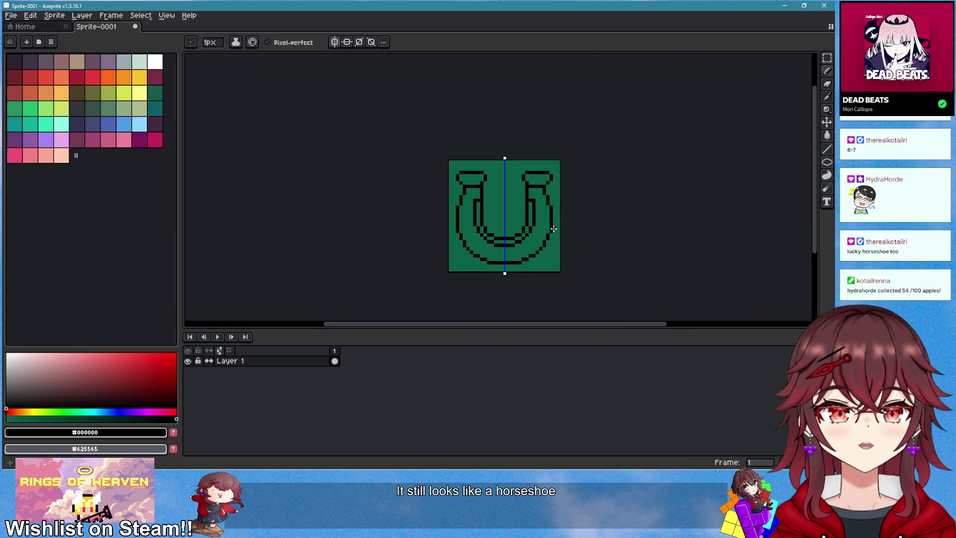
pyautogui.scroll(3, 544, 223)
# - Try a mirrored erase on the left leg pixels, then undo that edit
pyautogui.press('e')
pyautogui.moveTo(462, 189)
pyautogui.mouseDown()
pyautogui.moveTo(462, 217)
pyautogui.moveTo(476, 224)
pyautogui.mouseUp()
pyautogui.press('b')
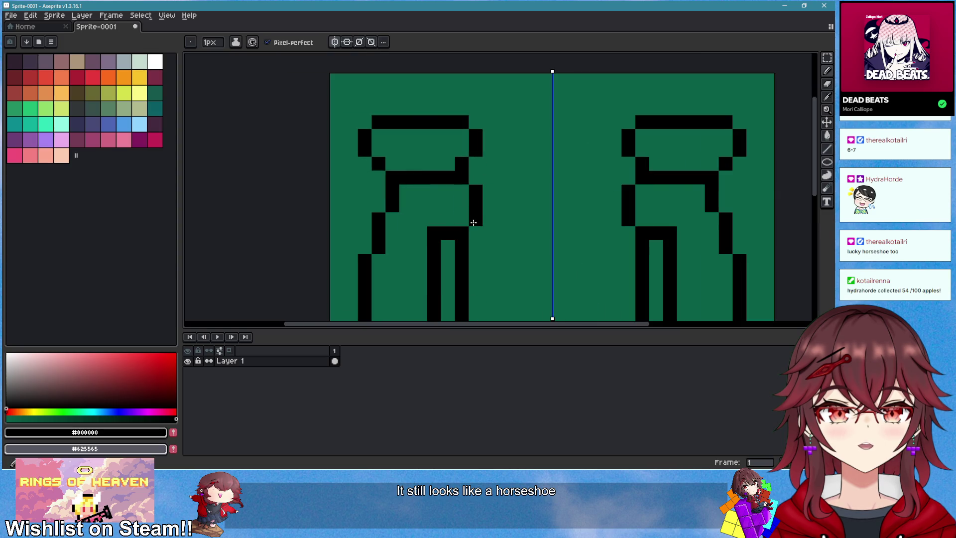
pyautogui.scroll(-3, 614, 255)
pyautogui.moveTo(614, 254)
pyautogui.mouseDown()
pyautogui.moveTo(542, 209)
pyautogui.moveTo(607, 190)
pyautogui.mouseUp()
pyautogui.scroll(-3, 539, 211)
pyautogui.scroll(4, 540, 211)
pyautogui.scroll(-3, 605, 196)
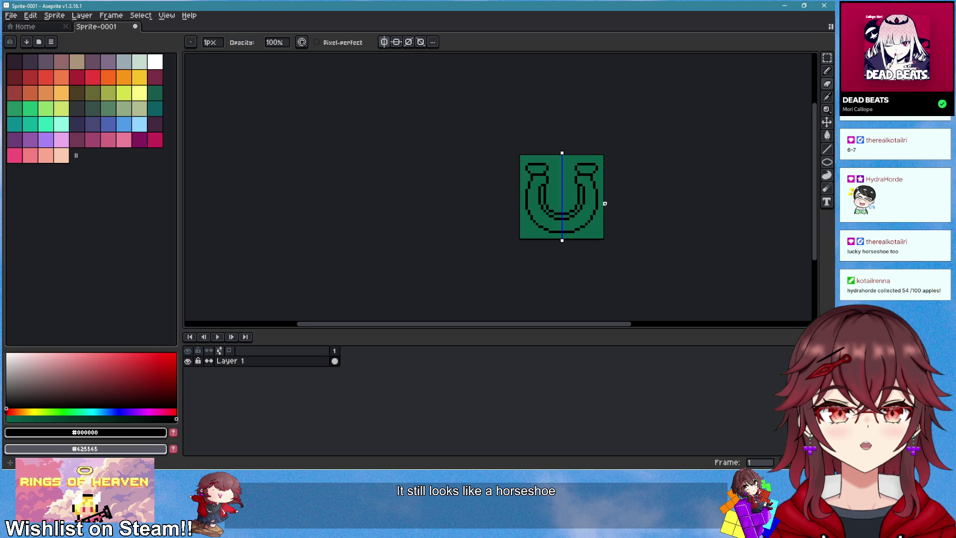
pyautogui.hotkey('ctrl', 'z')
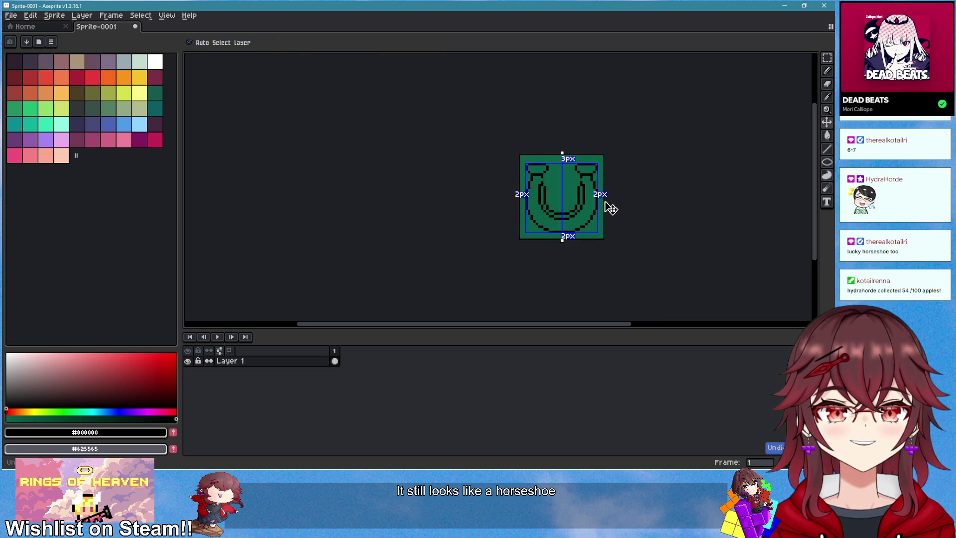
pyautogui.scroll(3, 588, 197)
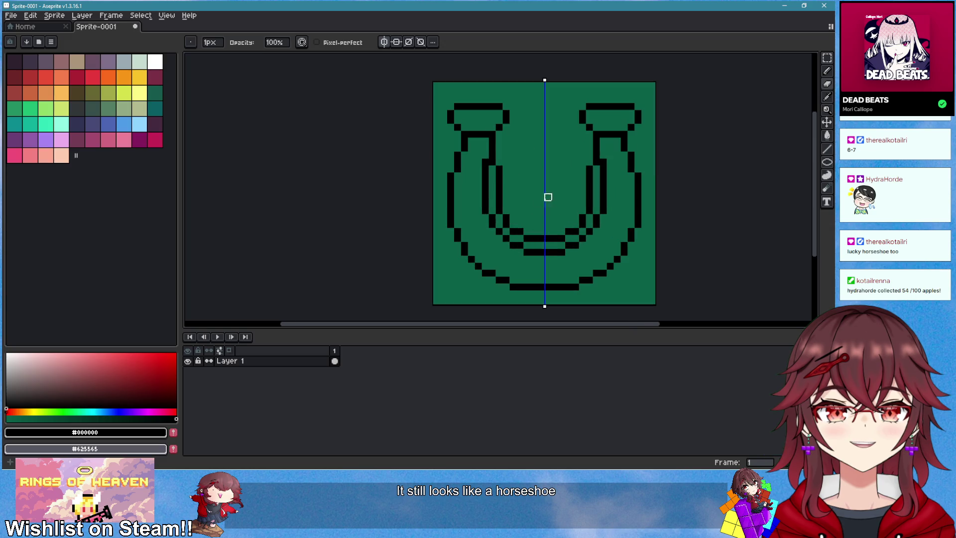
pyautogui.scroll(1, 505, 198)
pyautogui.scroll(-5, 547, 209)
pyautogui.moveTo(589, 218); pyautogui.dragTo(474, 207)
pyautogui.scroll(-1, 468, 210)
pyautogui.scroll(2, 446, 202)
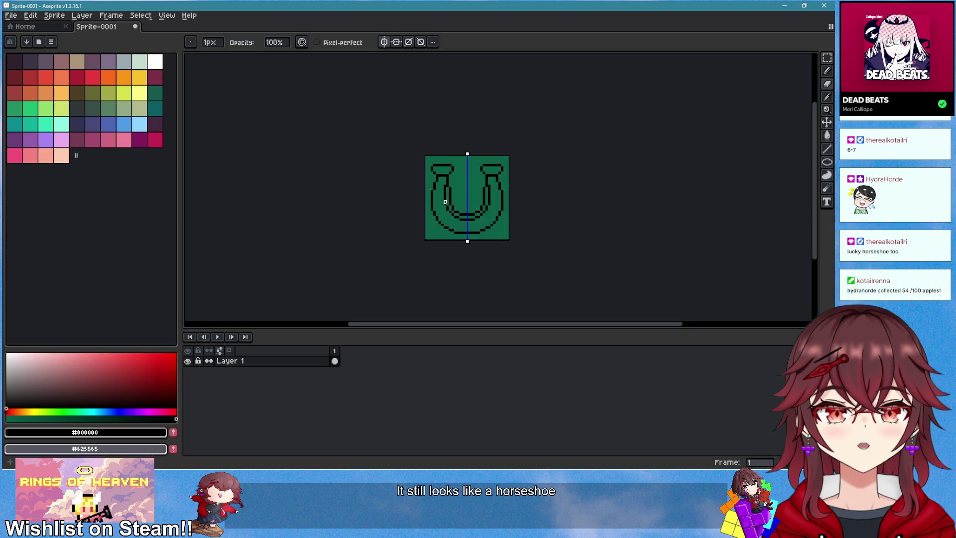
pyautogui.scroll(2, 463, 207)
# - Erase the inner left column and its mirrored counterpart
pyautogui.moveTo(446, 209)
pyautogui.mouseDown()
pyautogui.moveTo(436, 154)
pyautogui.moveTo(446, 145)
pyautogui.mouseUp()
pyautogui.scroll(1, 452, 193)
pyautogui.press('b')
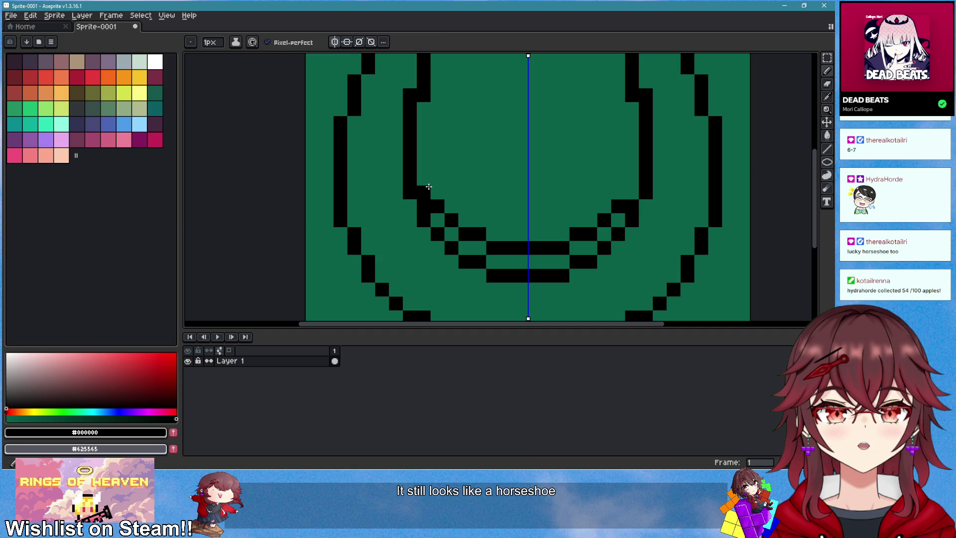
pyautogui.scroll(-3, 508, 217)
pyautogui.scroll(3, 514, 215)
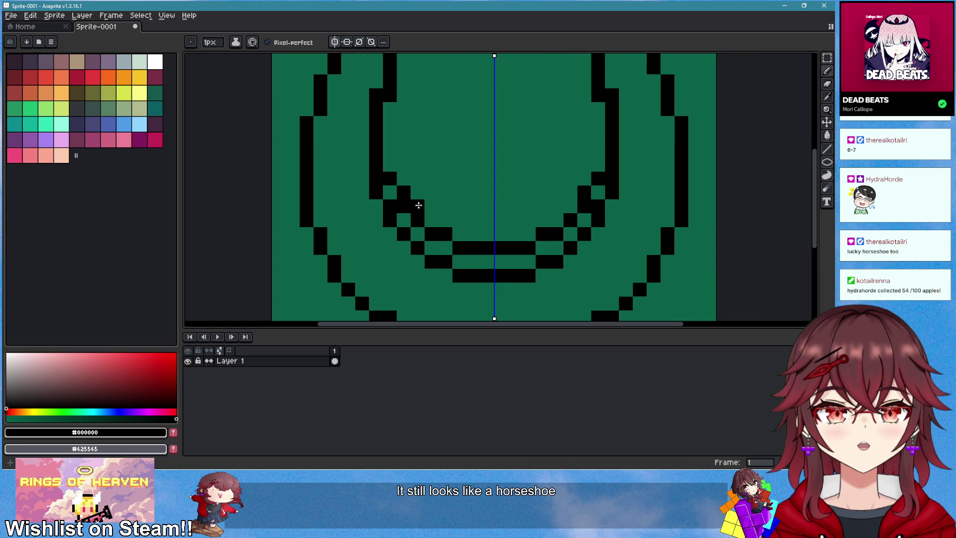
# - Add a black pixel on the inner arm and shift another inner-arm pixel one step left
pyautogui.press('e')
pyautogui.press('b')
pyautogui.click(431, 192)
pyautogui.scroll(-3, 548, 217)
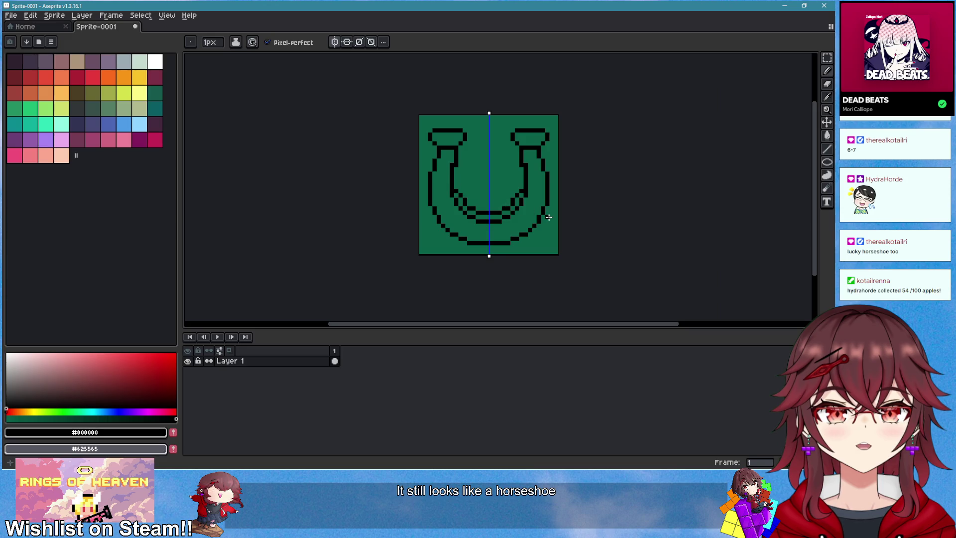
pyautogui.scroll(2, 525, 199)
pyautogui.moveTo(515, 182); pyautogui.dragTo(508, 177)
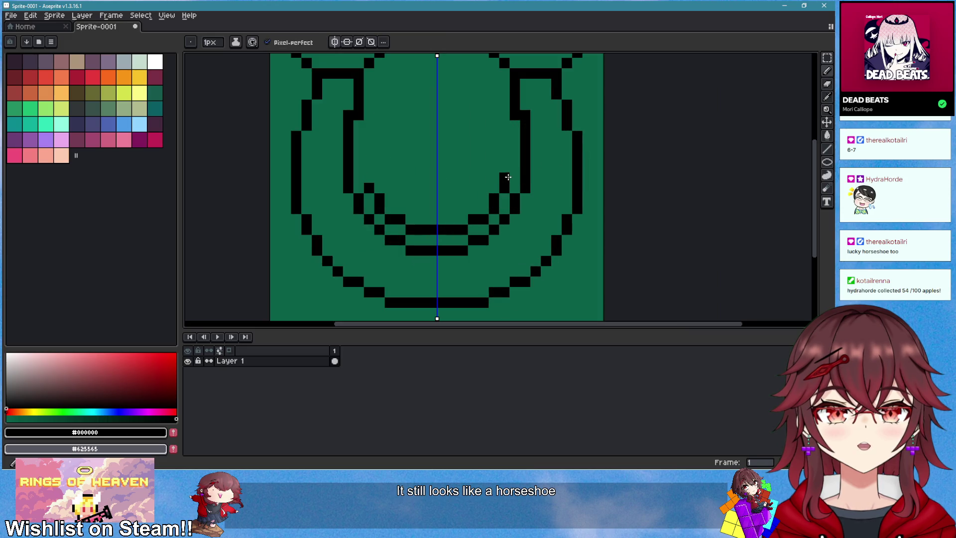
pyautogui.scroll(-5, 515, 159)
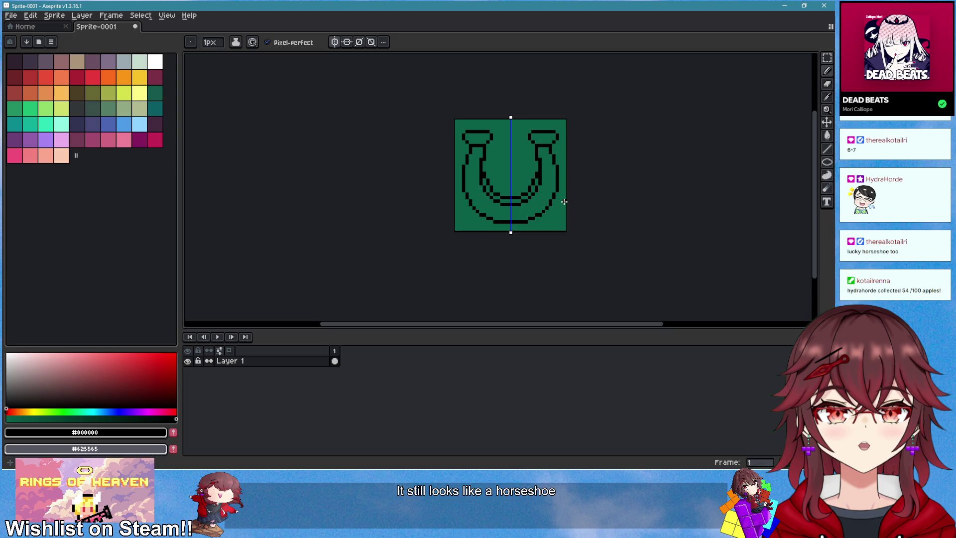
pyautogui.scroll(4, 543, 234)
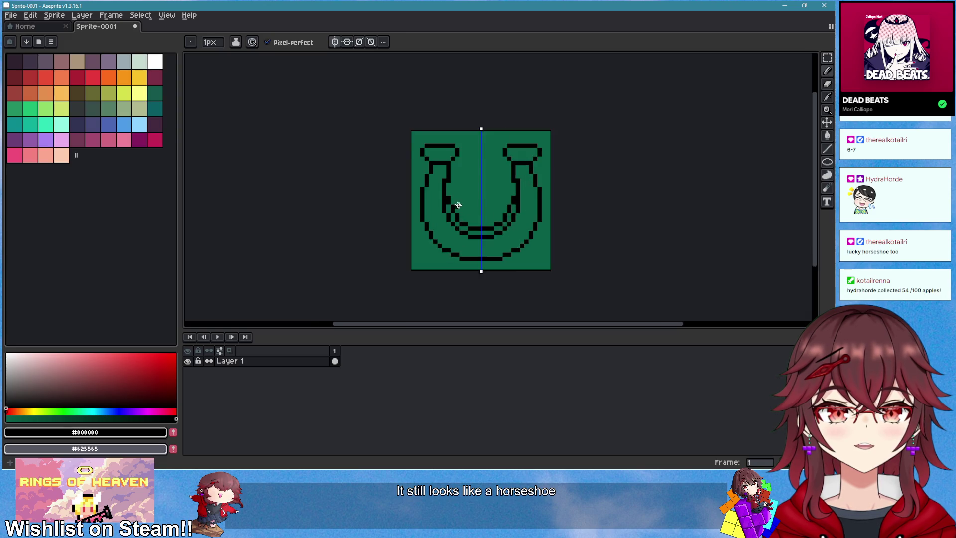
# - Erase stray pixels on the left arm, mirrored right, and add a pixel to the inner left arm
pyautogui.press('e')
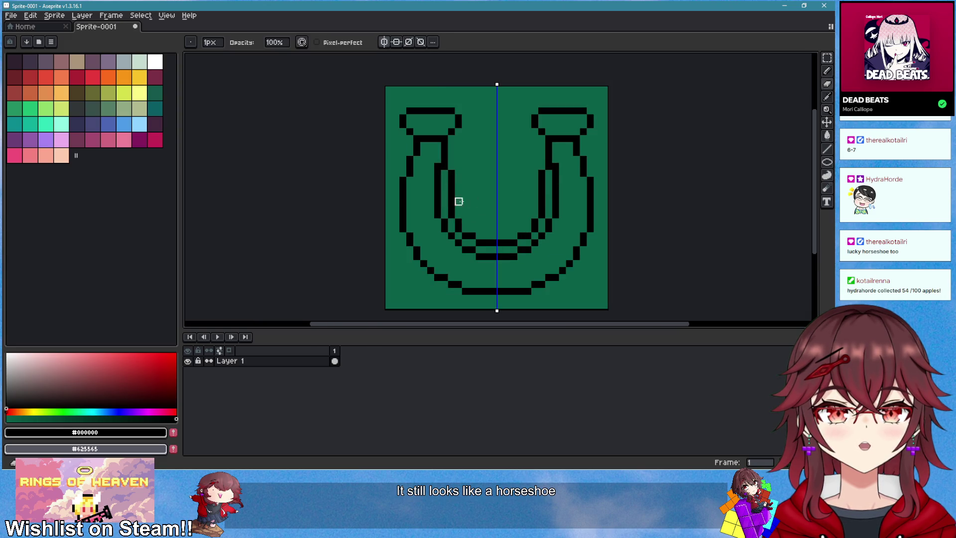
pyautogui.scroll(-3, 450, 199)
pyautogui.scroll(3, 468, 171)
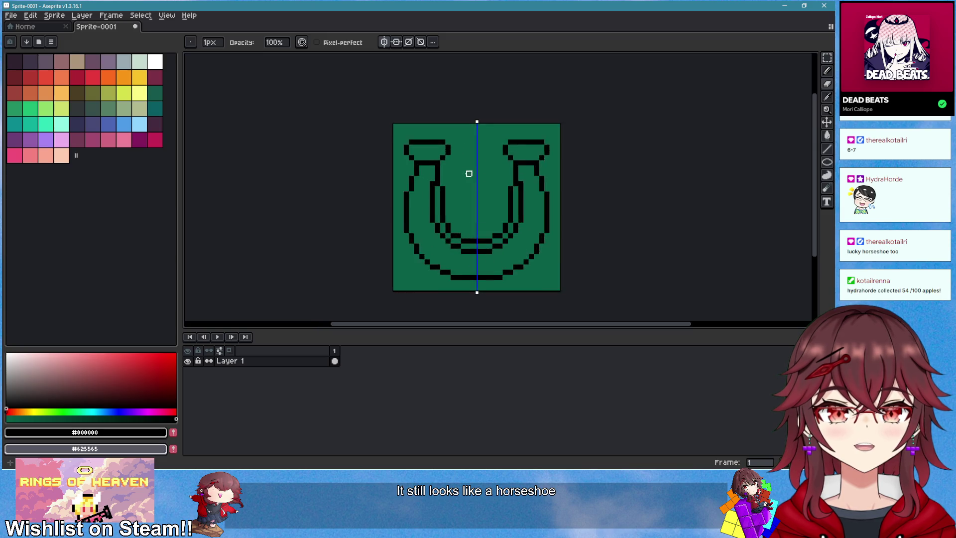
pyautogui.moveTo(427, 196)
pyautogui.mouseDown()
pyautogui.moveTo(425, 215)
pyautogui.moveTo(421, 198)
pyautogui.mouseUp()
pyautogui.press('b')
pyautogui.click(427, 217)
pyautogui.scroll(-3, 459, 227)
pyautogui.scroll(2, 413, 198)
# - Erase the black pixels along the inner left arm and fix the mirrored inner-arm pixels
pyautogui.press('e')
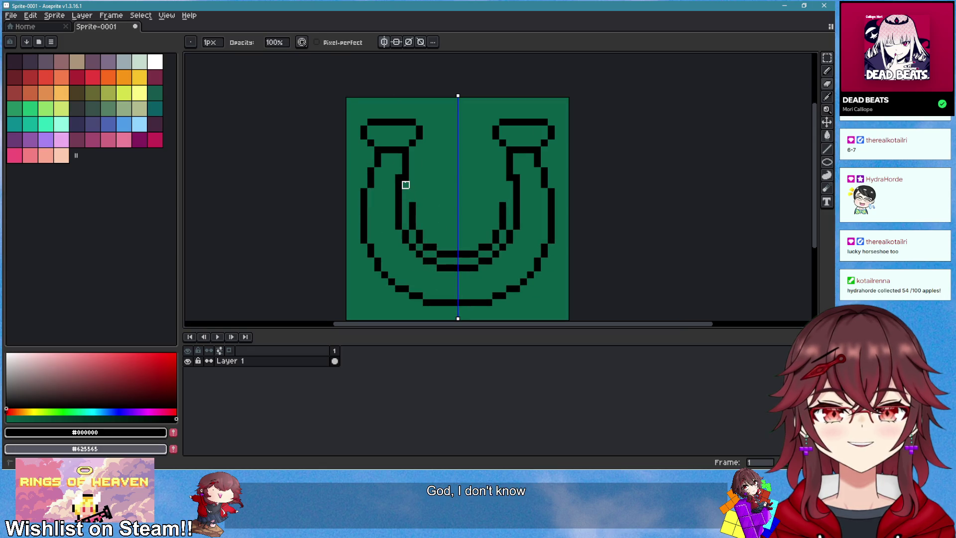
pyautogui.scroll(-2, 460, 204)
pyautogui.scroll(2, 463, 204)
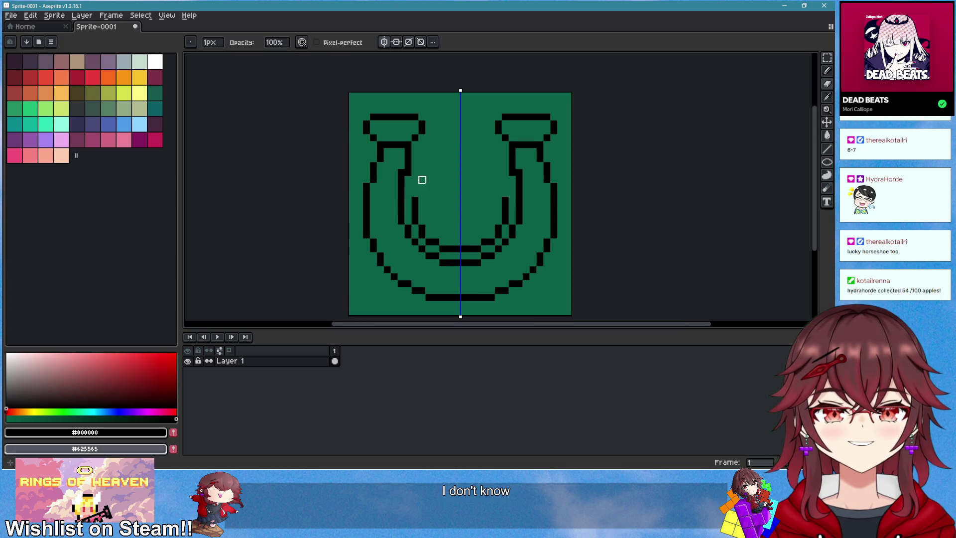
pyautogui.press('b')
pyautogui.press('e')
pyautogui.moveTo(415, 197); pyautogui.dragTo(414, 216)
pyautogui.press('b')
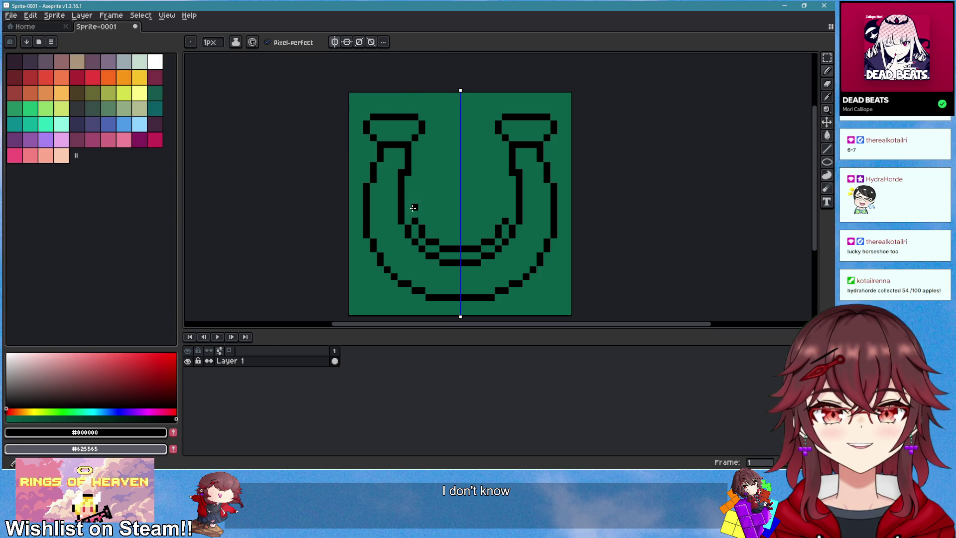
pyautogui.scroll(-2, 474, 217)
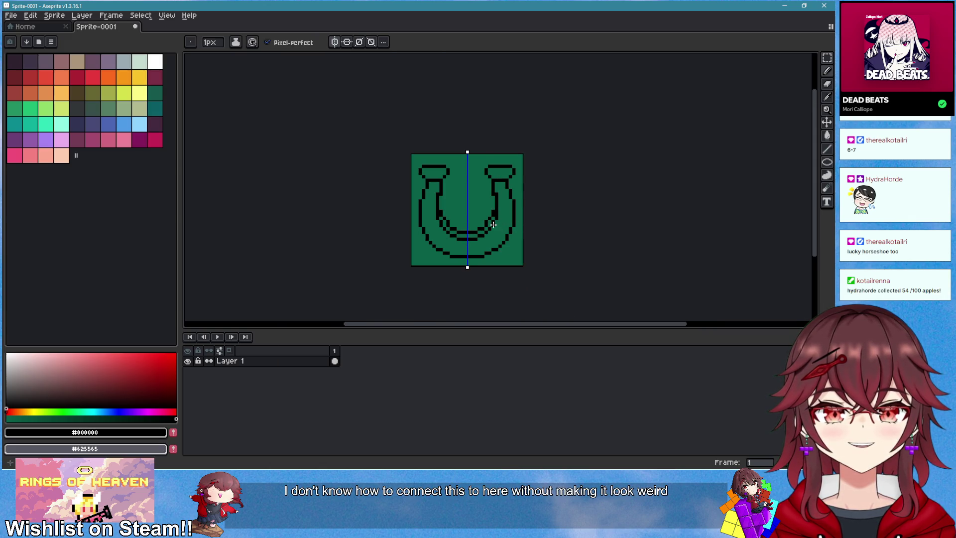
pyautogui.scroll(2, 493, 225)
pyautogui.press('e')
pyautogui.click(348, 193)
pyautogui.press('b')
pyautogui.click(359, 193)
pyautogui.scroll(-2, 465, 224)
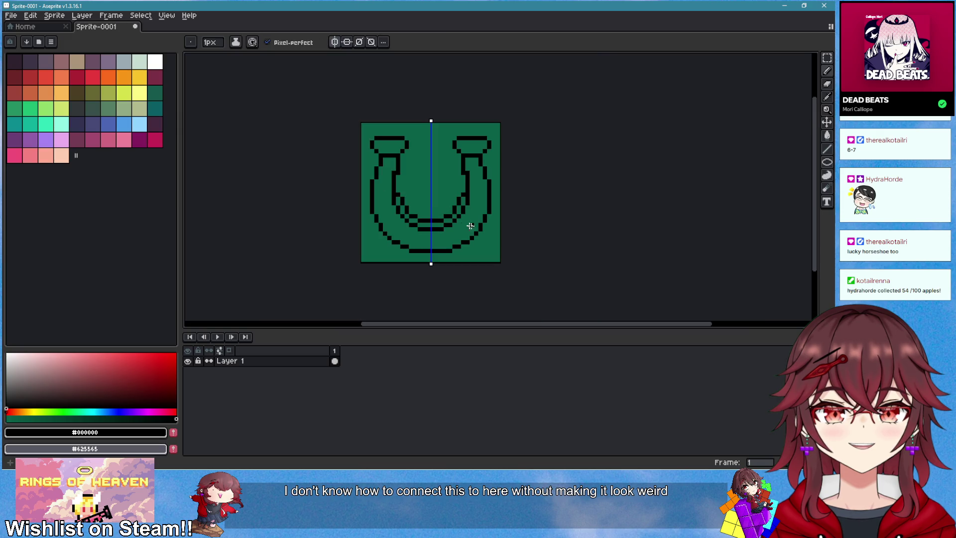
pyautogui.scroll(1, 407, 187)
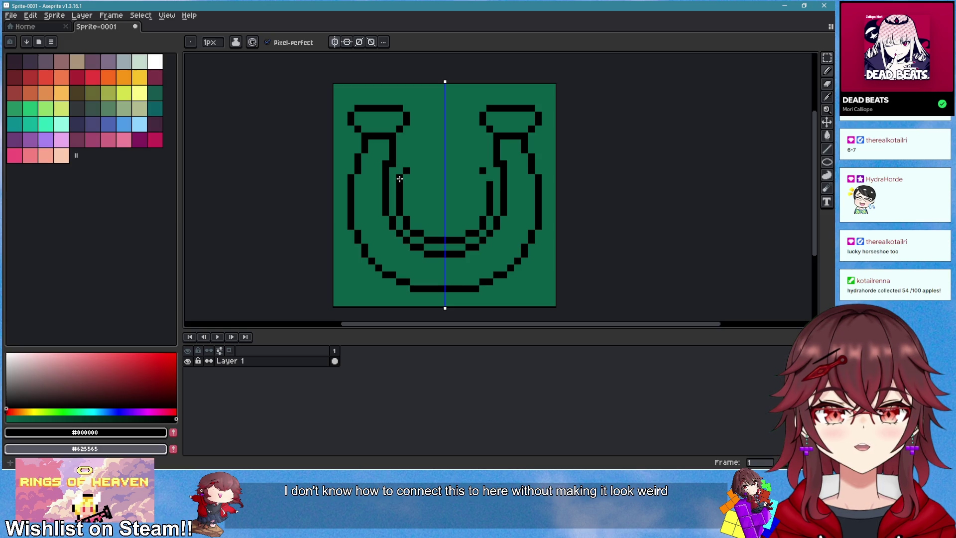
# - Redraw the mirrored vertical inner-arm lines, undoing attempts until they stop below the caps
pyautogui.moveTo(406, 169); pyautogui.dragTo(409, 133)
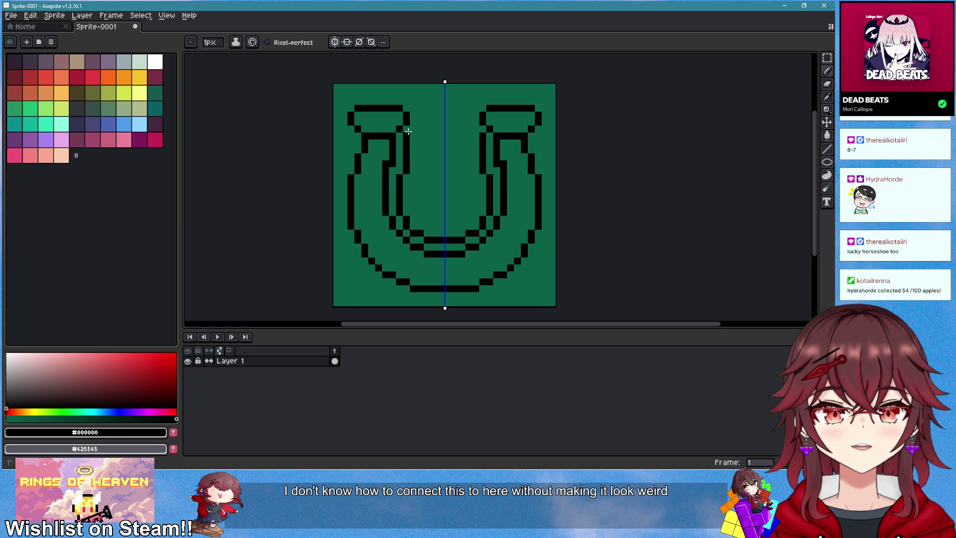
pyautogui.scroll(-1, 408, 129)
pyautogui.scroll(1, 415, 136)
pyautogui.hotkey('ctrl', 'z')
pyautogui.hotkey('ctrl', 'z')
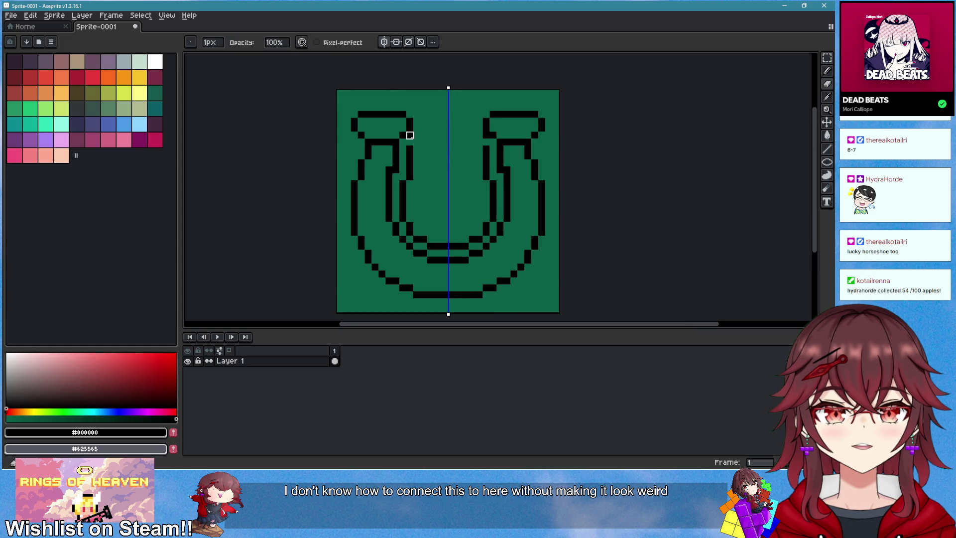
pyautogui.moveTo(415, 136); pyautogui.dragTo(417, 166)
pyautogui.hotkey('ctrl', 'z')
pyautogui.scroll(-2, 467, 214)
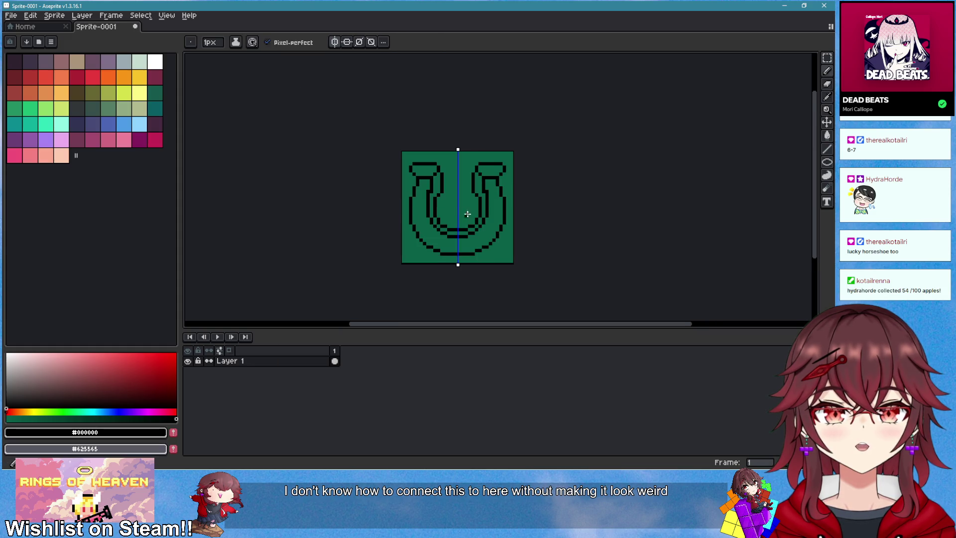
pyautogui.scroll(1, 483, 226)
pyautogui.hotkey('ctrl', 'z')
pyautogui.hotkey('ctrl', 'z')
pyautogui.moveTo(419, 182); pyautogui.dragTo(423, 161)
pyautogui.scroll(-1, 504, 192)
pyautogui.scroll(-3, 527, 213)
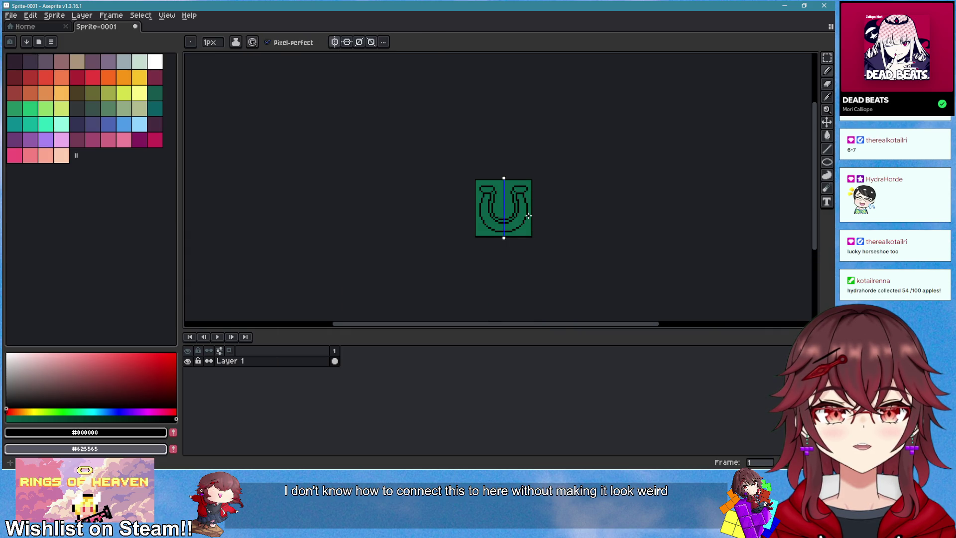
pyautogui.scroll(7, 528, 215)
pyautogui.scroll(-4, 570, 230)
pyautogui.scroll(-1, 551, 209)
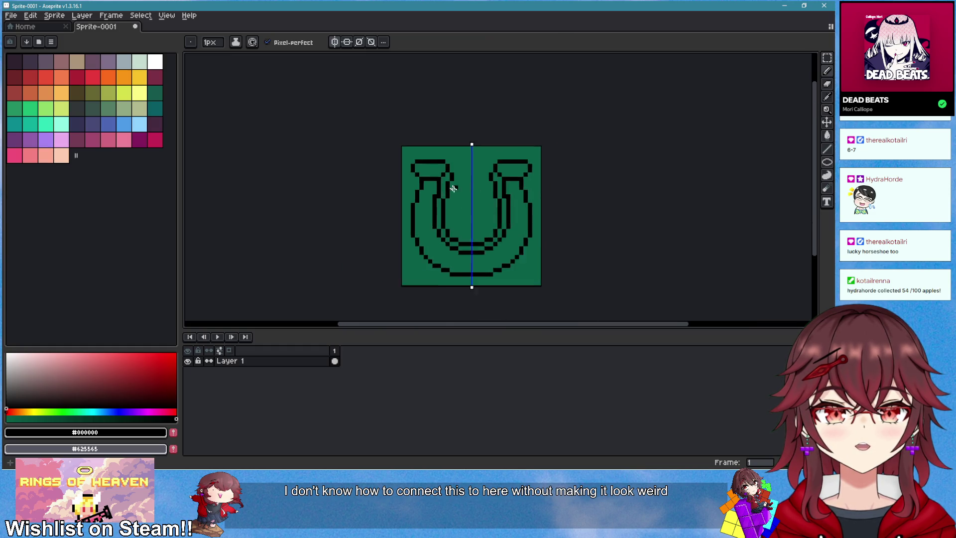
pyautogui.scroll(5, 455, 189)
# - Erase the offset arm pixels and add a pixel to straighten the arm
pyautogui.rightClick(457, 149)
pyautogui.click(434, 160)
pyautogui.scroll(-3, 519, 182)
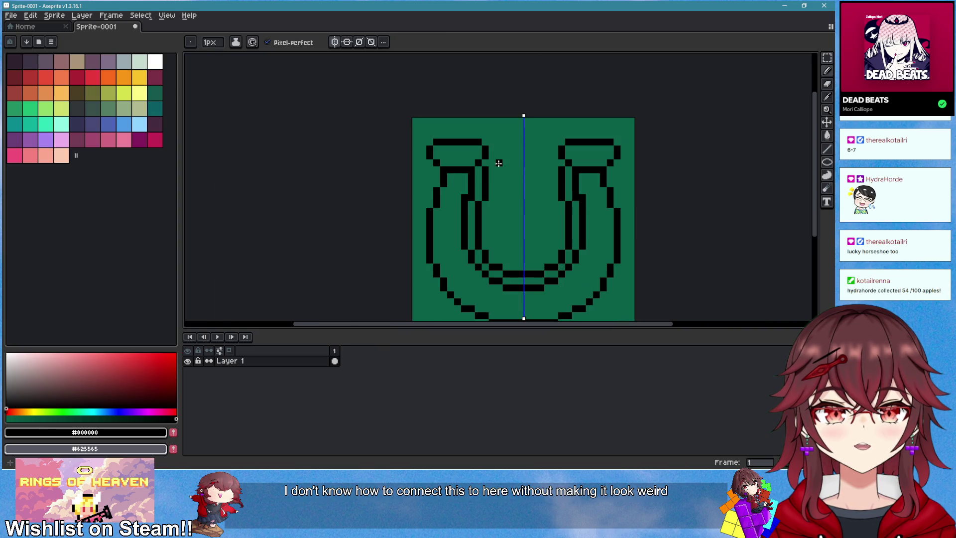
pyautogui.scroll(-1, 548, 190)
pyautogui.moveTo(597, 214); pyautogui.dragTo(547, 199)
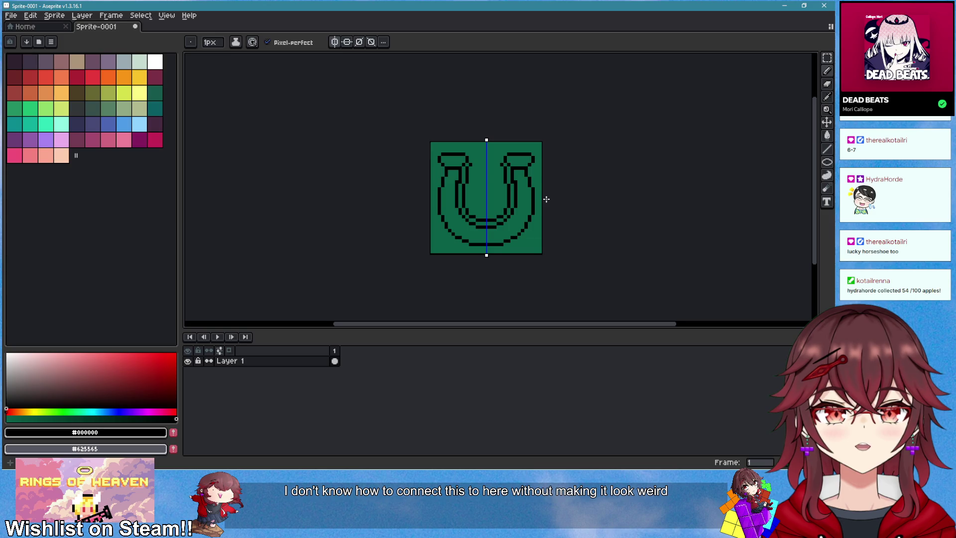
pyautogui.scroll(-1, 546, 200)
pyautogui.scroll(8, 532, 200)
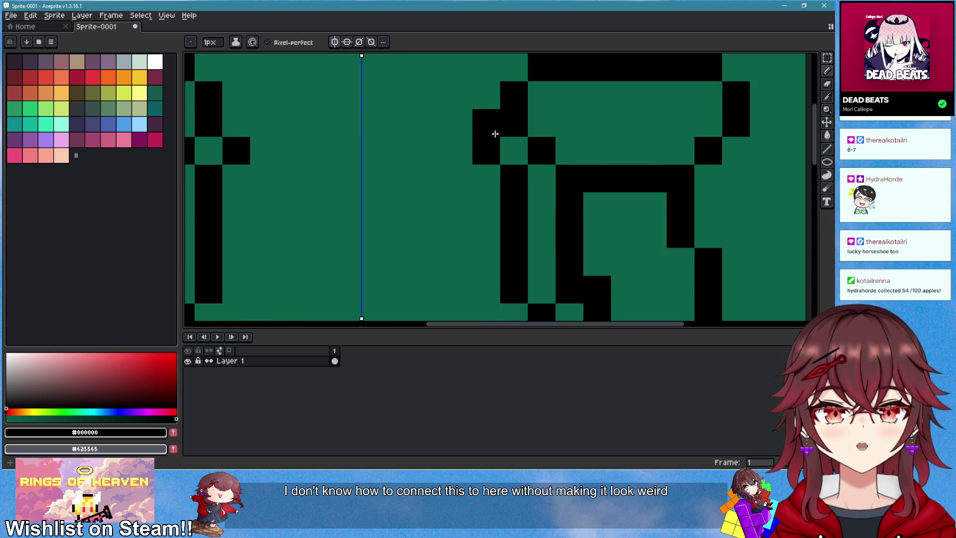
pyautogui.scroll(-3, 493, 120)
pyautogui.scroll(-2, 503, 127)
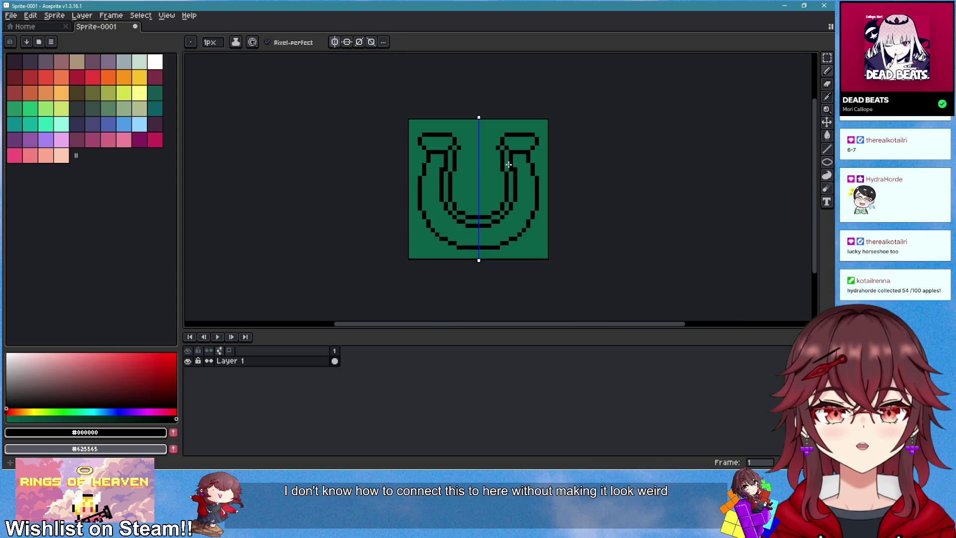
pyautogui.scroll(1, 506, 133)
pyautogui.scroll(-2, 528, 174)
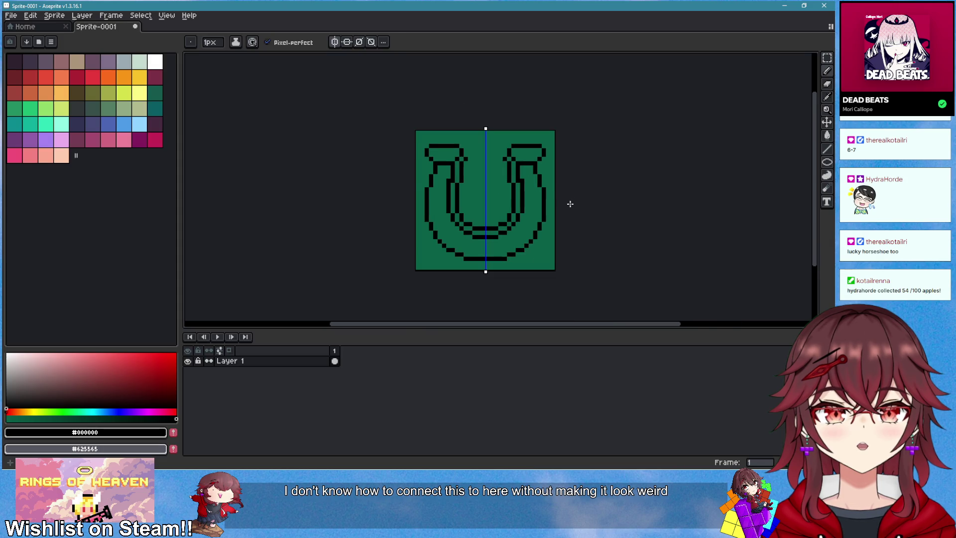
pyautogui.scroll(-2, 548, 204)
pyautogui.scroll(2, 520, 205)
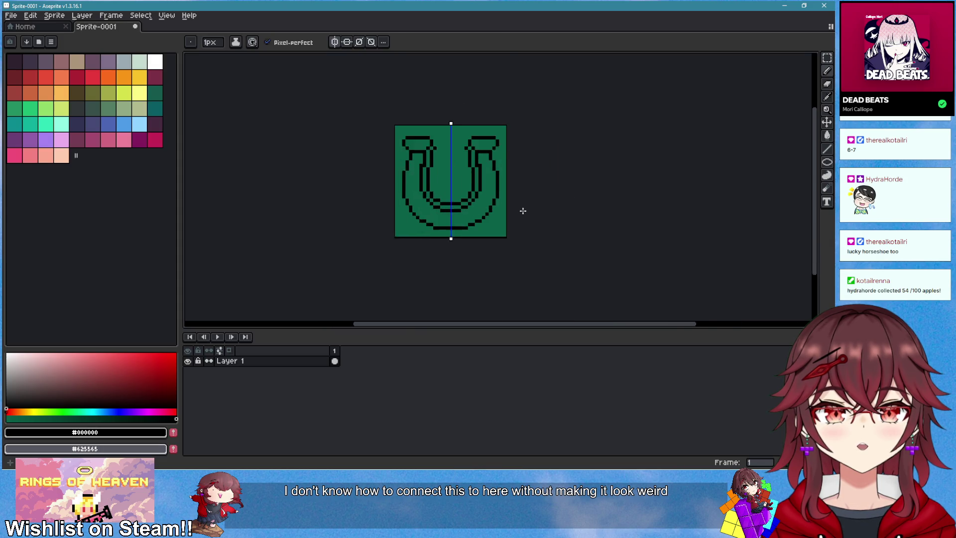
pyautogui.click(33, 64)
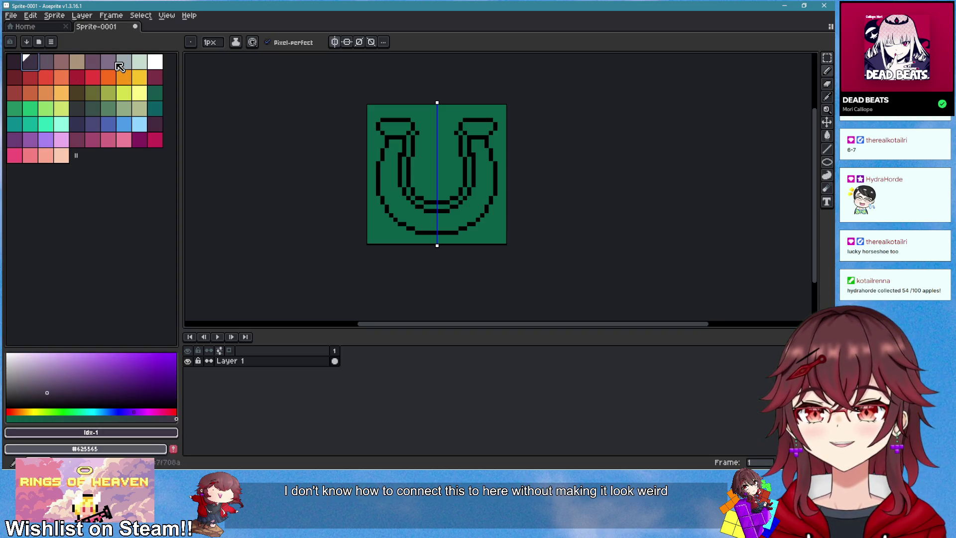
# - Bucket-fill the horseshoe band, its end interiors and inner arm strips light purple
pyautogui.press('g')
pyautogui.click(411, 213)
pyautogui.scroll(1, 369, 153)
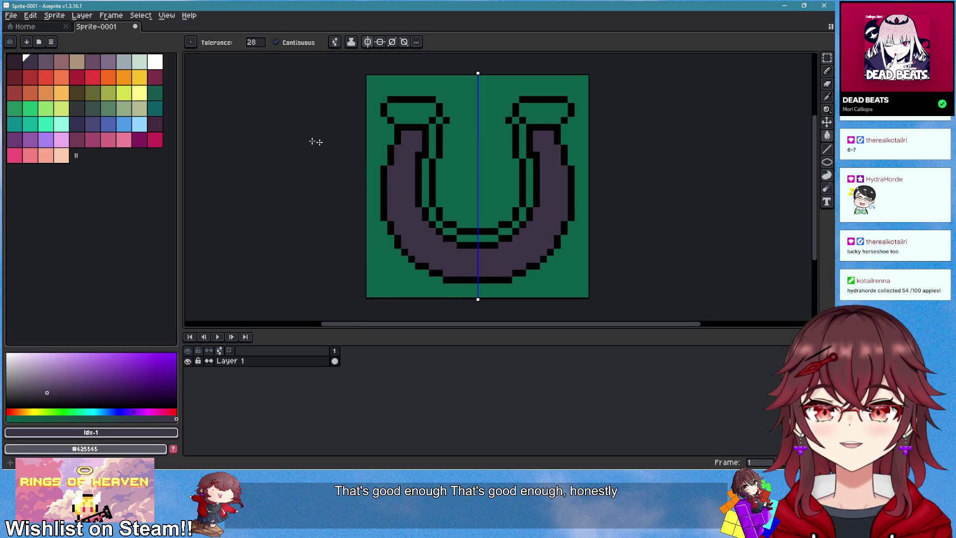
pyautogui.click(50, 63)
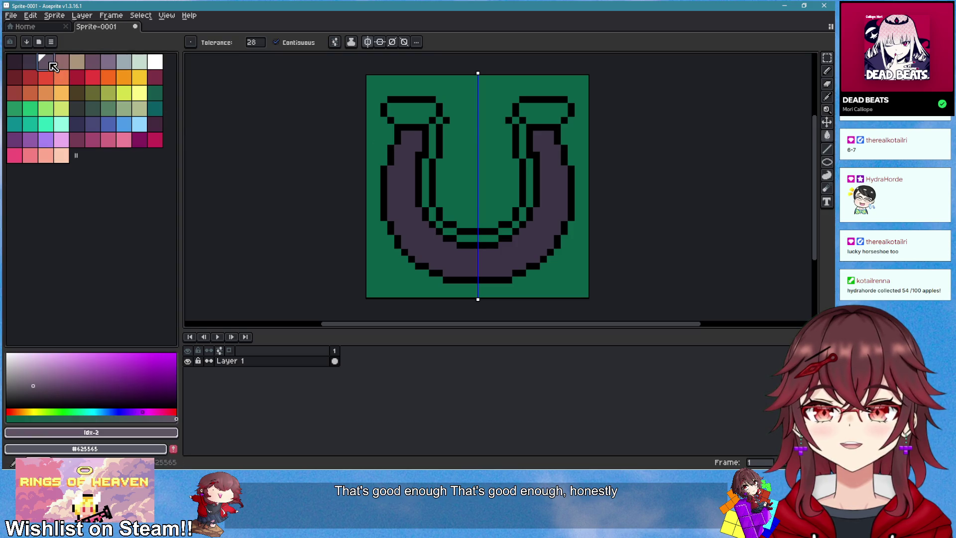
pyautogui.click(416, 128)
pyautogui.click(429, 122)
pyautogui.click(432, 137)
pyautogui.click(430, 192)
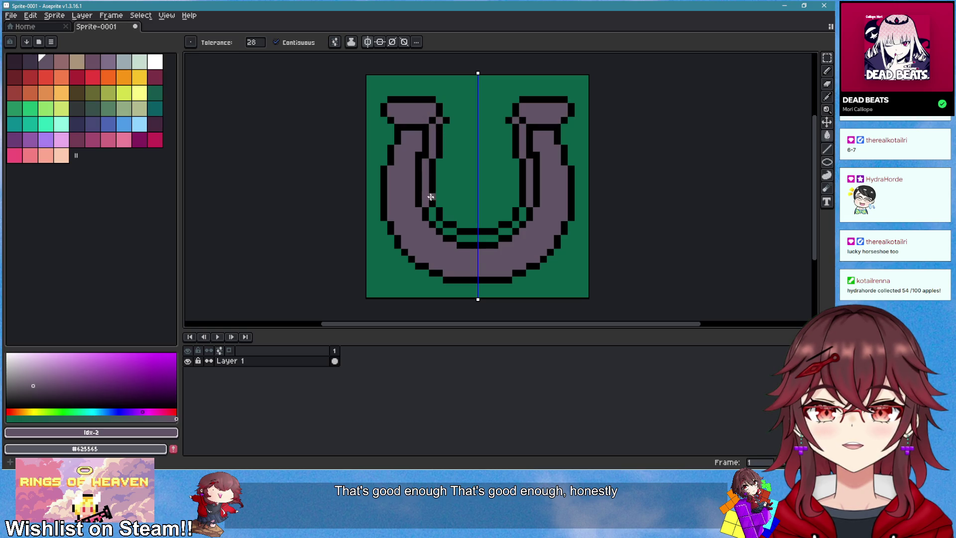
pyautogui.scroll(-5, 485, 232)
pyautogui.scroll(5, 529, 224)
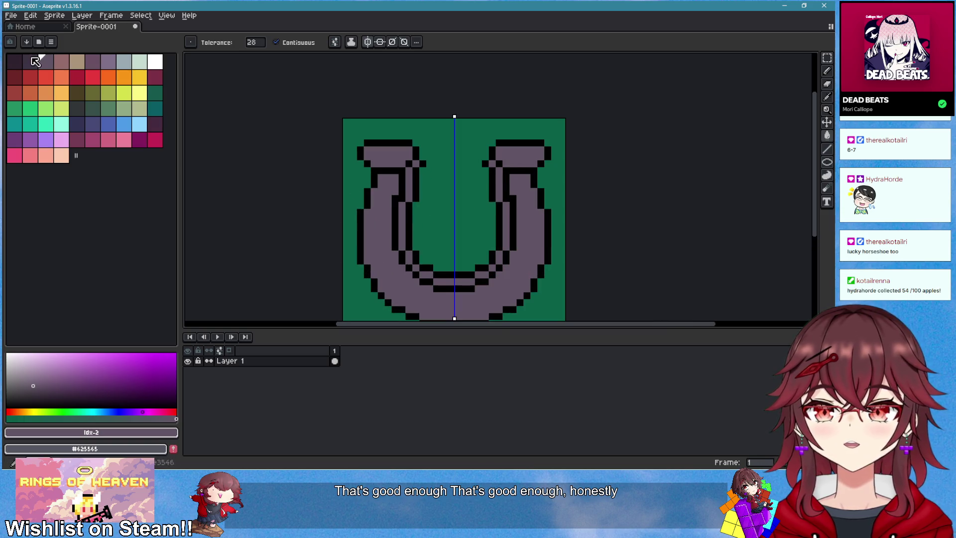
# - Fill the inner arm strips and bottom curve strips dark purple
pyautogui.click(34, 61)
pyautogui.scroll(2, 438, 191)
pyautogui.click(384, 143)
pyautogui.click(369, 164)
pyautogui.scroll(-2, 379, 162)
pyautogui.click(360, 171)
pyautogui.click(376, 234)
pyautogui.click(388, 261)
pyautogui.click(414, 275)
pyautogui.click(444, 288)
pyautogui.scroll(-3, 455, 273)
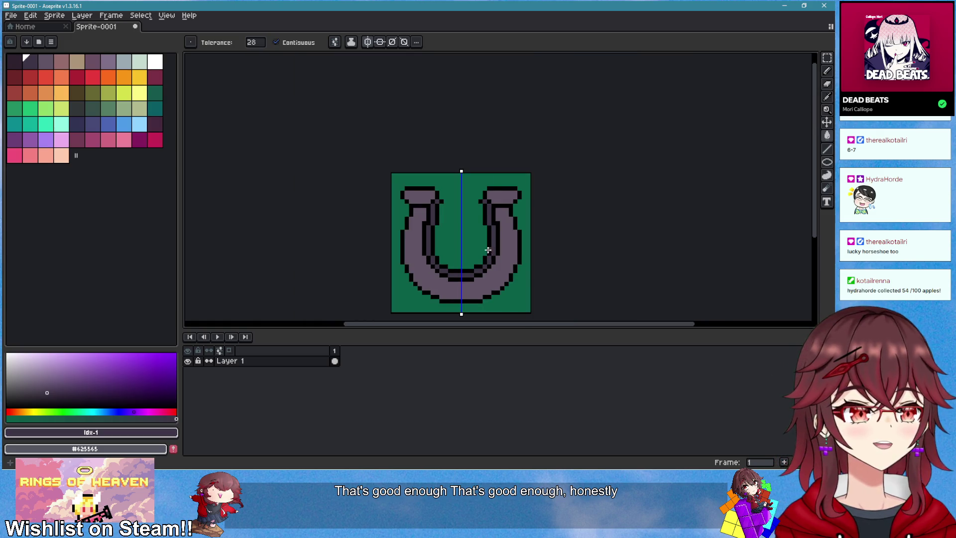
# - Return to the pencil with black as the drawing colour
pyautogui.moveTo(486, 250); pyautogui.dragTo(482, 210)
pyautogui.scroll(-2, 499, 227)
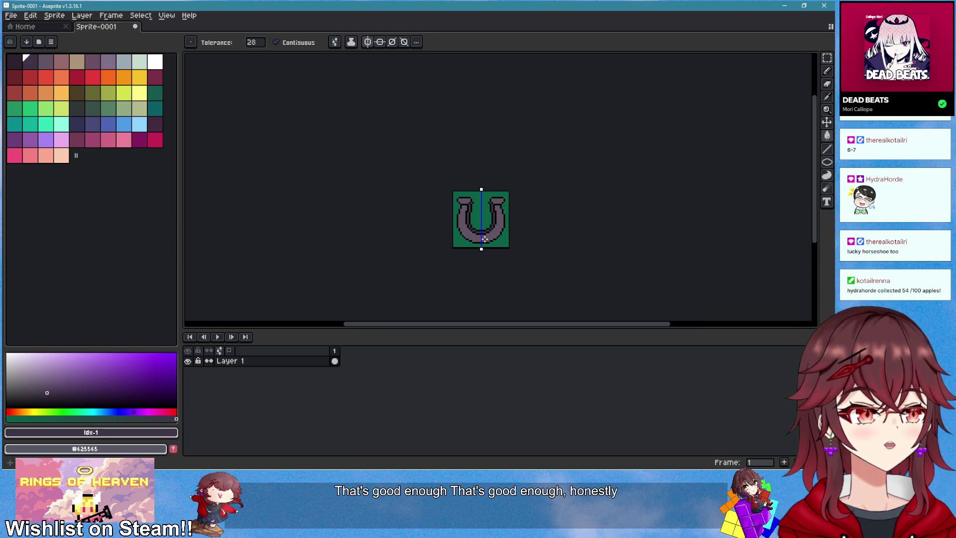
pyautogui.scroll(1, 507, 217)
pyautogui.scroll(4, 464, 187)
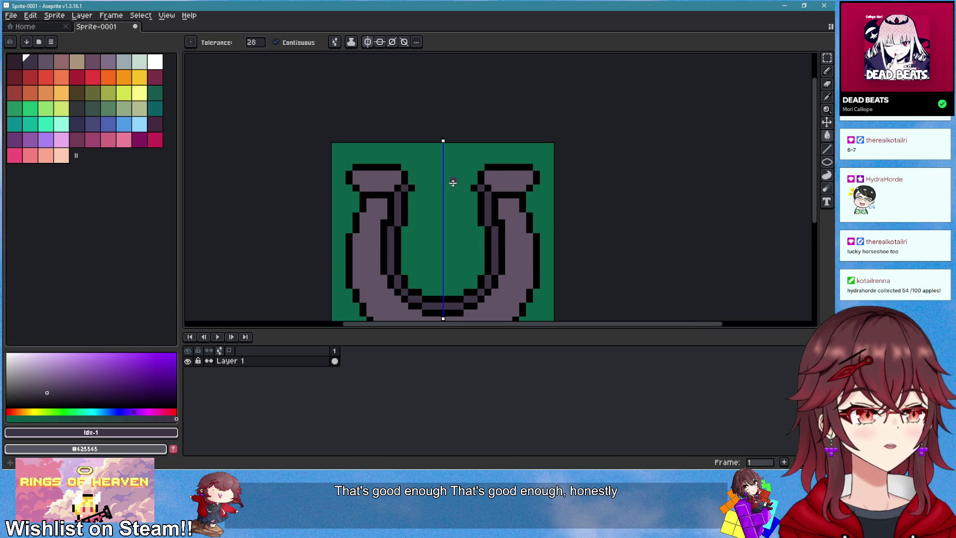
pyautogui.scroll(-3, 438, 209)
pyautogui.scroll(-2, 506, 219)
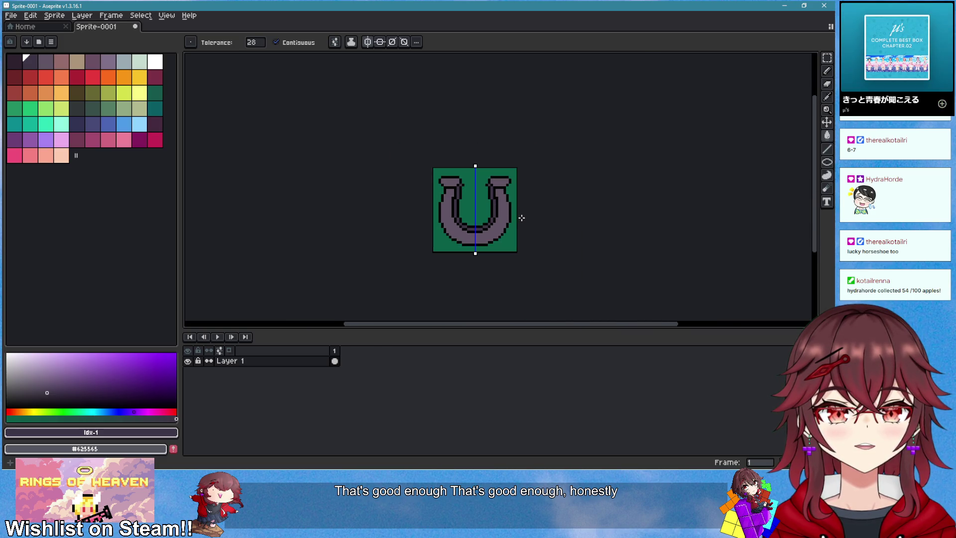
pyautogui.press('b')
pyautogui.scroll(3, 453, 191)
pyautogui.keyDown('alt'); pyautogui.click(455, 190); pyautogui.keyUp('alt')
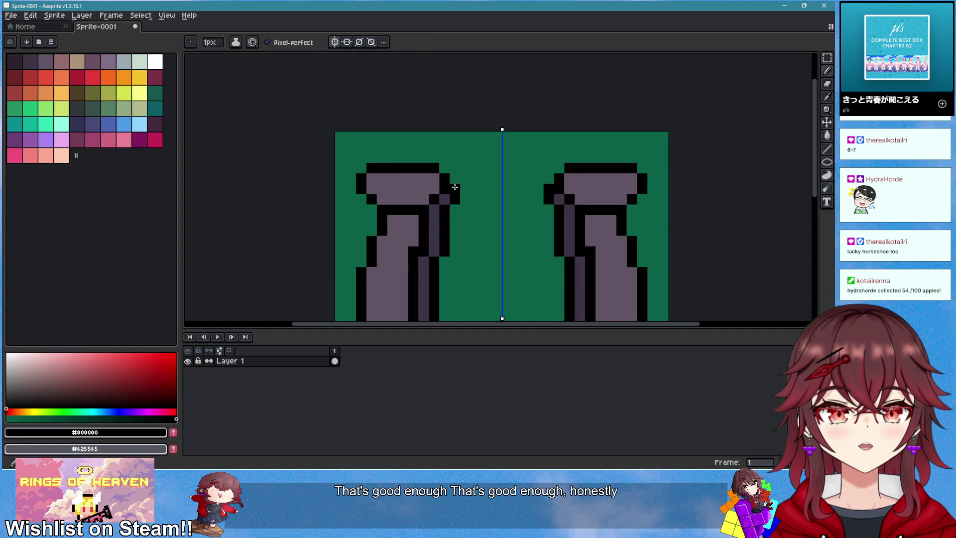
pyautogui.scroll(-3, 508, 204)
pyautogui.moveTo(566, 216); pyautogui.dragTo(545, 182)
pyautogui.scroll(-5, 546, 183)
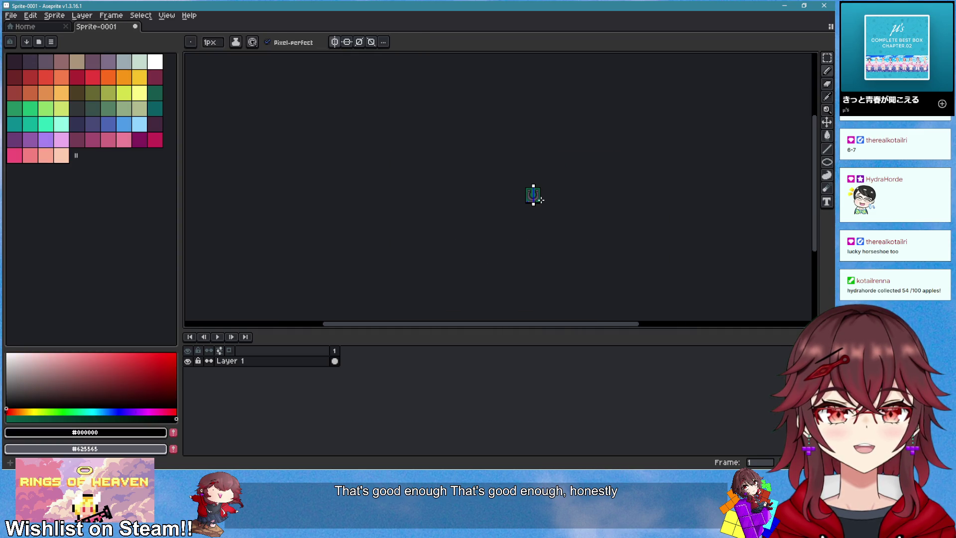
# - Eyedrop the dark purple and draw mirrored shading strokes down both horseshoe arms
pyautogui.scroll(4, 541, 200)
pyautogui.scroll(3, 506, 198)
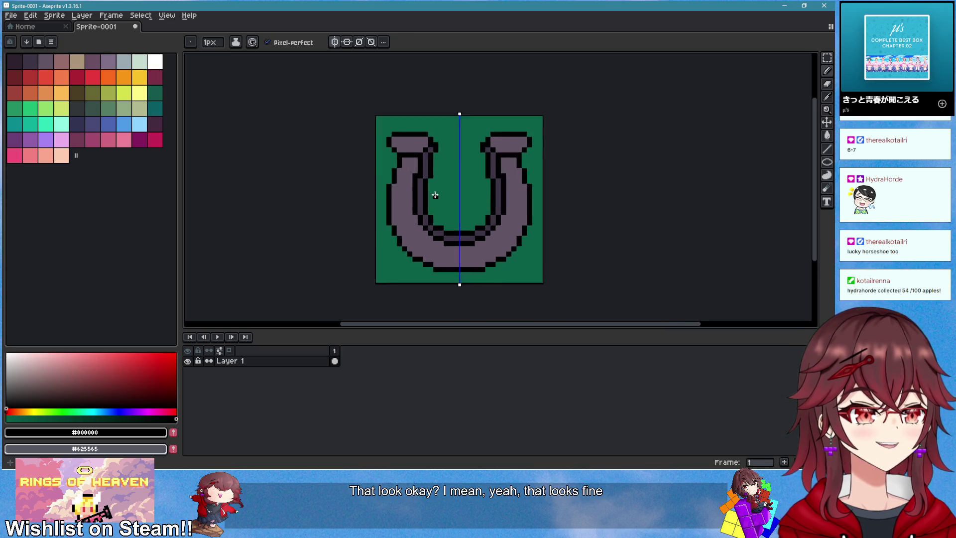
pyautogui.keyDown('alt'); pyautogui.click(421, 177); pyautogui.keyUp('alt')
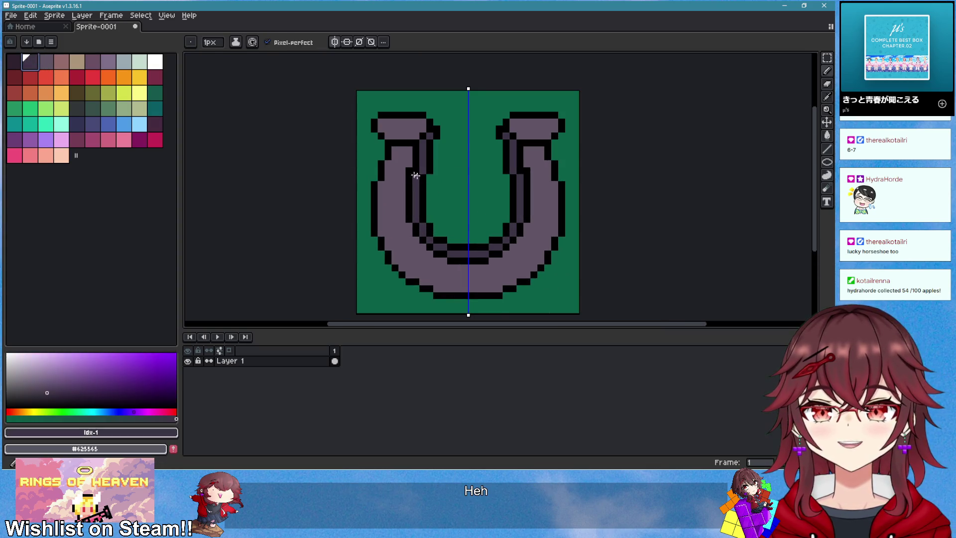
pyautogui.scroll(3, 399, 157)
pyautogui.moveTo(406, 151)
pyautogui.mouseDown()
pyautogui.moveTo(386, 184)
pyautogui.moveTo(395, 215)
pyautogui.mouseUp()
pyautogui.scroll(-4, 394, 215)
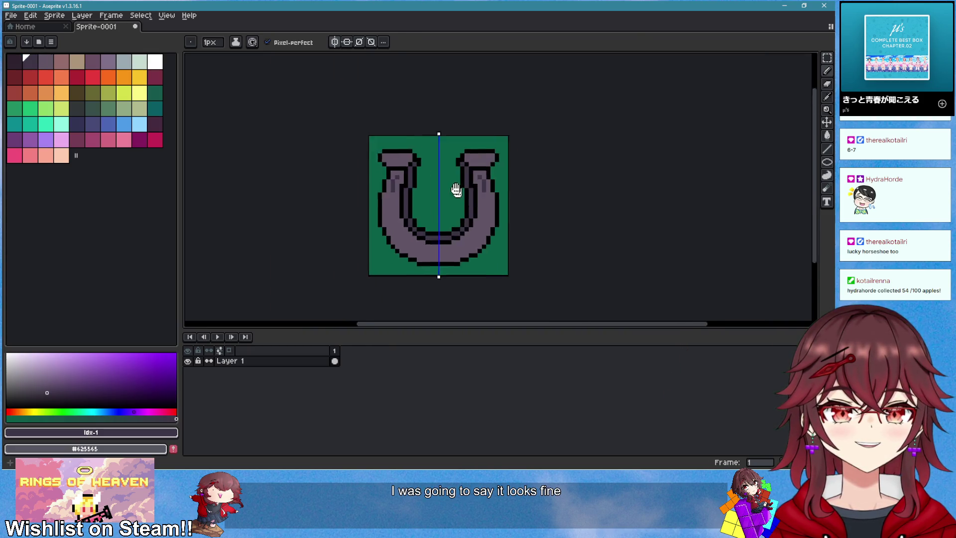
pyautogui.scroll(2, 361, 184)
pyautogui.moveTo(304, 169); pyautogui.dragTo(303, 210)
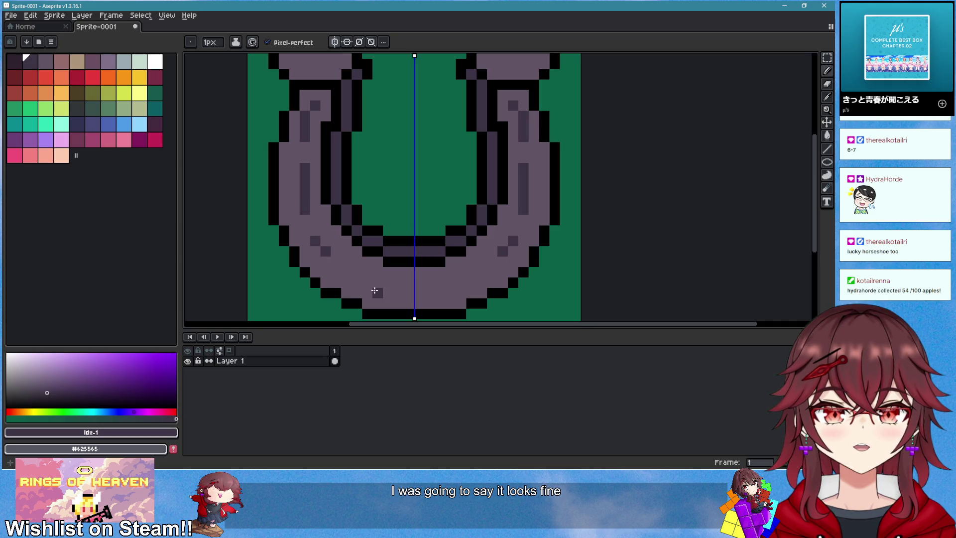
# - Add a dark purple bar at the bottom centre of the curve
pyautogui.moveTo(387, 286); pyautogui.dragTo(412, 294)
pyautogui.scroll(-2, 409, 293)
pyautogui.scroll(2, 399, 286)
pyautogui.scroll(-2, 413, 286)
pyautogui.scroll(2, 422, 285)
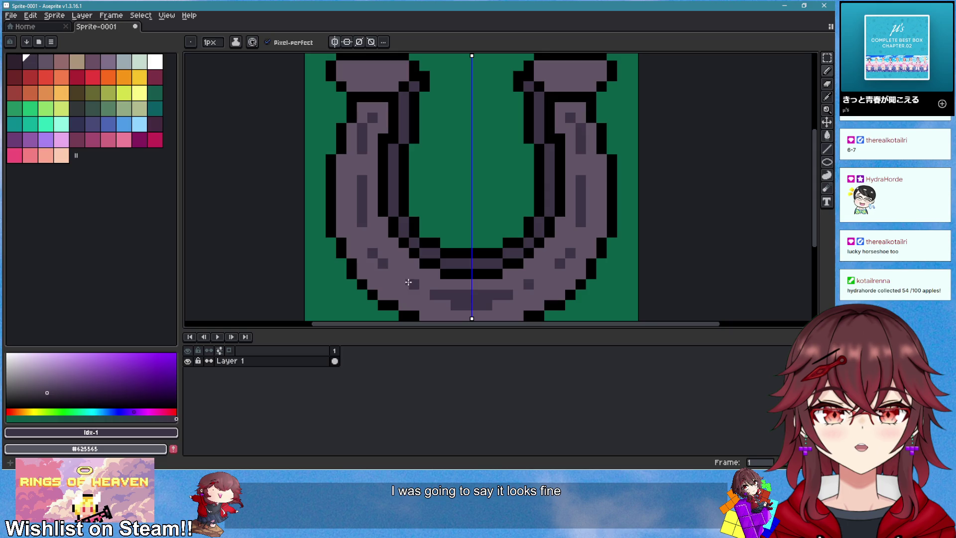
pyautogui.scroll(-5, 402, 281)
pyautogui.scroll(1, 538, 237)
pyautogui.scroll(-1, 508, 234)
pyautogui.scroll(3, 493, 214)
pyautogui.press('alt')
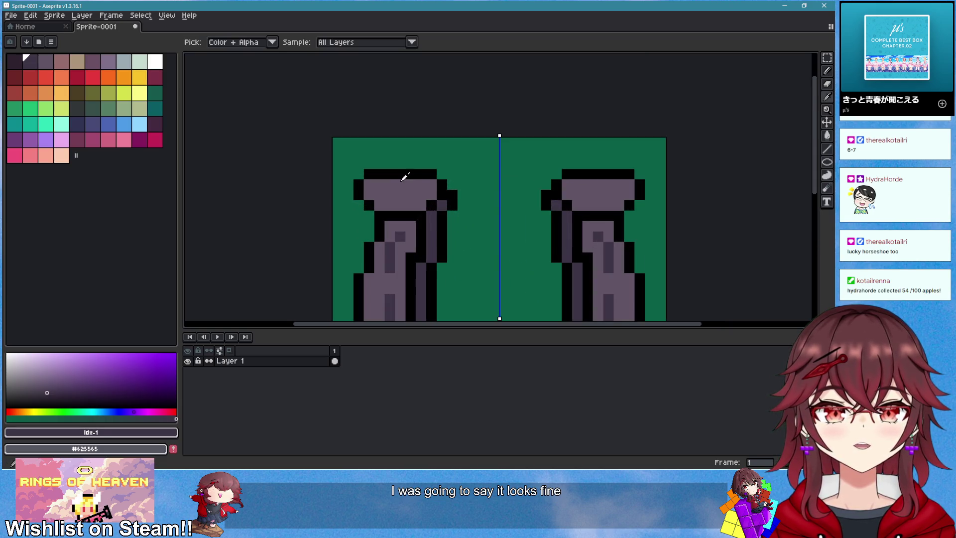
# - Draw a light grey highlight across the tops of the flared horseshoe caps
pyautogui.keyDown('alt'); pyautogui.click(402, 179); pyautogui.keyUp('alt')
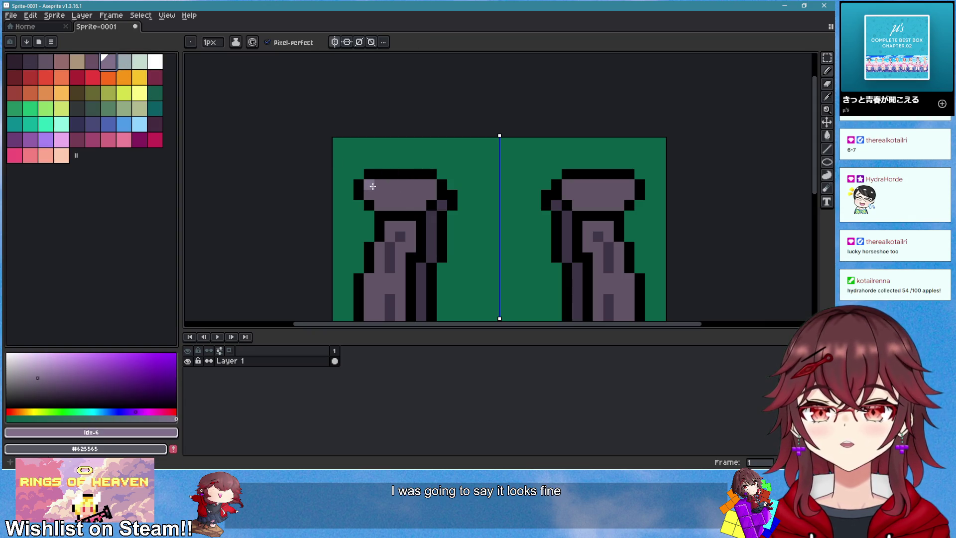
pyautogui.click(123, 62)
pyautogui.moveTo(369, 184); pyautogui.dragTo(430, 185)
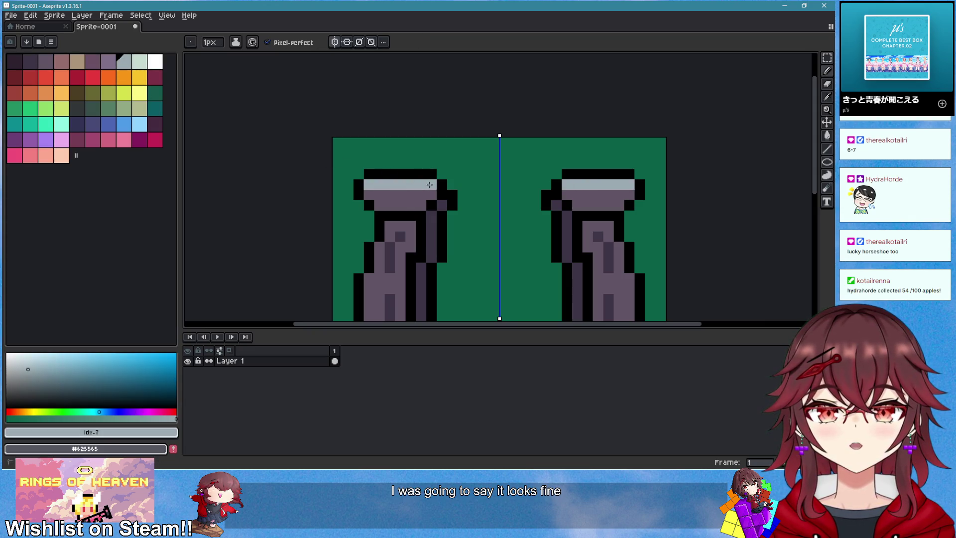
pyautogui.scroll(-4, 544, 199)
pyautogui.scroll(1, 545, 203)
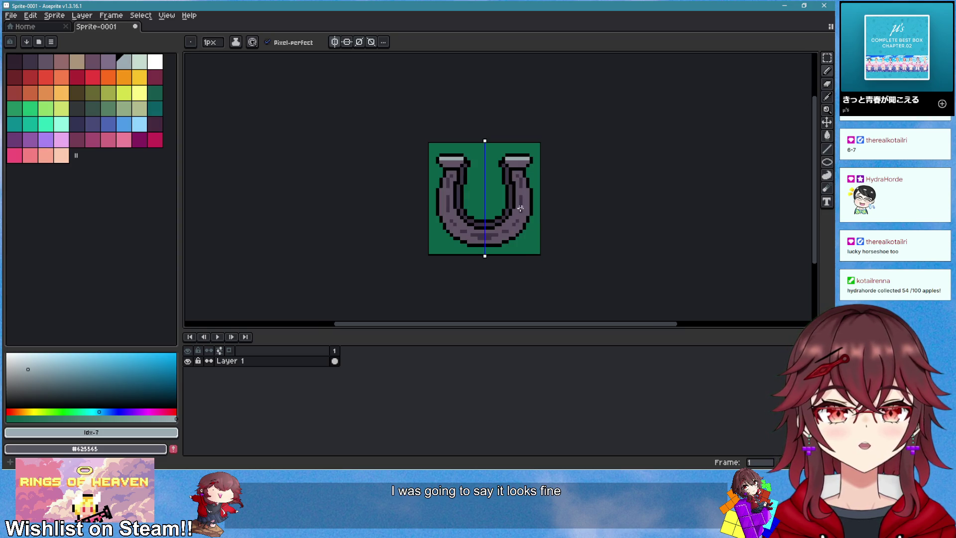
pyautogui.scroll(3, 519, 223)
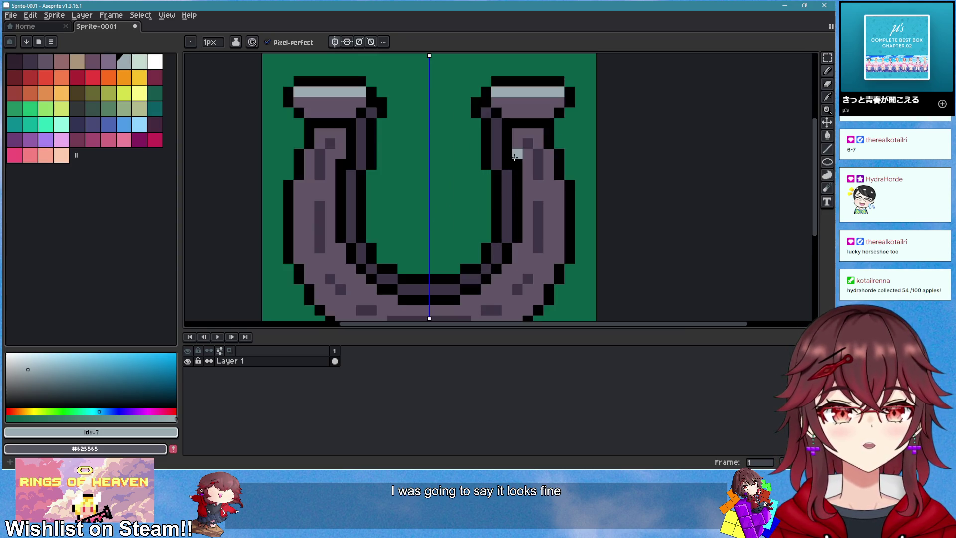
# - Add mirrored light grey highlights down the inner arms and along the inner curve
pyautogui.moveTo(524, 167); pyautogui.dragTo(524, 244)
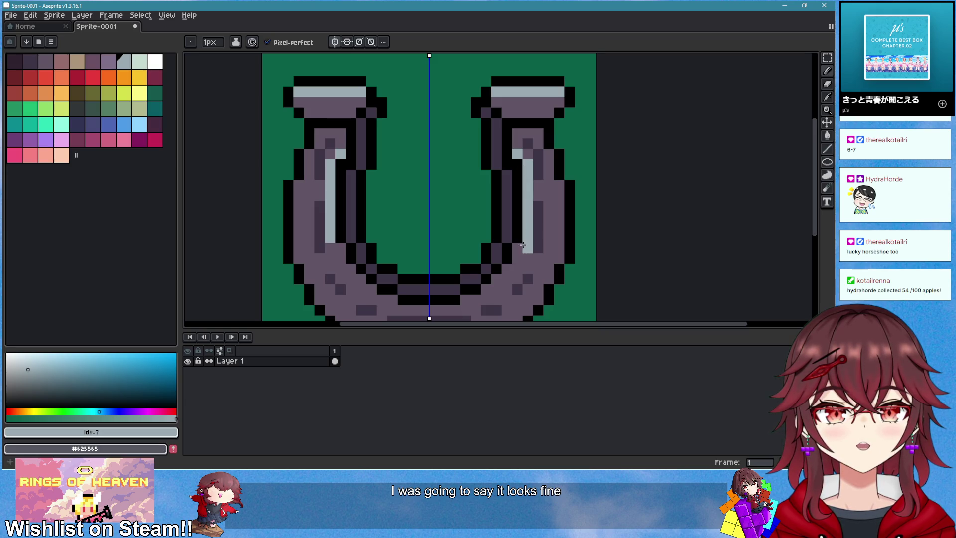
pyautogui.scroll(-5, 511, 265)
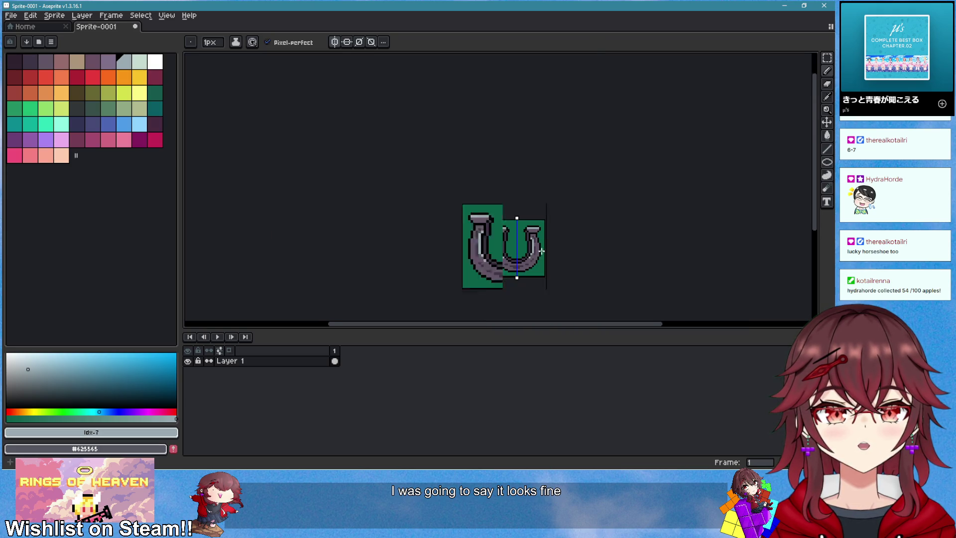
pyautogui.scroll(5, 533, 263)
pyautogui.moveTo(514, 239); pyautogui.dragTo(466, 255)
pyautogui.scroll(-3, 527, 269)
pyautogui.scroll(-2, 527, 269)
pyautogui.scroll(-4, 529, 262)
pyautogui.scroll(2, 506, 256)
pyautogui.scroll(3, 506, 257)
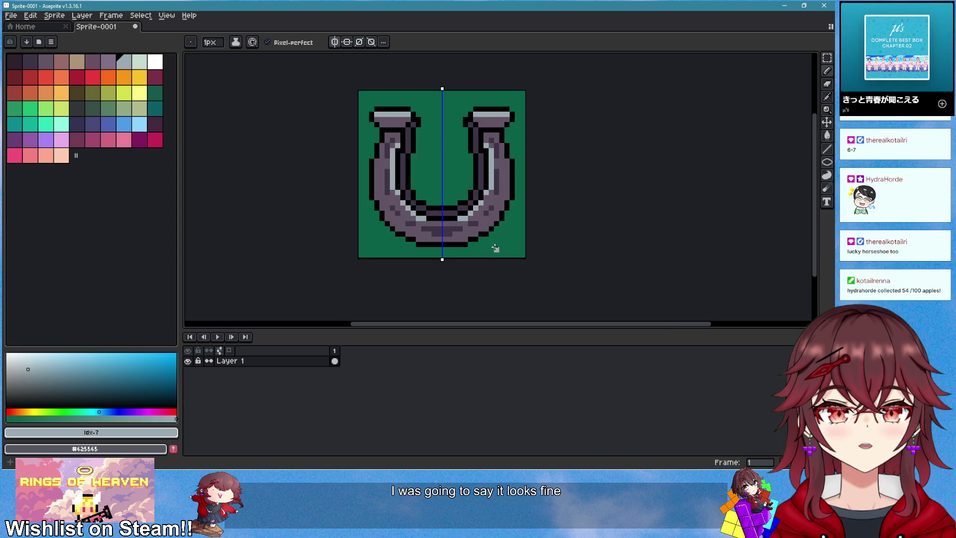
pyautogui.scroll(1, 481, 240)
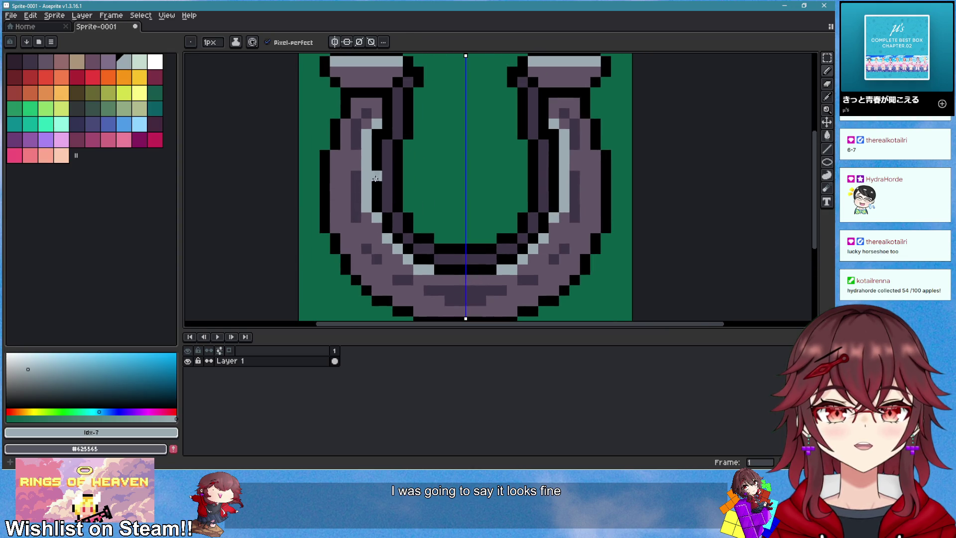
pyautogui.keyDown('alt'); pyautogui.click(372, 124); pyautogui.keyUp('alt')
# - Undo the mirrored stroke, turn off vertical symmetry, and cover the left inner highlight with #625565
pyautogui.moveTo(372, 125); pyautogui.dragTo(366, 211)
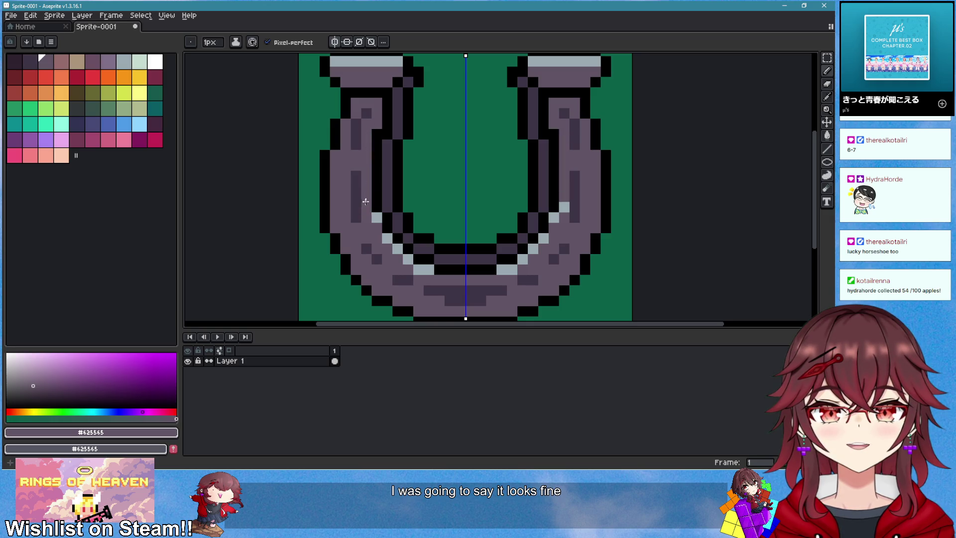
pyautogui.hotkey('ctrl', 'z')
pyautogui.hotkey('ctrl', 'z')
pyautogui.click(334, 43)
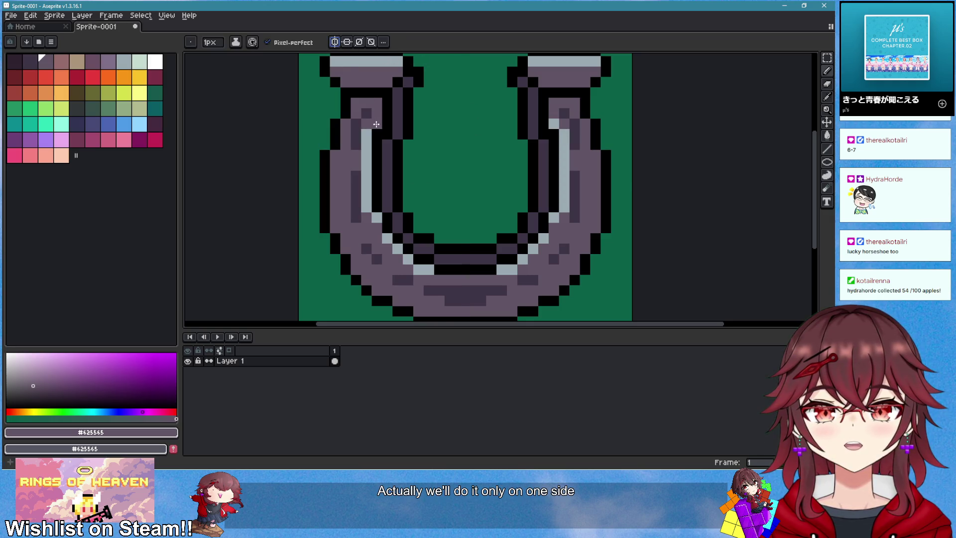
pyautogui.moveTo(369, 136)
pyautogui.mouseDown()
pyautogui.moveTo(366, 207)
pyautogui.moveTo(364, 136)
pyautogui.mouseUp()
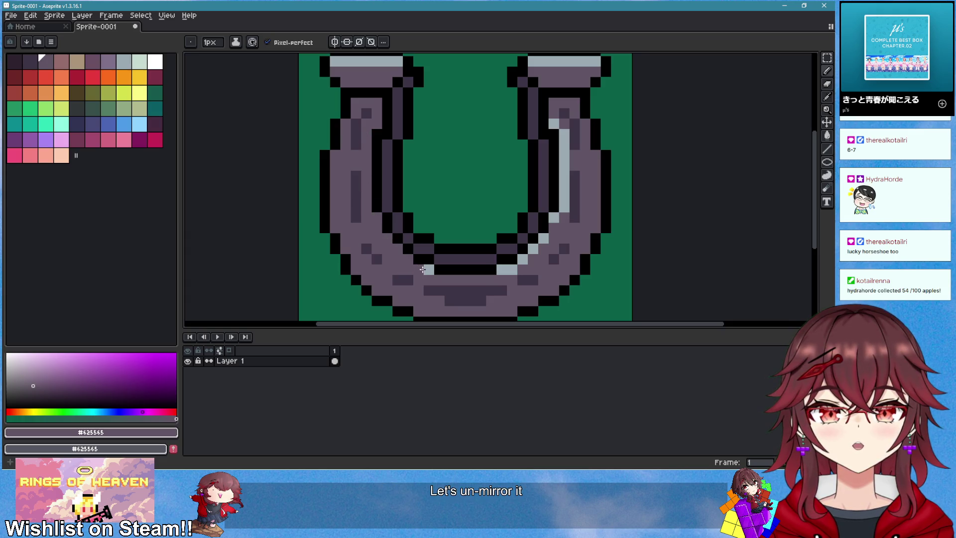
pyautogui.scroll(-2, 437, 267)
pyautogui.scroll(2, 495, 164)
# - Extend the right arm's light-grey #9babb2 highlight up toward the arm's top
pyautogui.keyDown('alt'); pyautogui.click(495, 164); pyautogui.keyUp('alt')
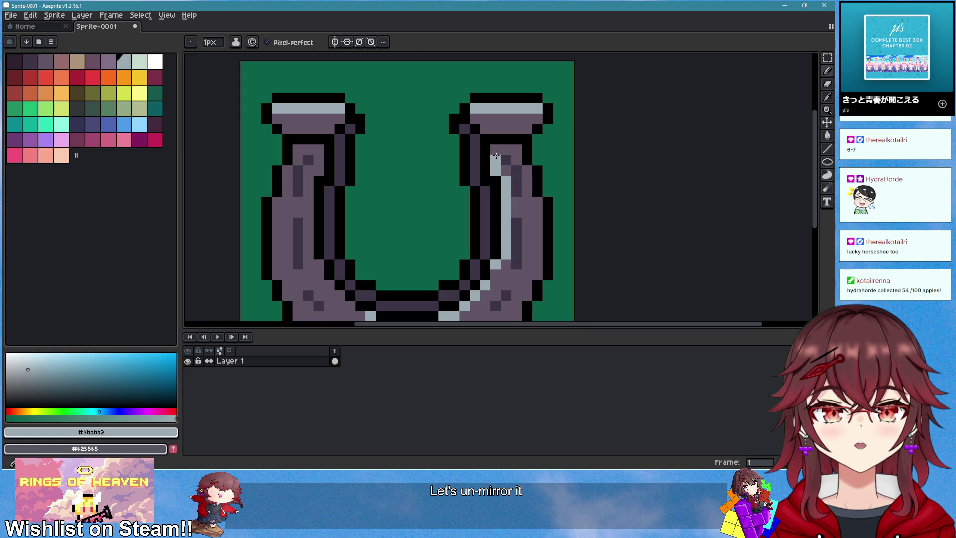
pyautogui.moveTo(497, 150); pyautogui.dragTo(496, 181)
pyautogui.keyDown('alt'); pyautogui.click(511, 208); pyautogui.keyUp('alt')
pyautogui.scroll(-5, 533, 224)
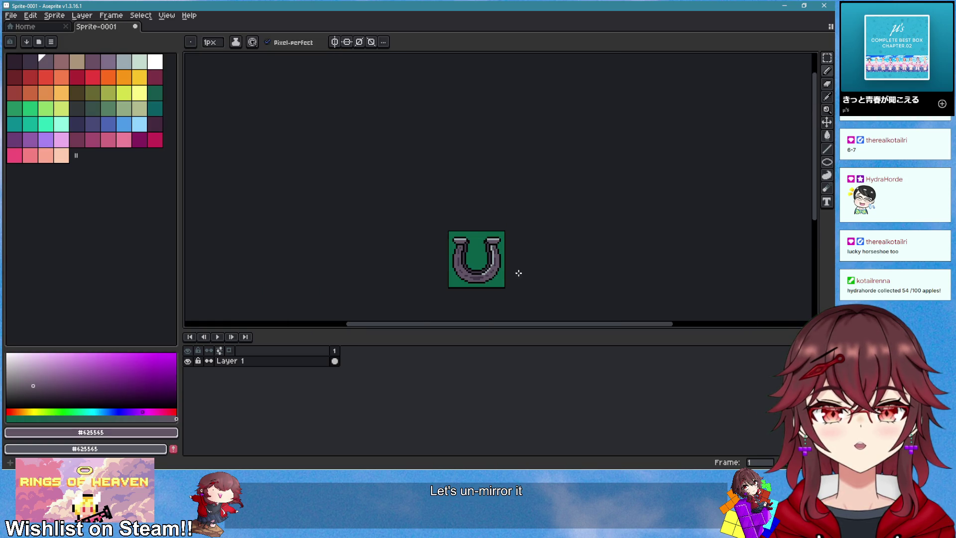
pyautogui.scroll(-1, 545, 245)
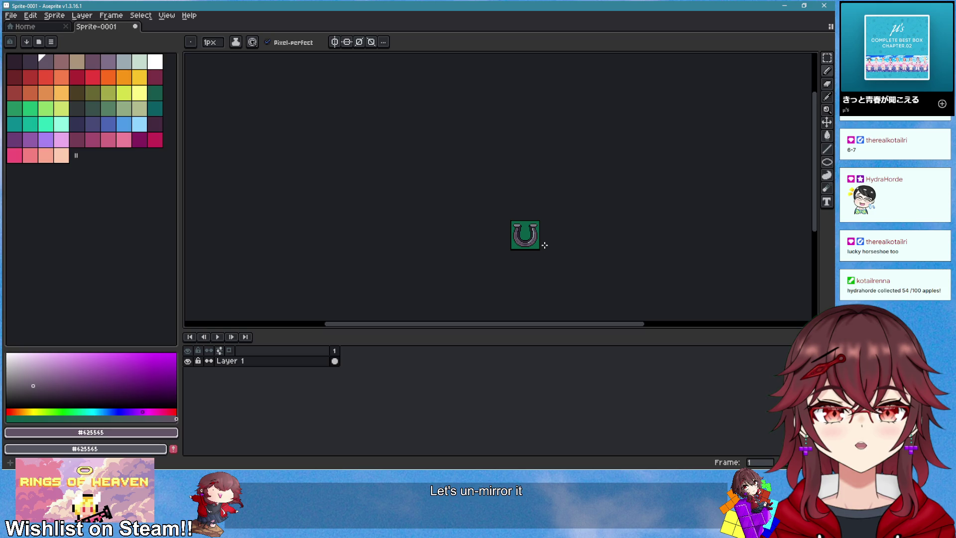
pyautogui.scroll(5, 545, 245)
# - Paint a lighter purple row along the bottom of the horseshoe
pyautogui.press('alt')
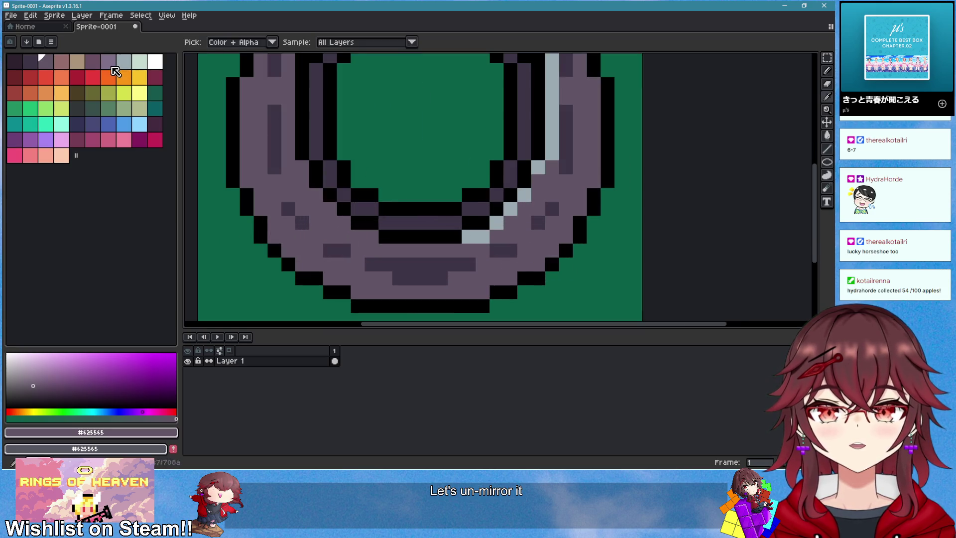
pyautogui.click(111, 68)
pyautogui.moveTo(465, 247); pyautogui.dragTo(381, 251)
pyautogui.scroll(-3, 473, 253)
pyautogui.scroll(-2, 473, 253)
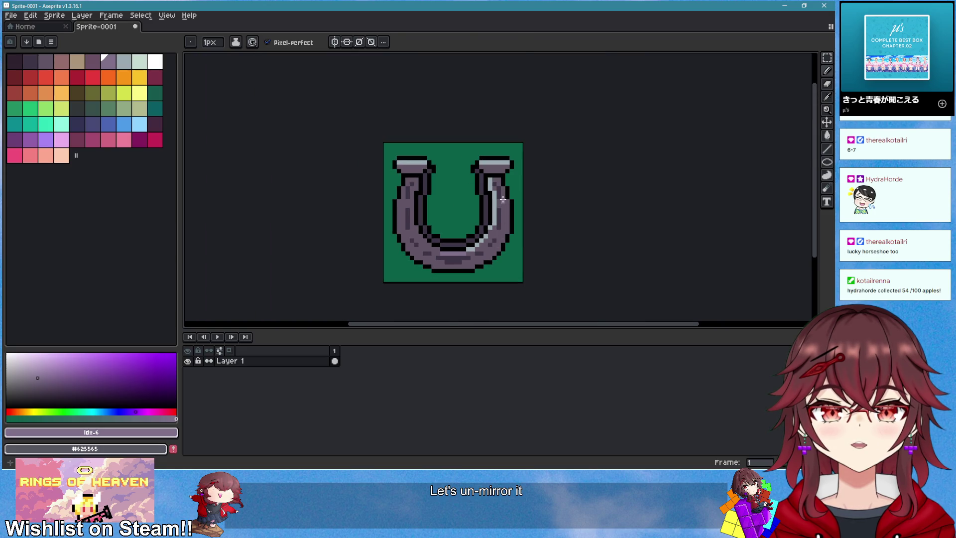
pyautogui.scroll(3, 483, 183)
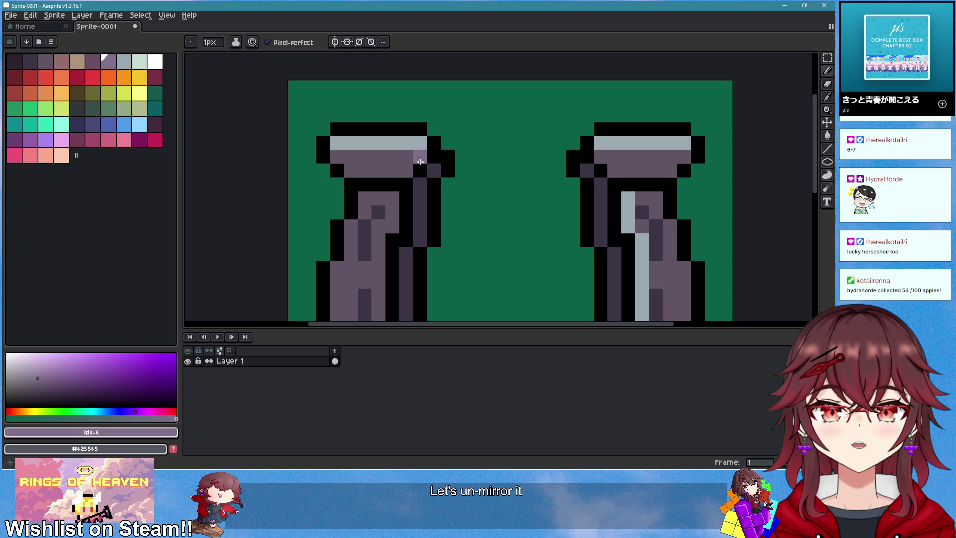
pyautogui.scroll(-3, 619, 165)
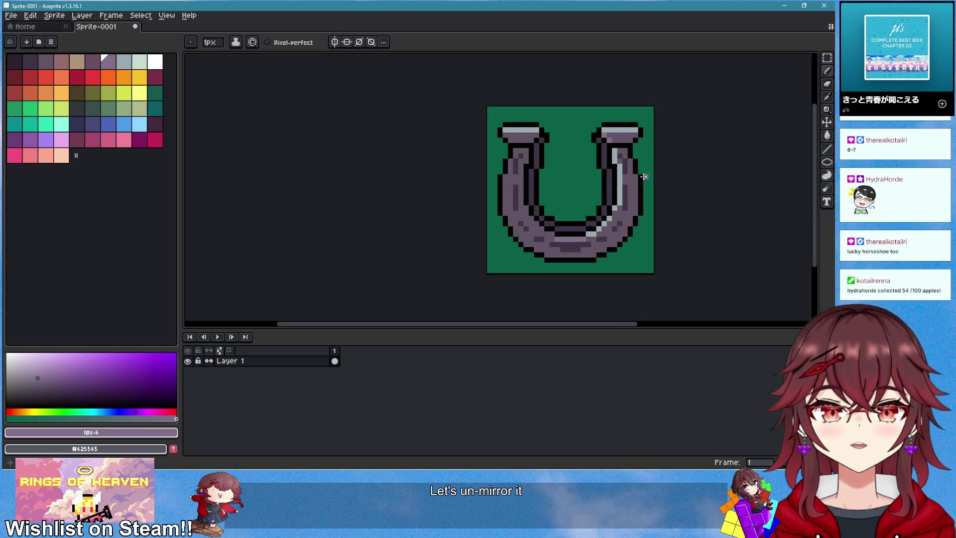
pyautogui.scroll(-1, 644, 176)
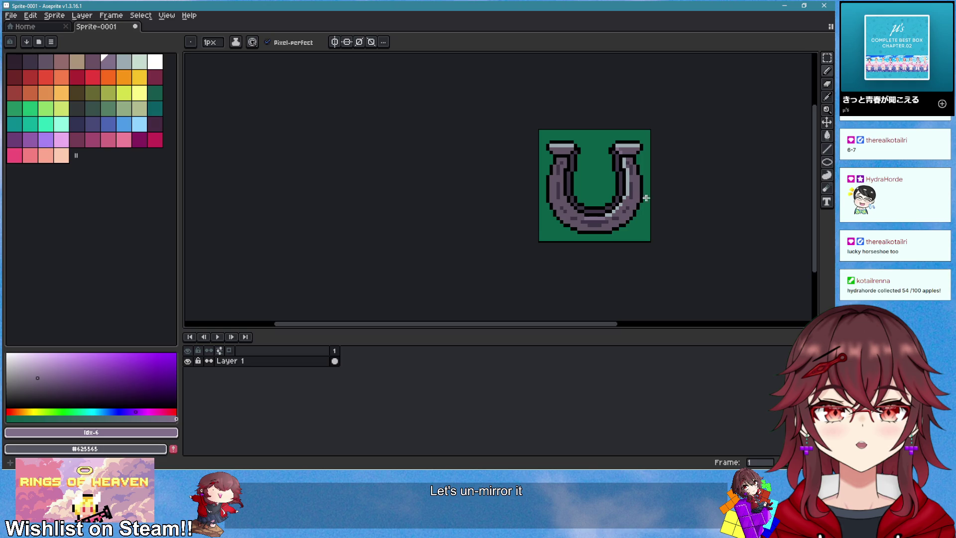
pyautogui.hscroll(2, 642, 198)
pyautogui.scroll(2, 619, 207)
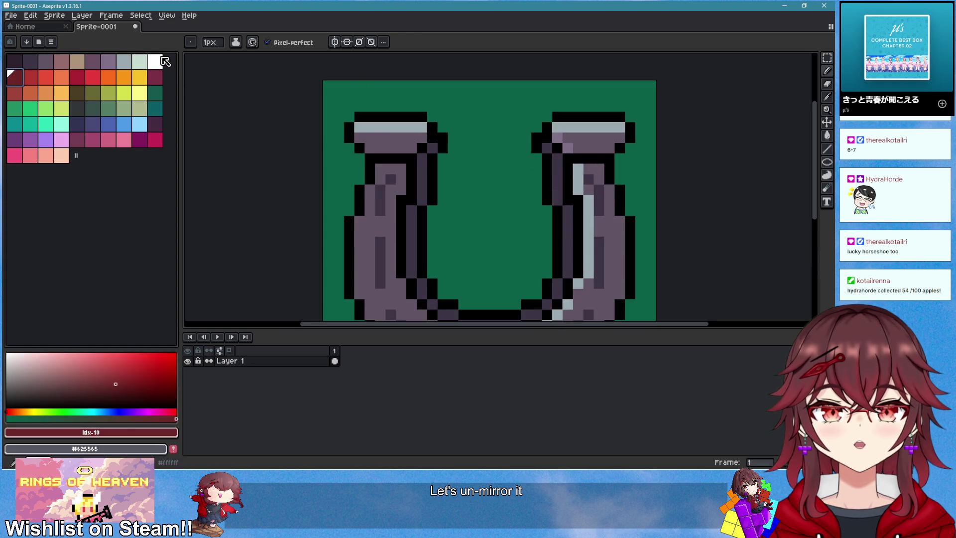
# - Add a white pixel at the top of the right arm
pyautogui.click(162, 60)
pyautogui.click(558, 127)
pyautogui.scroll(-2, 631, 174)
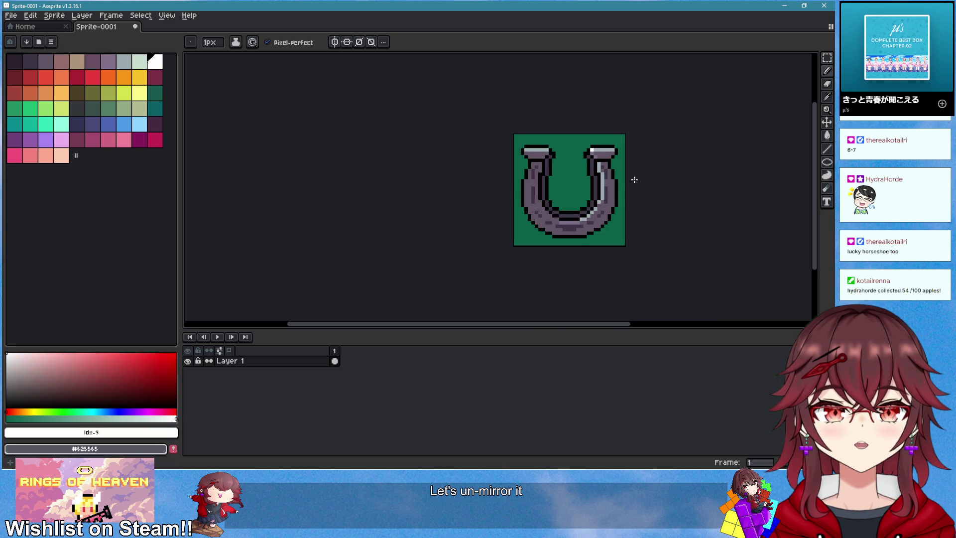
pyautogui.moveTo(652, 188); pyautogui.dragTo(591, 201)
pyautogui.scroll(1, 591, 200)
pyautogui.scroll(1, 543, 214)
pyautogui.scroll(-1, 543, 214)
pyautogui.scroll(-1, 515, 232)
pyautogui.scroll(1, 512, 239)
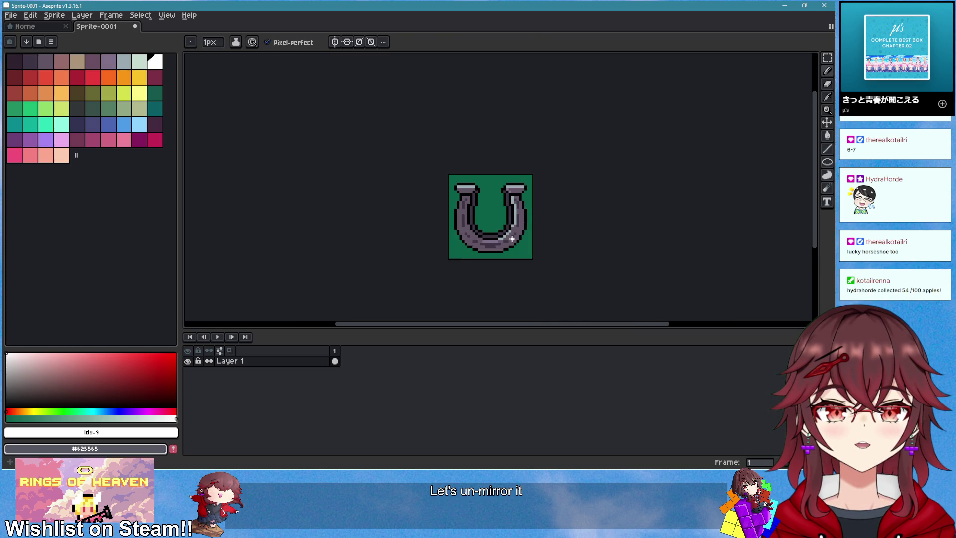
pyautogui.scroll(1, 512, 244)
pyautogui.moveTo(508, 246); pyautogui.dragTo(459, 252)
pyautogui.scroll(-1, 459, 252)
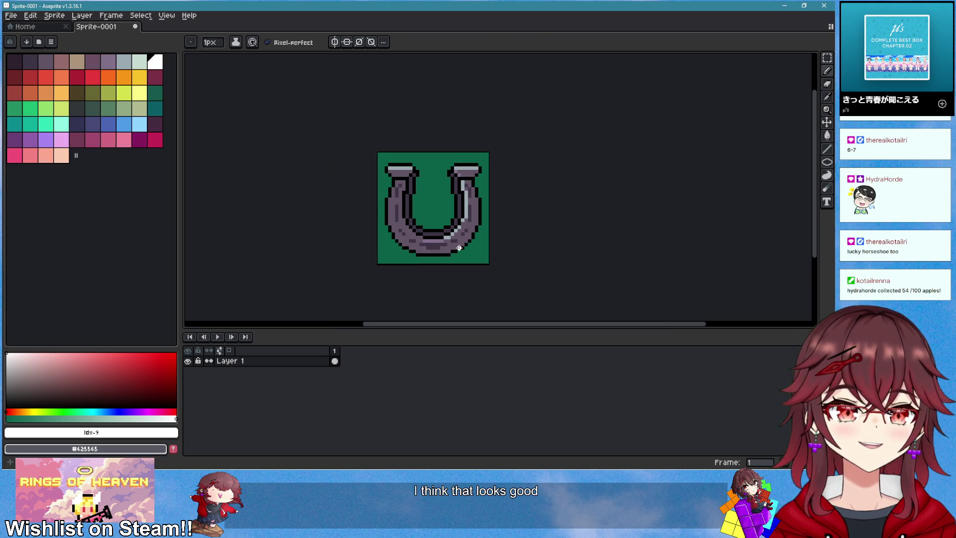
# - Save the sprite as horseshoe_icon in Internal > Items > ItemSprites, then minimize Aseprite
pyautogui.hotkey('ctrl', 's')
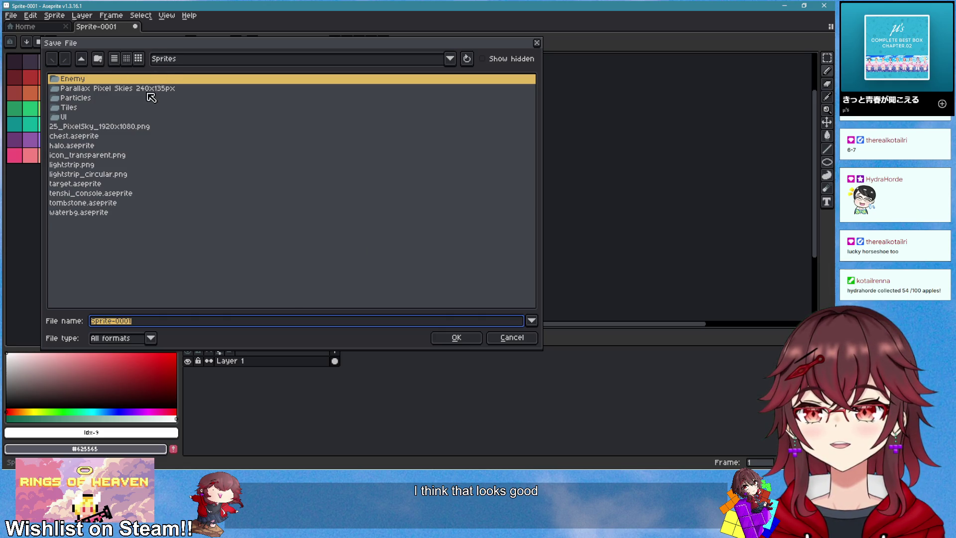
pyautogui.click(172, 60)
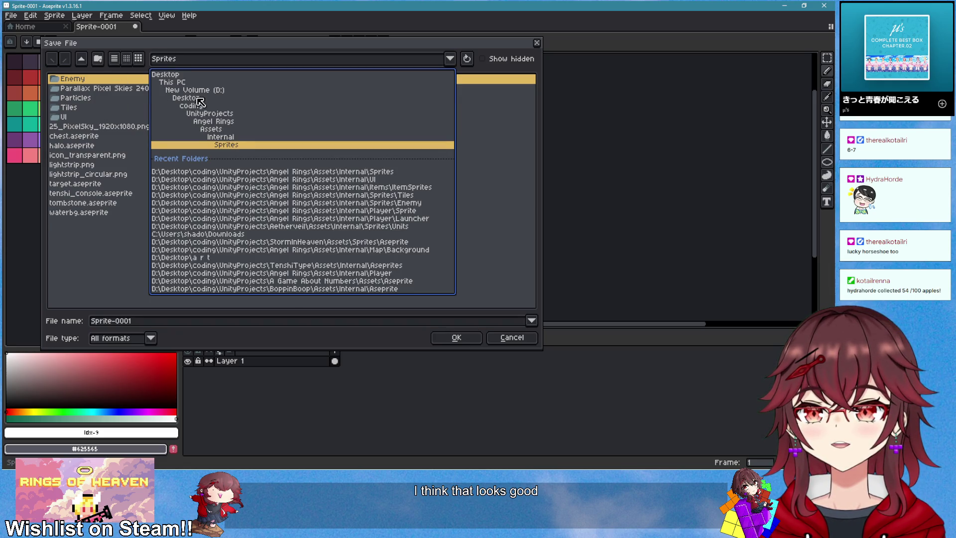
pyautogui.click(228, 136)
pyautogui.doubleClick(79, 108)
pyautogui.doubleClick(103, 80)
pyautogui.click(154, 321)
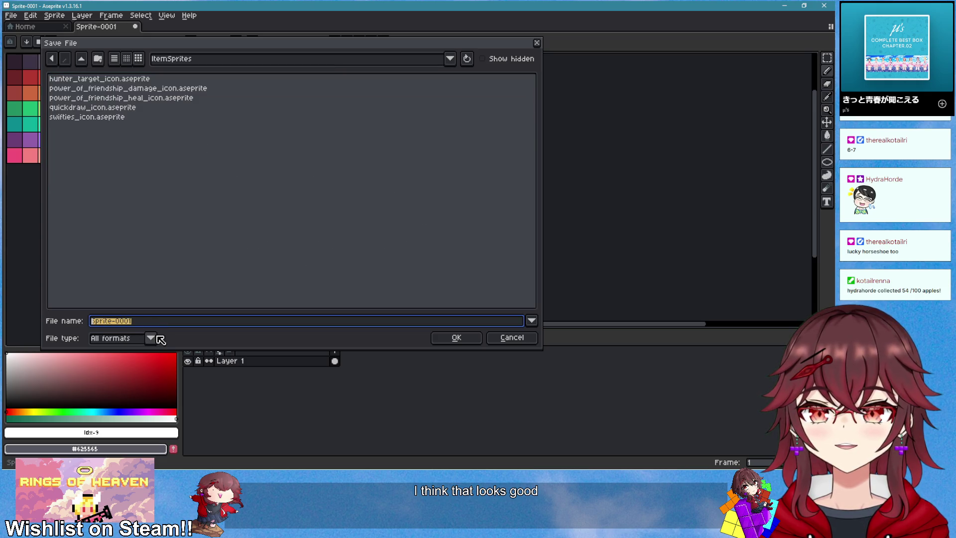
pyautogui.write('horseshoe_icon')
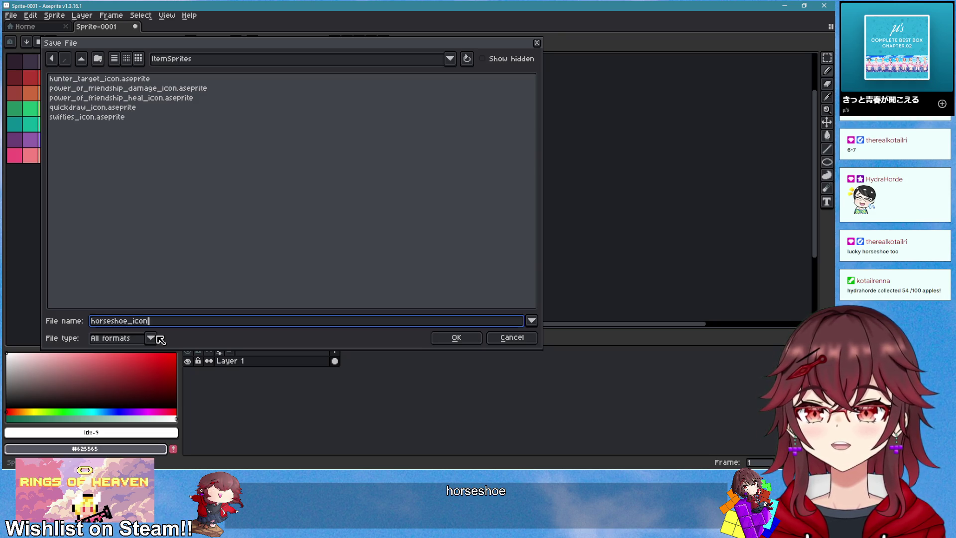
pyautogui.press('Return')
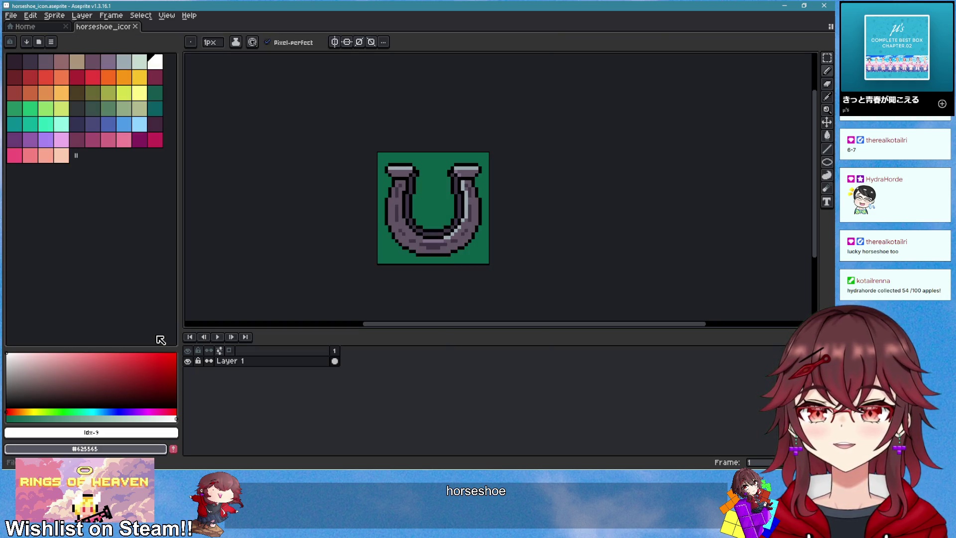
pyautogui.click(785, 5)
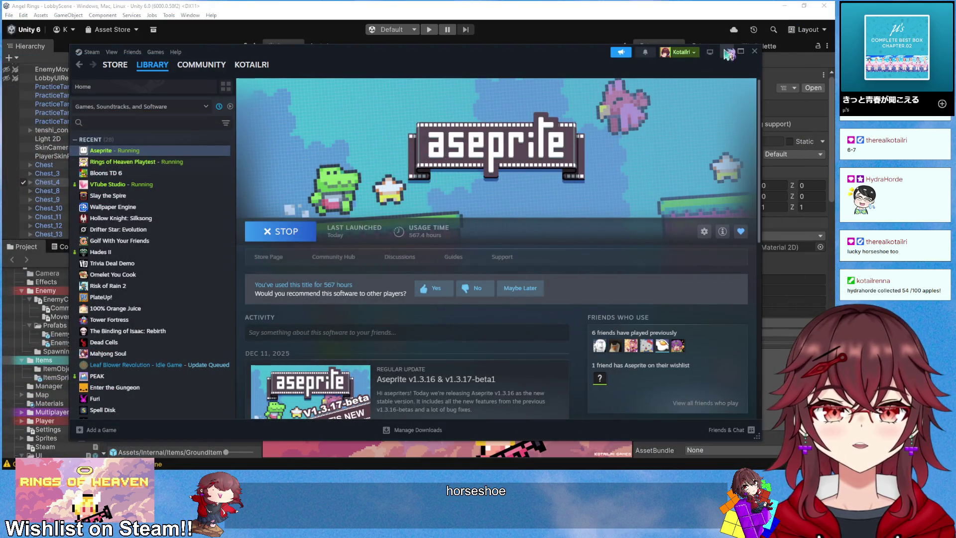
# - Select horseshoe_icon in ItemSprites and apply its import settings at 32 pixels per unit
pyautogui.click(727, 52)
pyautogui.doubleClick(143, 291)
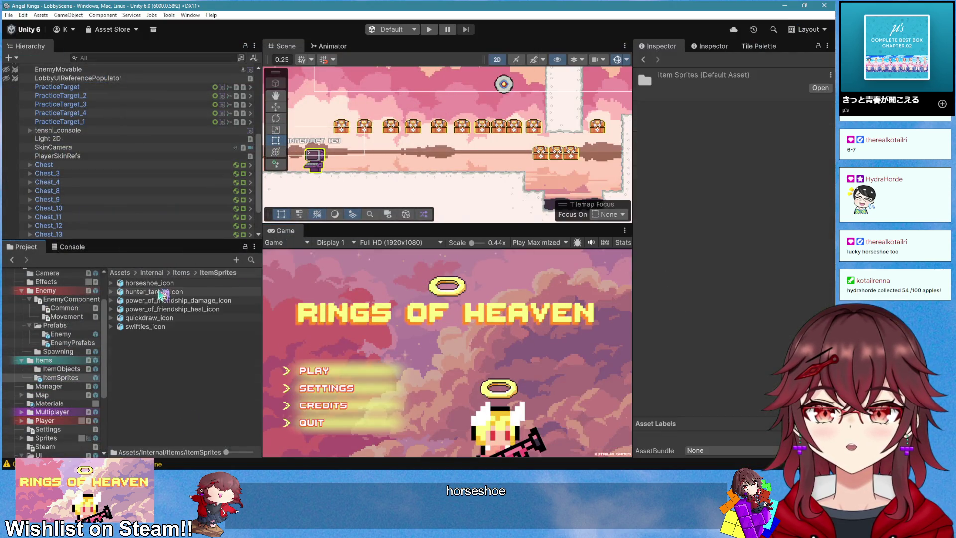
pyautogui.click(175, 284)
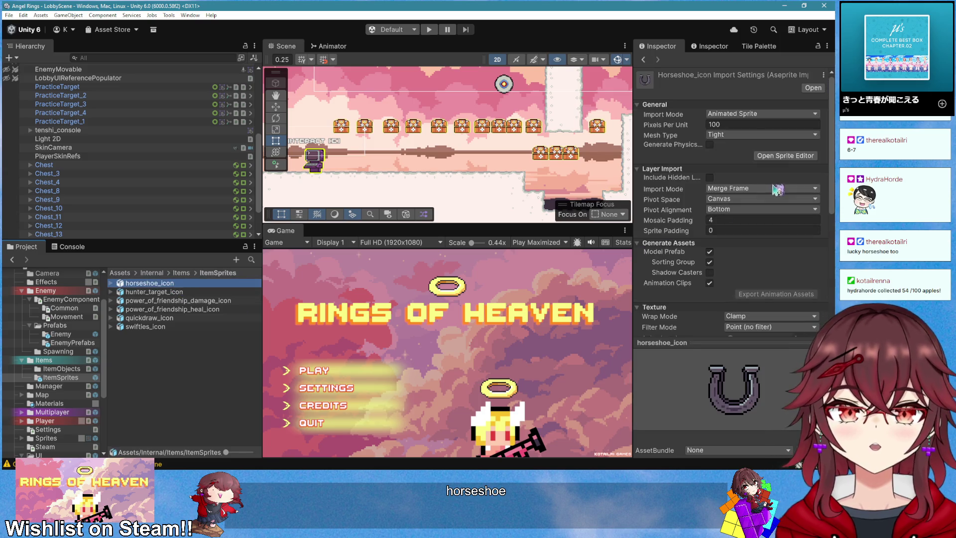
pyautogui.click(765, 145)
pyautogui.scroll(-5, 787, 274)
pyautogui.scroll(-3, 786, 274)
pyautogui.click(818, 282)
pyautogui.scroll(10, 809, 224)
# - Set horseshoe_icon's pivot to Center in the Sprite Editor and apply it
pyautogui.click(791, 155)
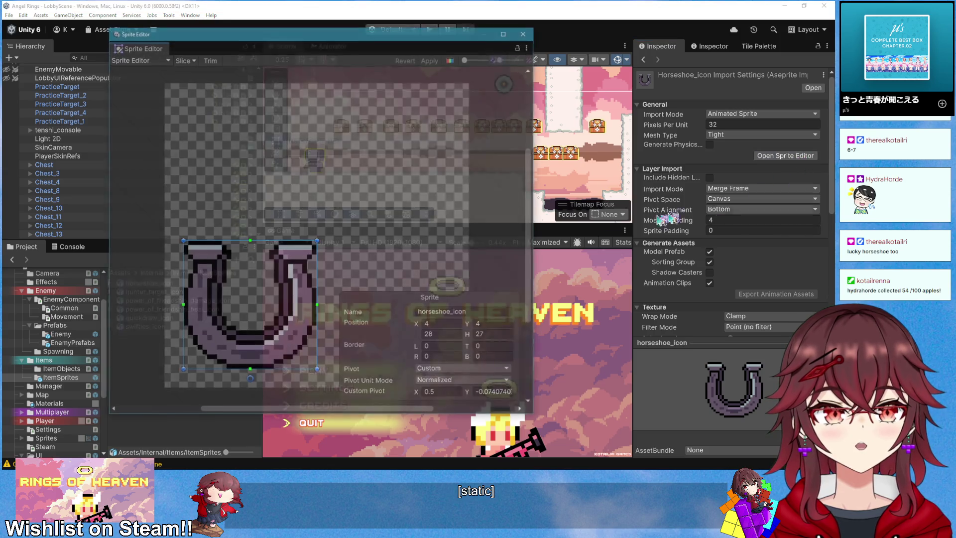
pyautogui.click(463, 369)
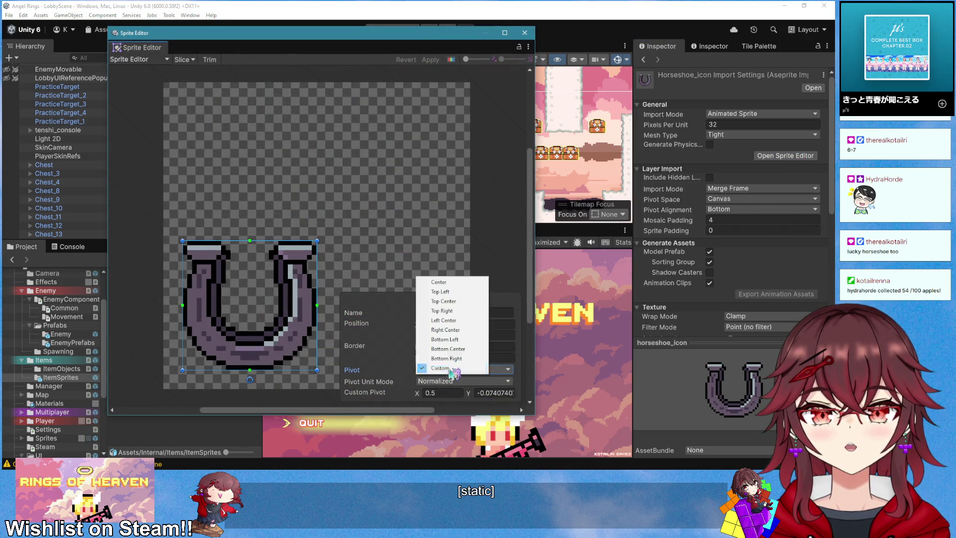
pyautogui.click(450, 280)
pyautogui.click(431, 60)
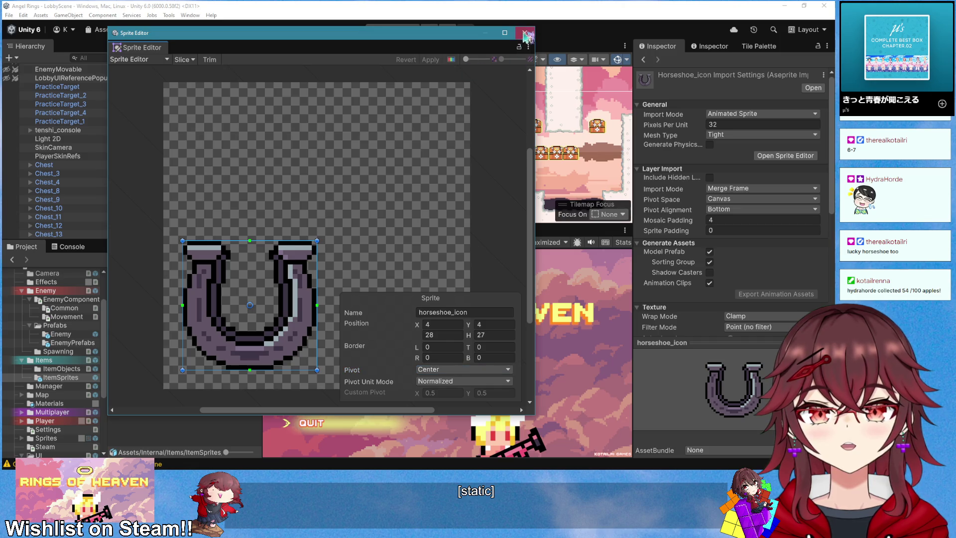
pyautogui.click(524, 32)
pyautogui.click(152, 292)
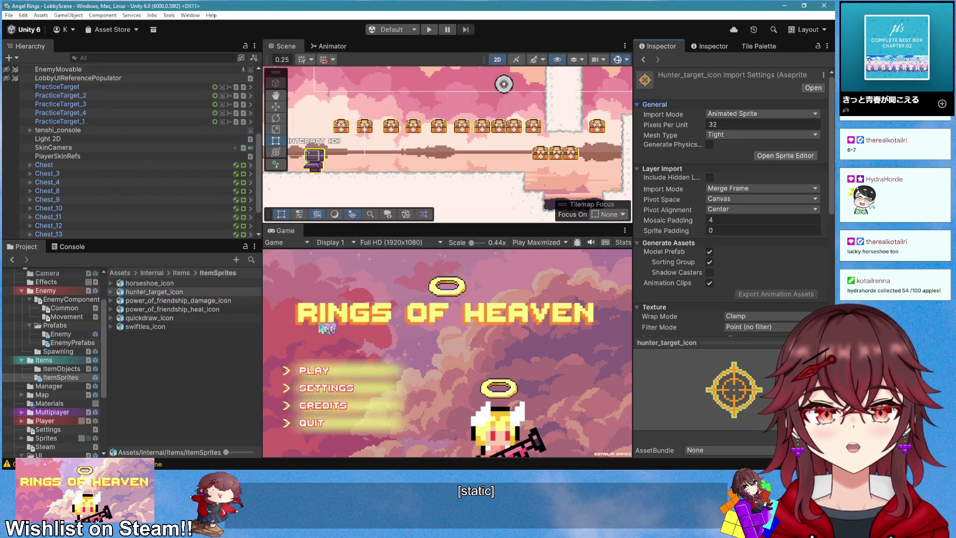
# - Check hunter_target_icon's pivot, then duplicate the Swifties item in ItemObjects and name it HorseShoe
pyautogui.click(786, 156)
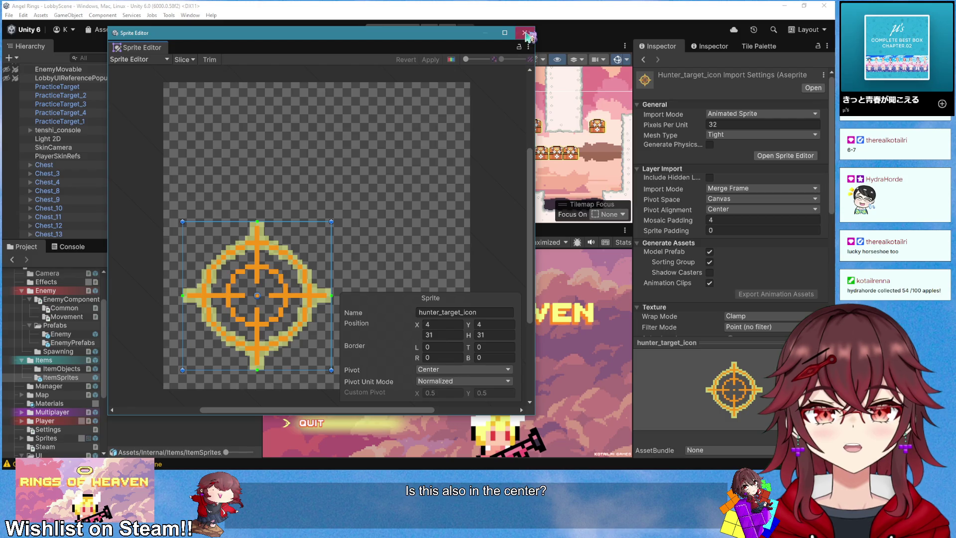
pyautogui.click(524, 33)
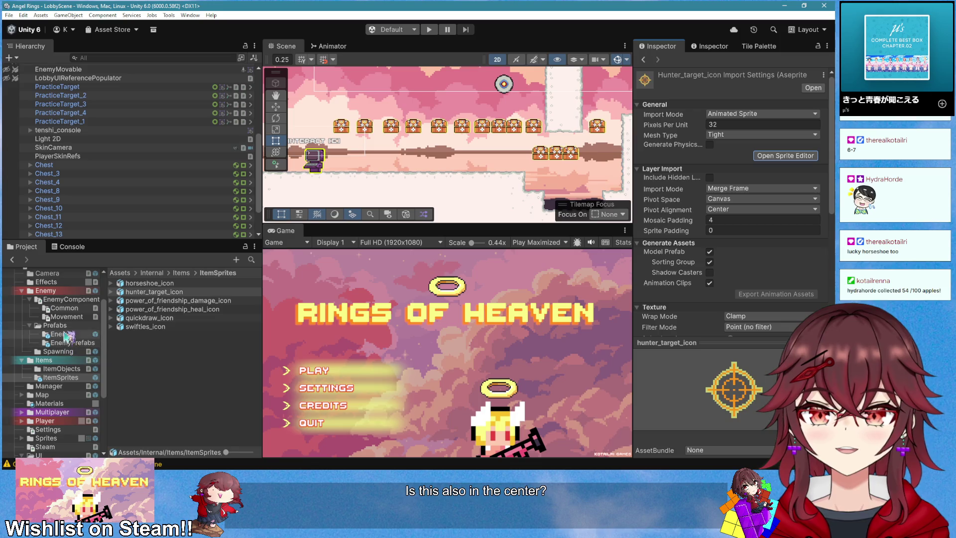
pyautogui.click(65, 368)
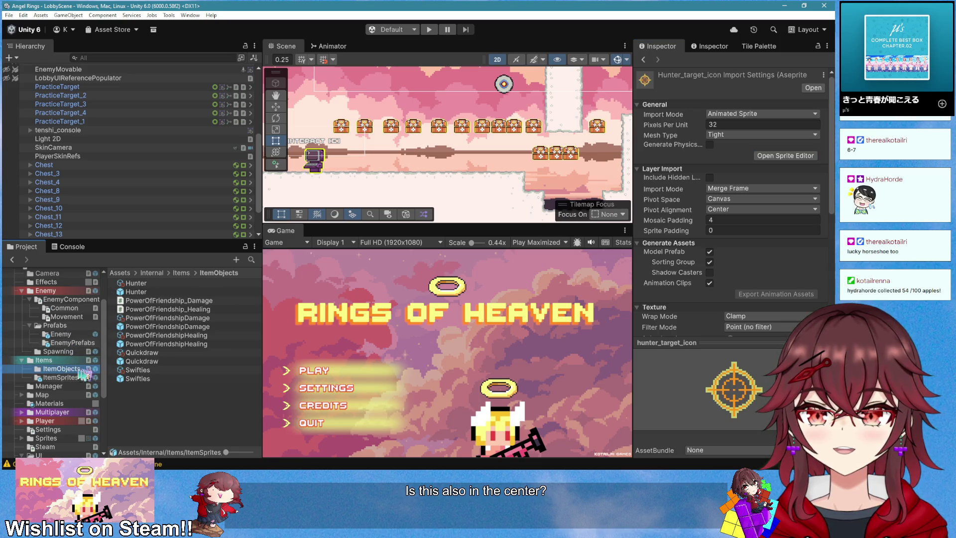
pyautogui.click(160, 371)
pyautogui.hotkey('ctrl', 'd')
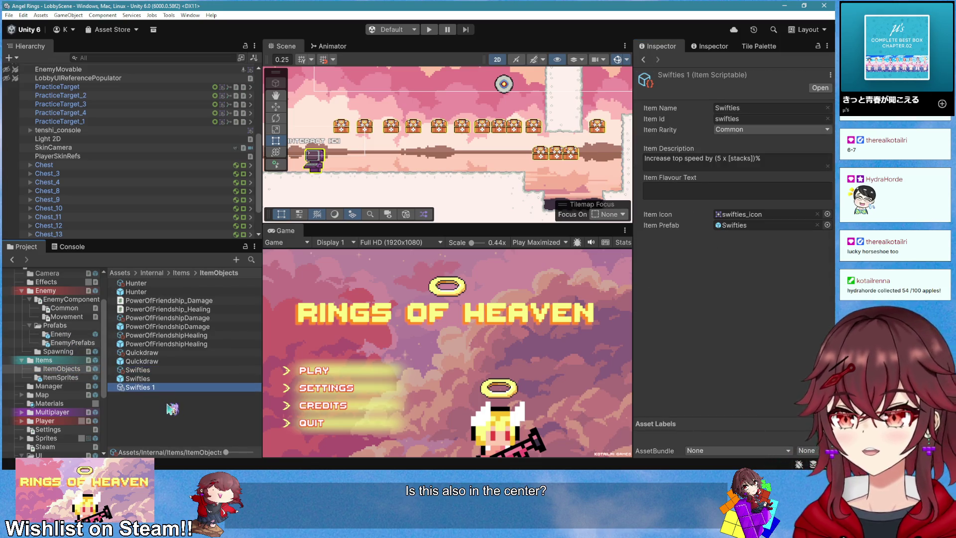
pyautogui.press('F2')
pyautogui.press('BackSpace')
pyautogui.write('HorseShoe')
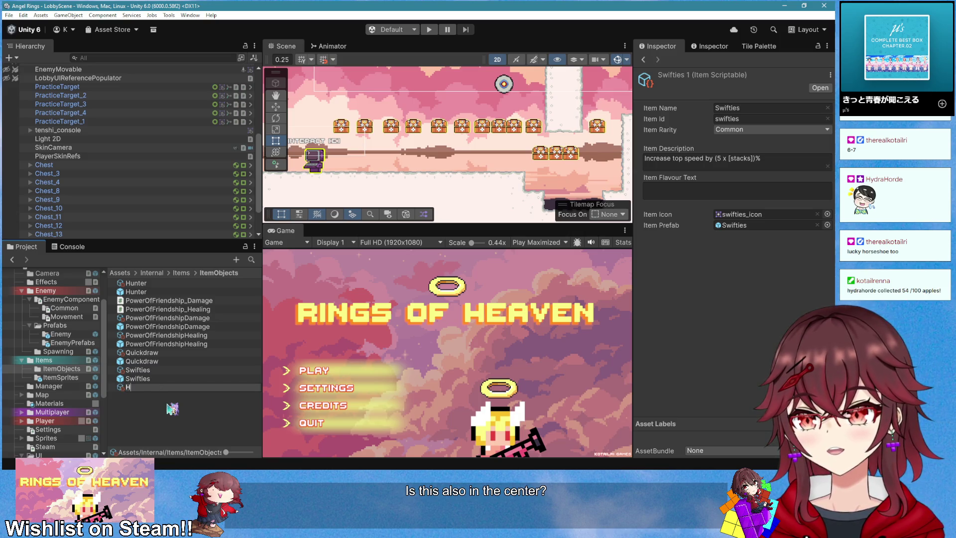
pyautogui.press('Return')
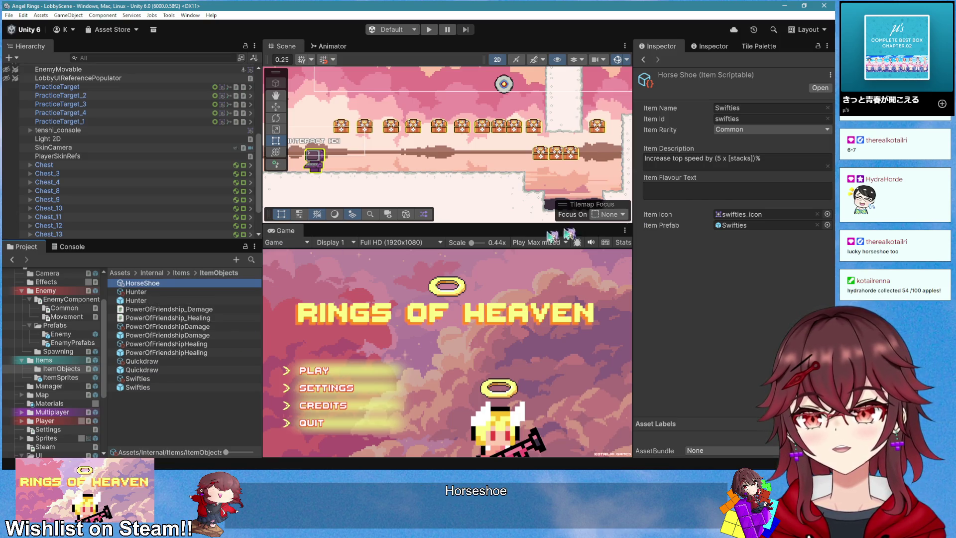
# - Set Item Name to Horseshoe, Item Id to horseshoe, and change 'top speed' to 'luck' in the description
pyautogui.click(754, 110)
pyautogui.write('H')
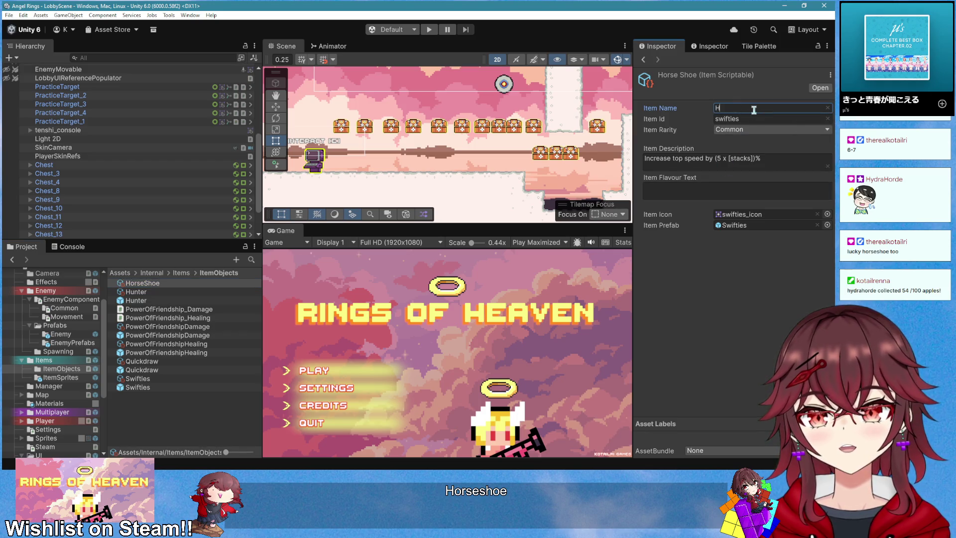
pyautogui.write('orseshoe')
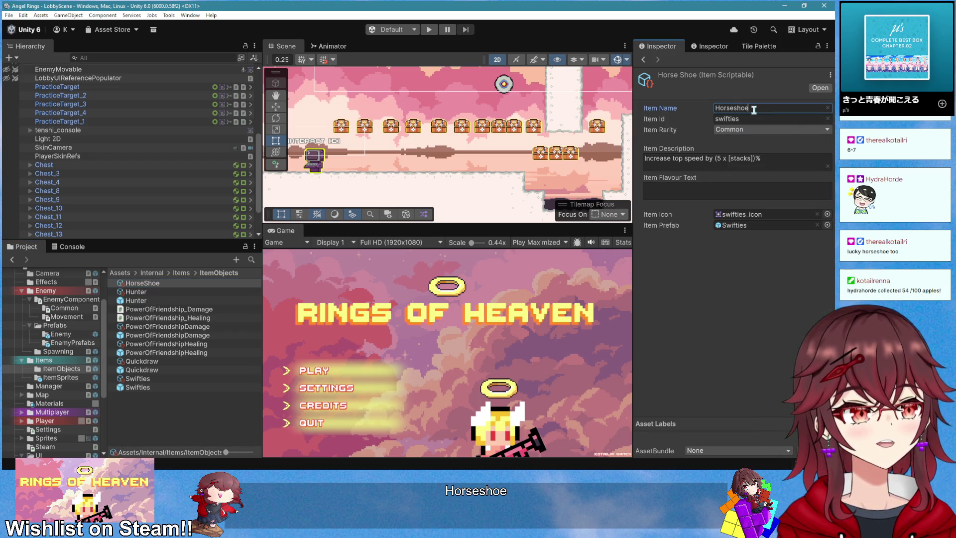
pyautogui.click(751, 115)
pyautogui.write('h')
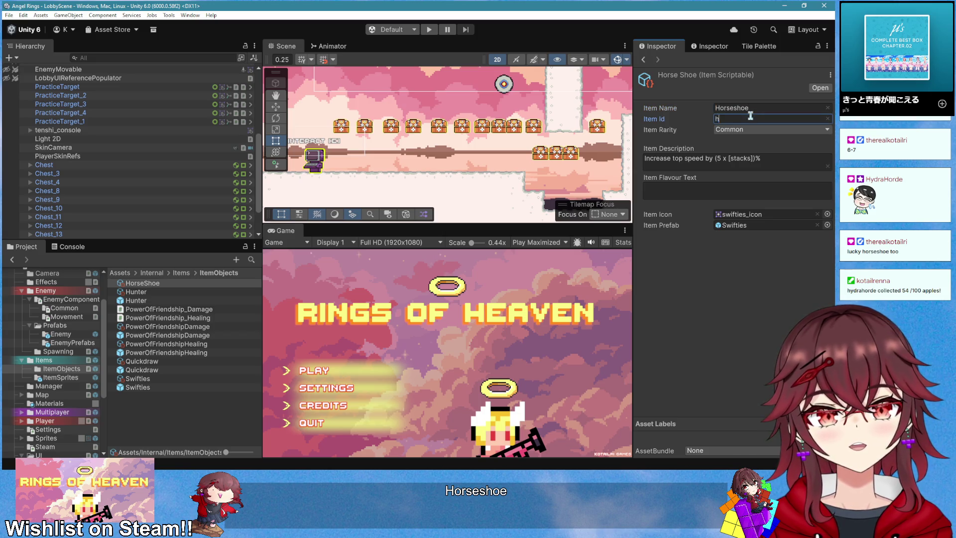
pyautogui.write('orseshoe')
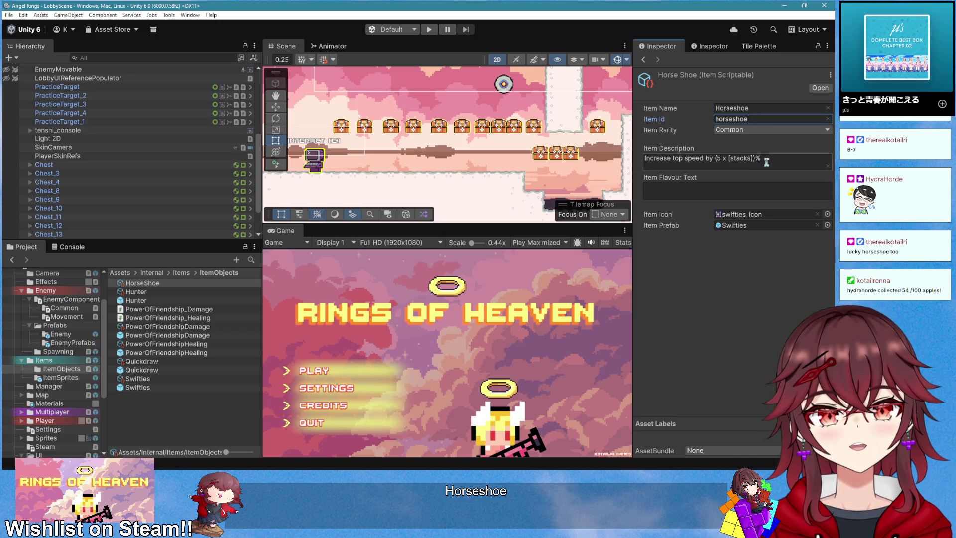
pyautogui.moveTo(673, 158); pyautogui.dragTo(704, 159)
pyautogui.write('luck')
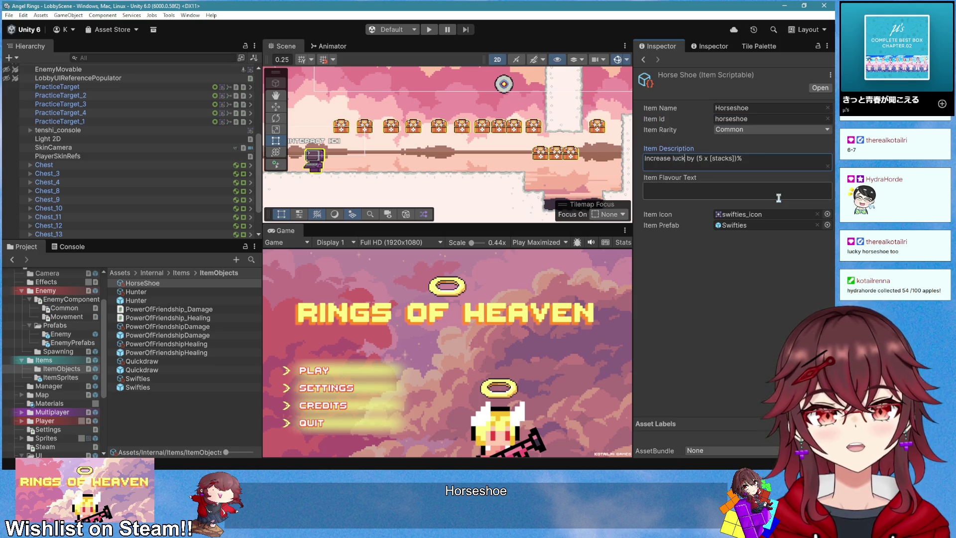
pyautogui.press('Right')
pyautogui.press('Right')
pyautogui.press('Right')
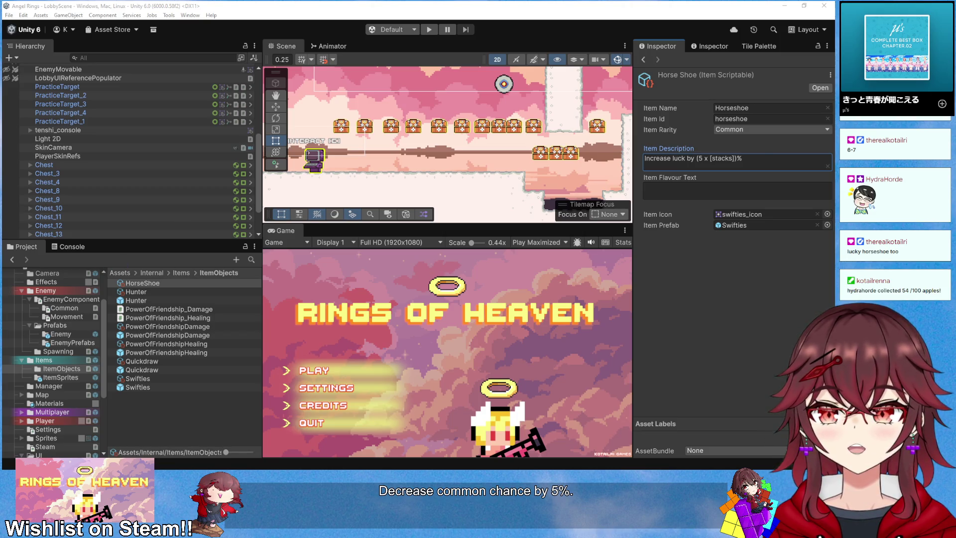
pyautogui.hotkey('alt', 'Tab')
pyautogui.click(87, 63)
# - Open ItemManager.cs at GetRandomItemId and select commonChance in the common rarity check
pyautogui.click(225, 62)
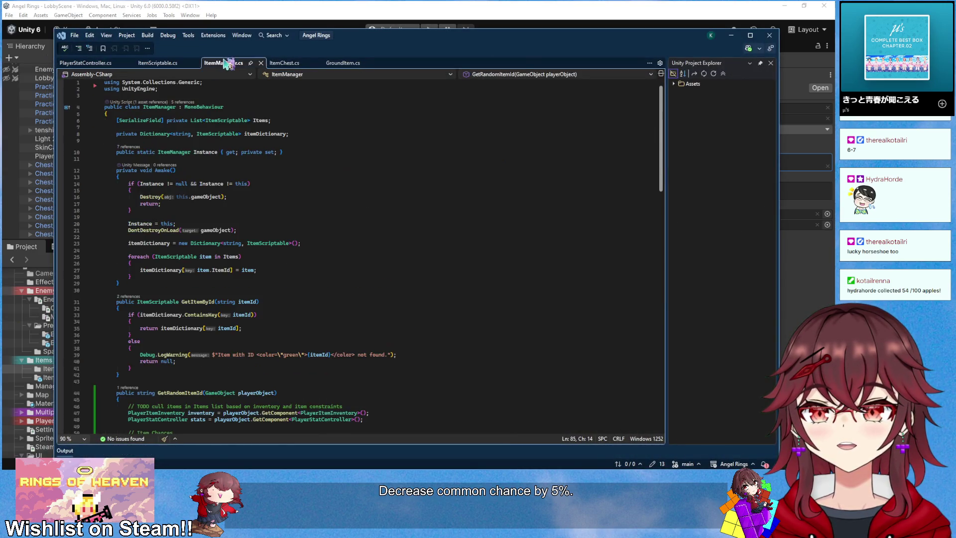
pyautogui.scroll(-5, 322, 259)
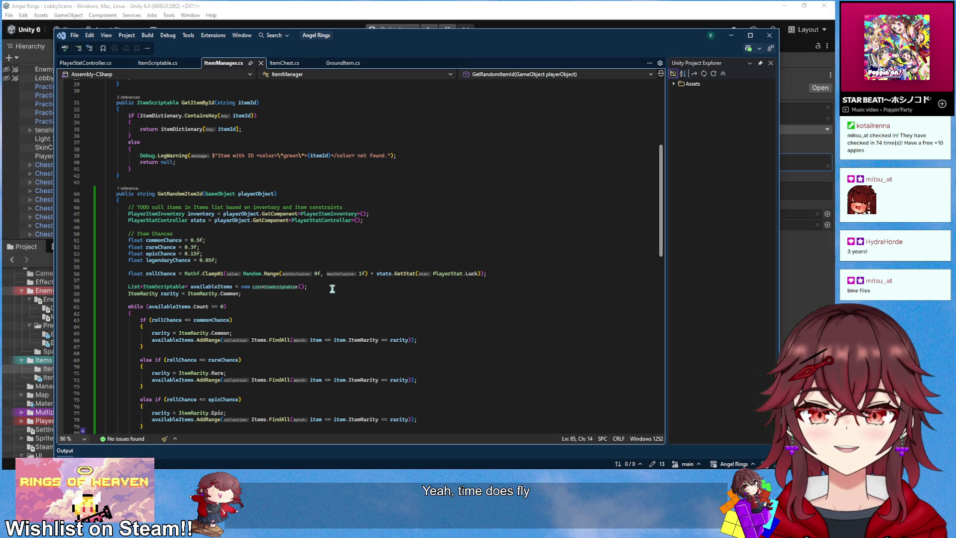
pyautogui.scroll(-2, 309, 287)
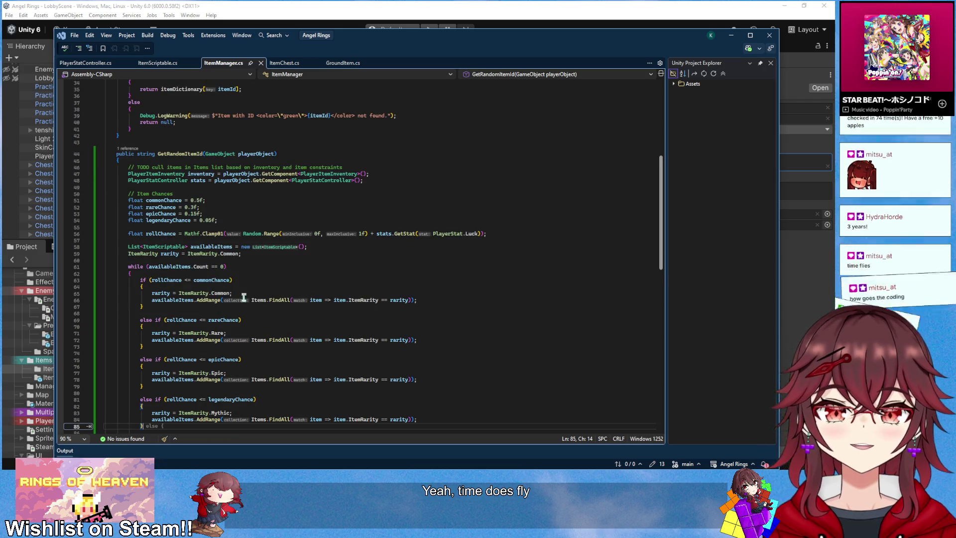
pyautogui.doubleClick(211, 271)
# - Add + commonChance to the rare condition and + rareChance + commonChance to the epic condition
pyautogui.scroll(-3, 239, 283)
pyautogui.hotkey('ctrl', 'c')
pyautogui.press('Down')
pyautogui.press('Down')
pyautogui.press('Down')
pyautogui.press('End')
pyautogui.press('Left')
pyautogui.write('+')
pyautogui.hotkey('ctrl', 'v')
pyautogui.press('Down')
pyautogui.press('Down')
pyautogui.press('Down')
pyautogui.press('Home')
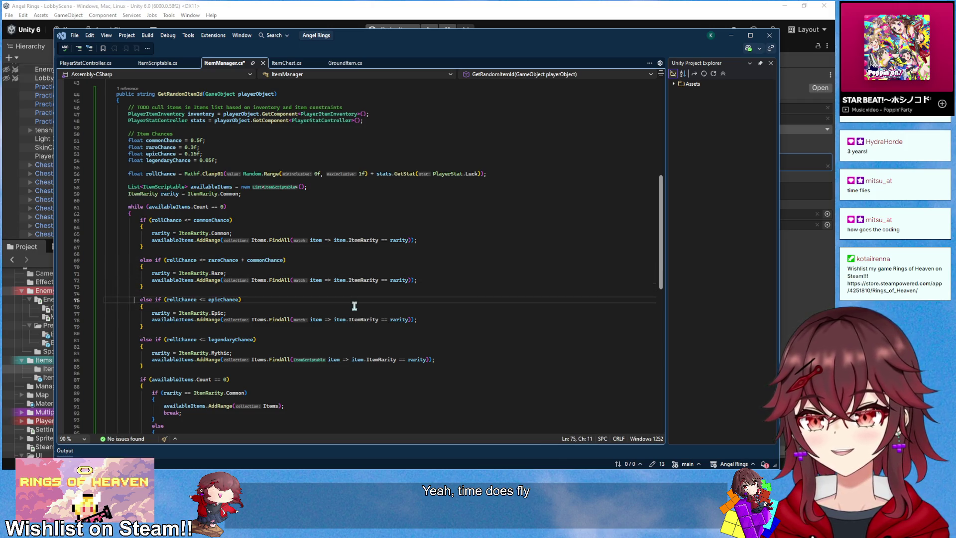
pyautogui.click(240, 299)
pyautogui.write('+ rareChance =')
pyautogui.press('BackSpace')
pyautogui.press('BackSpace')
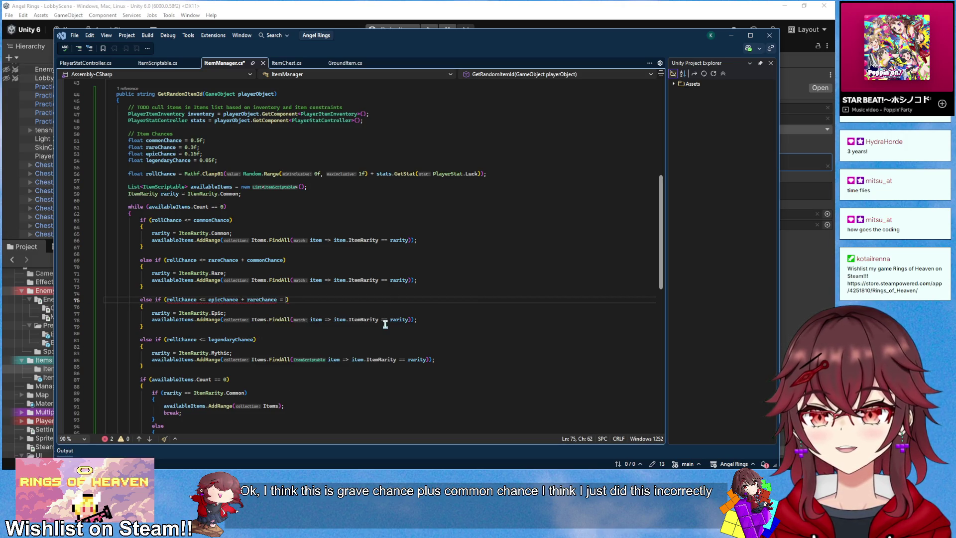
pyautogui.write('+')
pyautogui.write(' com')
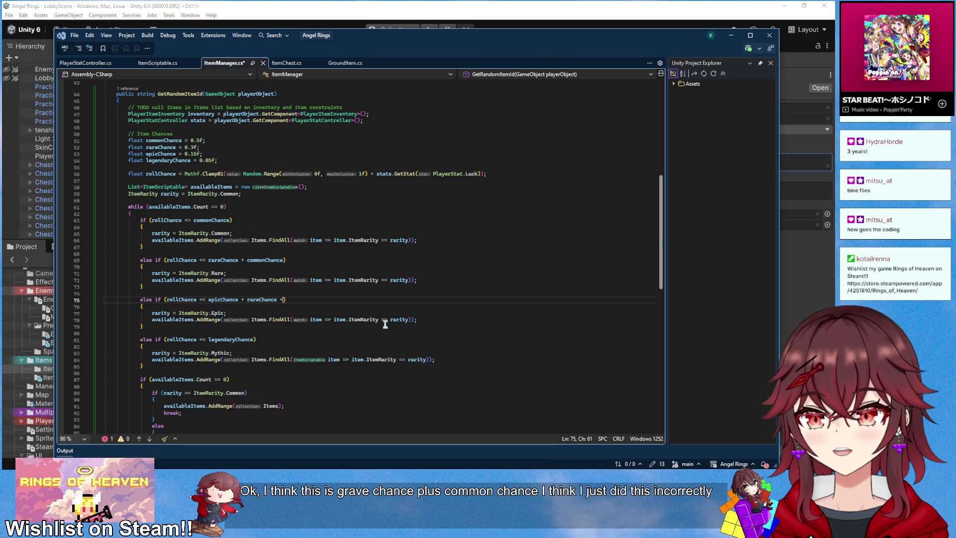
pyautogui.press('Tab')
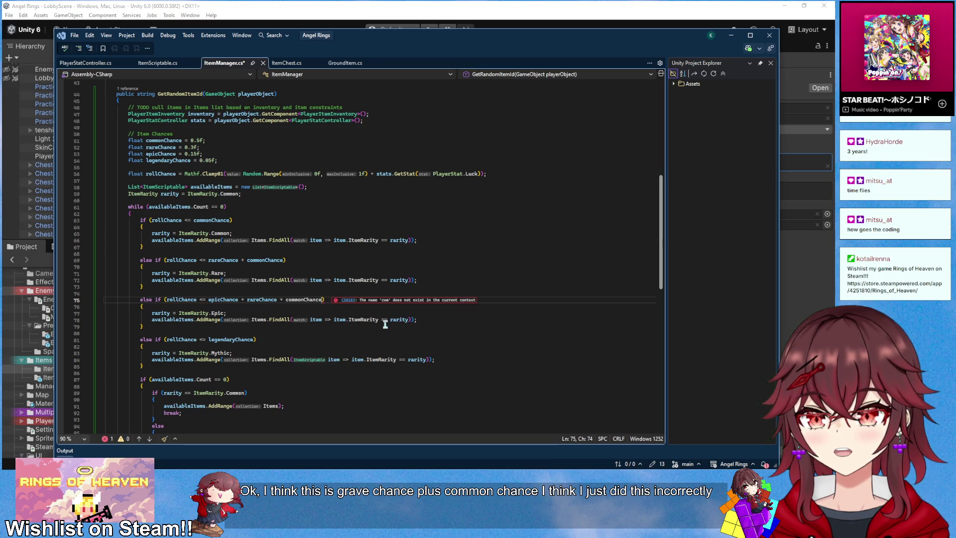
# - Make the legendary branch a plain else, commented '// if (rollChance <= legendaryChance + epicChance + rareChance + commonChance)'
pyautogui.click(160, 340)
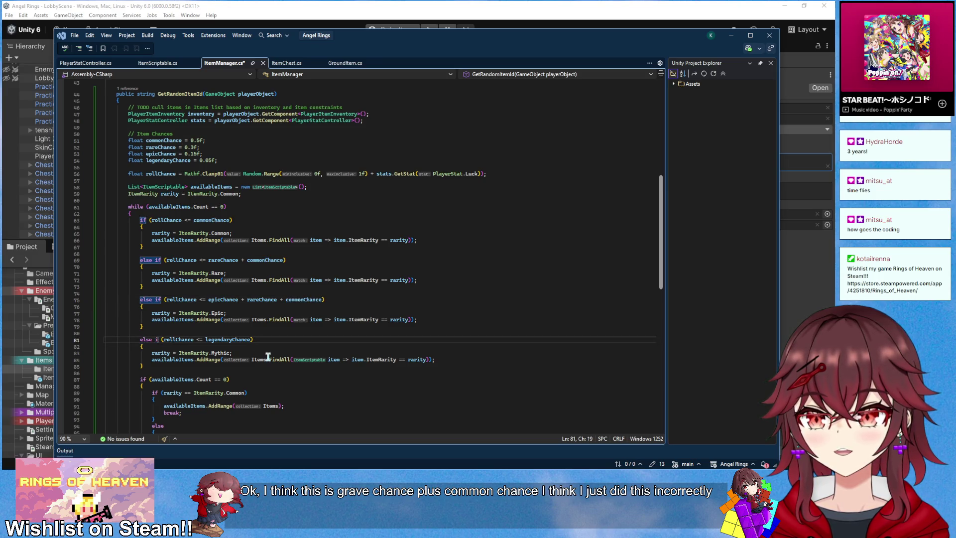
pyautogui.press('BackSpace')
pyautogui.press('BackSpace')
pyautogui.press('BackSpace')
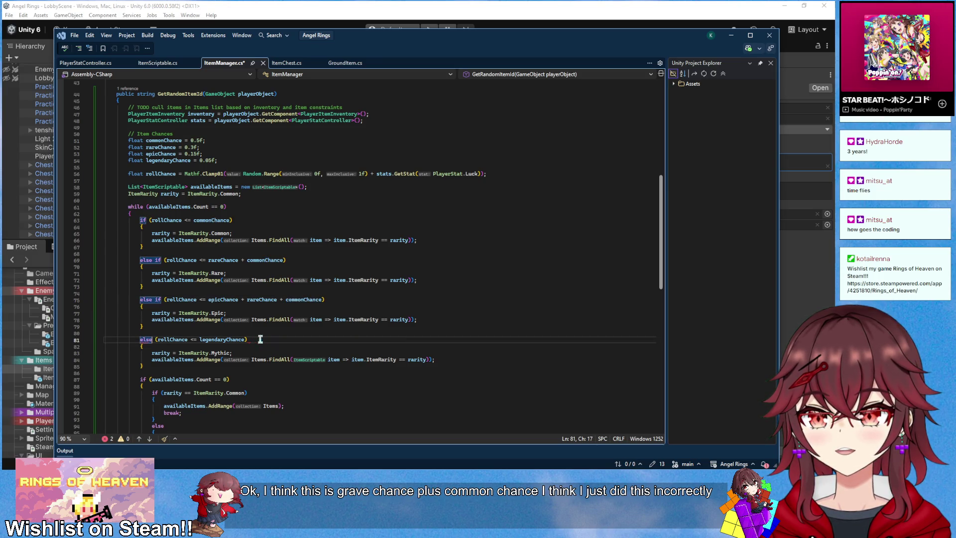
pyautogui.press('End')
pyautogui.hotkey('ctrl', 'shift', 'Left')
pyautogui.hotkey('ctrl', 'shift', 'Left')
pyautogui.hotkey('ctrl', 'shift', 'Left')
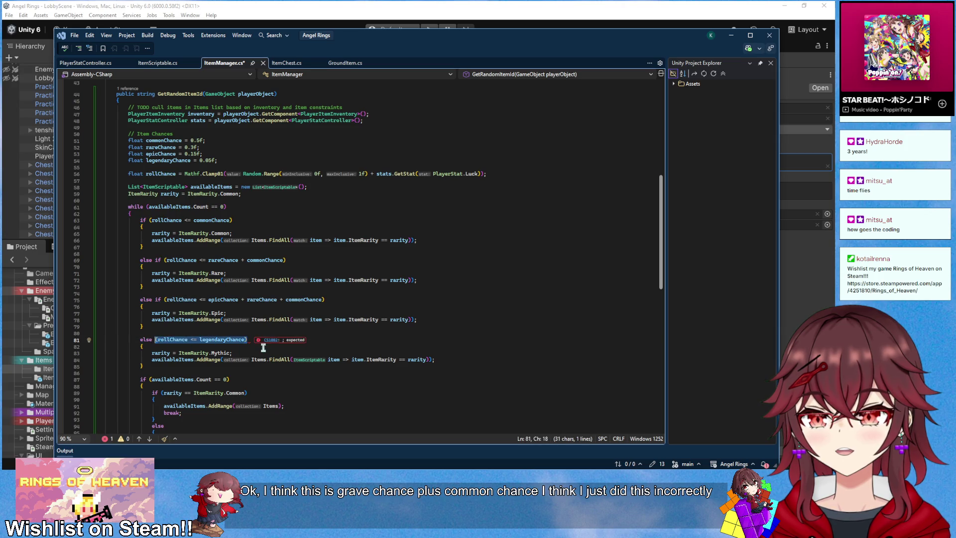
pyautogui.press('BackSpace')
pyautogui.press('BackSpace')
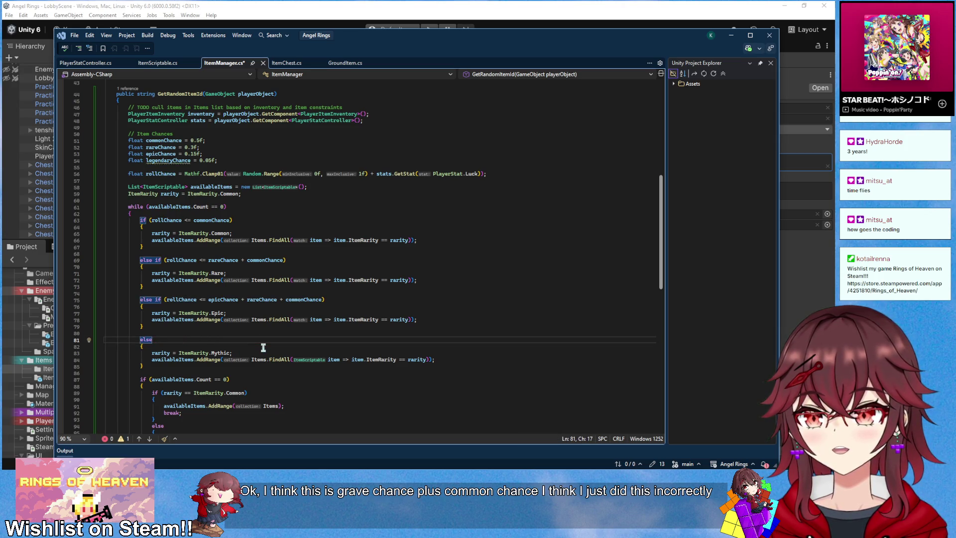
pyautogui.write('// if (rollChance <=')
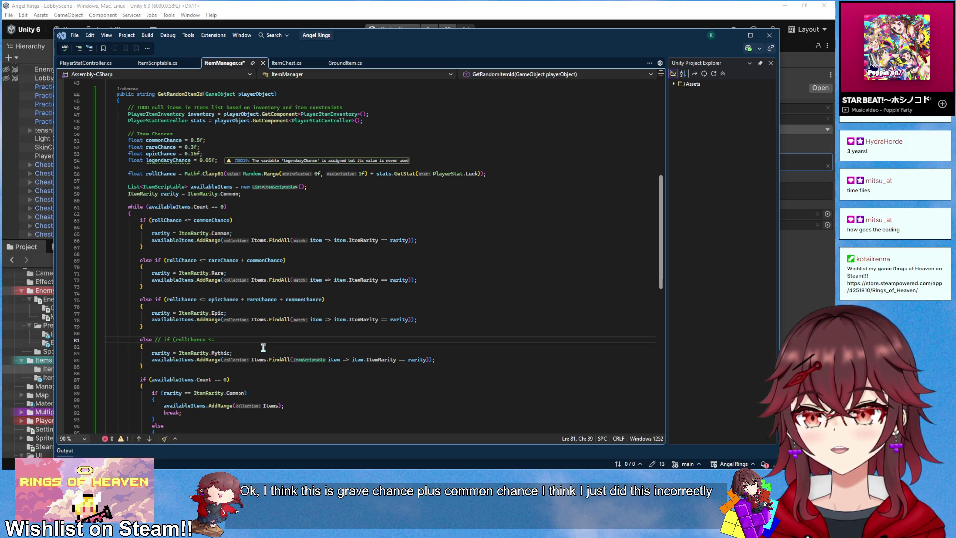
pyautogui.write(' legend')
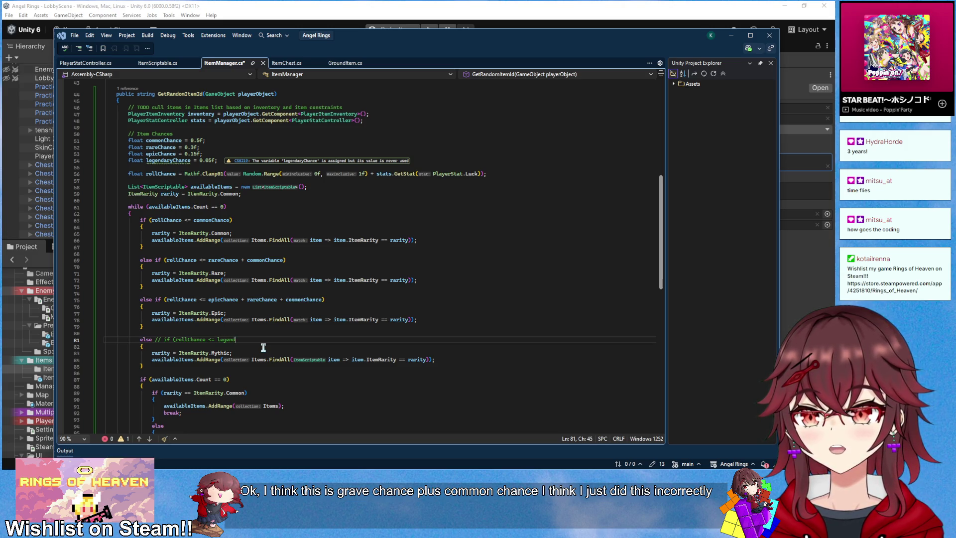
pyautogui.write('aryChance + epic')
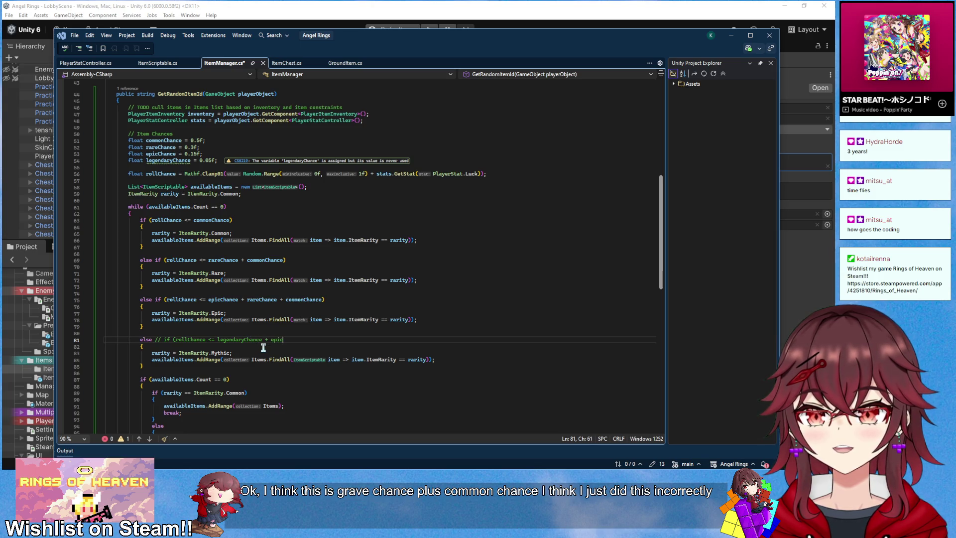
pyautogui.write('Chance + ra')
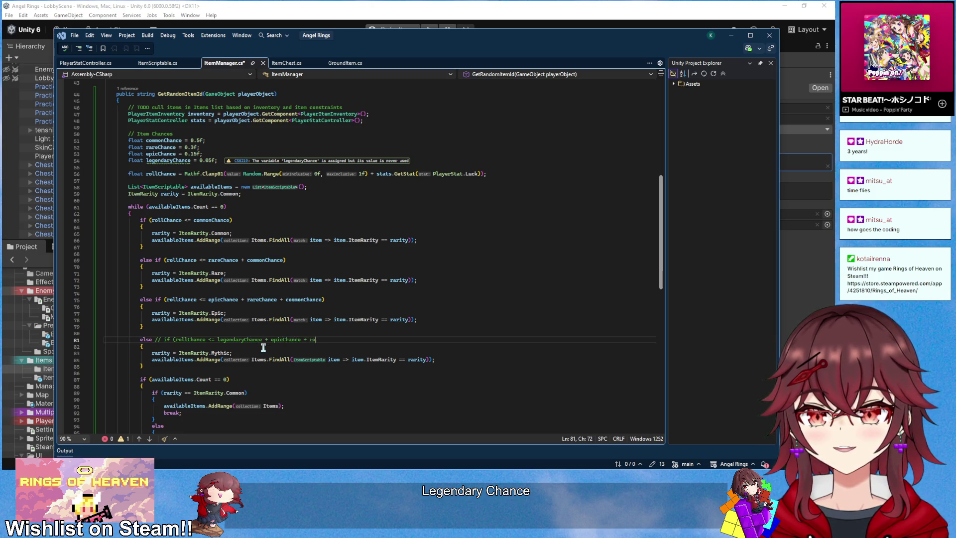
pyautogui.write('reChance + common')
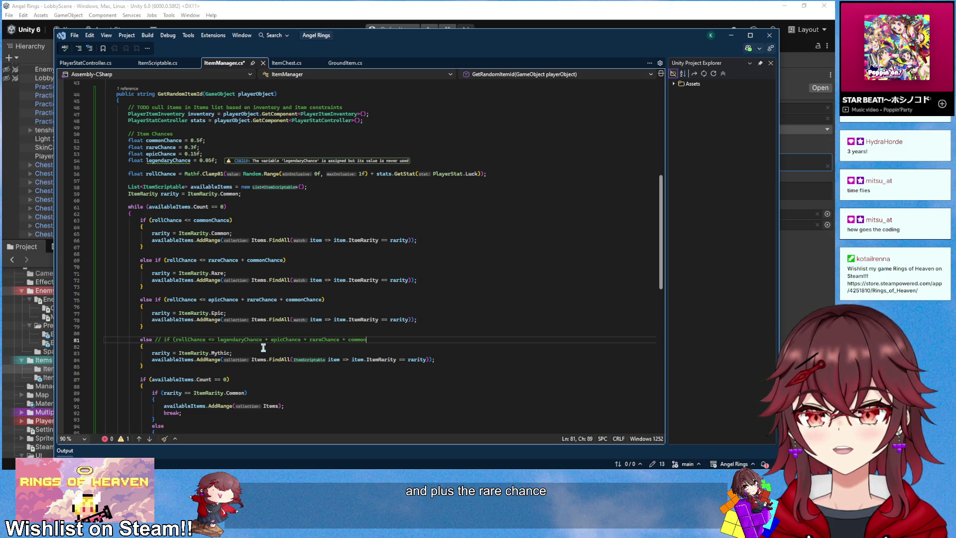
pyautogui.write('Chance')
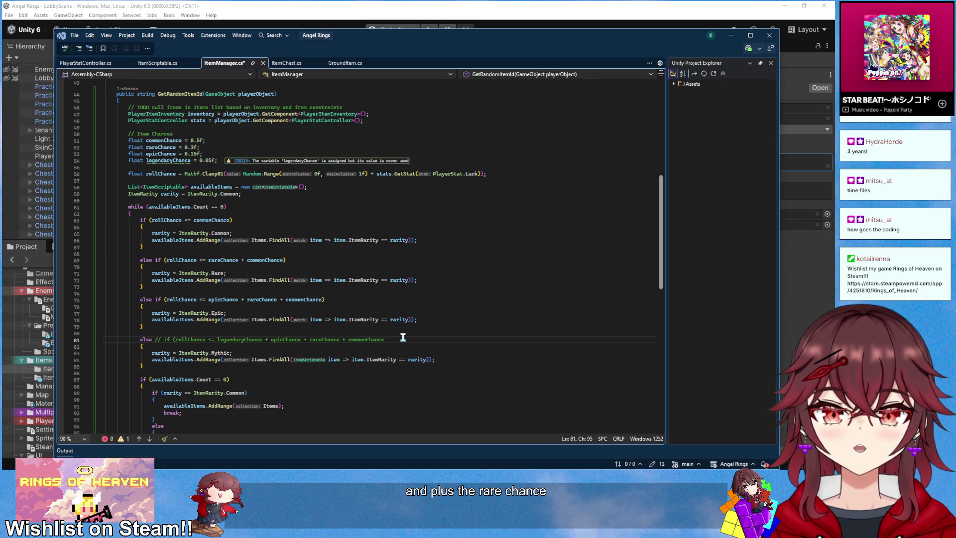
pyautogui.write(')')
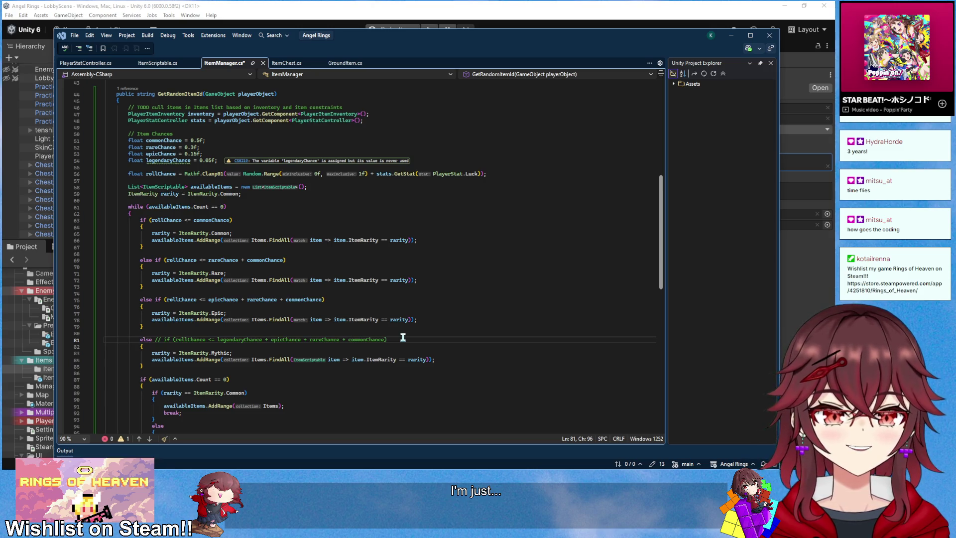
pyautogui.moveTo(127, 142); pyautogui.dragTo(223, 163)
pyautogui.click(285, 201)
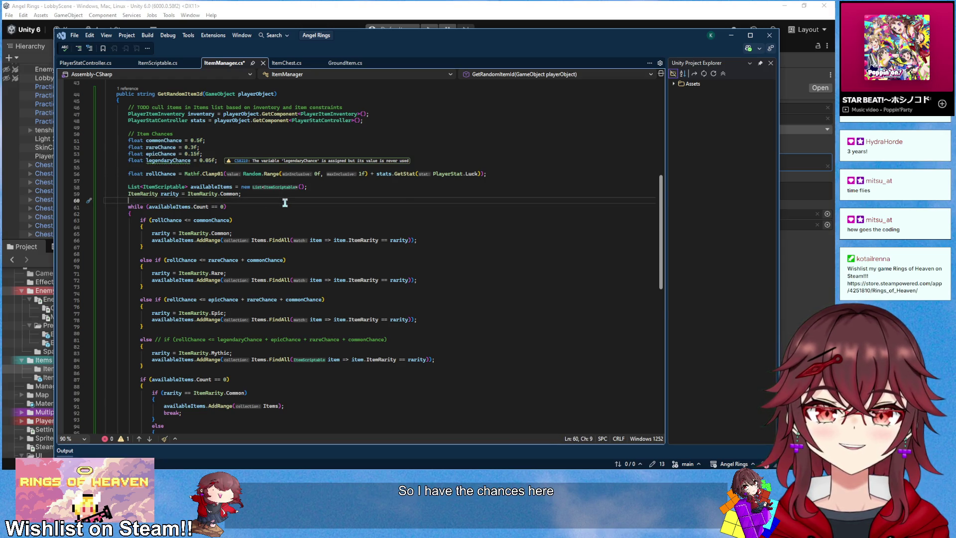
pyautogui.scroll(-3, 285, 202)
pyautogui.scroll(2, 285, 201)
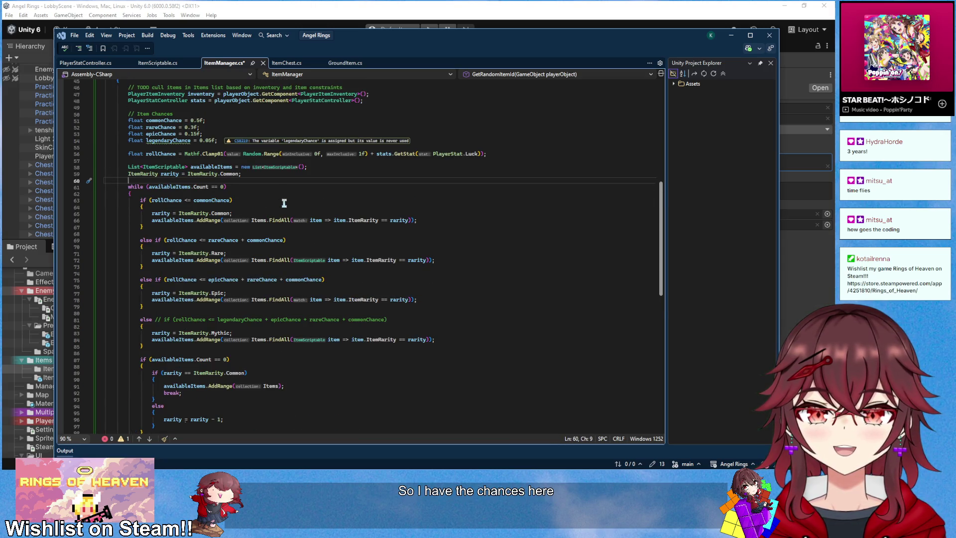
pyautogui.scroll(1, 284, 203)
pyautogui.scroll(-1, 284, 202)
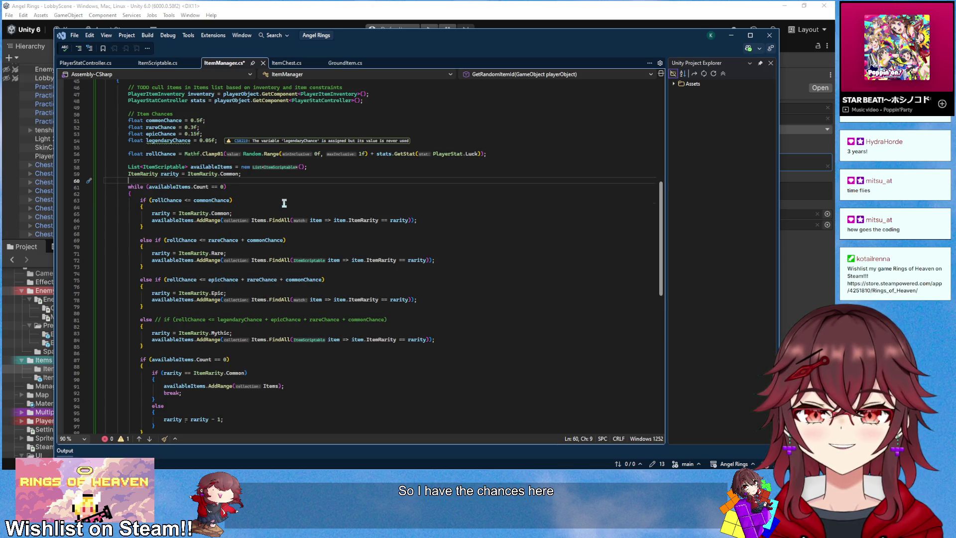
pyautogui.scroll(3, 284, 203)
pyautogui.click(252, 179)
pyautogui.scroll(-2, 209, 199)
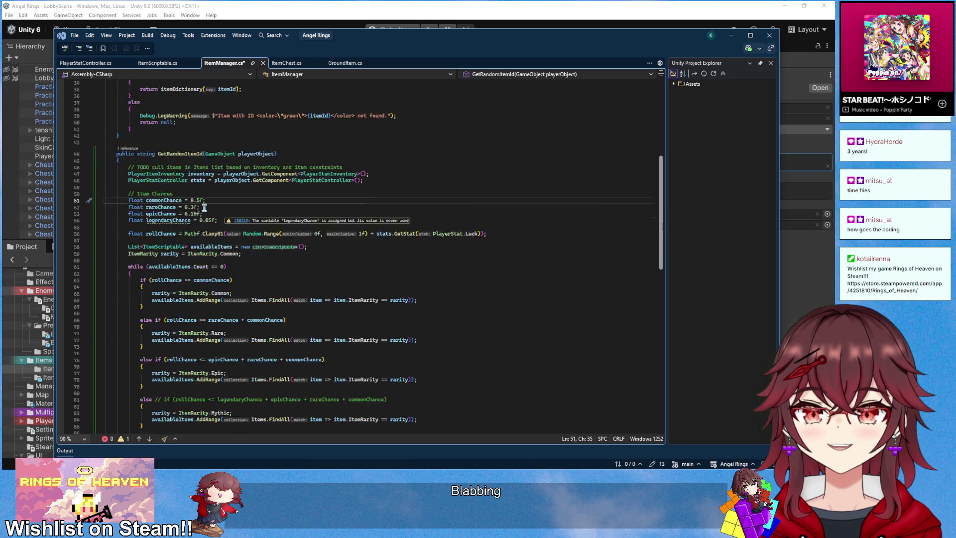
pyautogui.click(254, 218)
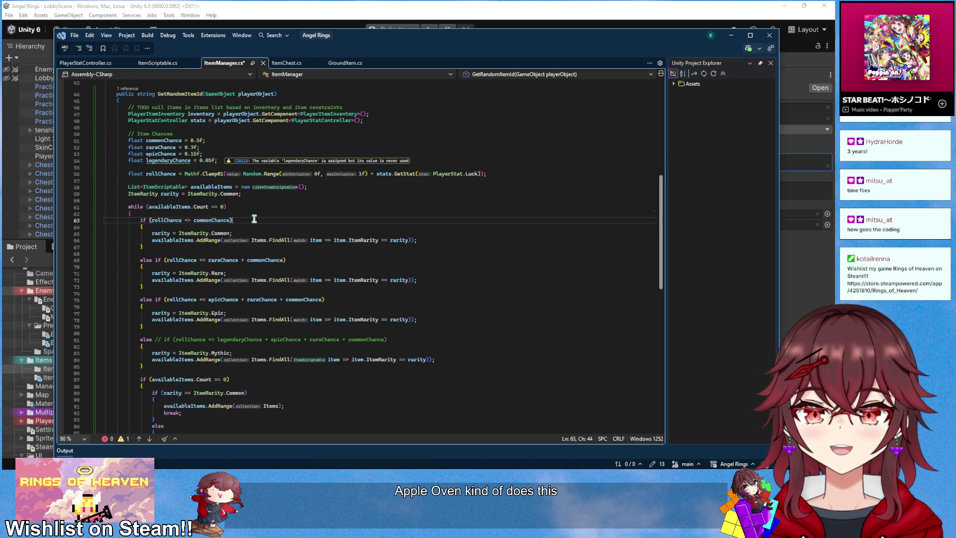
pyautogui.scroll(-4, 254, 219)
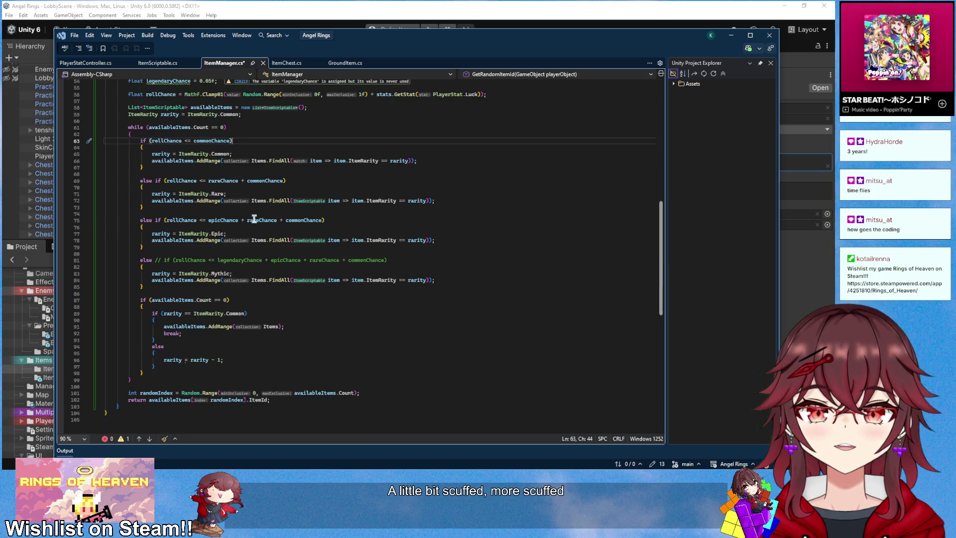
pyautogui.scroll(3, 254, 219)
pyautogui.scroll(3, 253, 219)
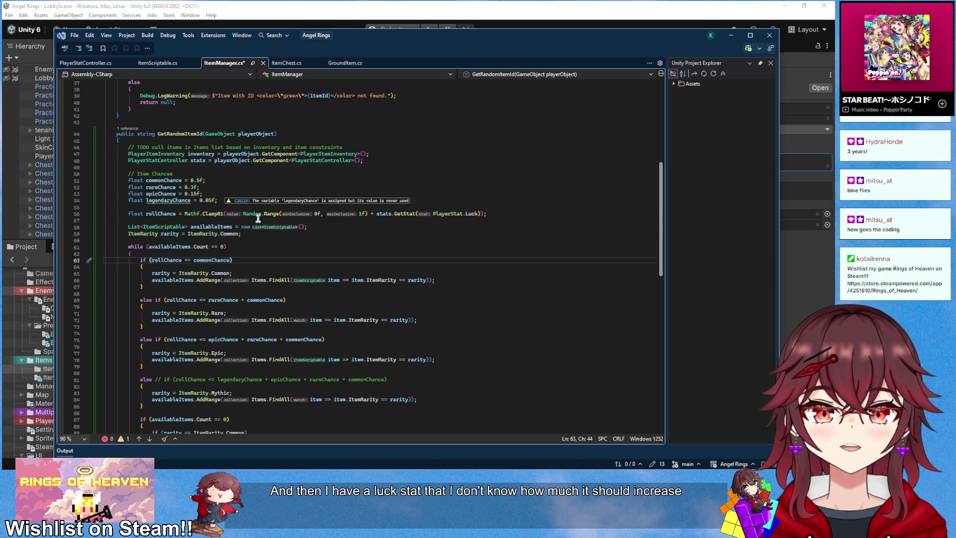
pyautogui.click(220, 180)
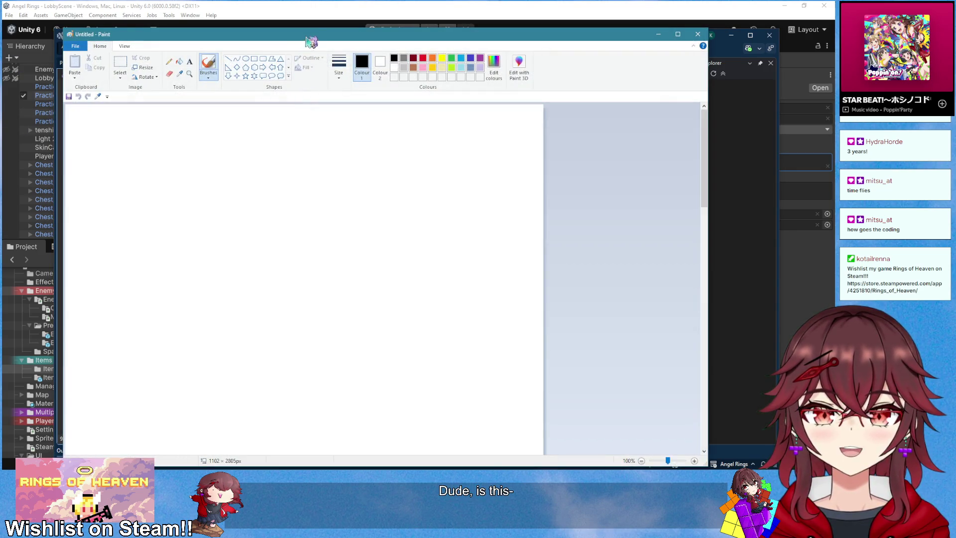
# - Draw a long scale line with a circle marker and tick marks for the common, rare and epic boundaries
pyautogui.moveTo(310, 38); pyautogui.dragTo(248, 253)
pyautogui.moveTo(158, 386)
pyautogui.mouseDown()
pyautogui.moveTo(158, 407)
pyautogui.moveTo(397, 394)
pyautogui.moveTo(558, 392)
pyautogui.moveTo(558, 402)
pyautogui.mouseUp()
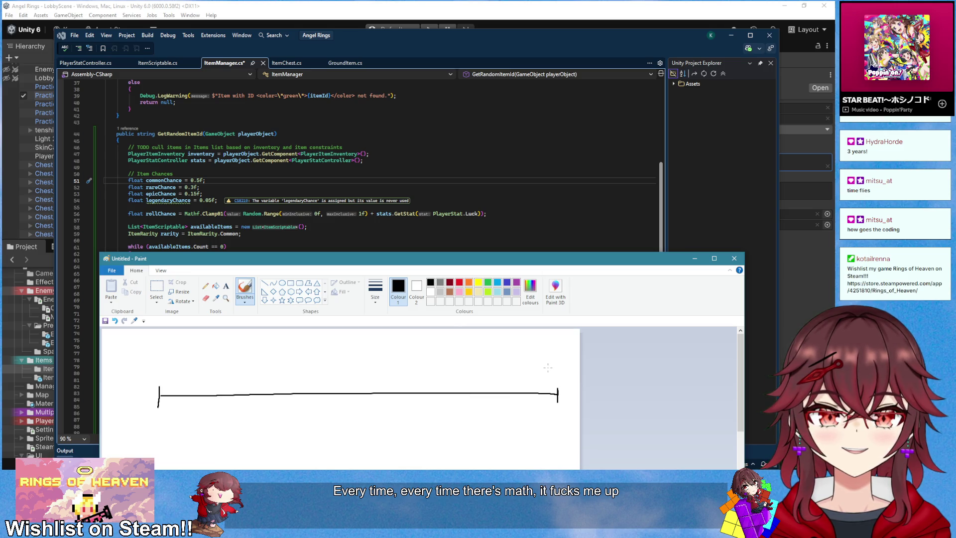
pyautogui.moveTo(563, 369); pyautogui.dragTo(564, 379)
pyautogui.moveTo(154, 365)
pyautogui.mouseDown()
pyautogui.moveTo(152, 385)
pyautogui.moveTo(140, 364)
pyautogui.mouseUp()
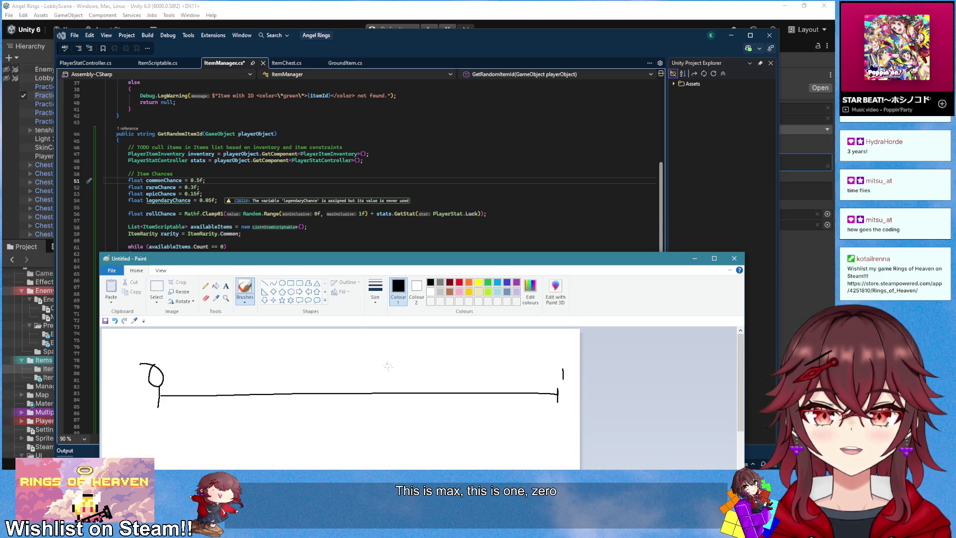
pyautogui.moveTo(356, 388); pyautogui.dragTo(356, 401)
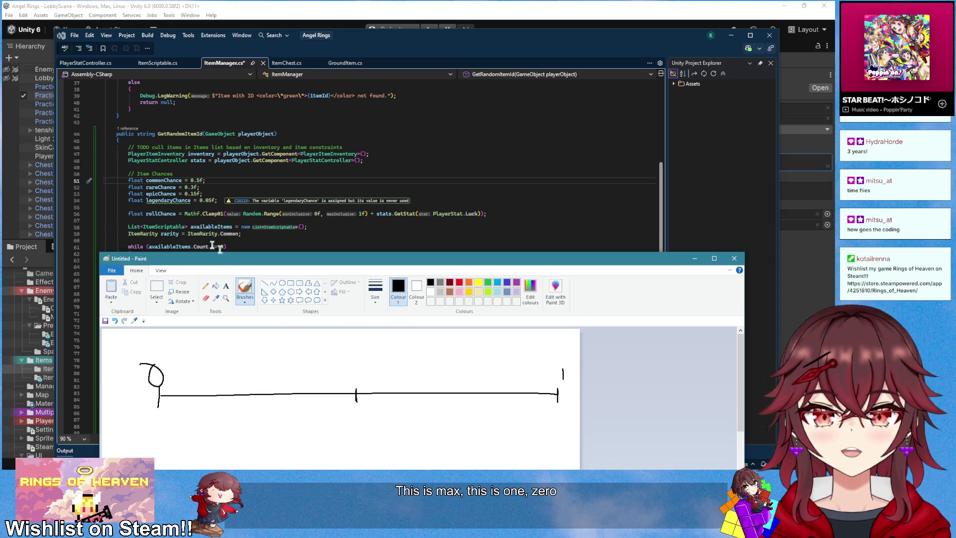
pyautogui.moveTo(454, 384); pyautogui.dragTo(454, 398)
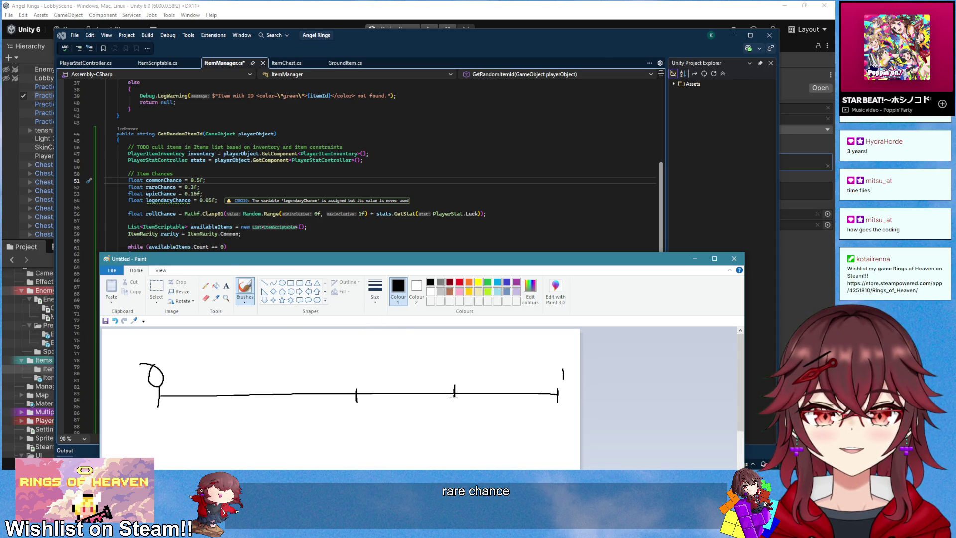
pyautogui.moveTo(536, 388); pyautogui.dragTo(536, 401)
pyautogui.hotkey('ctrl', 'z')
pyautogui.hotkey('ctrl', 'z')
pyautogui.moveTo(501, 387)
pyautogui.mouseDown()
pyautogui.moveTo(501, 398)
pyautogui.moveTo(545, 400)
pyautogui.mouseUp()
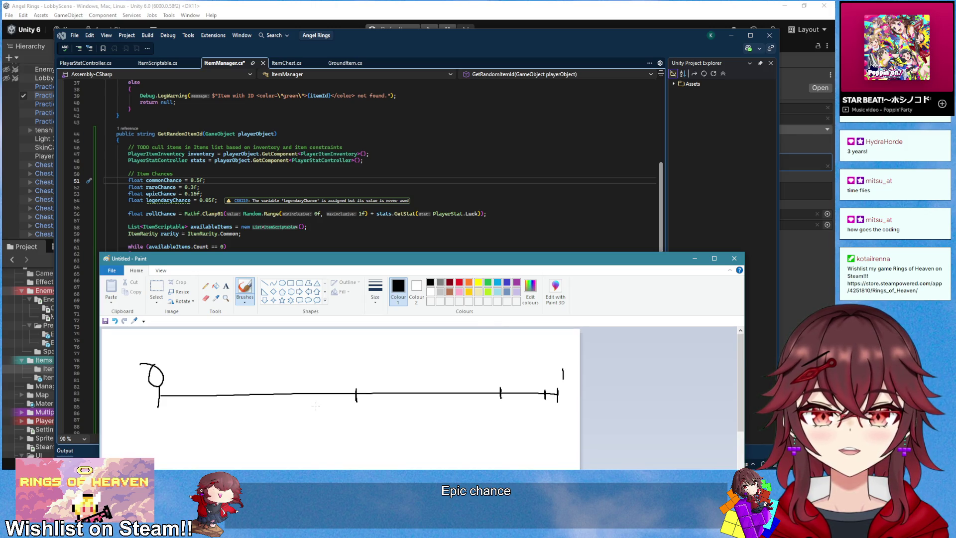
# - Erase the stray tail left of the circle marker, discarding two trial loops around the scale
pyautogui.click(205, 298)
pyautogui.moveTo(151, 362); pyautogui.dragTo(136, 365)
pyautogui.click(245, 289)
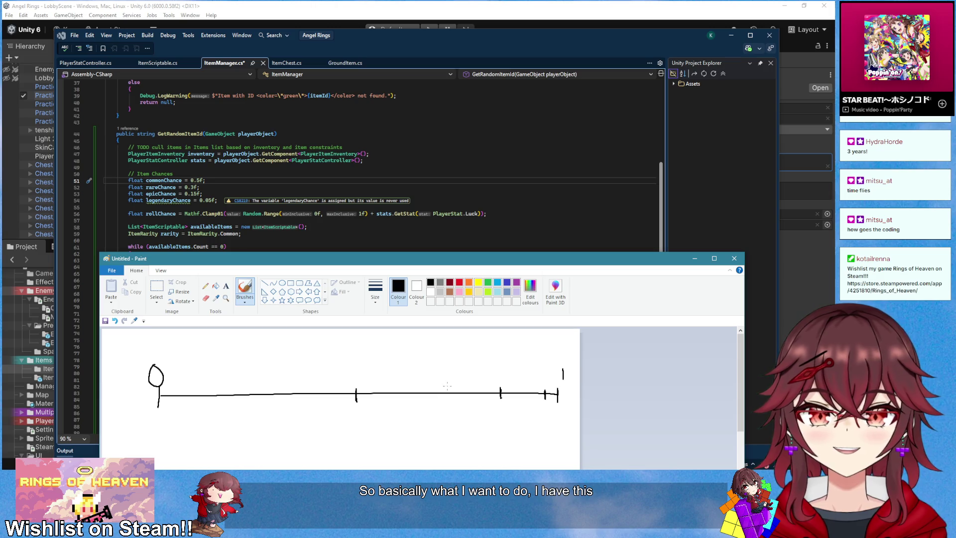
pyautogui.moveTo(241, 365); pyautogui.dragTo(165, 385)
pyautogui.hotkey('ctrl', 'z')
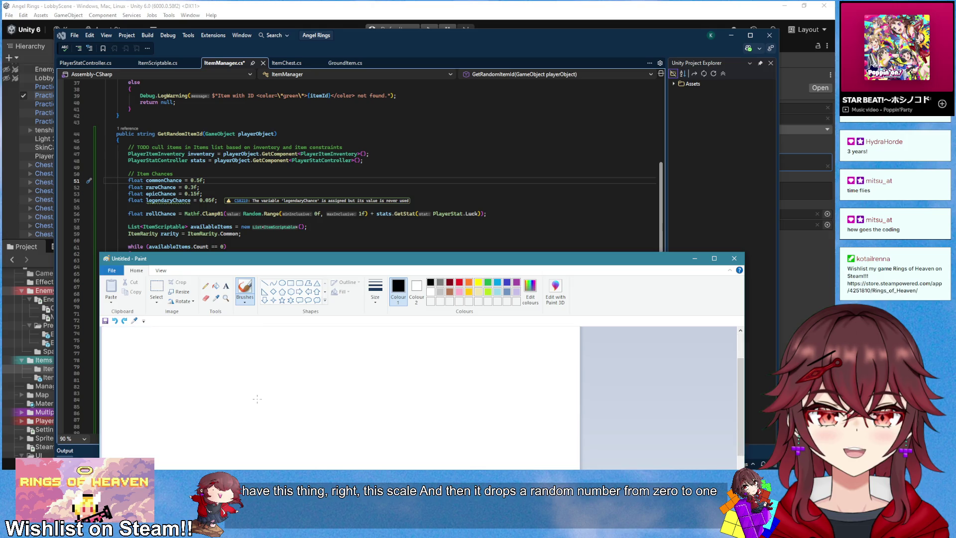
pyautogui.moveTo(456, 369)
pyautogui.mouseDown()
pyautogui.moveTo(404, 367)
pyautogui.moveTo(562, 393)
pyautogui.mouseUp()
pyautogui.hotkey('ctrl', 'z')
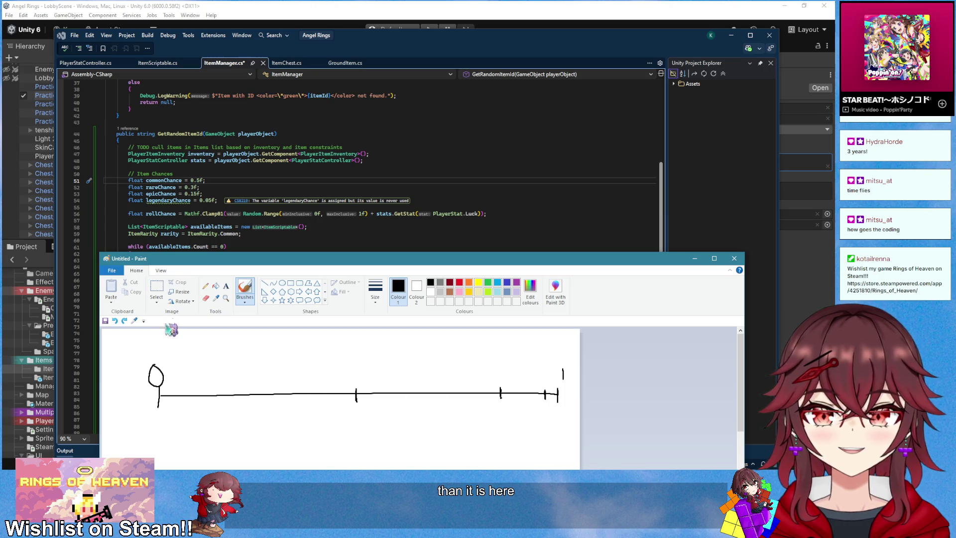
# - Select the circle marker and left end of the line and slide them rightward
pyautogui.click(156, 289)
pyautogui.moveTo(148, 361)
pyautogui.mouseDown()
pyautogui.moveTo(166, 395)
pyautogui.moveTo(215, 432)
pyautogui.mouseUp()
pyautogui.moveTo(173, 399)
pyautogui.mouseDown()
pyautogui.moveTo(274, 401)
pyautogui.moveTo(135, 397)
pyautogui.moveTo(239, 401)
pyautogui.mouseUp()
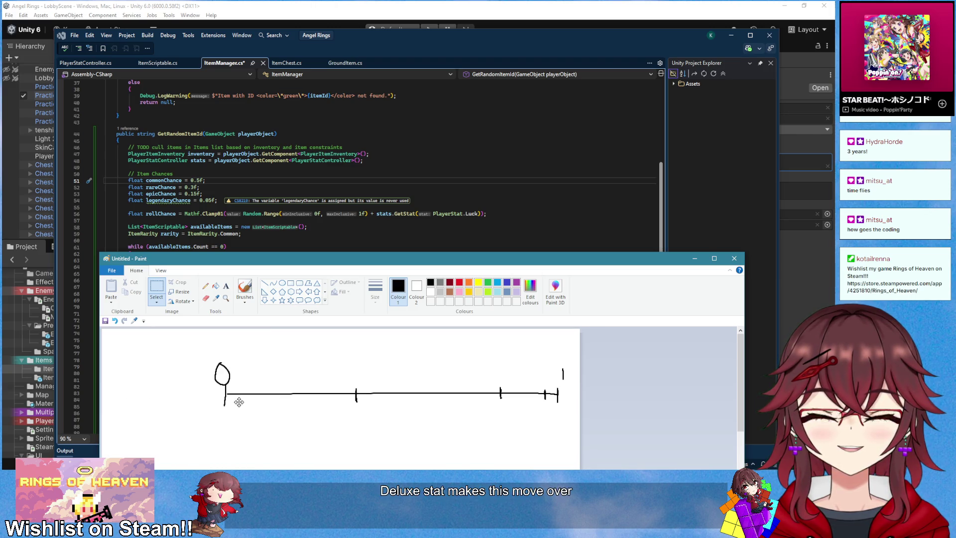
pyautogui.click(417, 405)
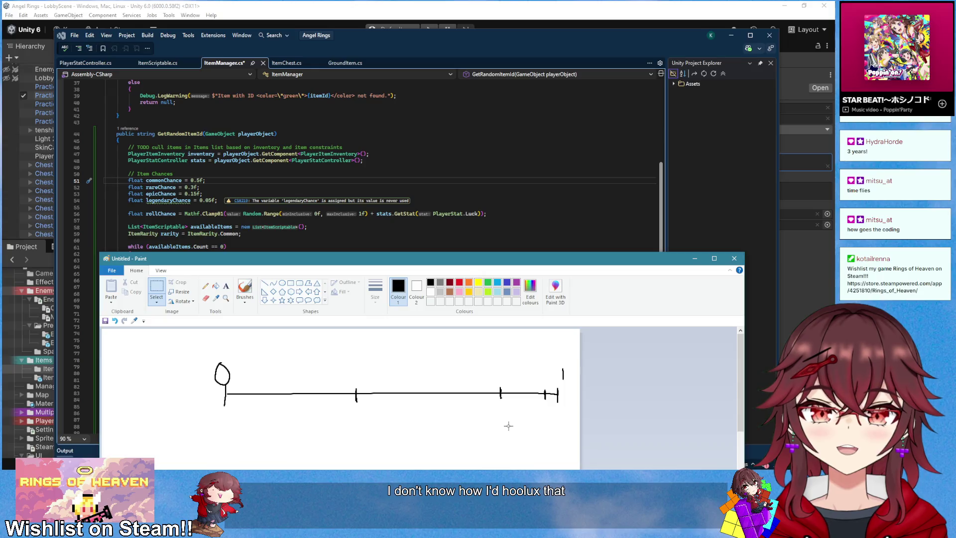
pyautogui.moveTo(196, 356)
pyautogui.mouseDown()
pyautogui.moveTo(309, 417)
pyautogui.moveTo(306, 397)
pyautogui.moveTo(322, 401)
pyautogui.mouseUp()
pyautogui.moveTo(244, 349)
pyautogui.mouseDown()
pyautogui.moveTo(312, 424)
pyautogui.moveTo(340, 406)
pyautogui.mouseUp()
pyautogui.click(406, 415)
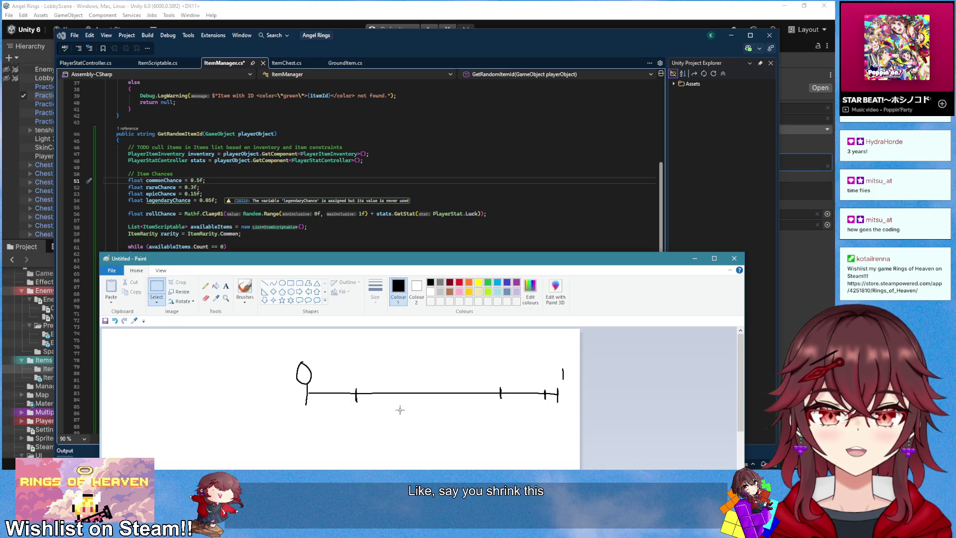
pyautogui.moveTo(357, 342)
pyautogui.mouseDown()
pyautogui.moveTo(488, 423)
pyautogui.moveTo(561, 432)
pyautogui.moveTo(501, 415)
pyautogui.mouseUp()
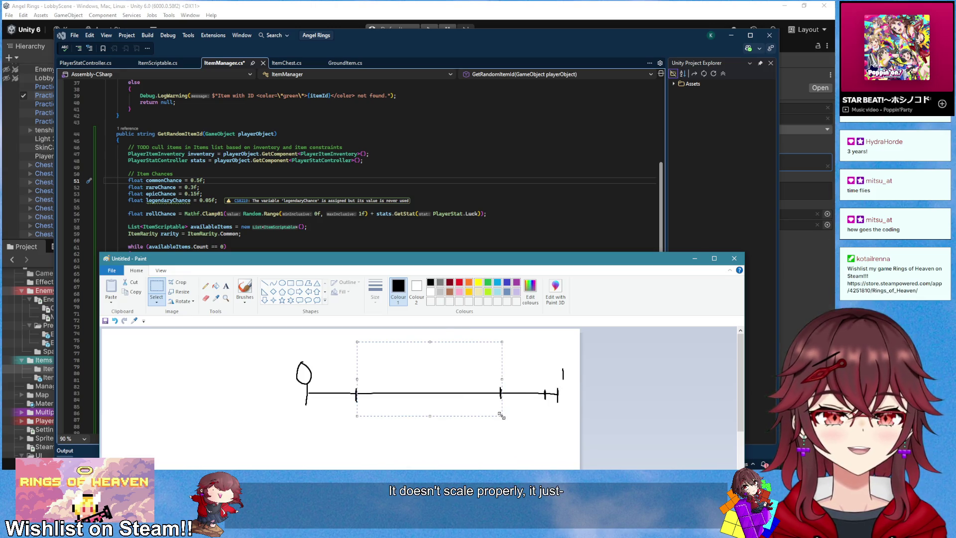
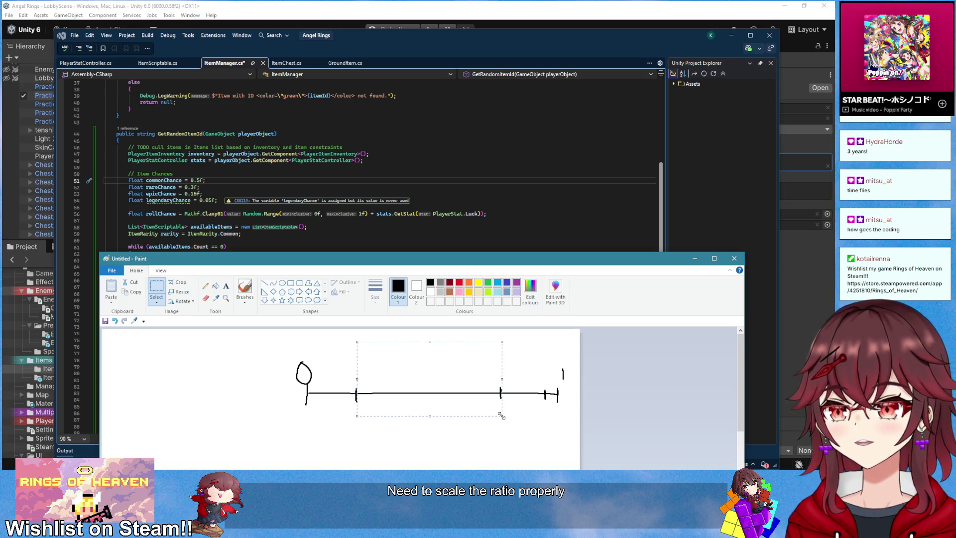
# - Close the Paint sketch without saving it
pyautogui.click(734, 259)
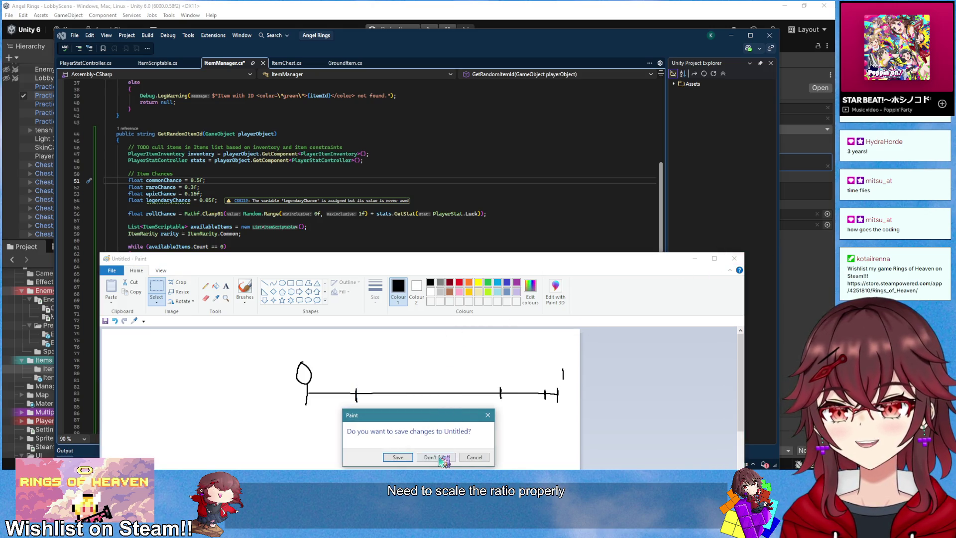
pyautogui.click(439, 457)
pyautogui.click(316, 261)
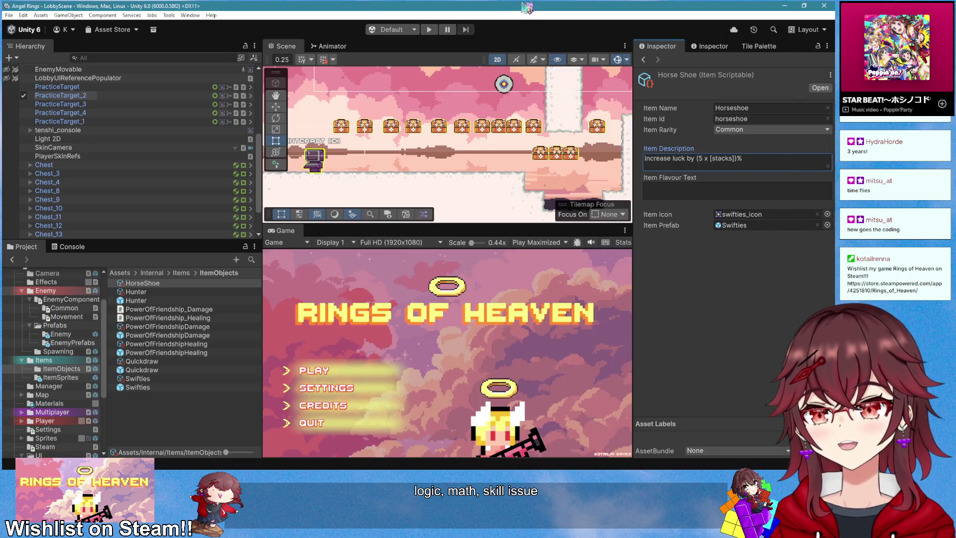
# - Switch from Visual Studio back to the Unity editor showing the Common Horseshoe item
pyautogui.click(506, 25)
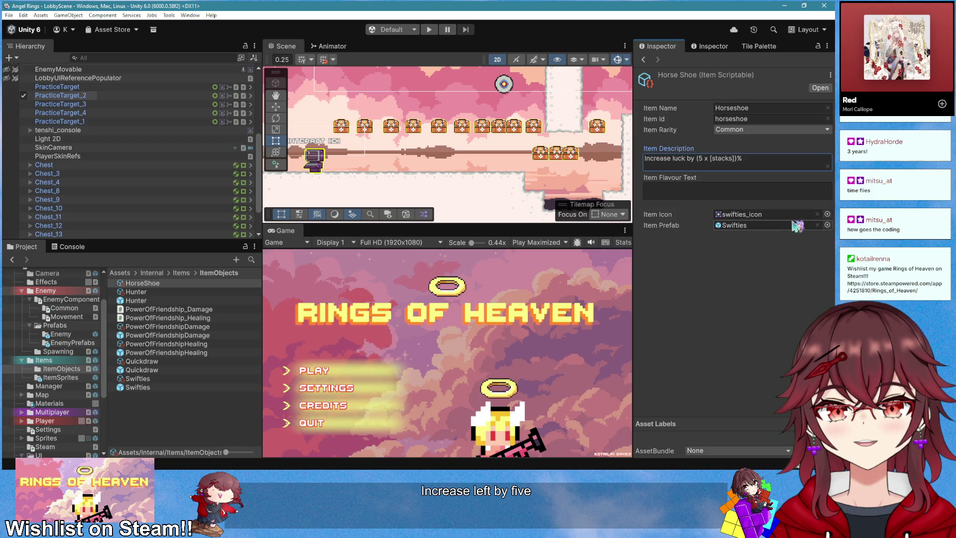
# - Set the Horse Shoe item's icon to horseshoe_icon
pyautogui.click(827, 214)
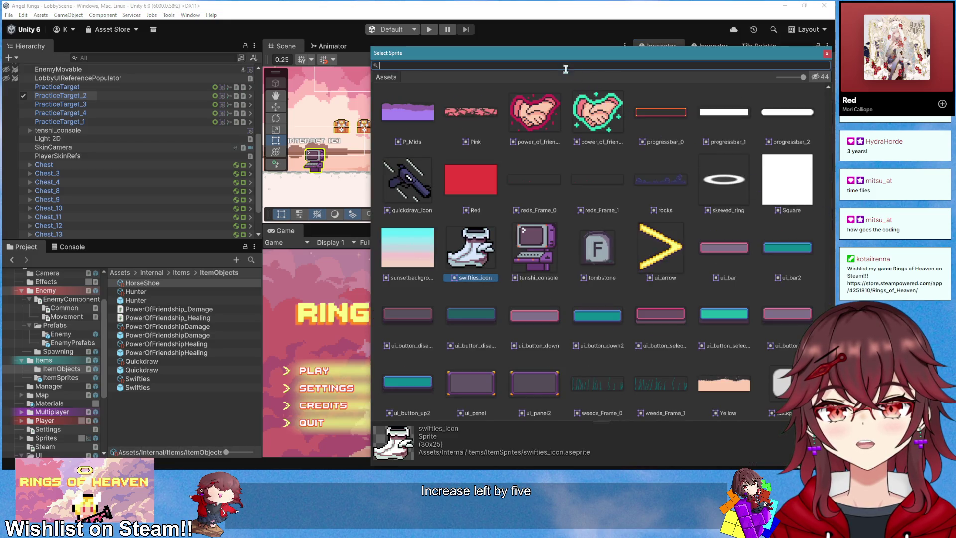
pyautogui.write('horse')
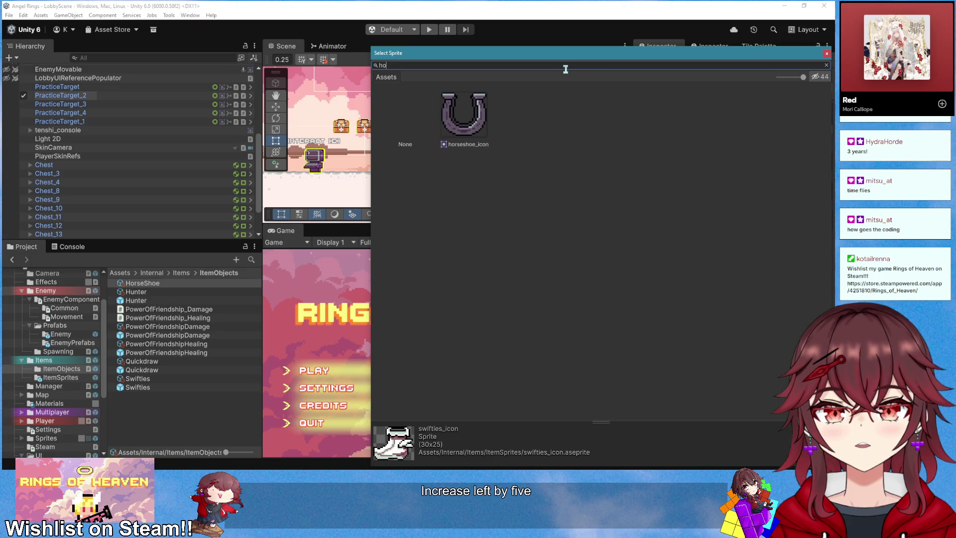
pyautogui.press('Return')
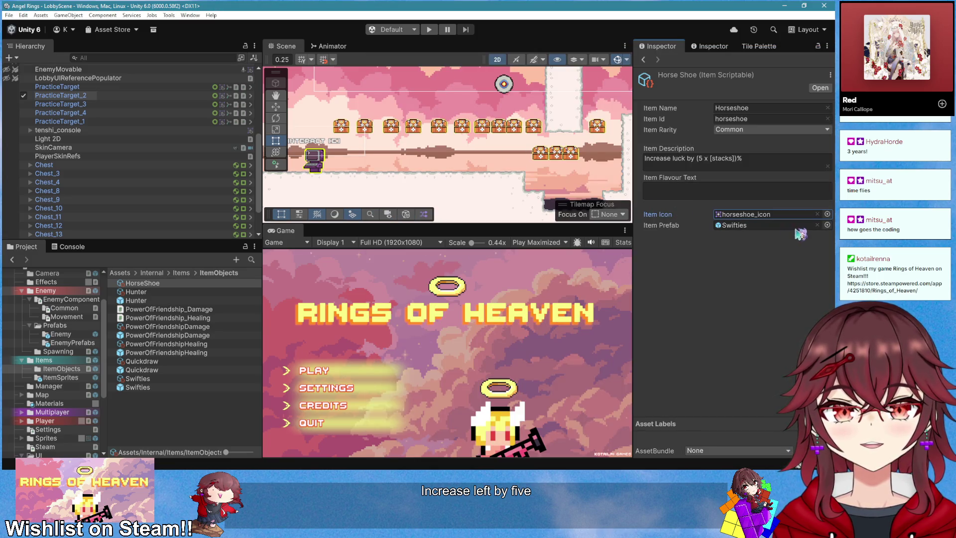
# - Duplicate the Swifties prefab as 'Horseshoe' and set its Stat to Luck
pyautogui.click(135, 387)
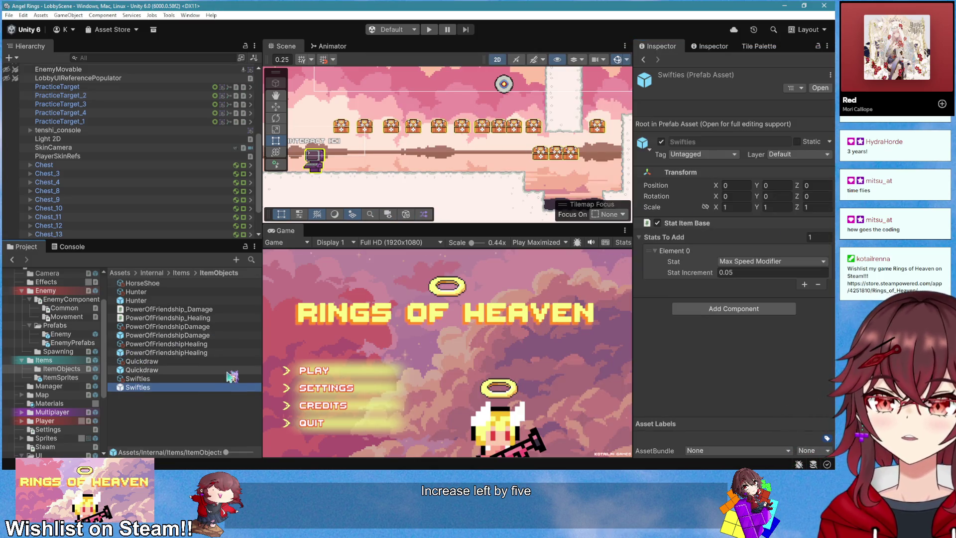
pyautogui.hotkey('ctrl', 'd')
pyautogui.write('Ho')
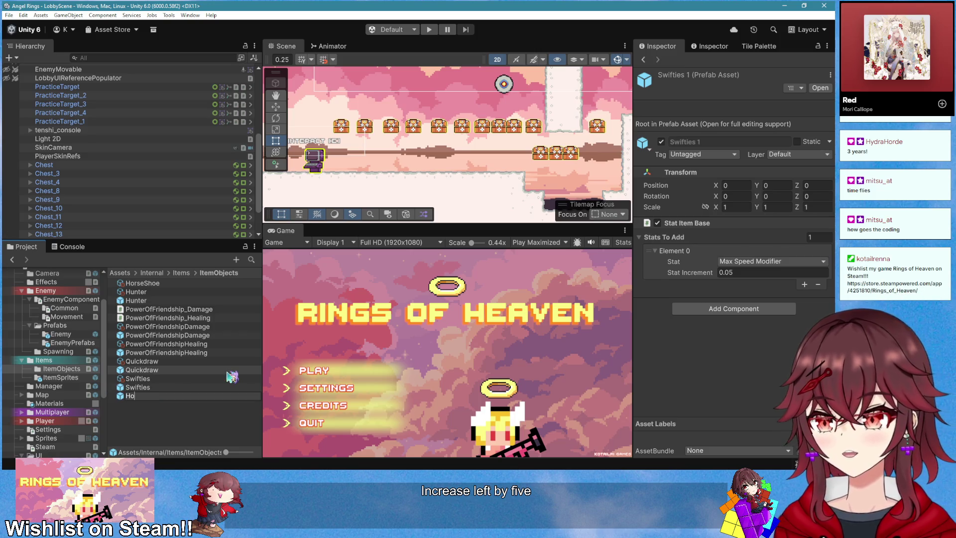
pyautogui.write('rseshoe')
pyautogui.press('Return')
pyautogui.click(770, 263)
pyautogui.click(738, 378)
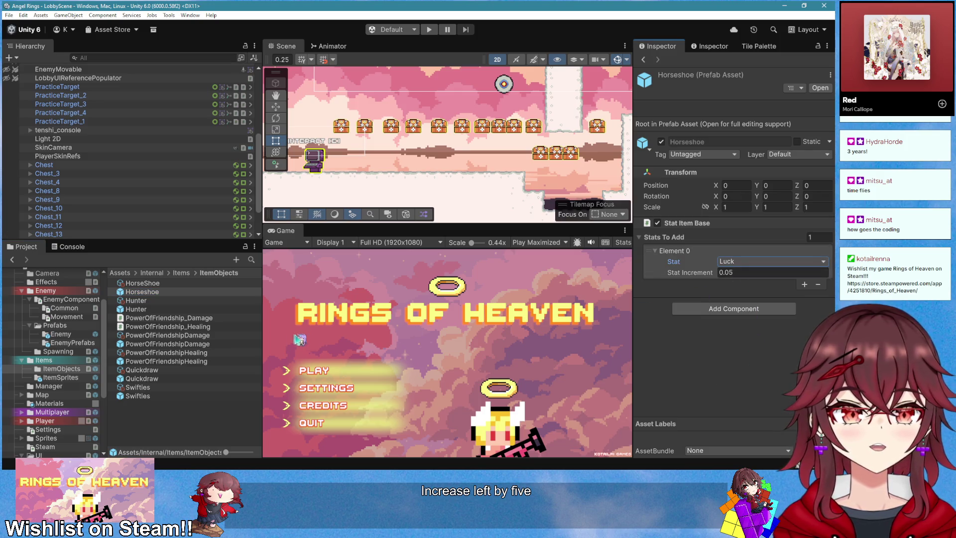
pyautogui.hotkey('alt', 'Tab')
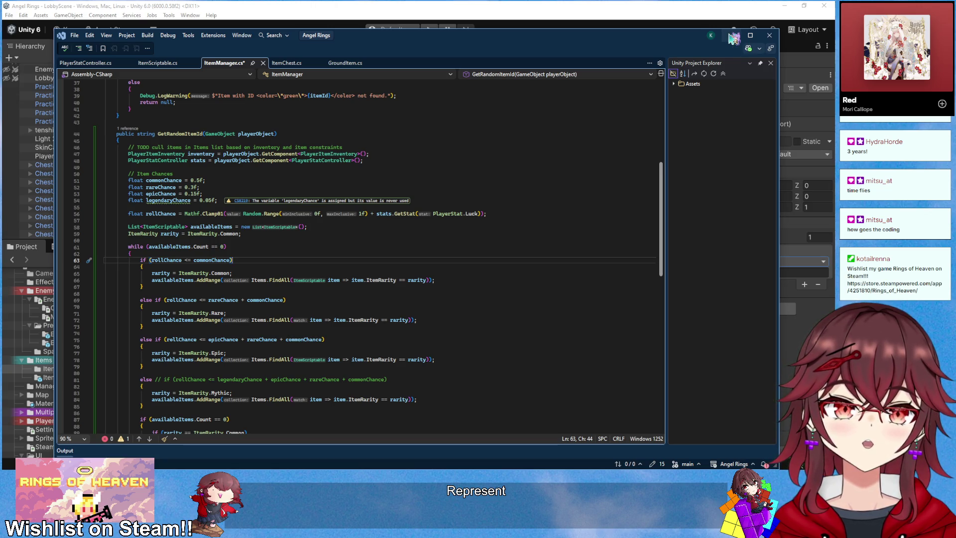
# - Assign the Horseshoe prefab as the HorseShoe item's Item Prefab
pyautogui.click(733, 37)
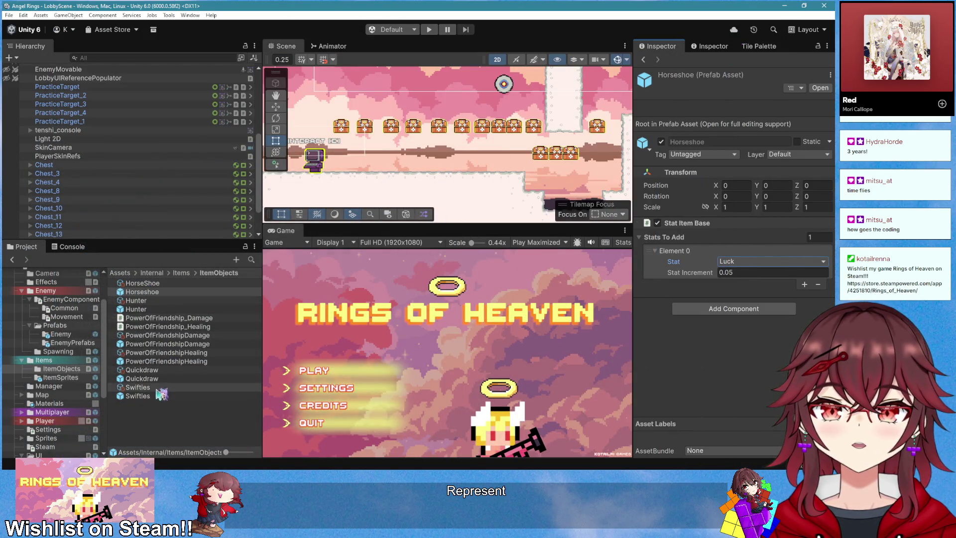
pyautogui.click(149, 283)
pyautogui.moveTo(683, 246); pyautogui.dragTo(681, 231)
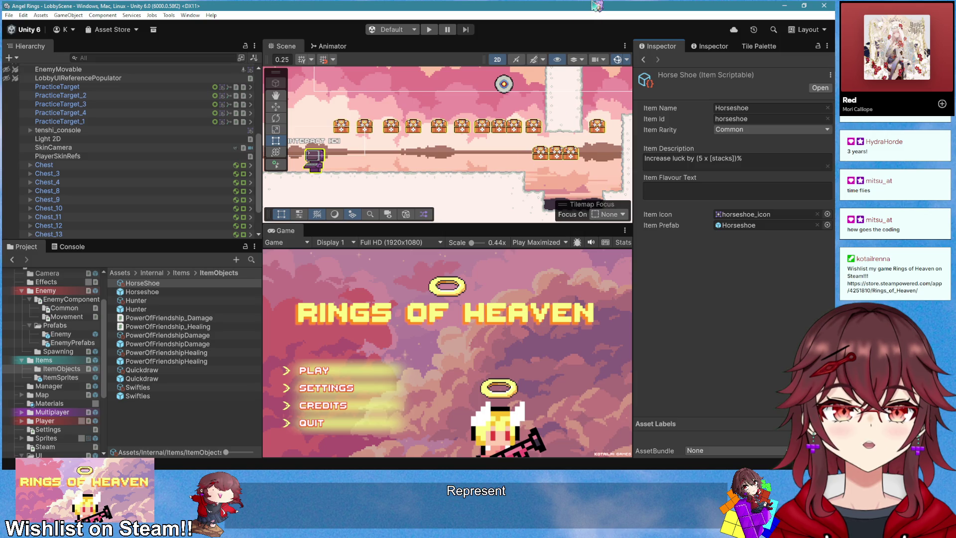
# - Set Horse Shoe's Item Rarity to Rare, comparing against the Hunter and PowerOfFriendshipDamage items
pyautogui.scroll(3, 130, 192)
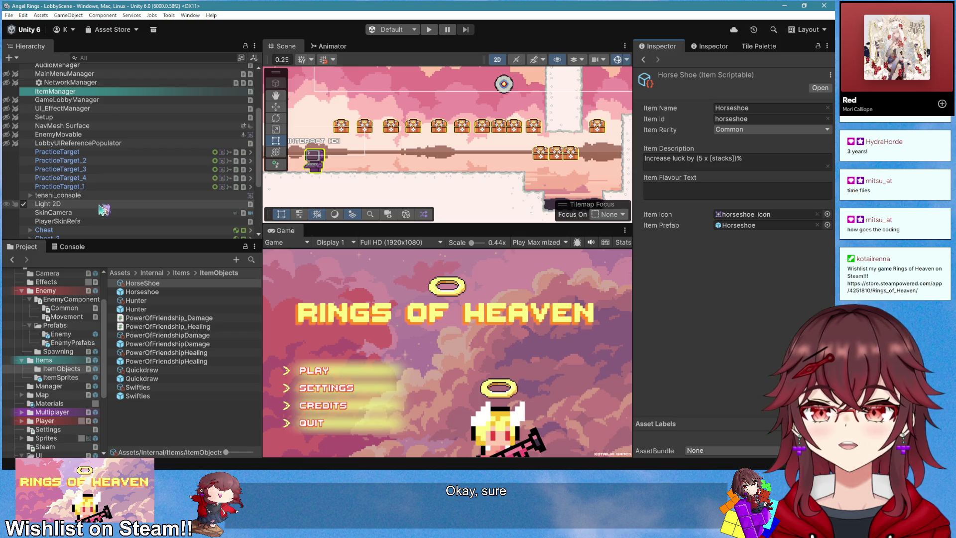
pyautogui.click(762, 132)
pyautogui.click(756, 154)
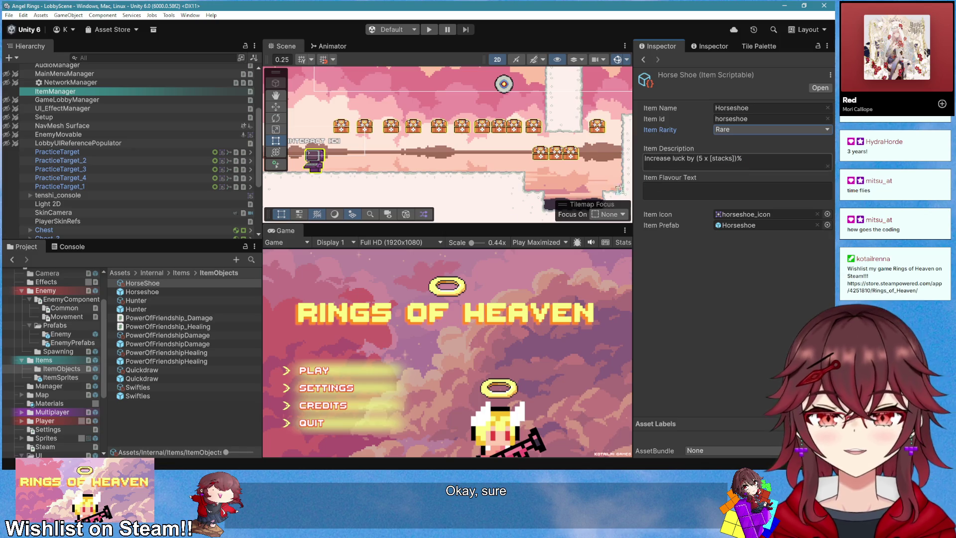
pyautogui.click(137, 300)
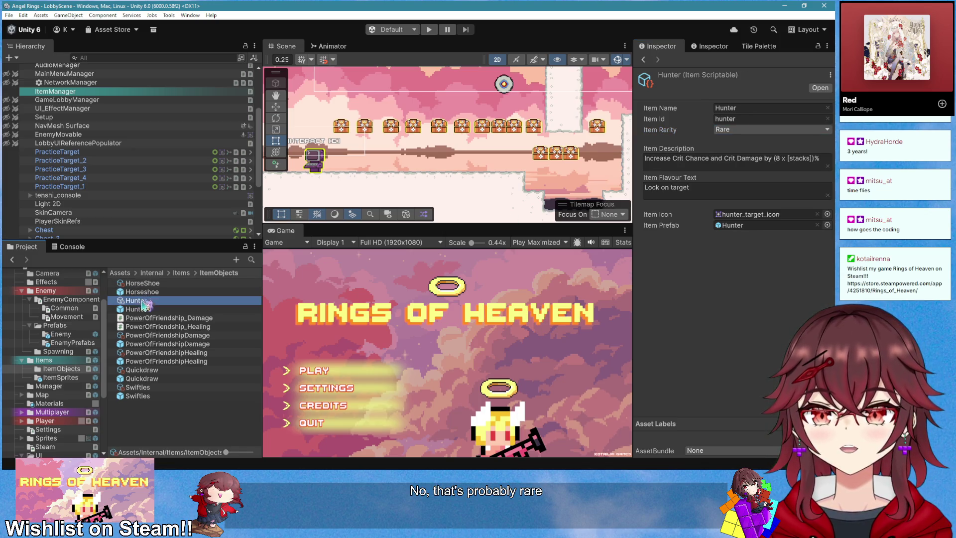
pyautogui.click(144, 335)
pyautogui.click(145, 301)
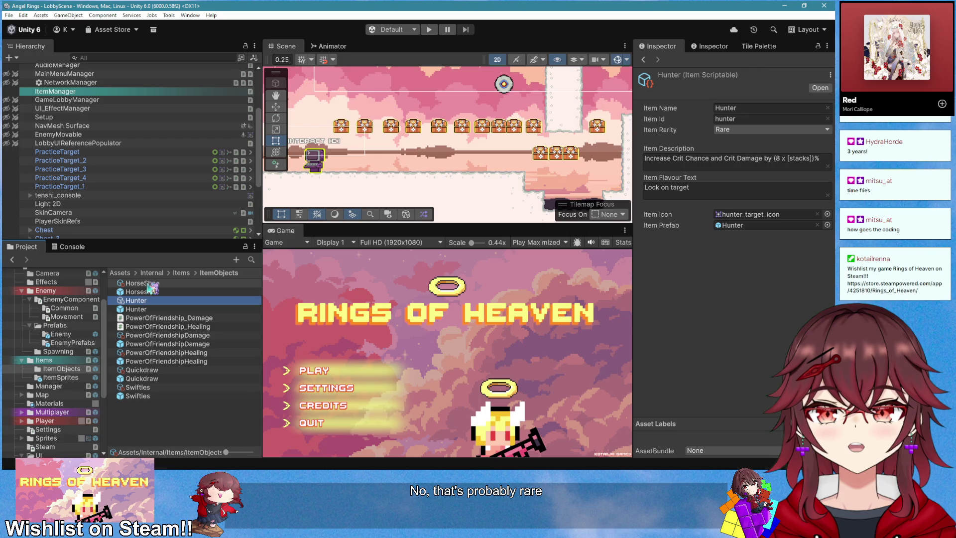
pyautogui.click(149, 283)
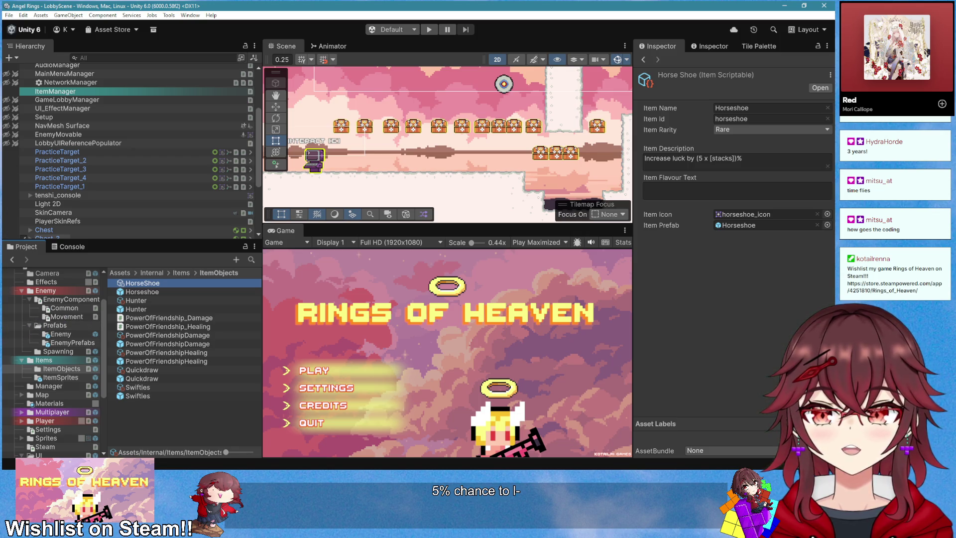
pyautogui.hotkey('alt', 'Tab')
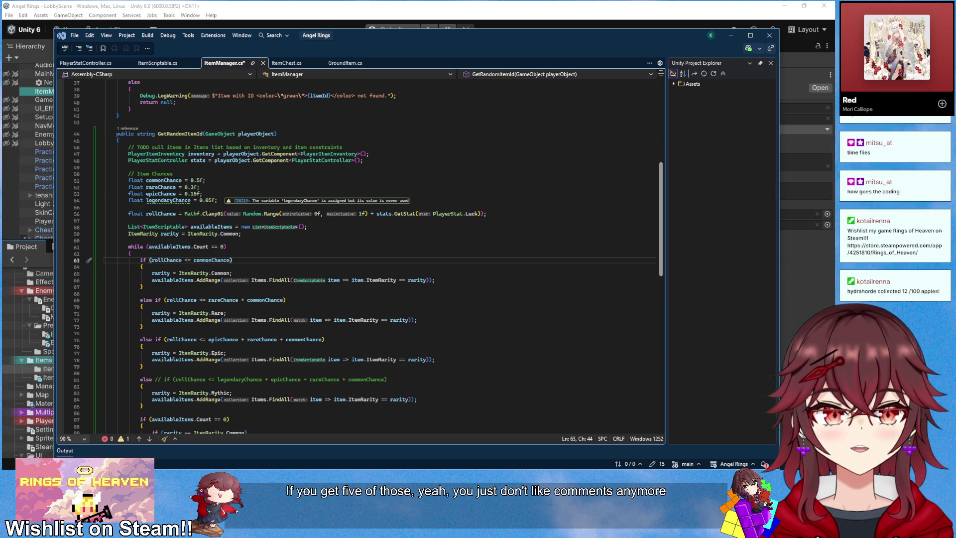
# - Flip between Visual Studio and Unity, ending on the Unity editor
pyautogui.hotkey('alt', 'Tab')
pyautogui.hotkey('alt', 'Tab')
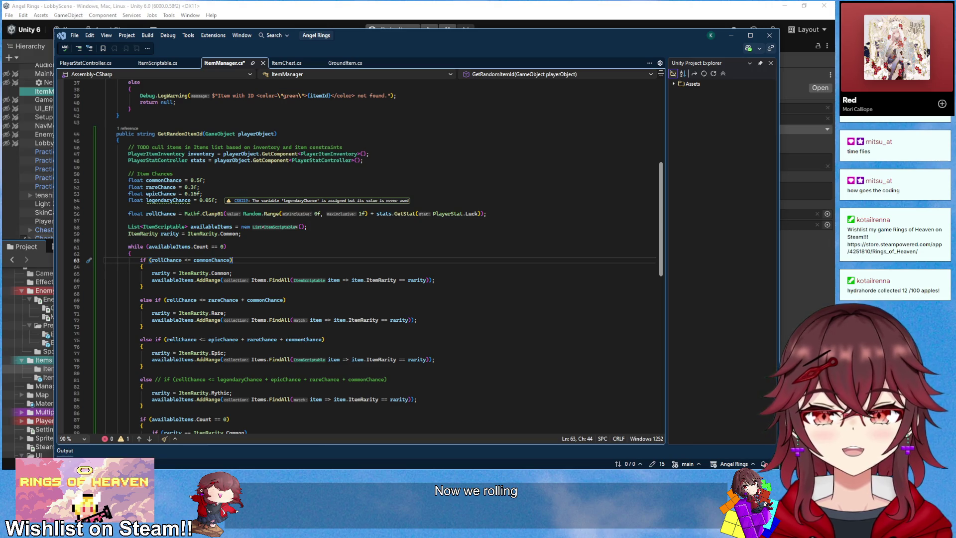
pyautogui.hotkey('alt', 'Tab')
pyautogui.hotkey('alt', 'Tab')
pyautogui.hotkey('alt', 'Tab')
pyautogui.hotkey('alt', 'Tab')
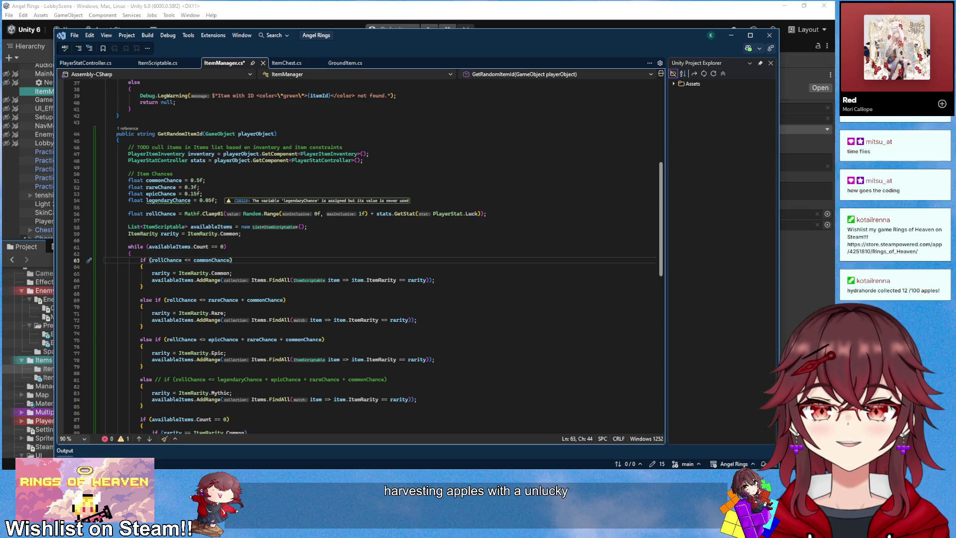
pyautogui.hotkey('alt', 'Tab')
pyautogui.hotkey('alt', 'Tab')
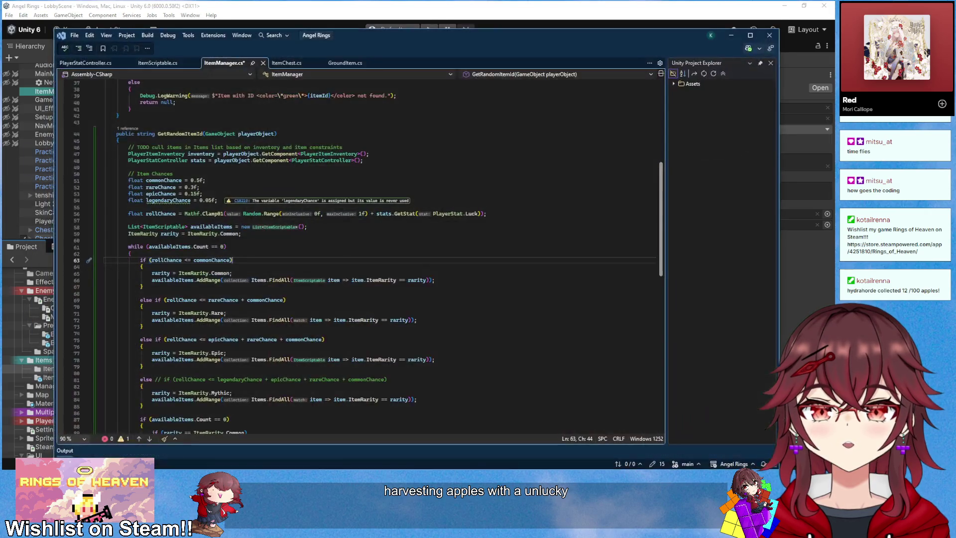
pyautogui.hotkey('alt', 'Tab')
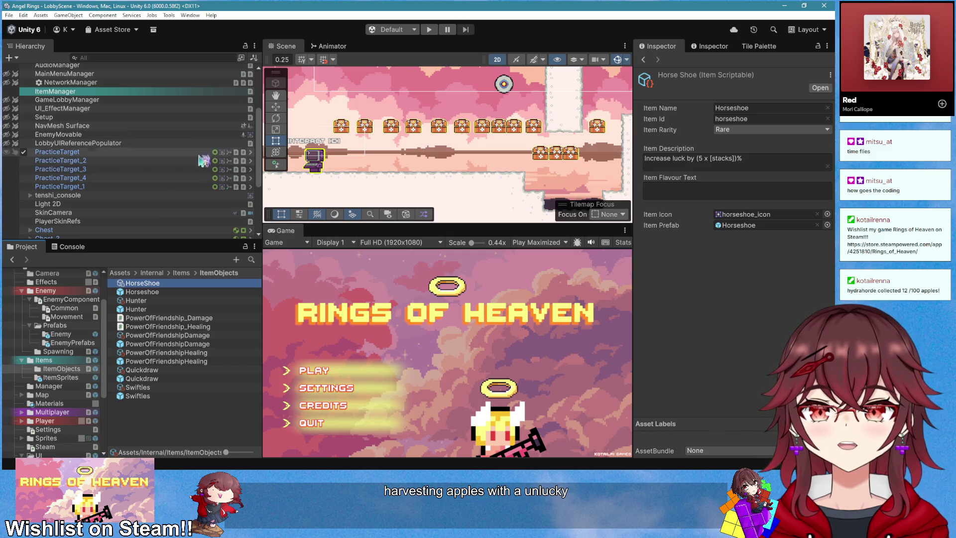
# - Add the HorseShoe item to a new sixth slot in ItemManager's Items list
pyautogui.scroll(3, 146, 219)
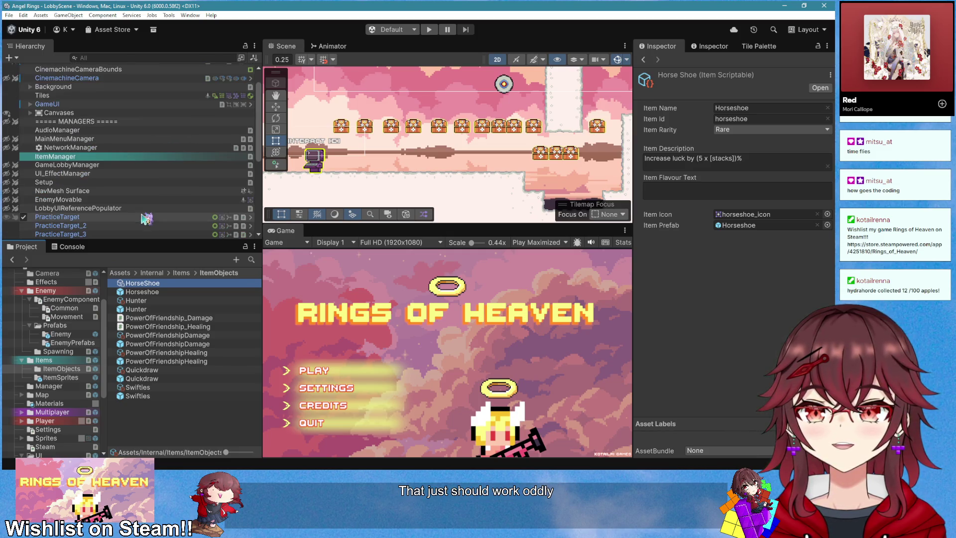
pyautogui.scroll(-3, 118, 147)
pyautogui.scroll(-3, 118, 147)
pyautogui.scroll(8, 105, 180)
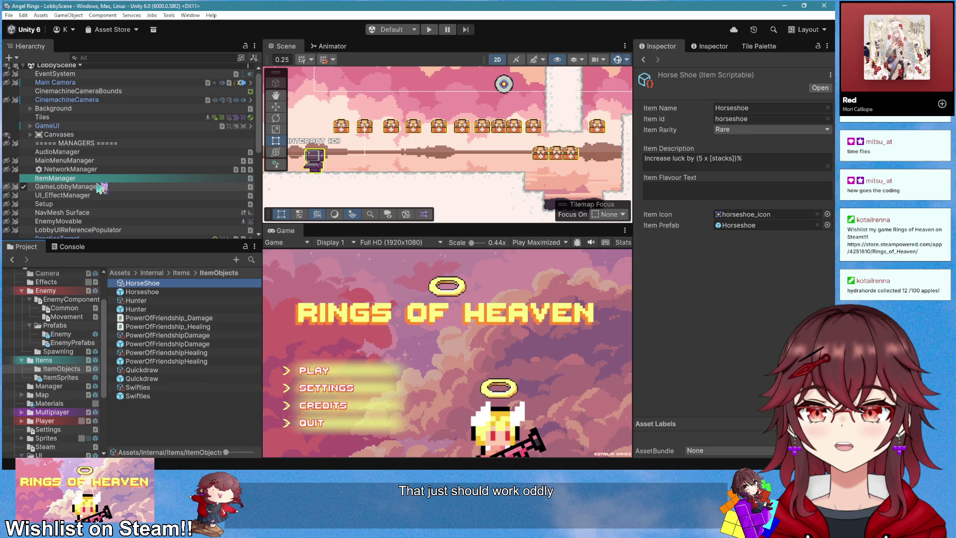
pyautogui.scroll(1, 96, 219)
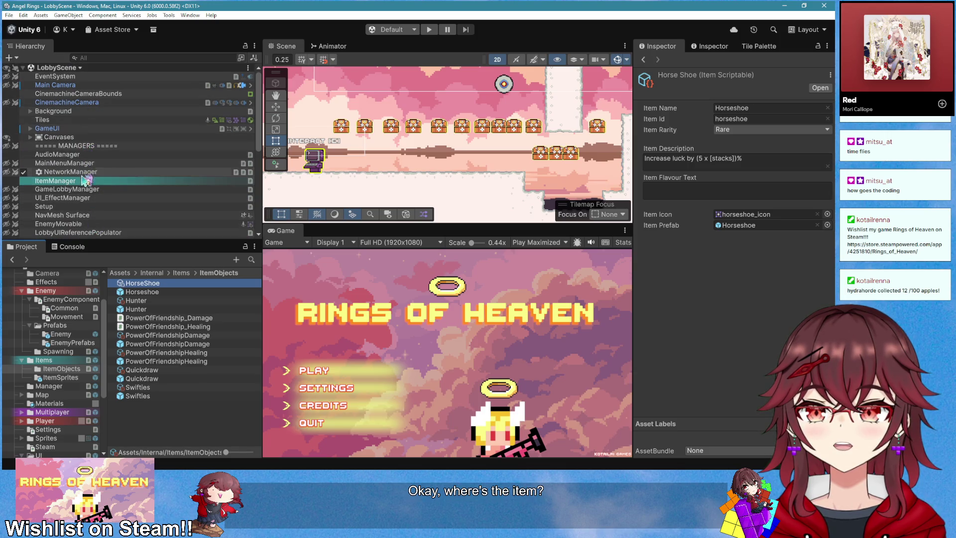
pyautogui.click(64, 181)
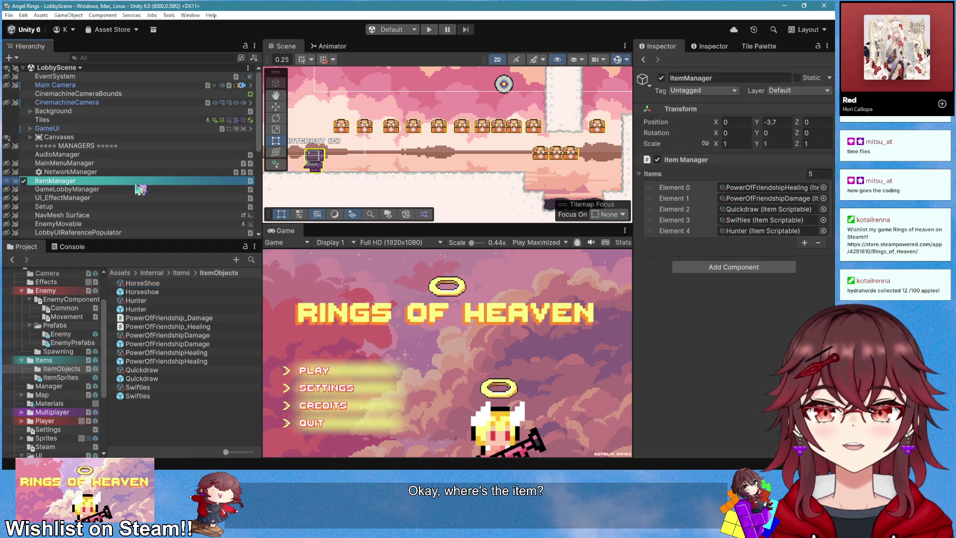
pyautogui.click(804, 243)
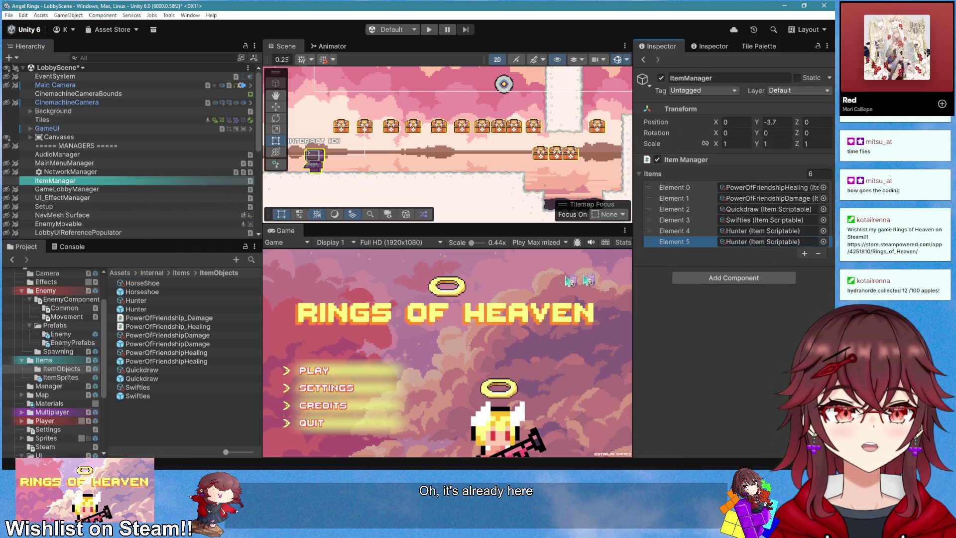
pyautogui.moveTo(142, 283); pyautogui.dragTo(766, 242)
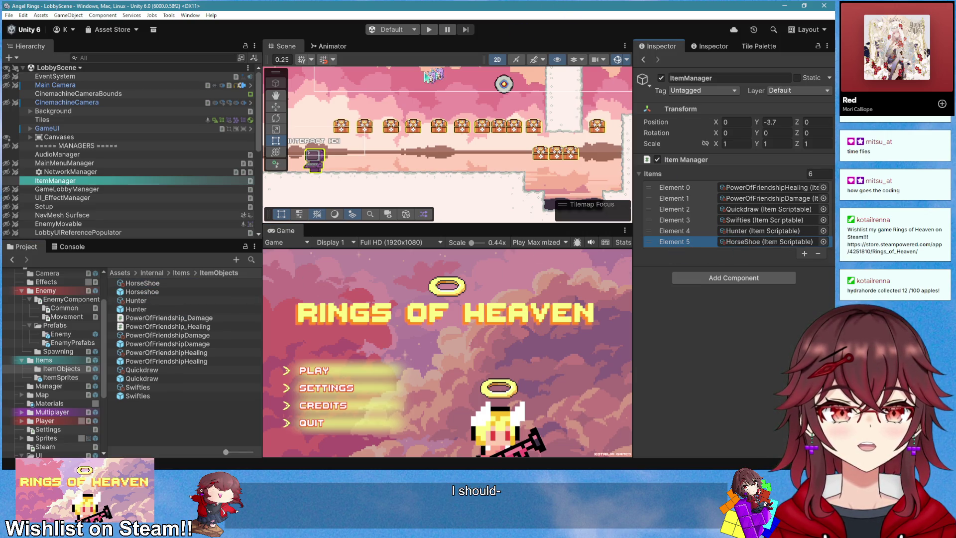
pyautogui.hotkey('alt', 'Tab')
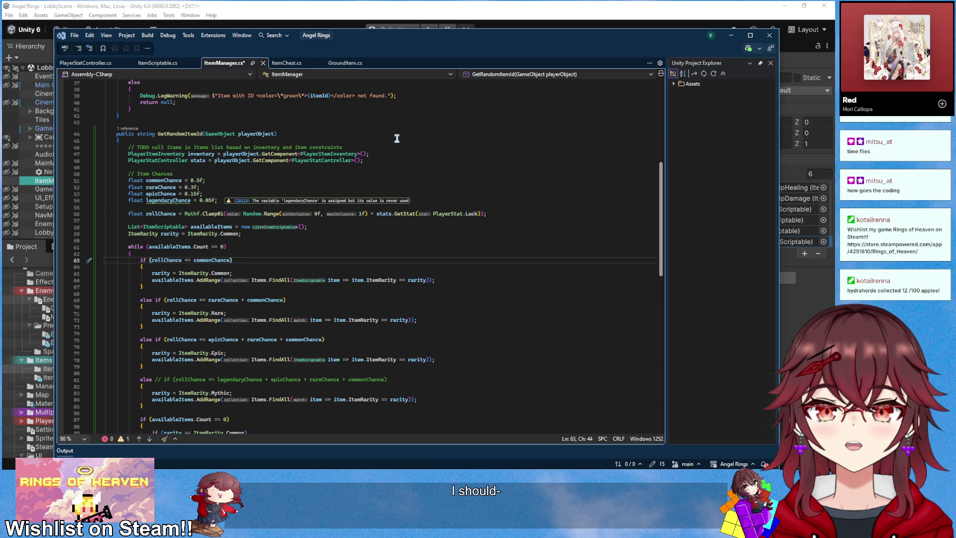
pyautogui.hotkey('alt', 'Tab')
# - Drag a GroundItem prefab from Assets > Internal > Items into the lobby scene
pyautogui.scroll(-8, 116, 233)
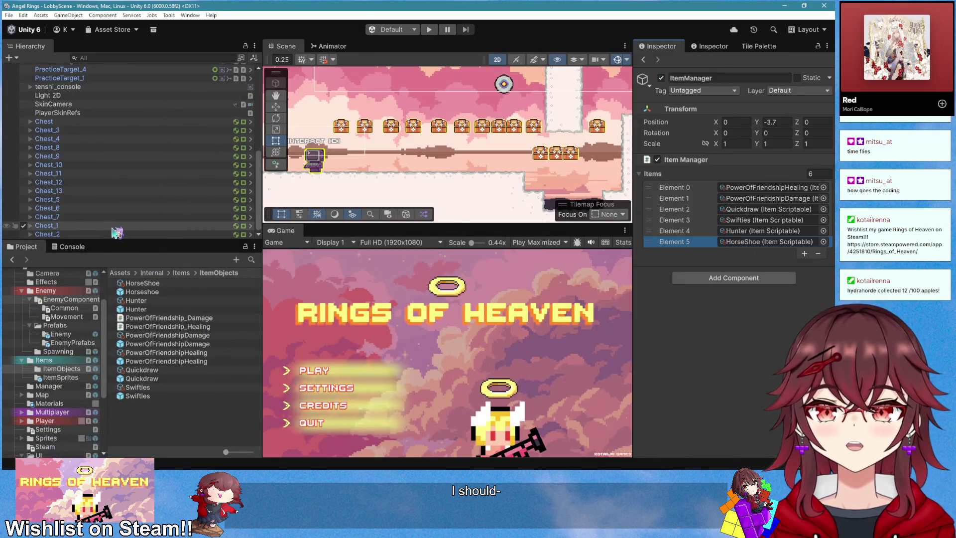
pyautogui.scroll(3, 117, 233)
pyautogui.scroll(-3, 116, 232)
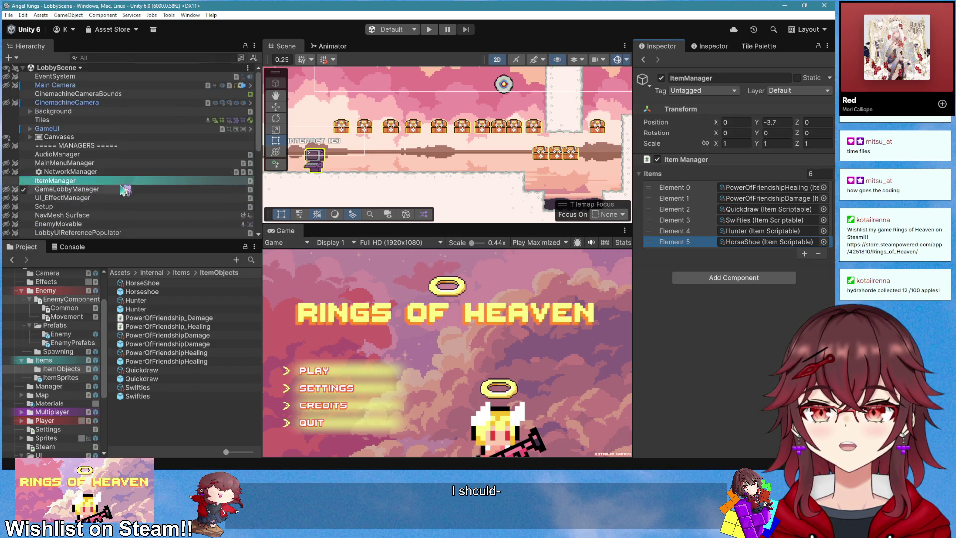
pyautogui.click(69, 371)
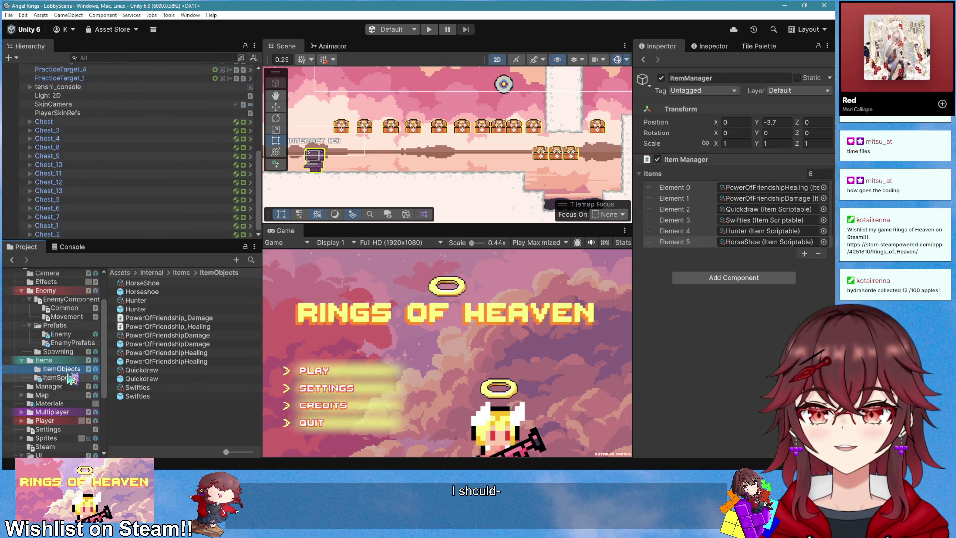
pyautogui.click(67, 377)
pyautogui.click(61, 361)
pyautogui.moveTo(143, 318)
pyautogui.mouseDown()
pyautogui.moveTo(379, 149)
pyautogui.moveTo(573, 169)
pyautogui.moveTo(528, 152)
pyautogui.moveTo(472, 152)
pyautogui.mouseUp()
pyautogui.scroll(-1, 548, 164)
# - Move the placed GroundItem and set its Item Id to horseshoe
pyautogui.press('w')
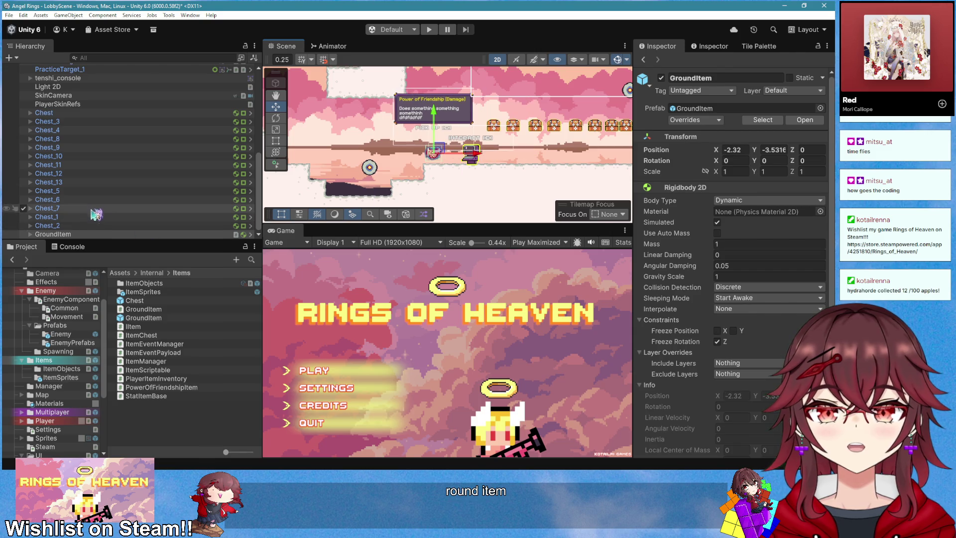
pyautogui.scroll(-3, 709, 181)
pyautogui.scroll(3, 710, 182)
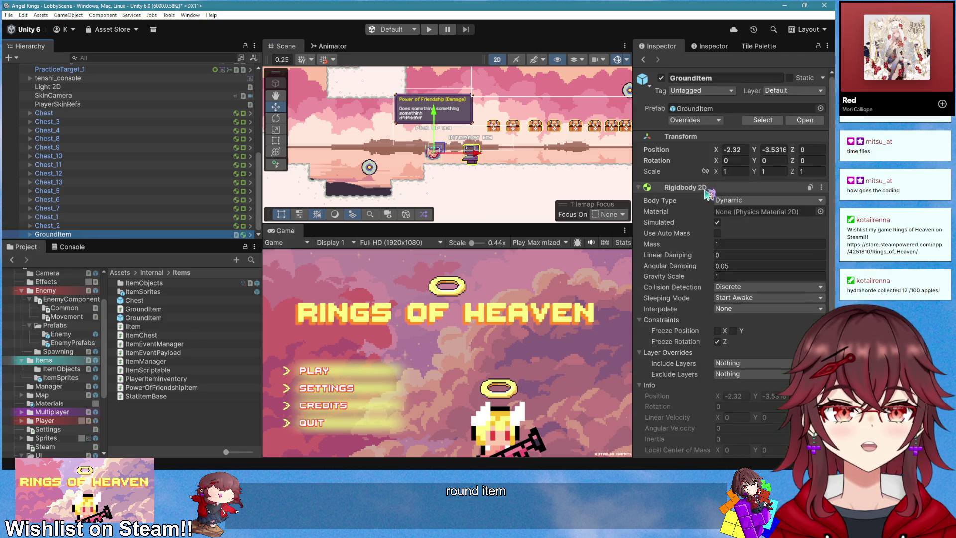
pyautogui.click(698, 187)
pyautogui.click(747, 213)
pyautogui.write('hor')
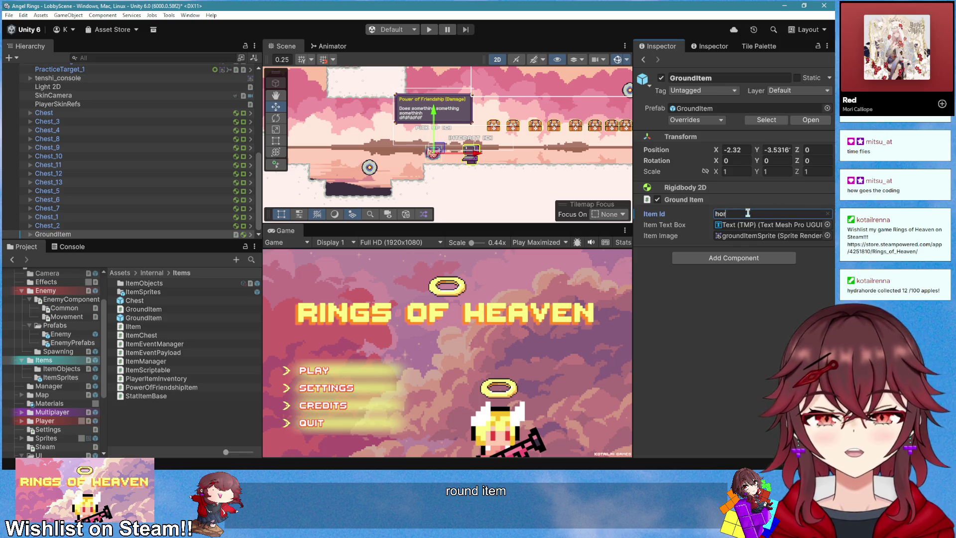
# - Test the ground item in play mode, then open the GroundItem script for editing
pyautogui.click(430, 30)
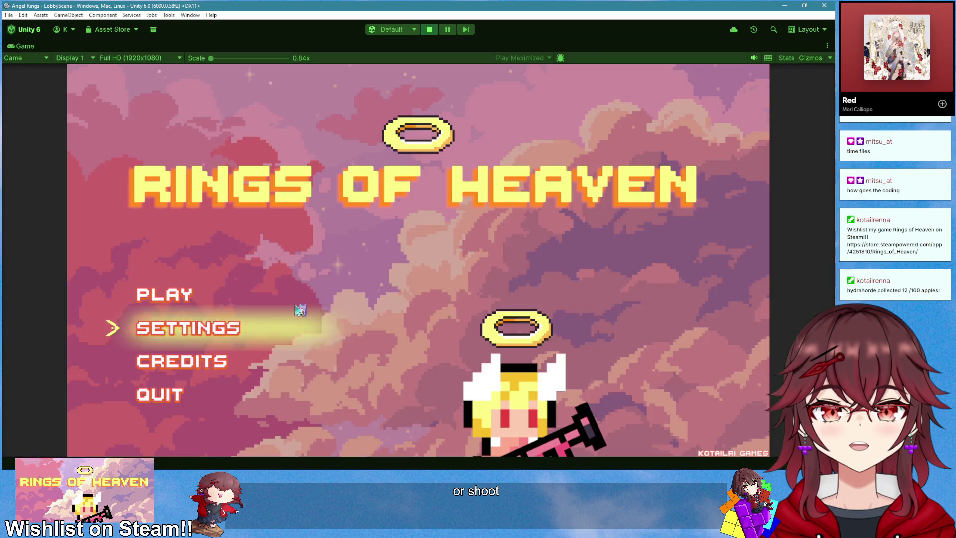
pyautogui.click(186, 295)
pyautogui.click(189, 296)
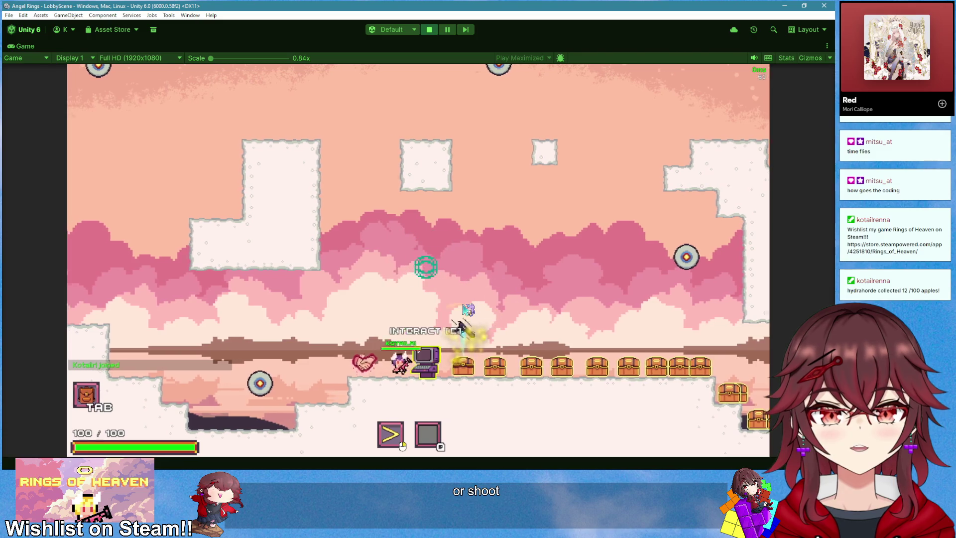
pyautogui.press('a')
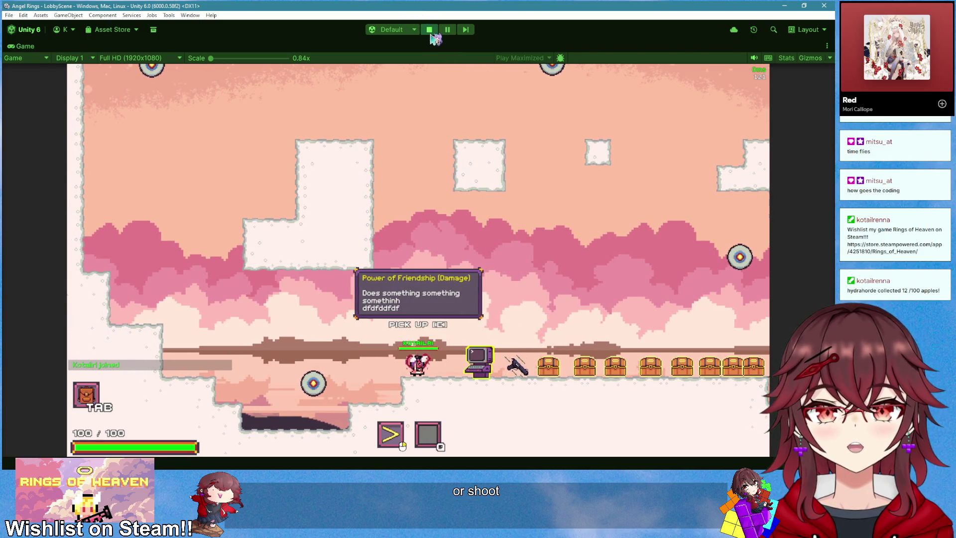
pyautogui.click(430, 30)
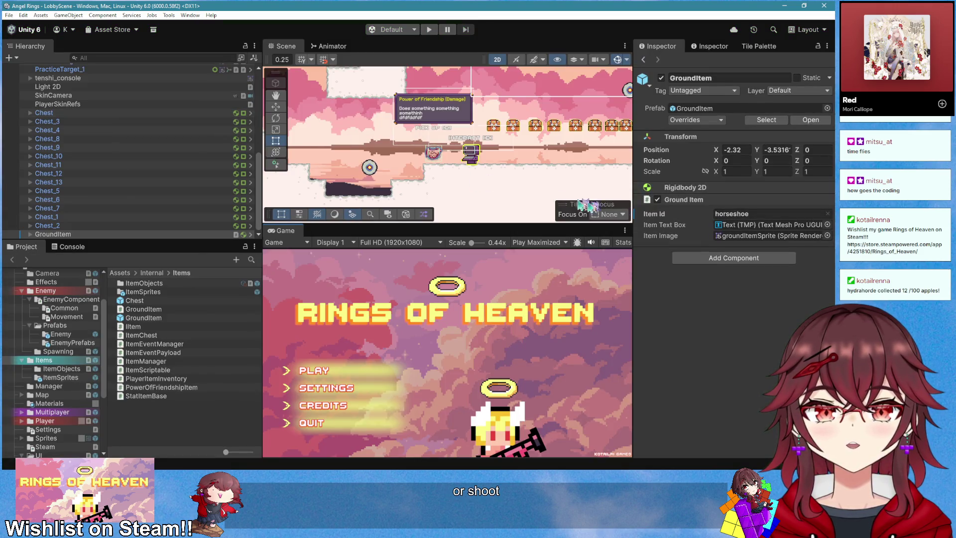
pyautogui.rightClick(698, 199)
pyautogui.click(724, 311)
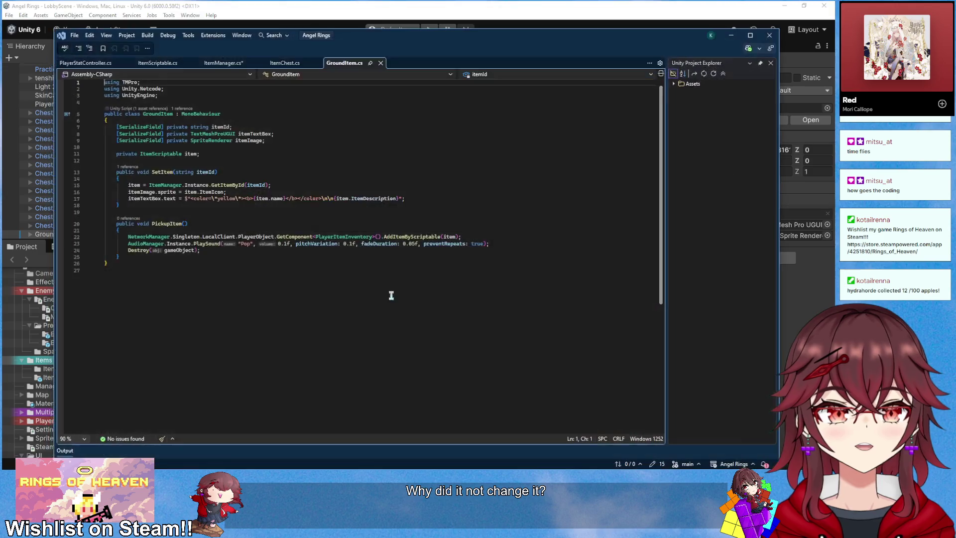
# - Add a [SerializeField] private bool IsItemSet = false field to GroundItem
pyautogui.moveTo(426, 54); pyautogui.dragTo(413, 154)
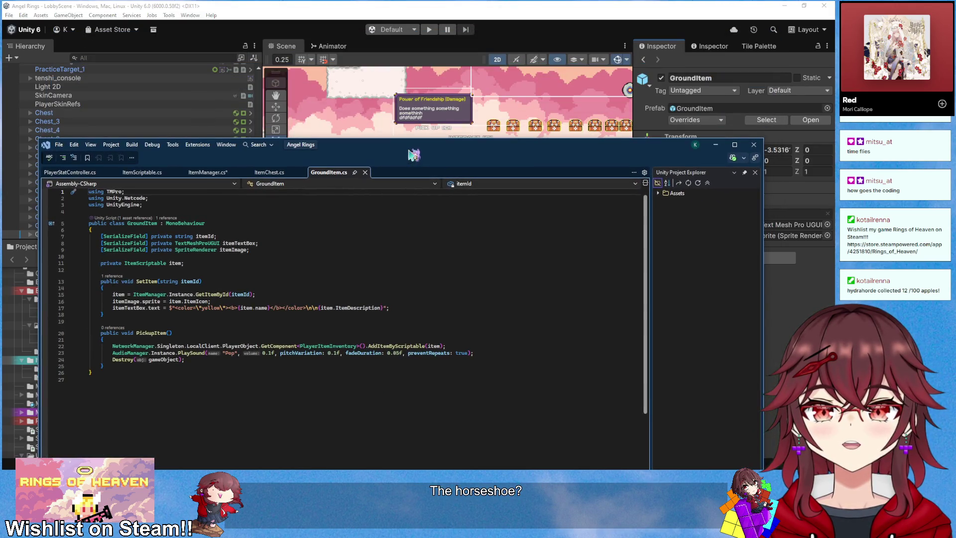
pyautogui.click(221, 271)
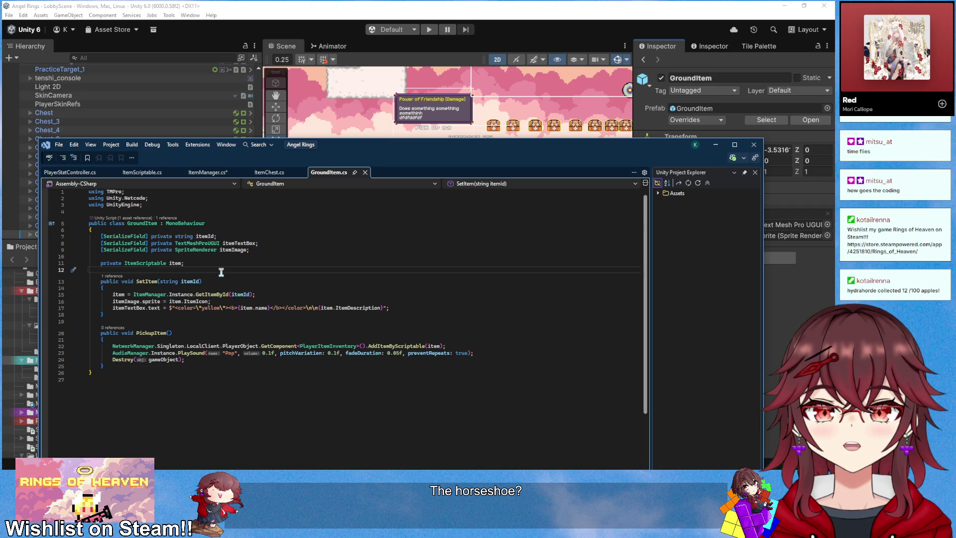
pyautogui.moveTo(424, 157)
pyautogui.mouseDown()
pyautogui.moveTo(394, 283)
pyautogui.moveTo(394, 354)
pyautogui.moveTo(395, 239)
pyautogui.moveTo(434, 263)
pyautogui.moveTo(424, 199)
pyautogui.moveTo(416, 213)
pyautogui.moveTo(414, 196)
pyautogui.mouseUp()
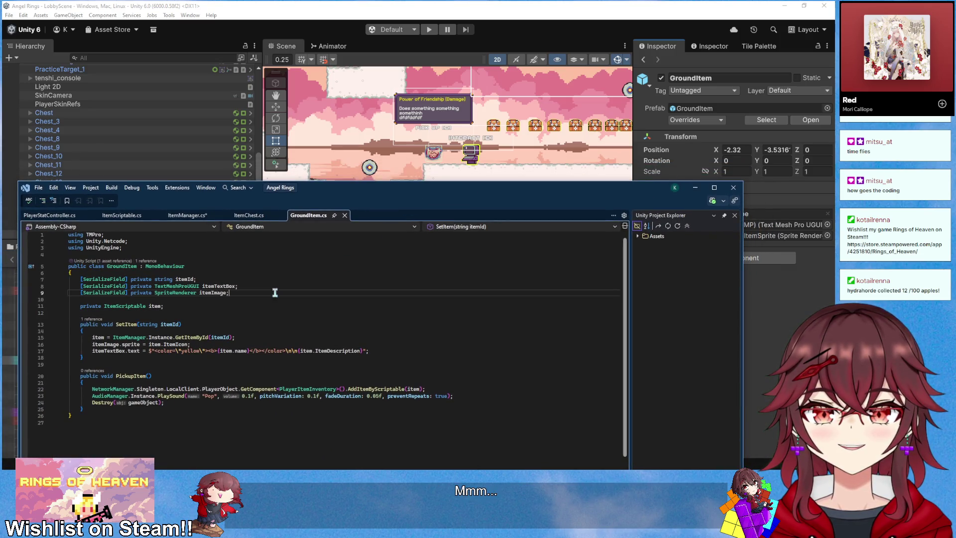
pyautogui.click(264, 273)
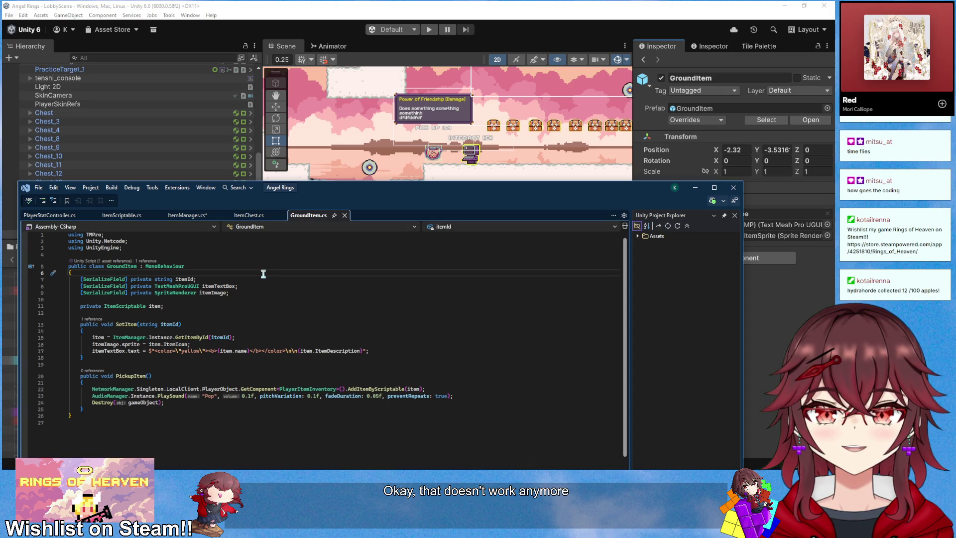
pyautogui.press('Return')
pyautogui.write('[Seri')
pyautogui.press('Tab')
pyautogui.write('pri')
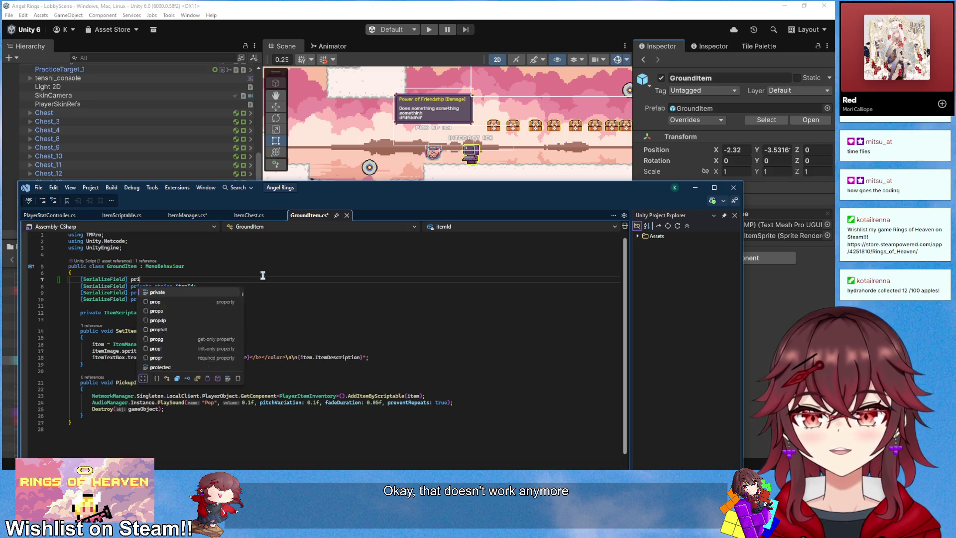
pyautogui.write('vate bool SetItem')
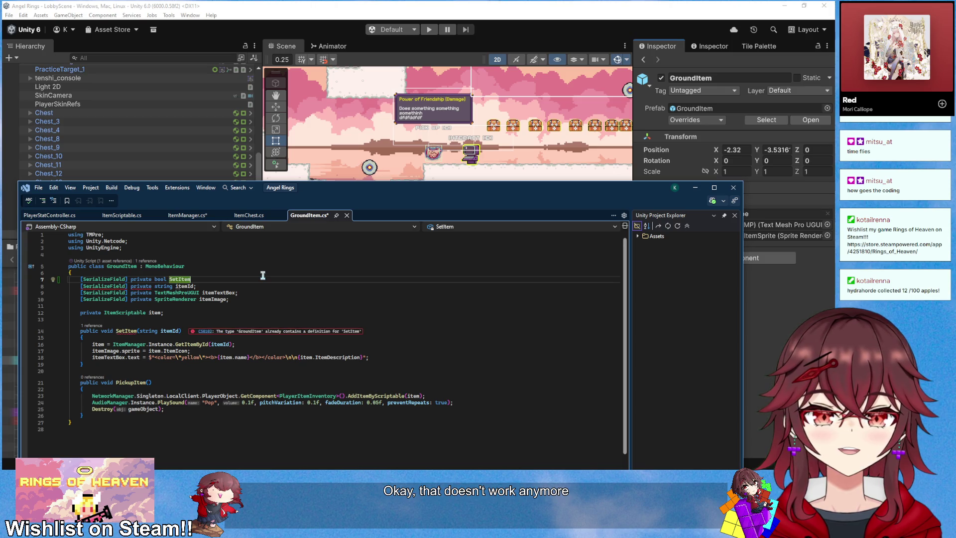
pyautogui.write(' = false;')
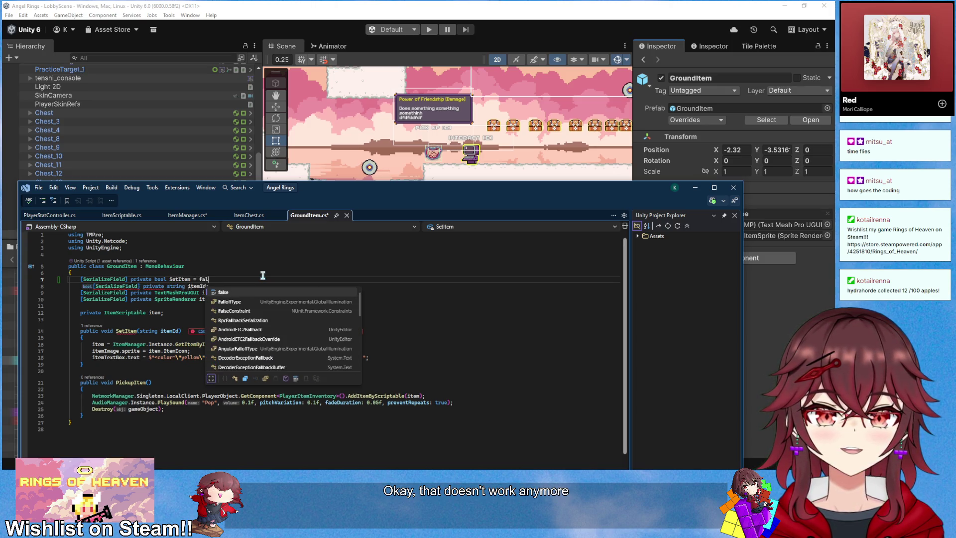
pyautogui.press('Down')
pyautogui.press('Down')
pyautogui.press('Down')
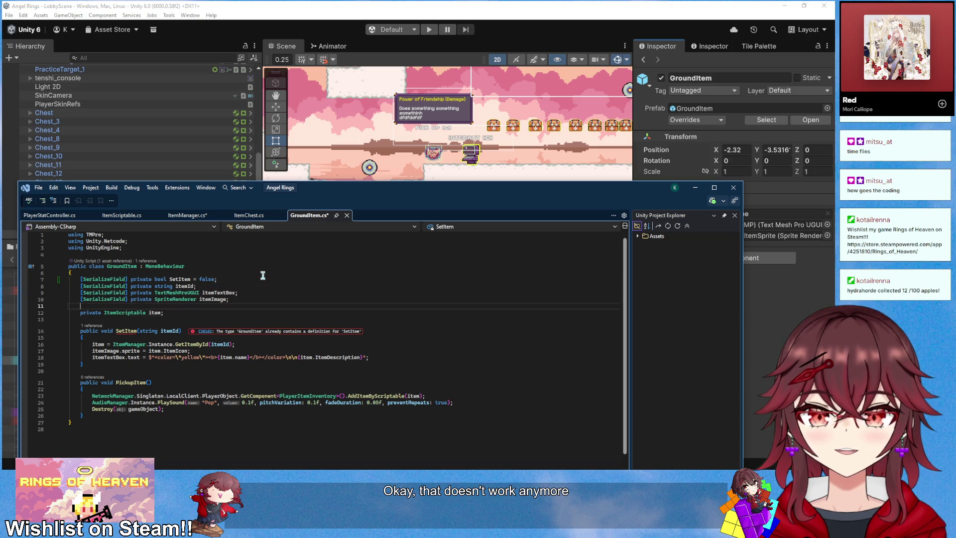
pyautogui.press('Up')
pyautogui.hotkey('ctrl', 'shift', 'Left')
pyautogui.write('IsItem')
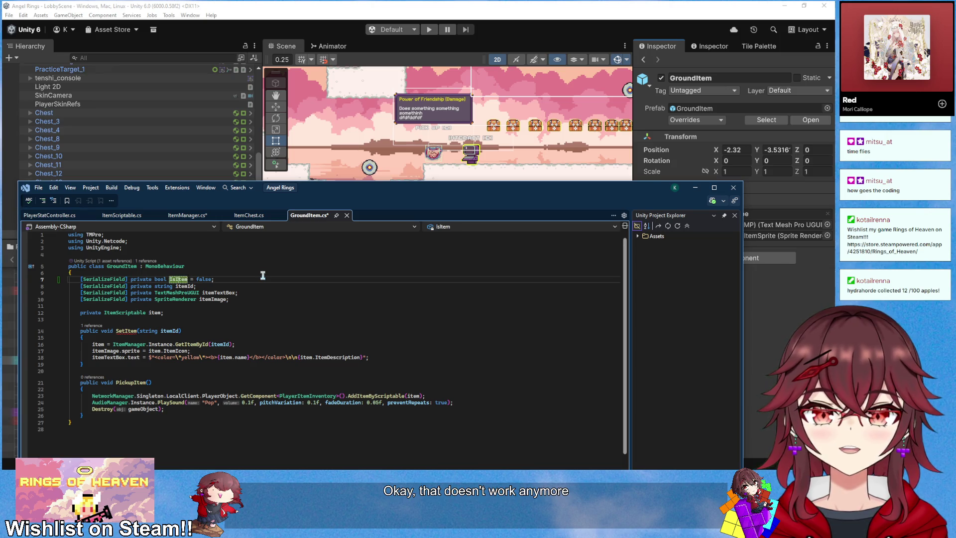
pyautogui.write('Set')
pyautogui.press('Down')
pyautogui.press('Down')
pyautogui.press('Down')
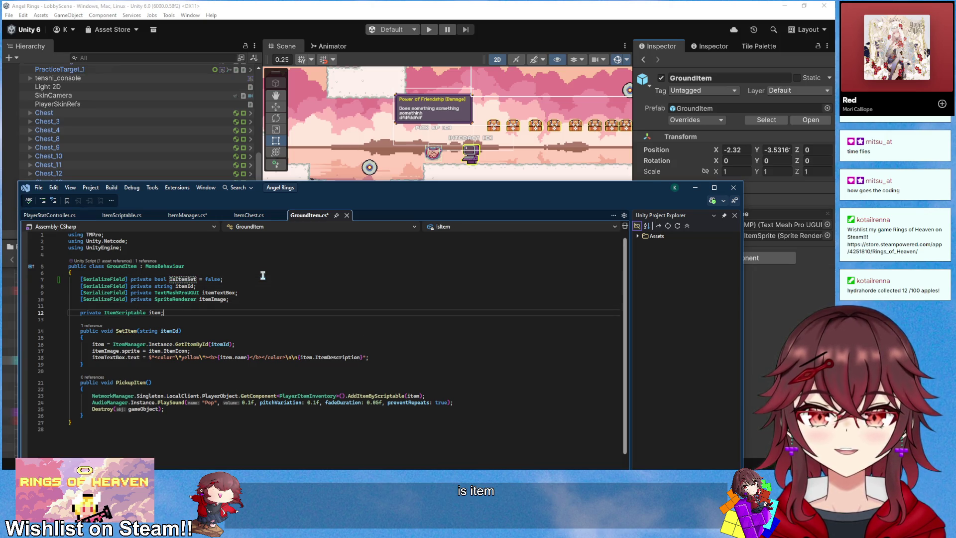
# - Add a Start method that calls SetItem(itemId) when IsItemSet is true
pyautogui.press('Return')
pyautogui.press('Return')
pyautogui.press('Up')
pyautogui.write('privat')
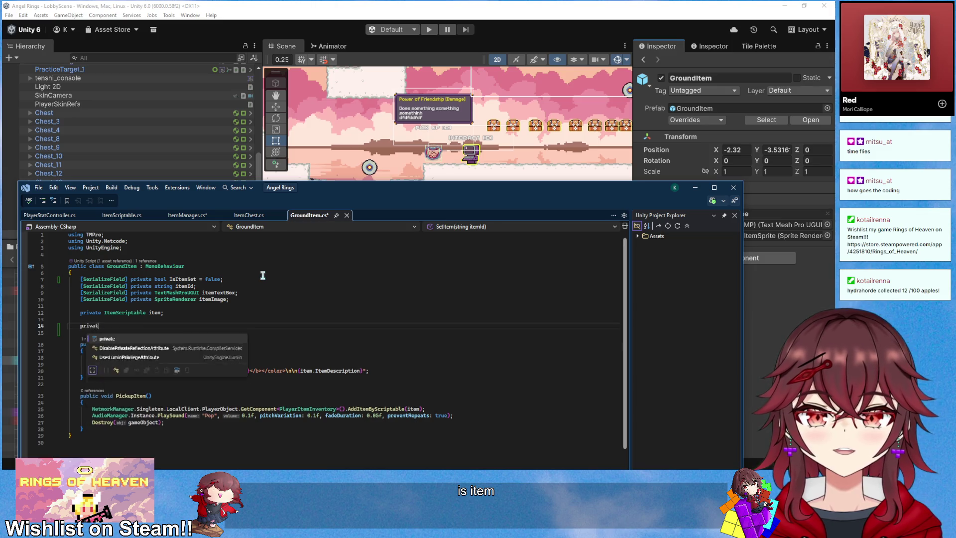
pyautogui.write('e void Aw')
pyautogui.press('Tab')
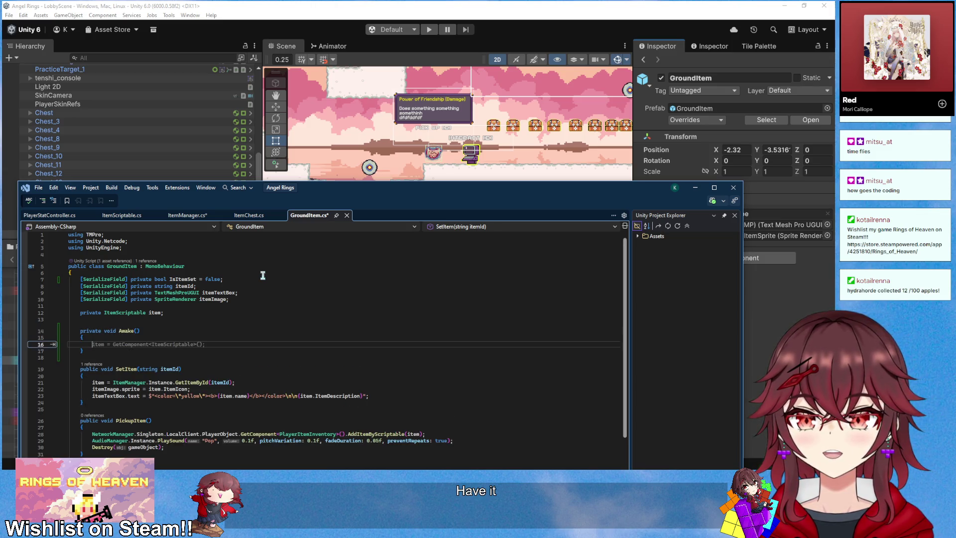
pyautogui.doubleClick(126, 331)
pyautogui.write('Start')
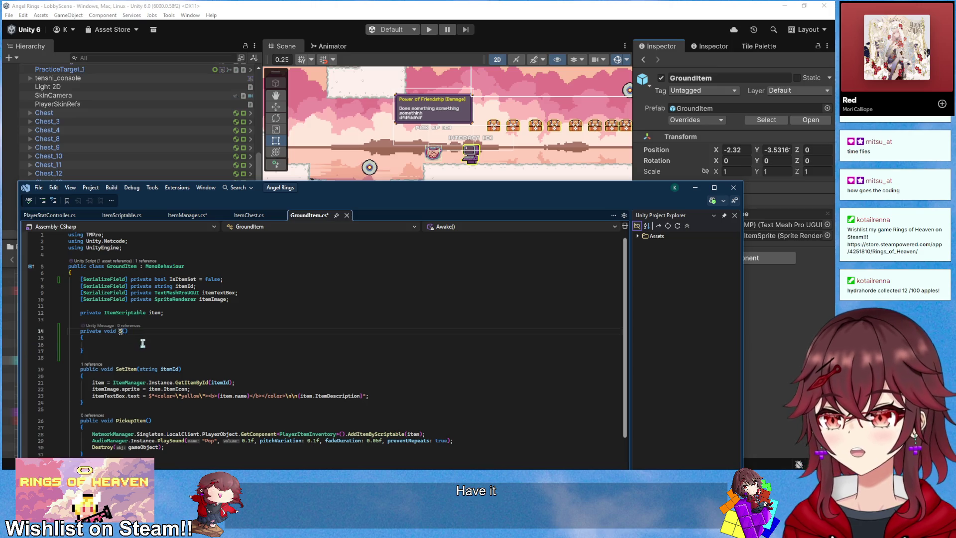
pyautogui.click(144, 344)
pyautogui.write('if (')
pyautogui.write('IsItemSet')
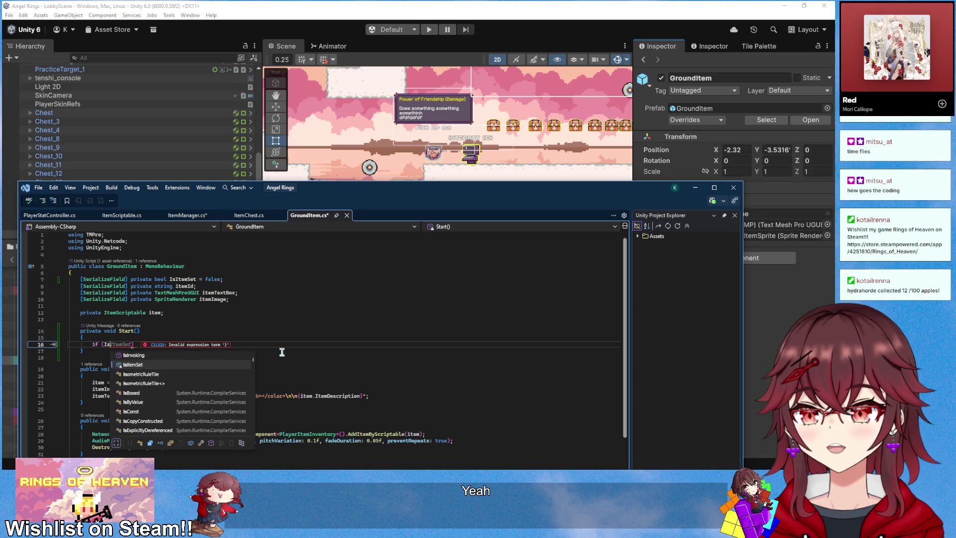
pyautogui.write(')')
pyautogui.press('Return')
pyautogui.write('{')
pyautogui.press('Return')
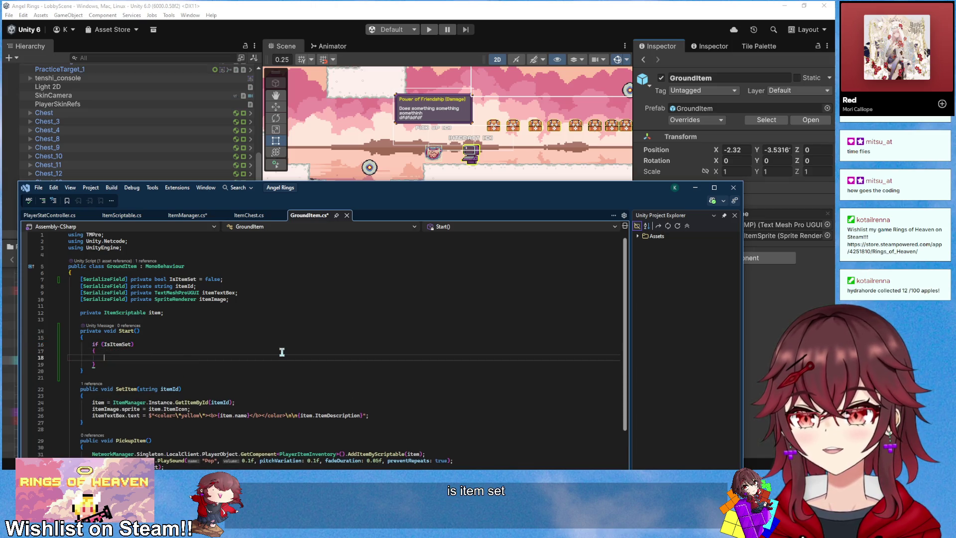
pyautogui.write('SetI')
pyautogui.press('Tab')
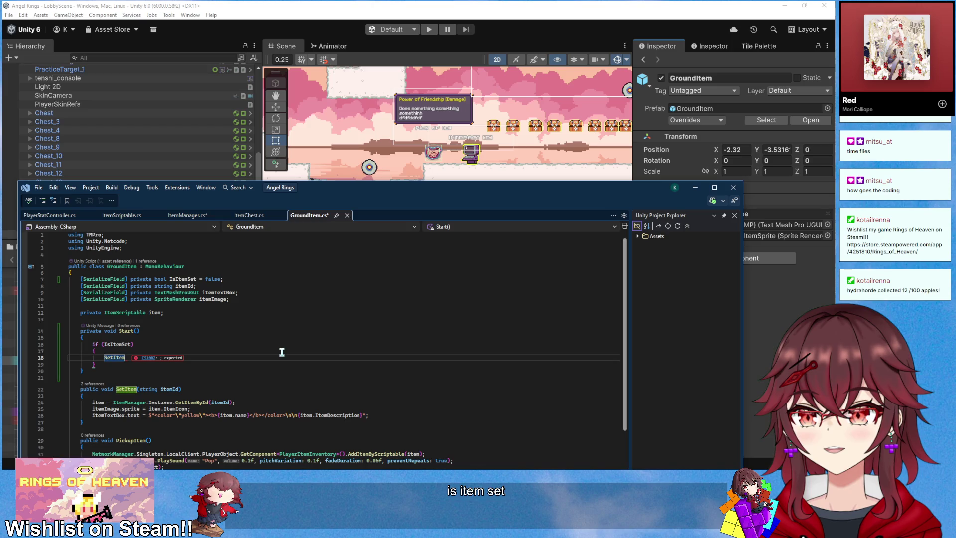
pyautogui.write('(item')
pyautogui.press('Tab')
pyautogui.write(');')
# - Save all scripts and jump to the itemId field declaration
pyautogui.hotkey('ctrl', 'shift', 's')
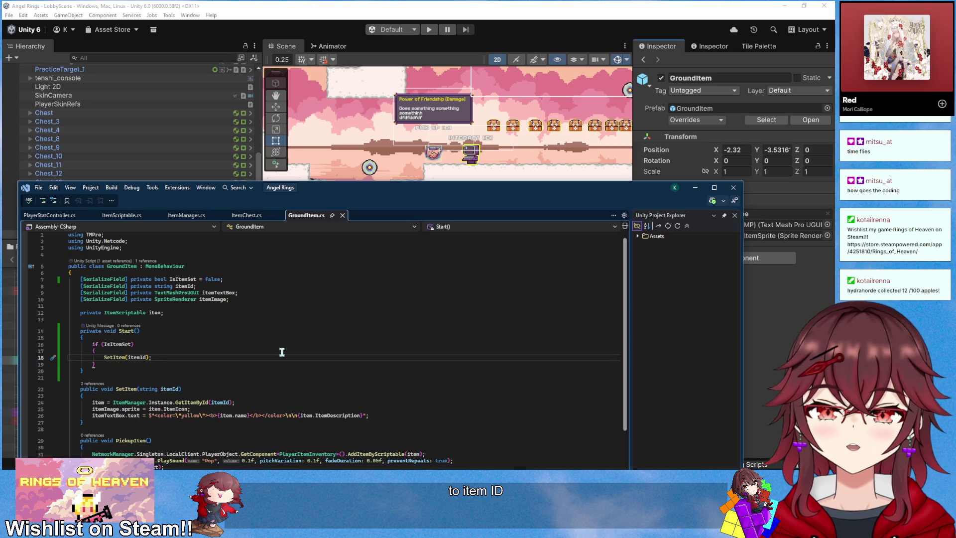
pyautogui.click(197, 284)
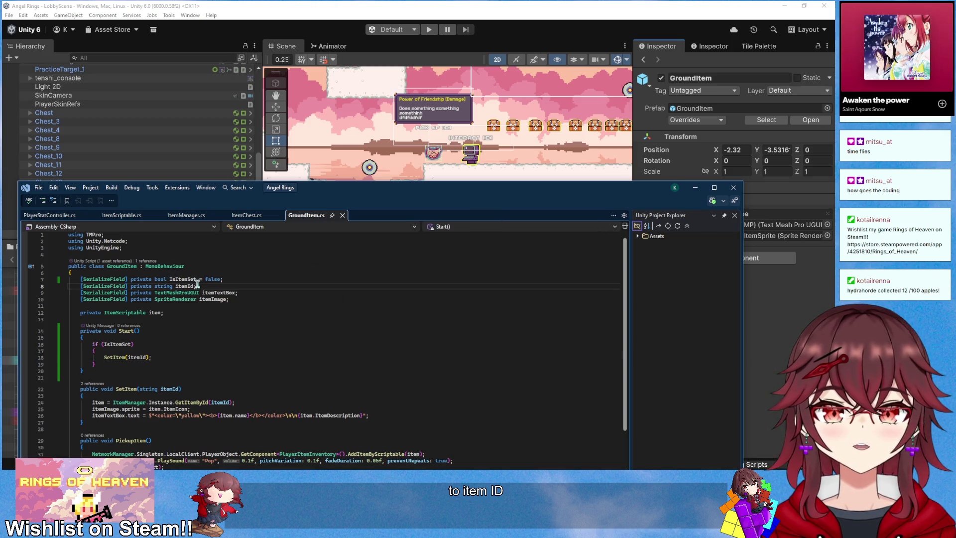
pyautogui.hotkey('alt', 'Tab')
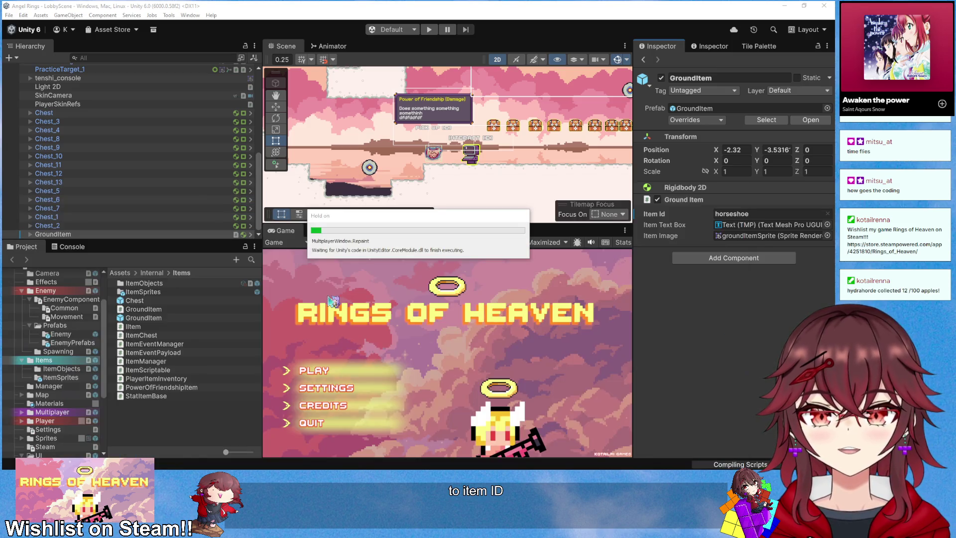
# - Default itemId to an empty string, save, and tick Is Item Set on the GroundItem
pyautogui.hotkey('alt', 'Tab')
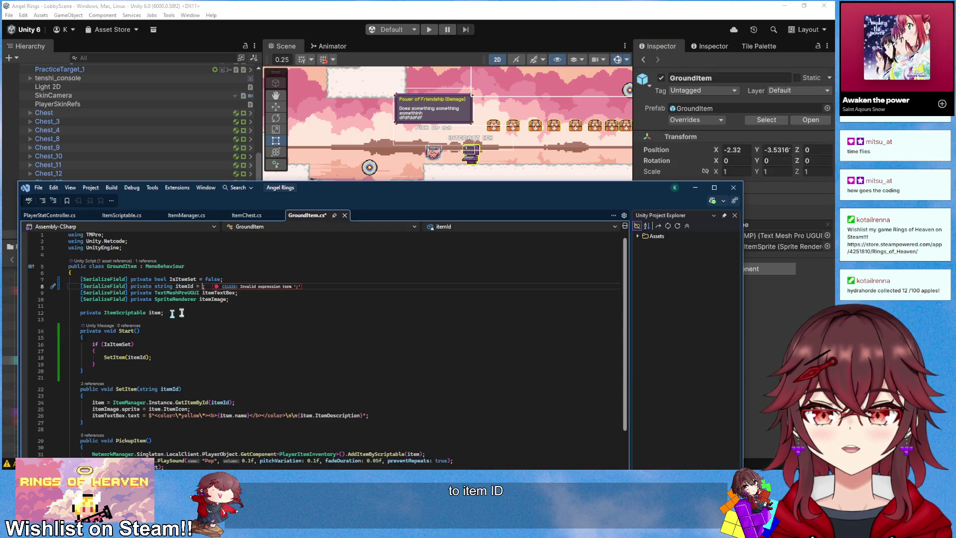
pyautogui.write('= "')
pyautogui.hotkey('ctrl', 's')
pyautogui.hotkey('alt', 'Tab')
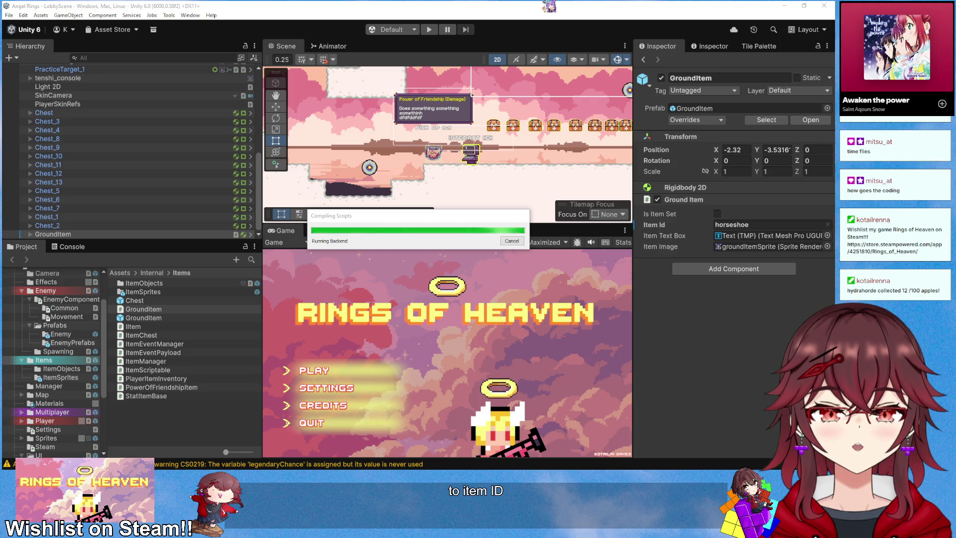
pyautogui.click(717, 214)
pyautogui.click(429, 30)
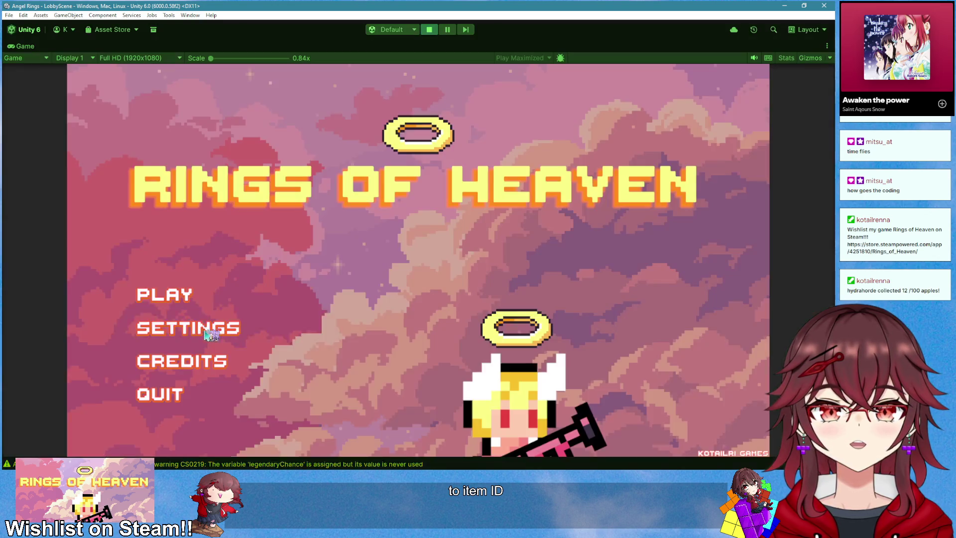
# - Create a room, walk to the horseshoe, pick it up with E, and check the inventory
pyautogui.click(168, 296)
pyautogui.click(170, 298)
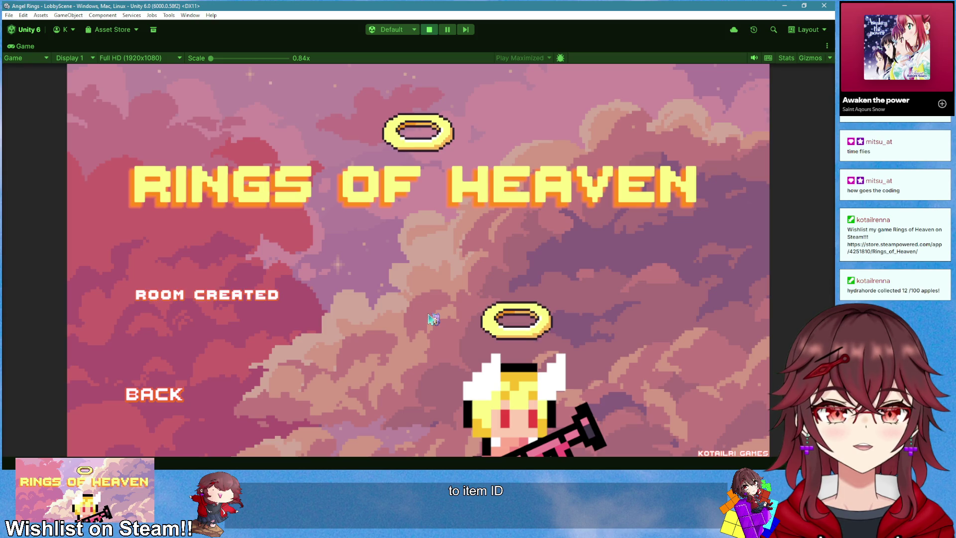
pyautogui.press('a')
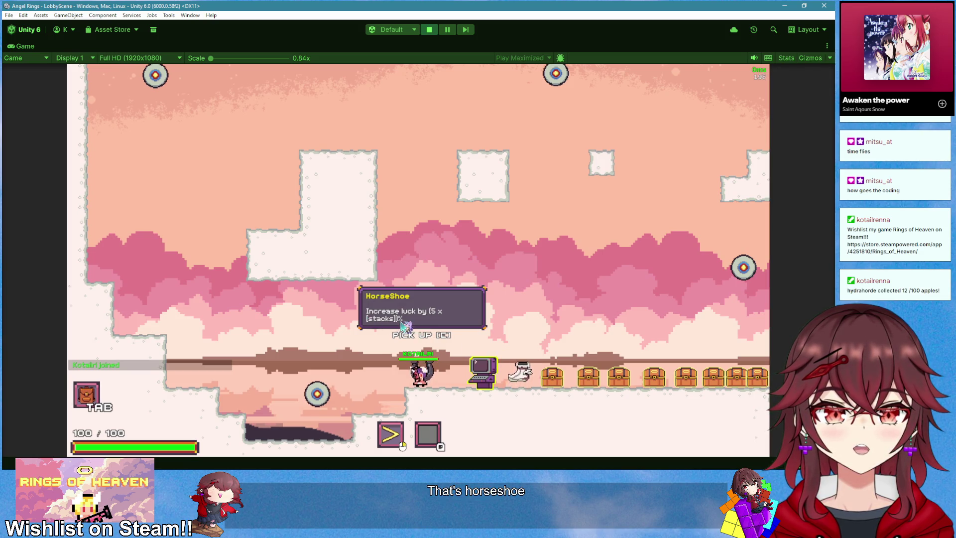
pyautogui.press('e')
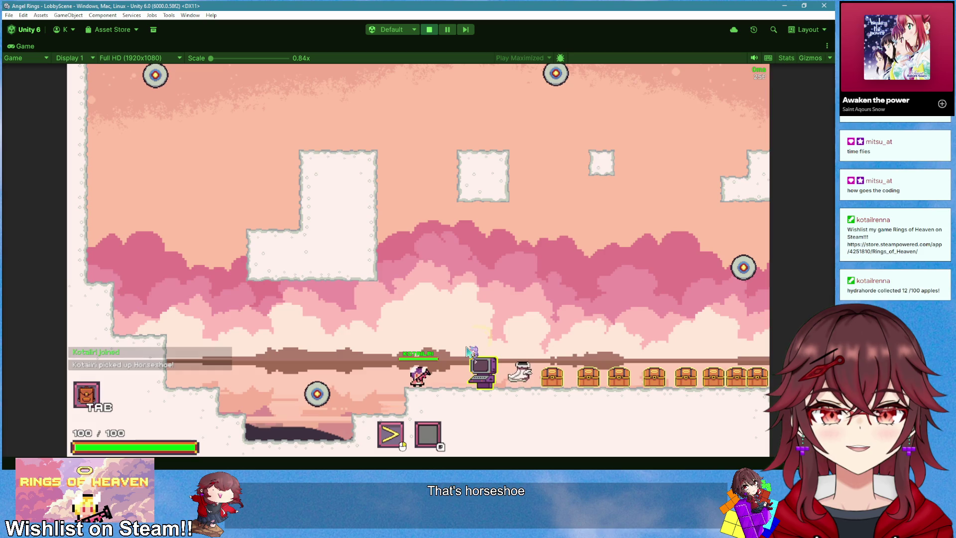
pyautogui.press('Tab')
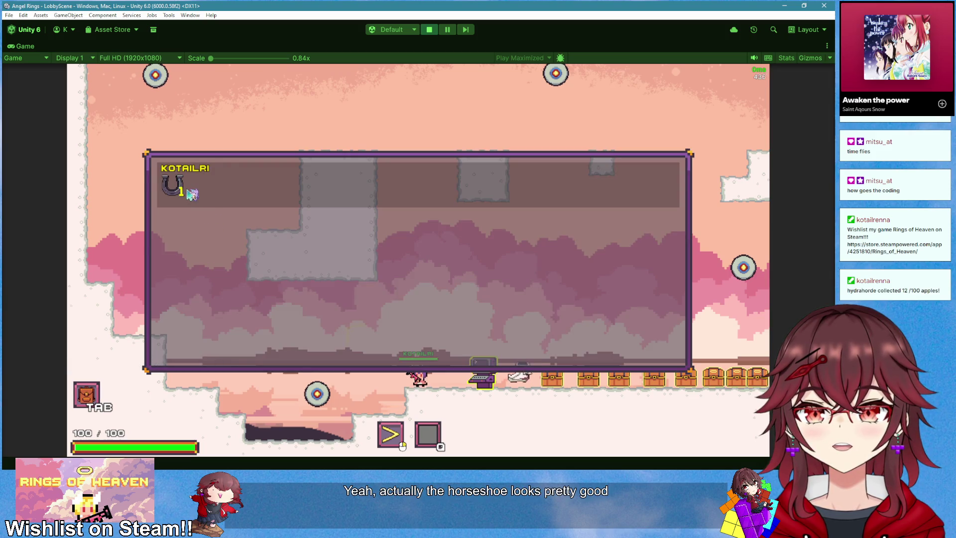
pyautogui.moveTo(183, 191)
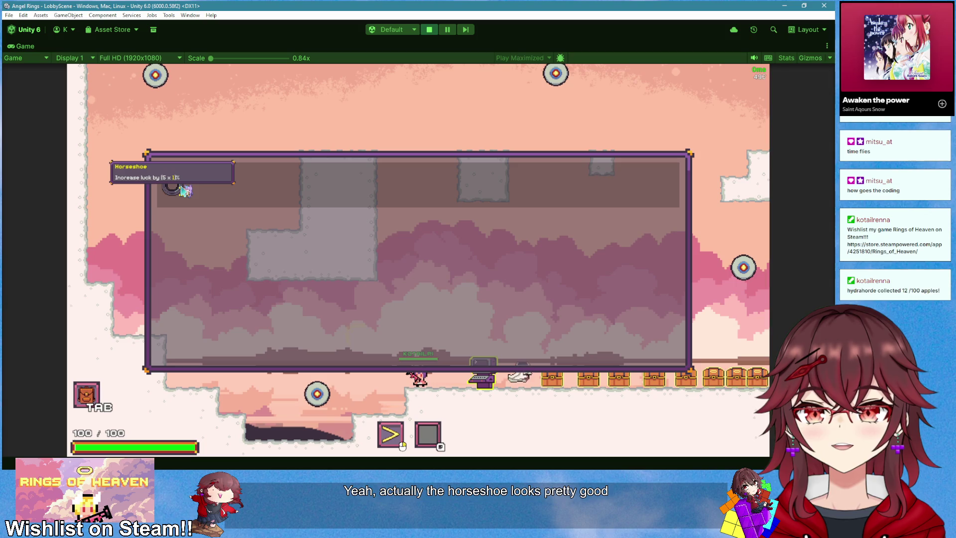
pyautogui.press('Tab')
pyautogui.press('Tab')
pyautogui.press('Tab')
pyautogui.press('d')
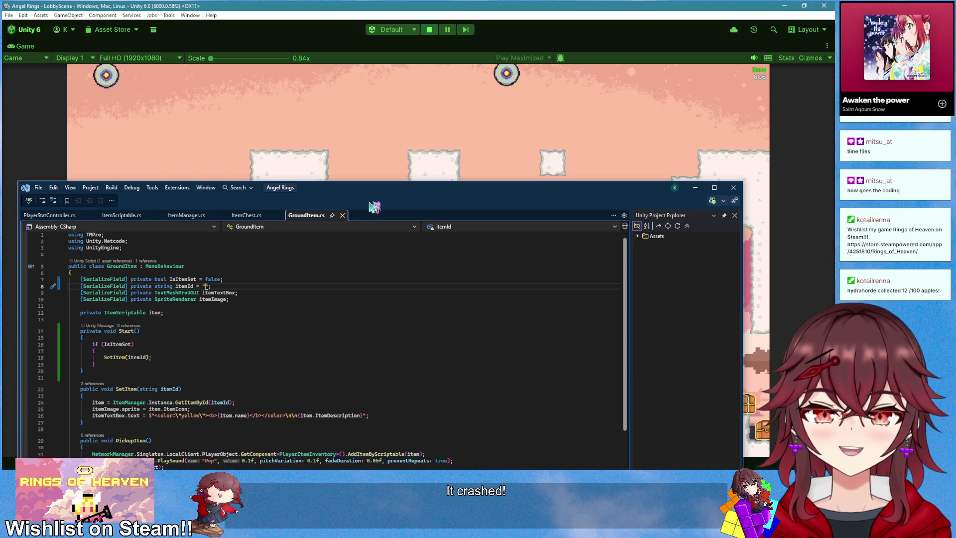
pyautogui.moveTo(371, 188); pyautogui.dragTo(393, 112)
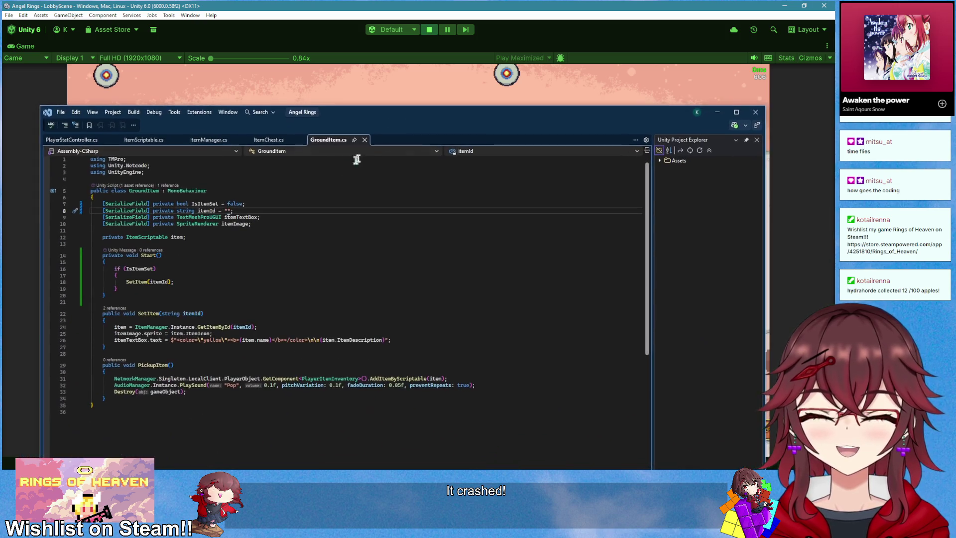
pyautogui.click(208, 140)
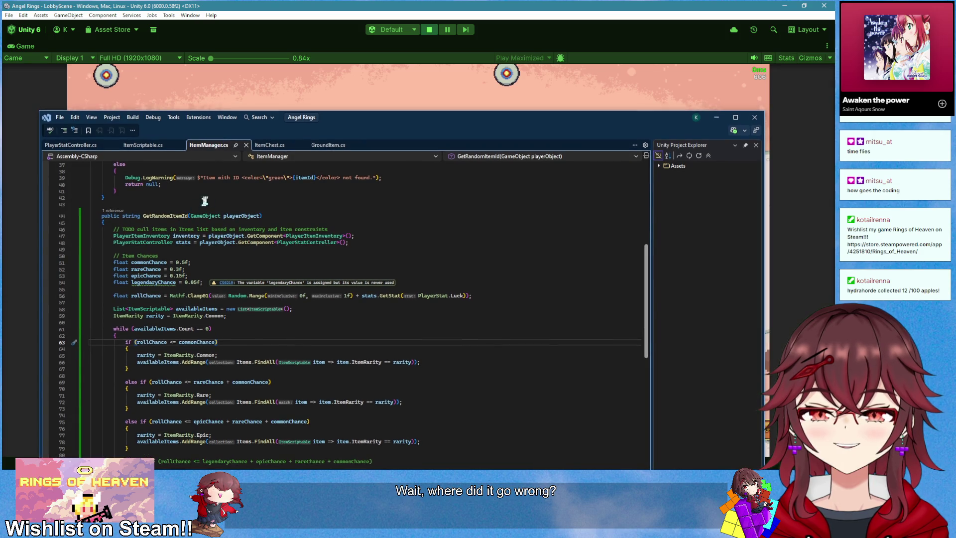
pyautogui.click(716, 115)
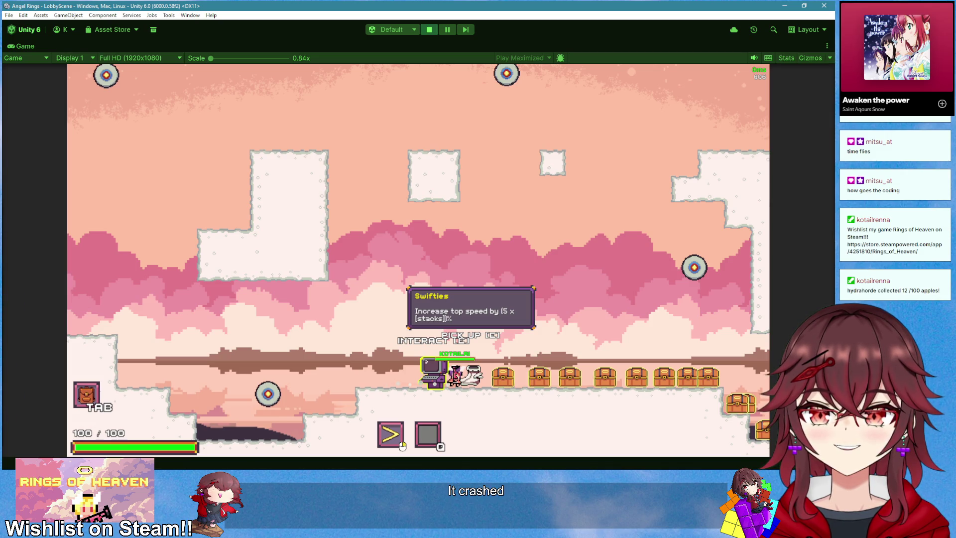
pyautogui.hotkey('ctrl', 'shift', 'Escape')
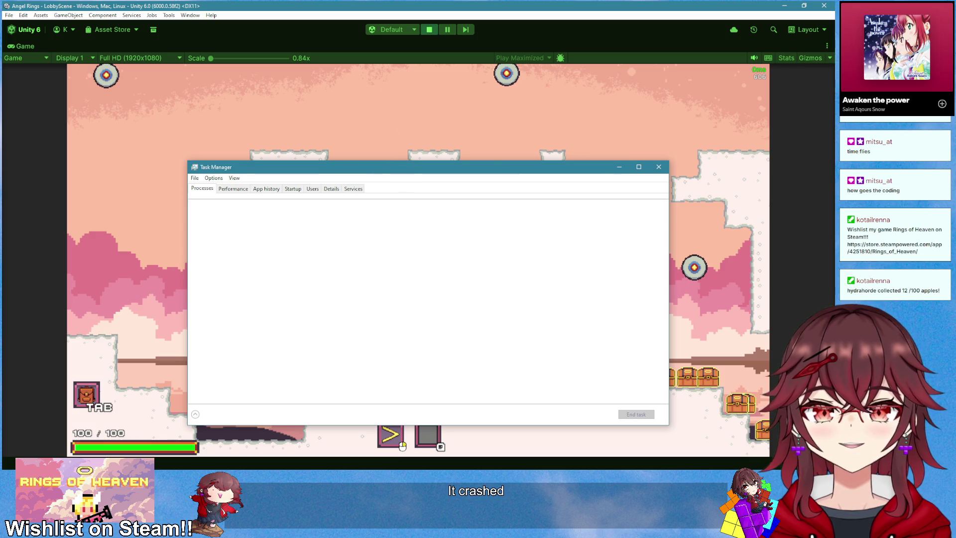
pyautogui.hotkey('alt', 'F4')
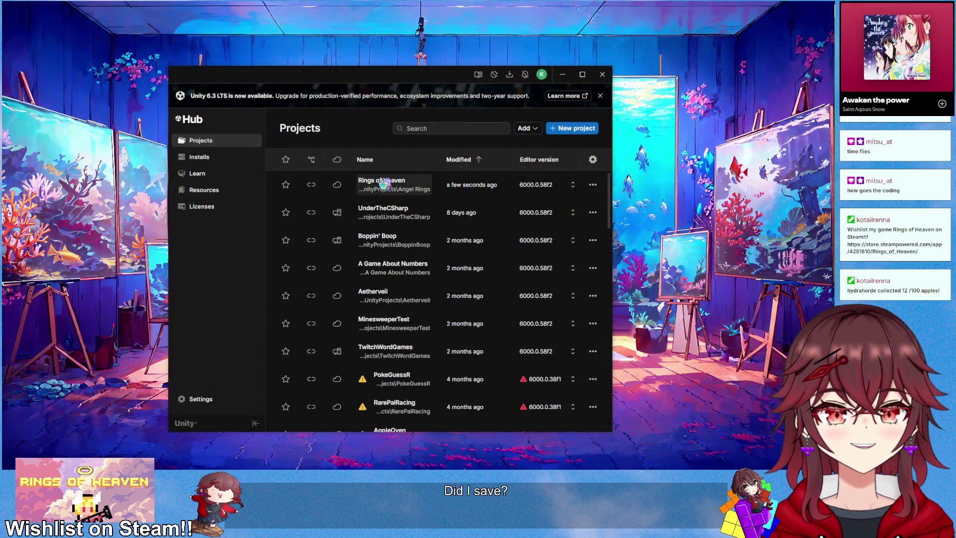
# - Reopen Rings of Heaven from Unity Hub, check the Console, and return to ItemManager.cs's rarity loop
pyautogui.click(383, 183)
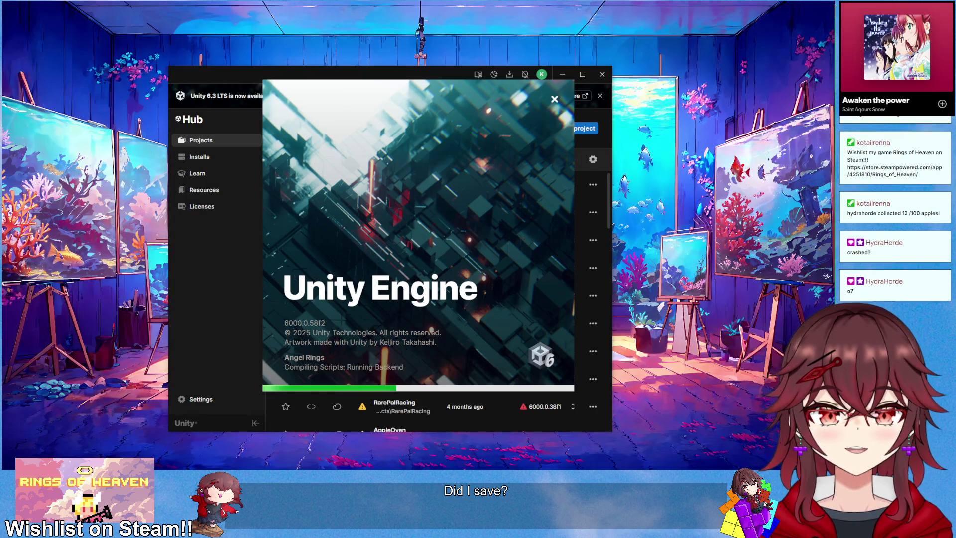
pyautogui.hotkey('alt', 'Tab')
pyautogui.scroll(-3, 364, 200)
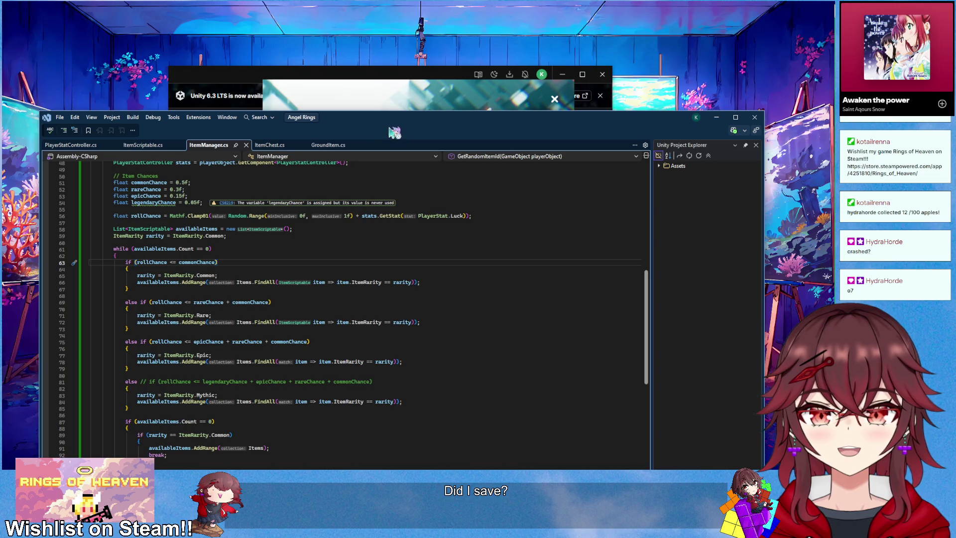
pyautogui.scroll(-1, 357, 272)
pyautogui.click(335, 245)
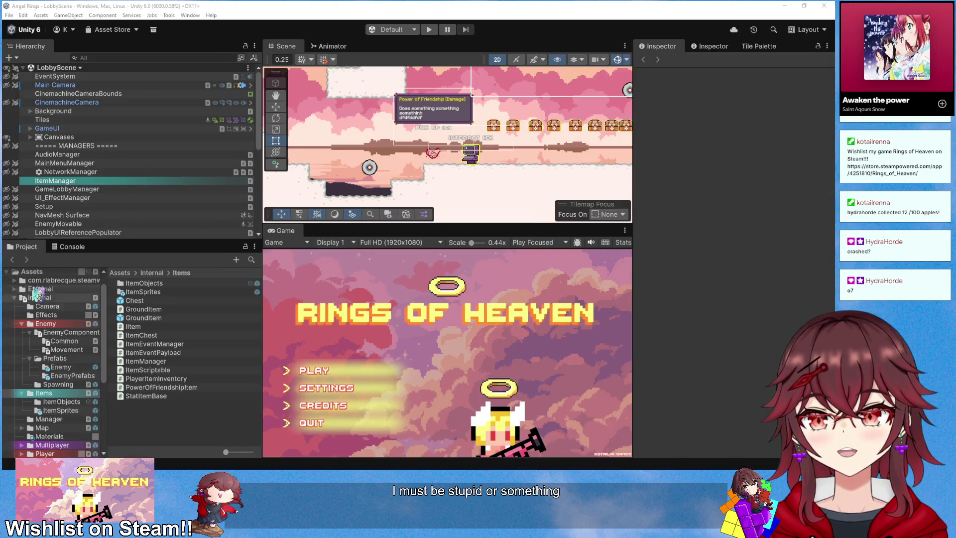
pyautogui.click(68, 249)
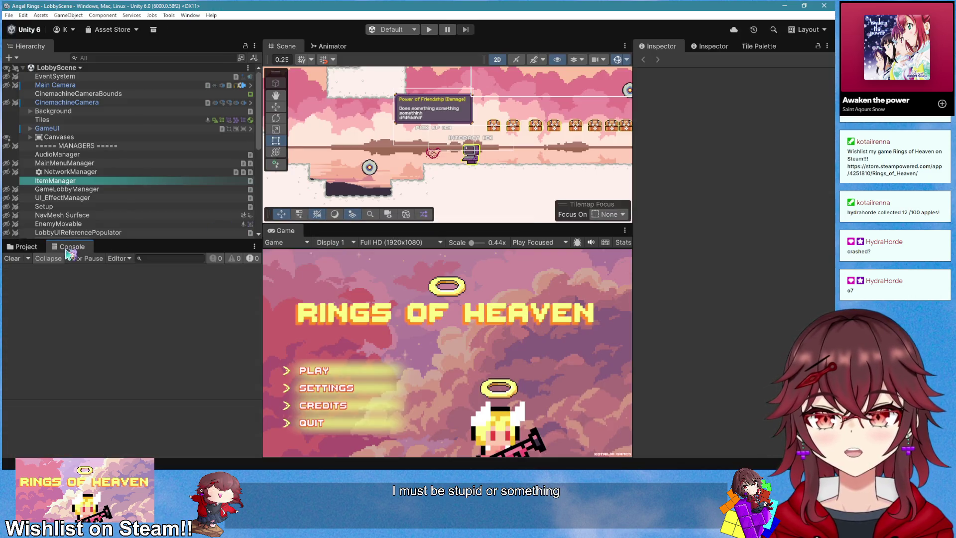
pyautogui.hotkey('alt', 'Tab')
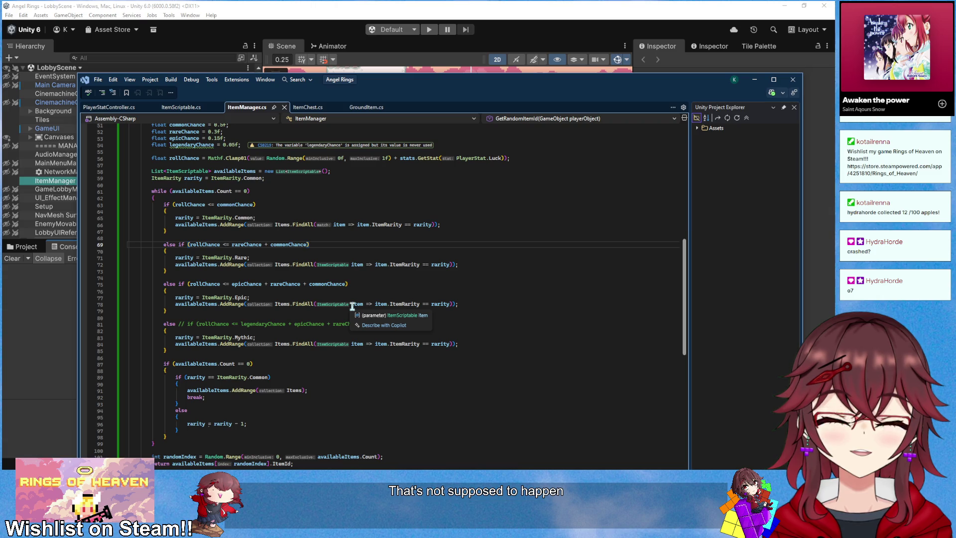
# - Replace the fallback's '== ItemRarity.Common' comparison with '<= 0' in ItemManager.cs
pyautogui.scroll(-2, 239, 384)
pyautogui.doubleClick(222, 385)
pyautogui.scroll(1, 358, 362)
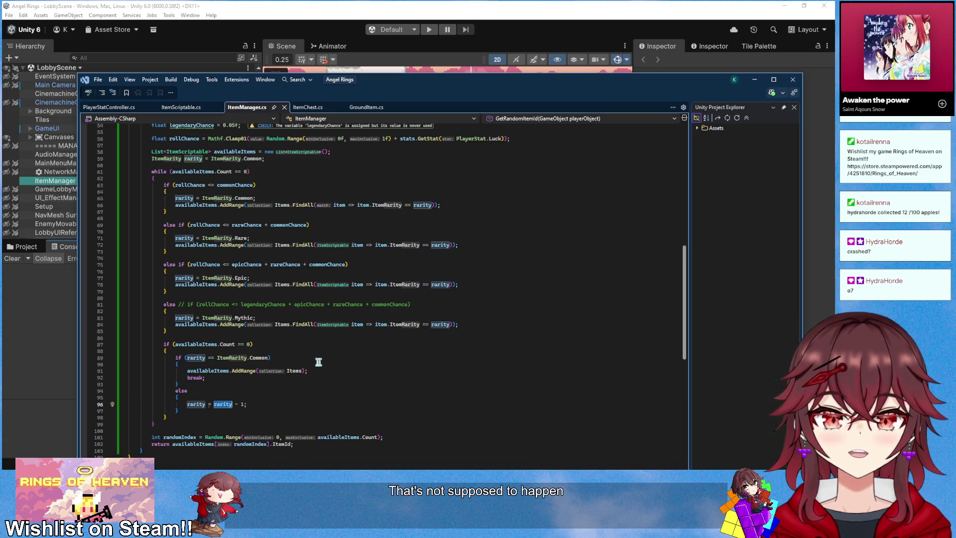
pyautogui.click(261, 400)
pyautogui.click(266, 404)
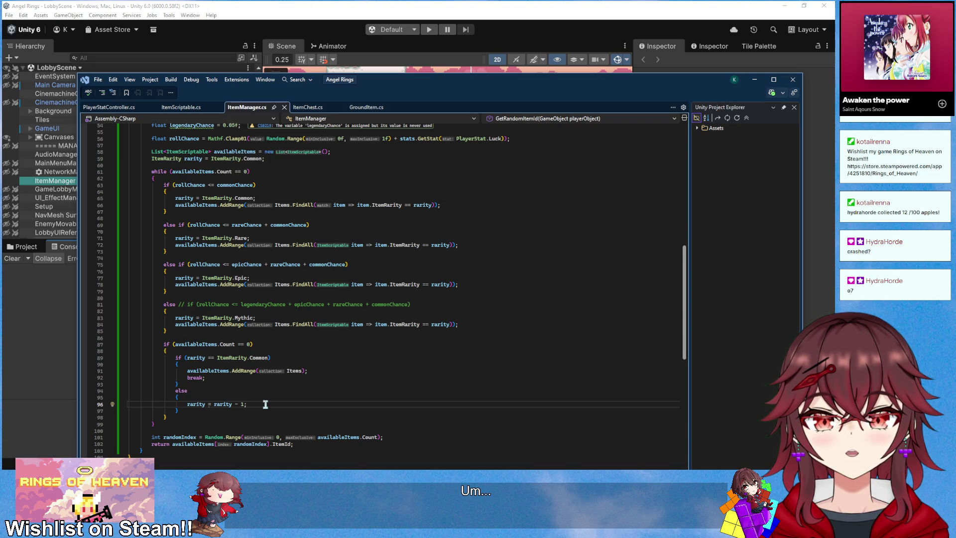
pyautogui.moveTo(207, 357); pyautogui.dragTo(270, 358)
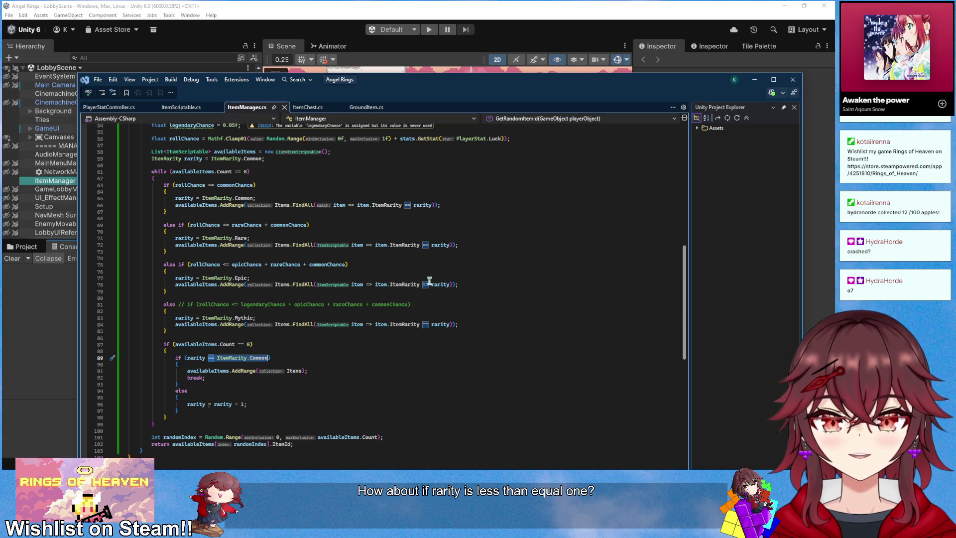
pyautogui.write('<=')
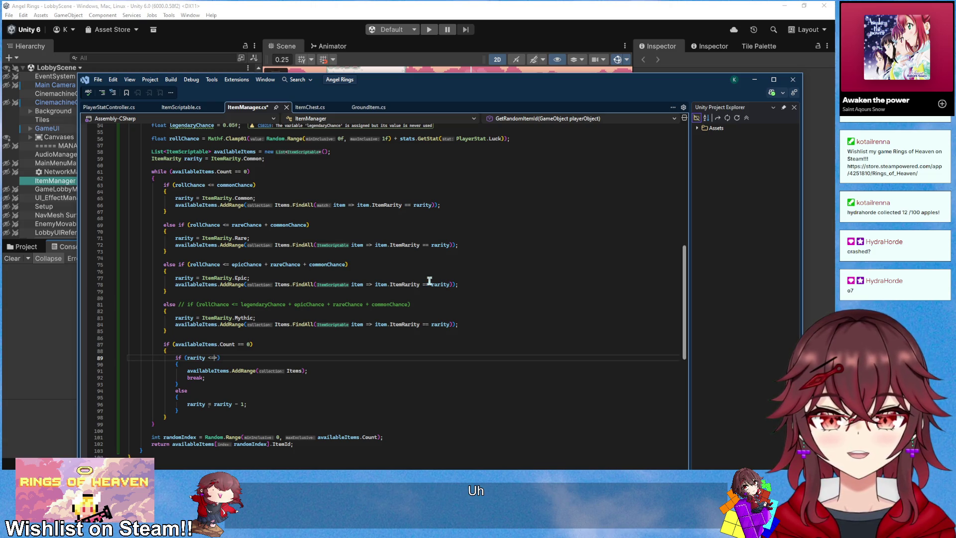
pyautogui.write(' 0')
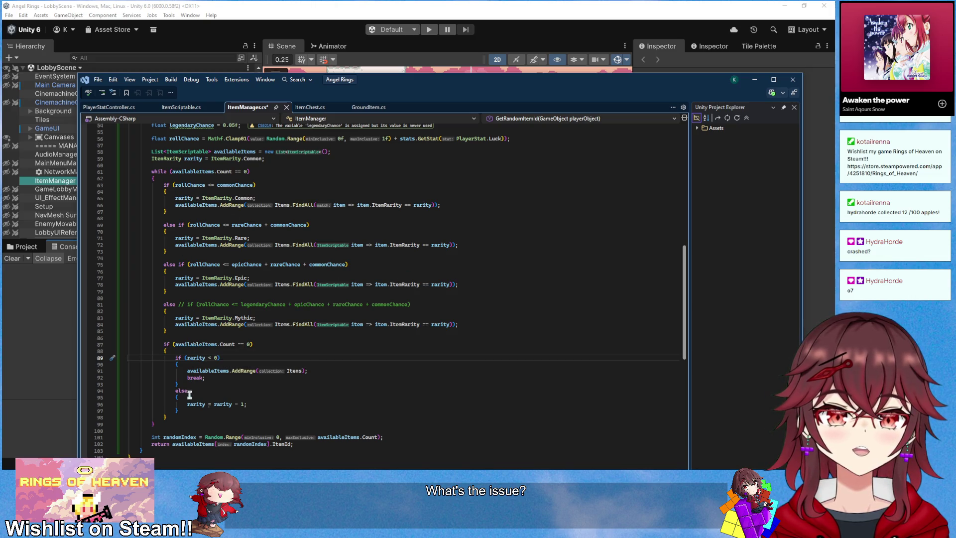
pyautogui.moveTo(186, 404); pyautogui.dragTo(247, 404)
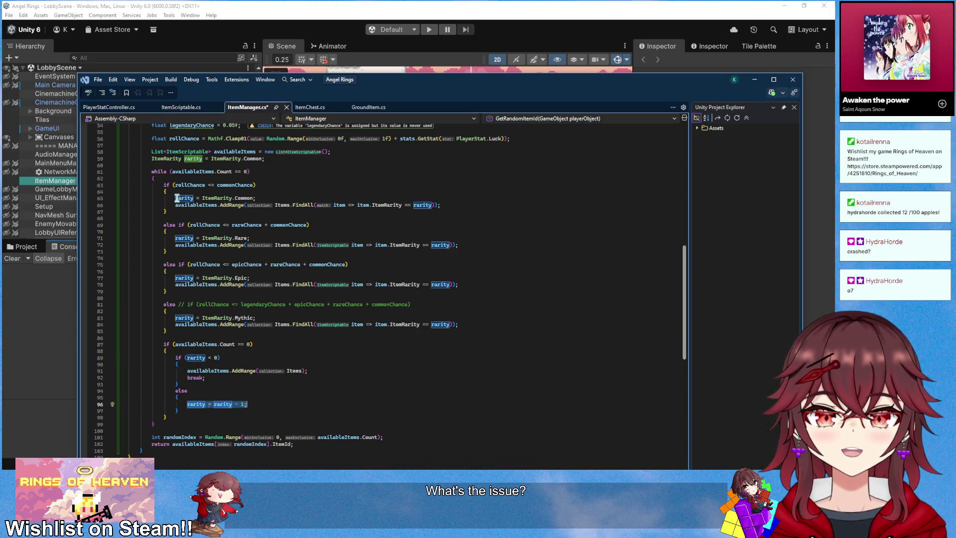
pyautogui.moveTo(176, 198); pyautogui.dragTo(256, 198)
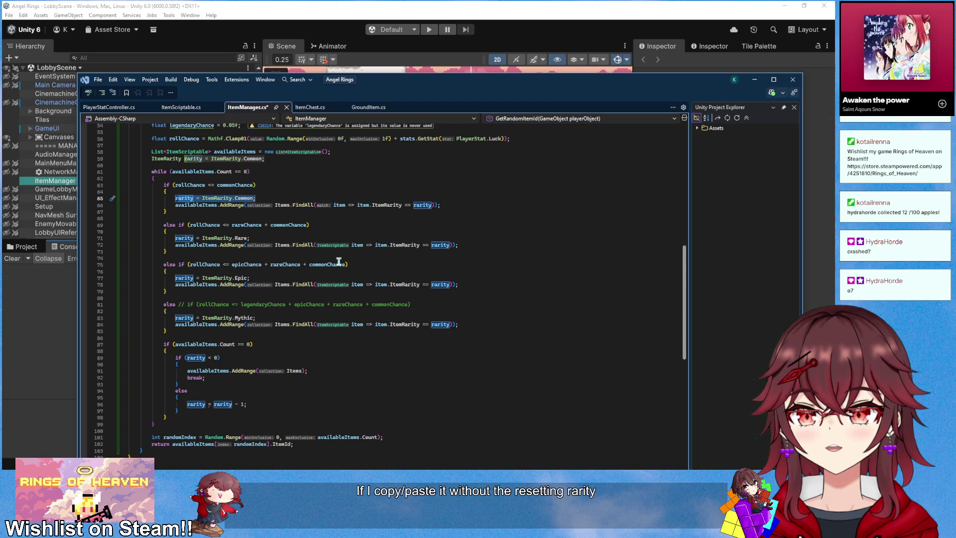
# - Cut the rarity if/else block and paste it above the while loop
pyautogui.moveTo(168, 331); pyautogui.dragTo(162, 186)
pyautogui.hotkey('ctrl', 'x')
pyautogui.click(173, 169)
pyautogui.press('Return')
pyautogui.press('Return')
pyautogui.hotkey('ctrl', 'v')
pyautogui.scroll(1, 219, 209)
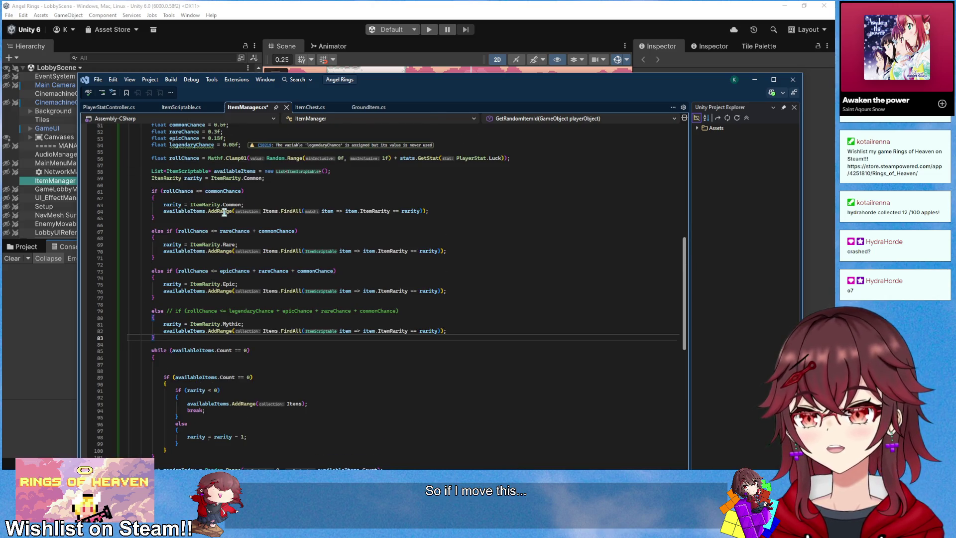
pyautogui.click(440, 211)
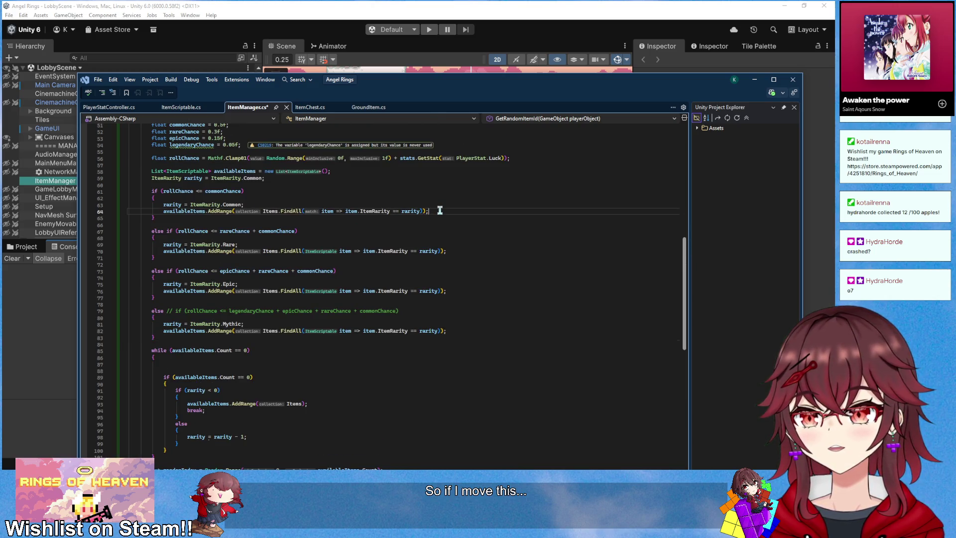
pyautogui.hotkey('shift', 'Up')
pyautogui.scroll(-1, 439, 208)
# - Add empty if-blocks for rarity == ItemRarity.Common and ItemRarity.Rare inside the while loop
pyautogui.click(210, 351)
pyautogui.press('Return')
pyautogui.write('if ')
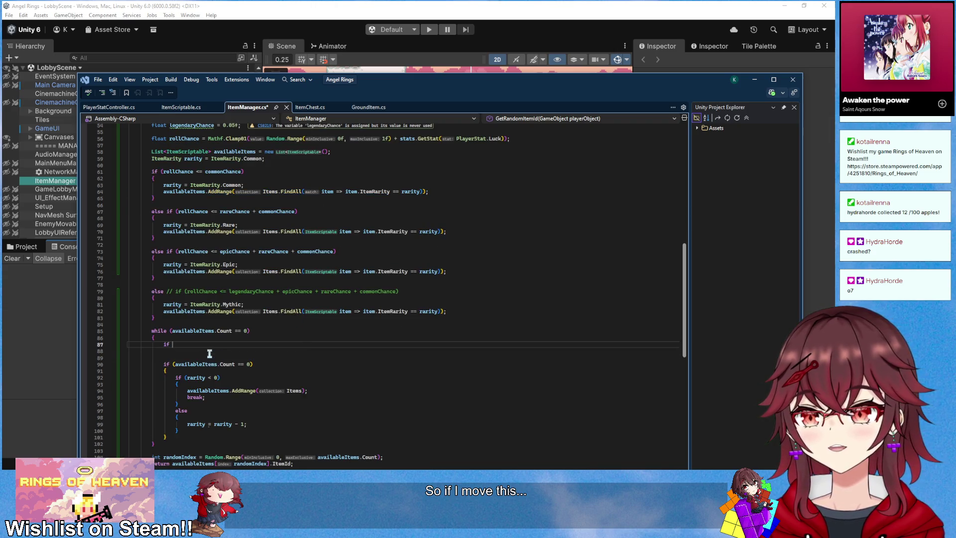
pyautogui.write('(rarity == Ite')
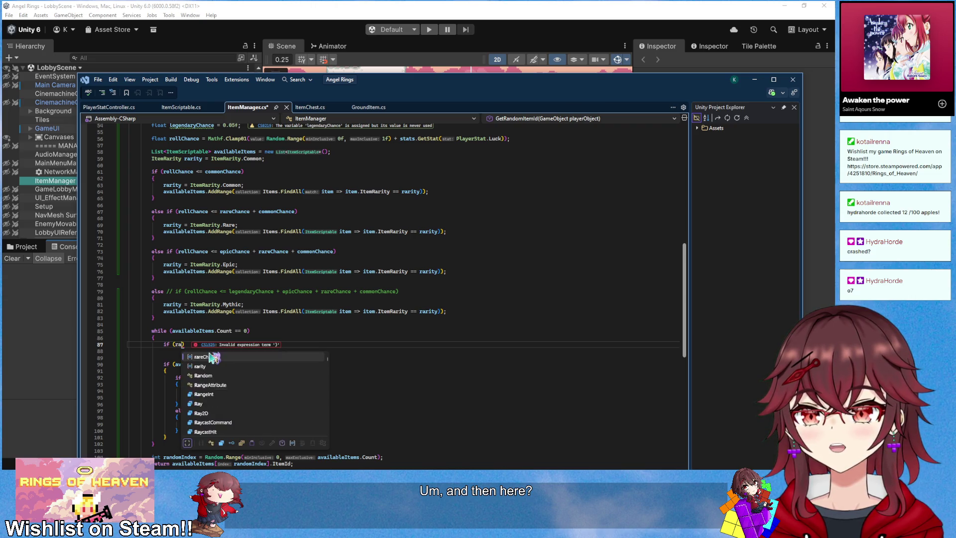
pyautogui.write('mRarity.Common')
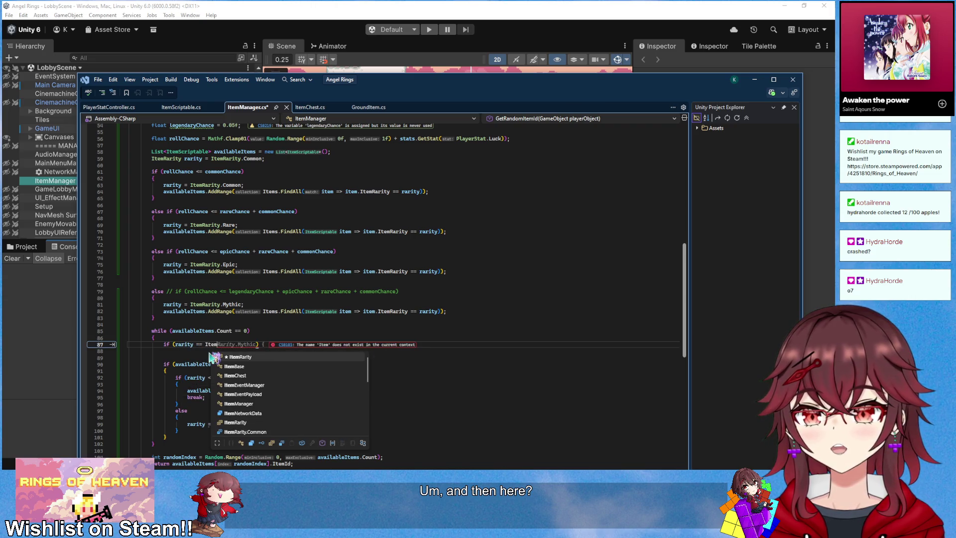
pyautogui.write(')')
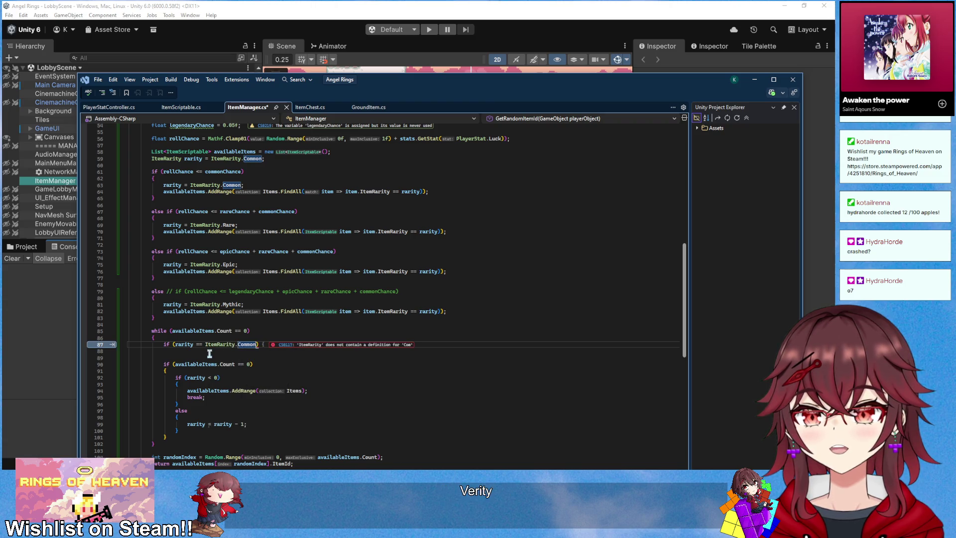
pyautogui.press('Return')
pyautogui.write('{')
pyautogui.press('Return')
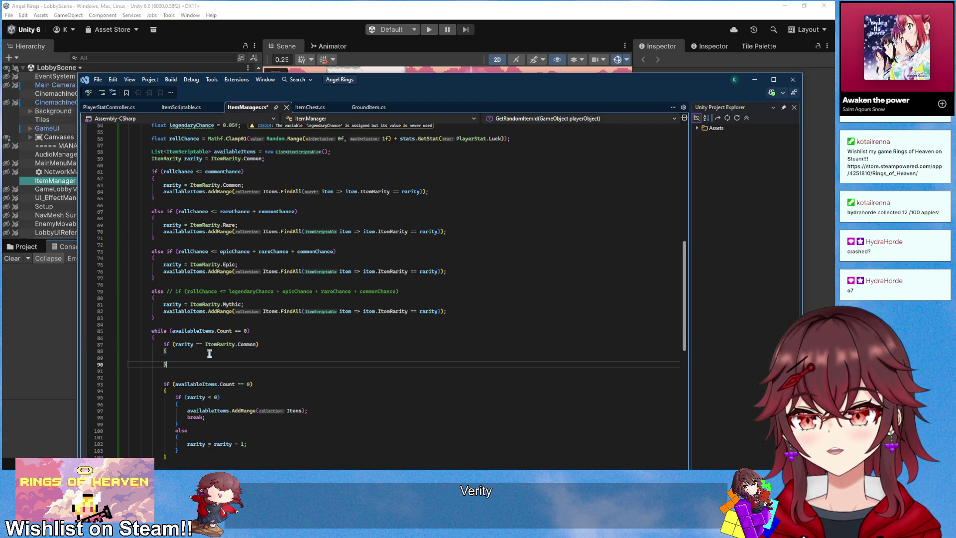
pyautogui.press('Return')
pyautogui.press('Return')
pyautogui.write('i')
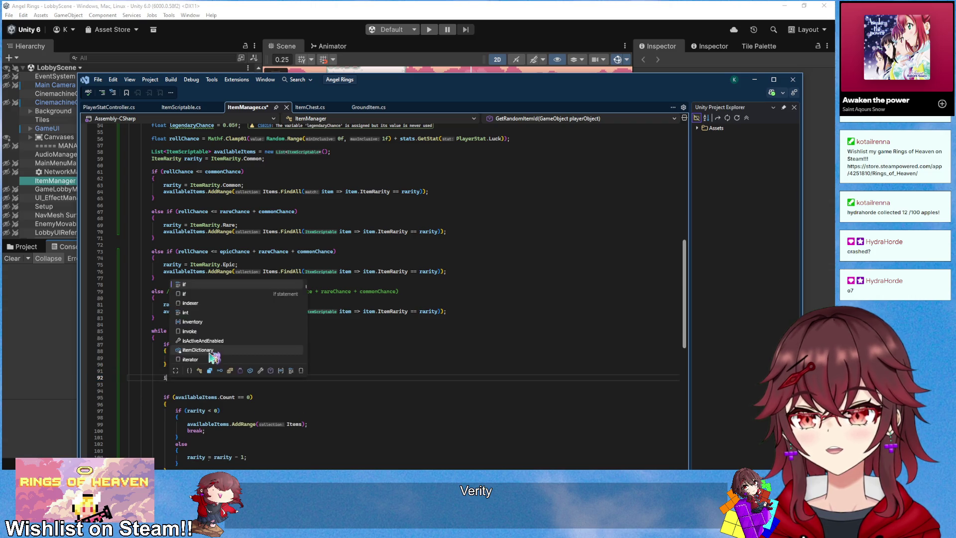
pyautogui.write('f (rarity ')
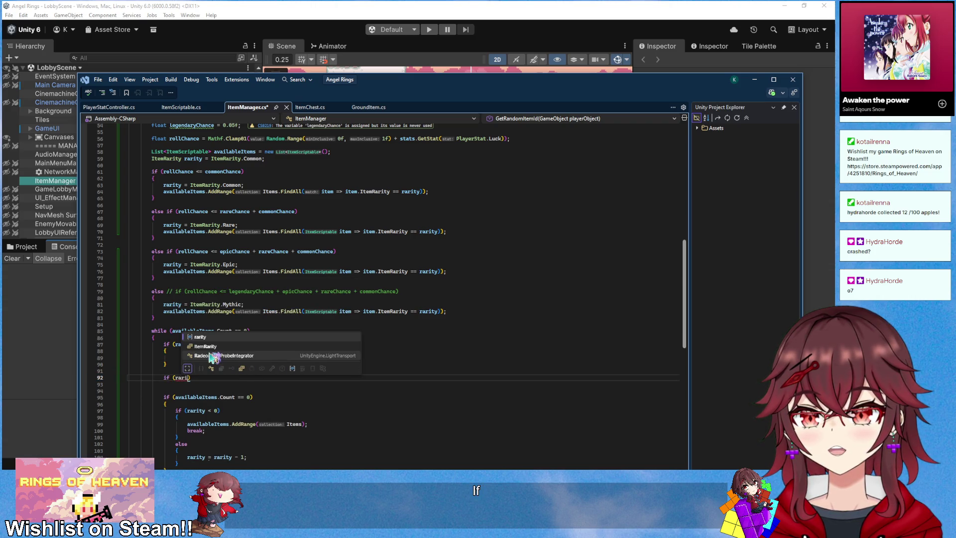
pyautogui.write('== ItemRarity.')
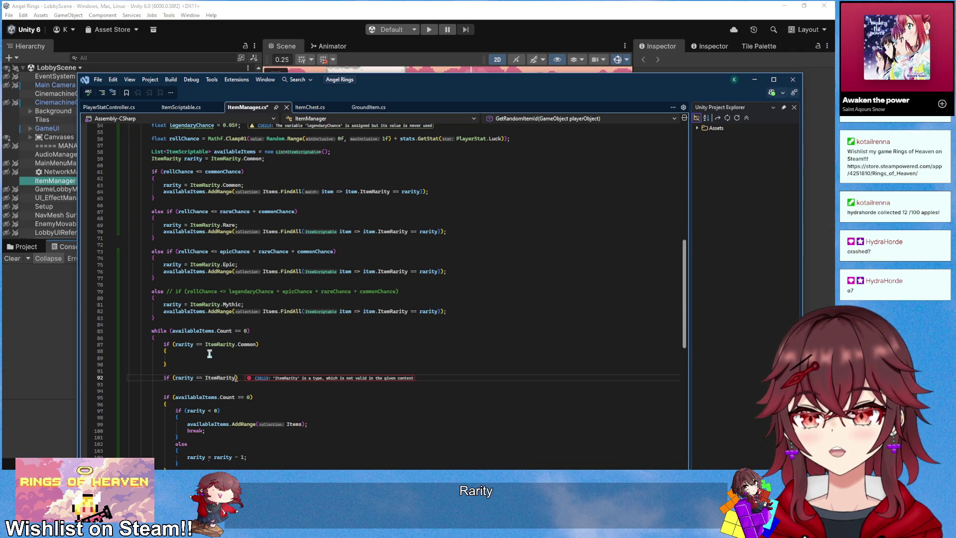
pyautogui.write('R')
pyautogui.press('Tab')
pyautogui.press('End')
pyautogui.press('Return')
pyautogui.write('{')
pyautogui.press('Return')
pyautogui.press('Return')
pyautogui.press('Return')
# - Add empty if-blocks for rarity == ItemRarity.Epic and ItemRarity.Mythic below them
pyautogui.write('if (rarity ')
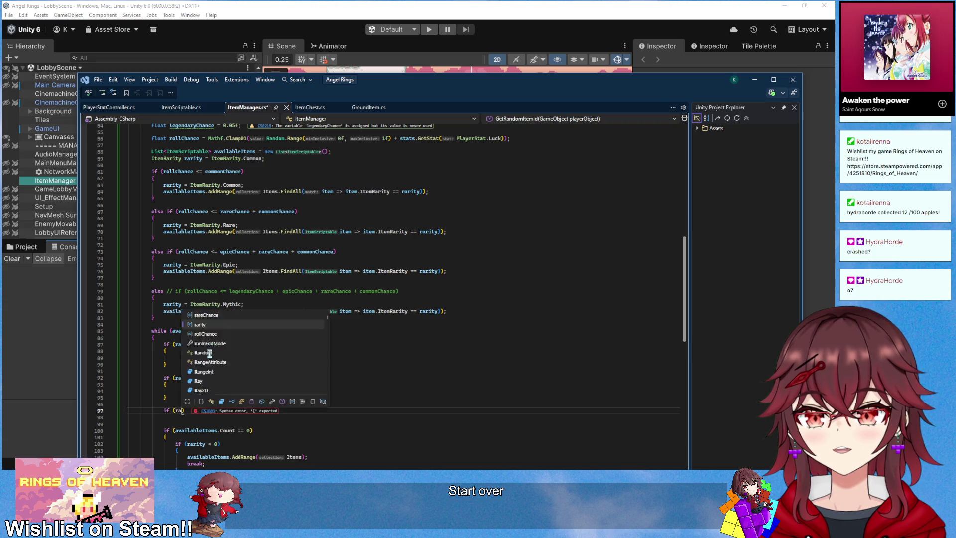
pyautogui.write('== ItemRarity.')
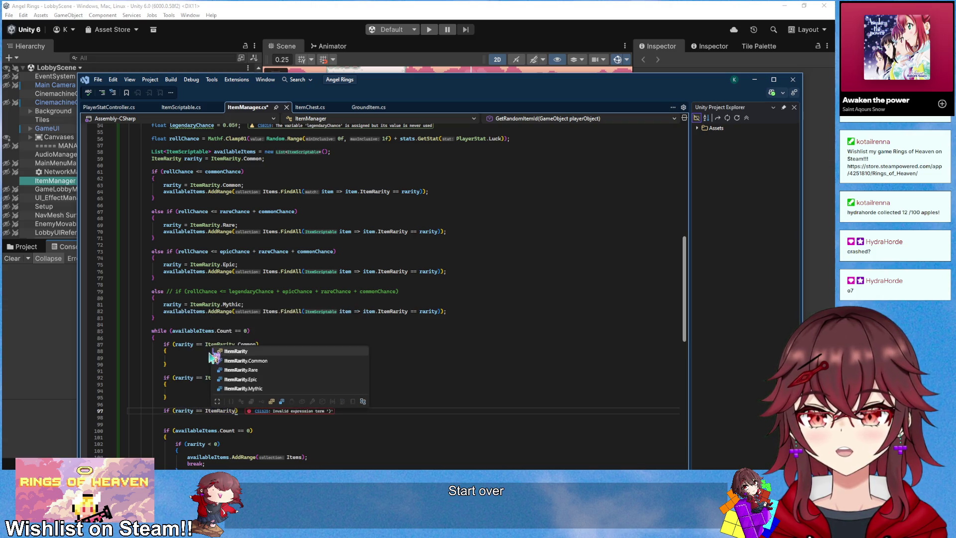
pyautogui.write('E')
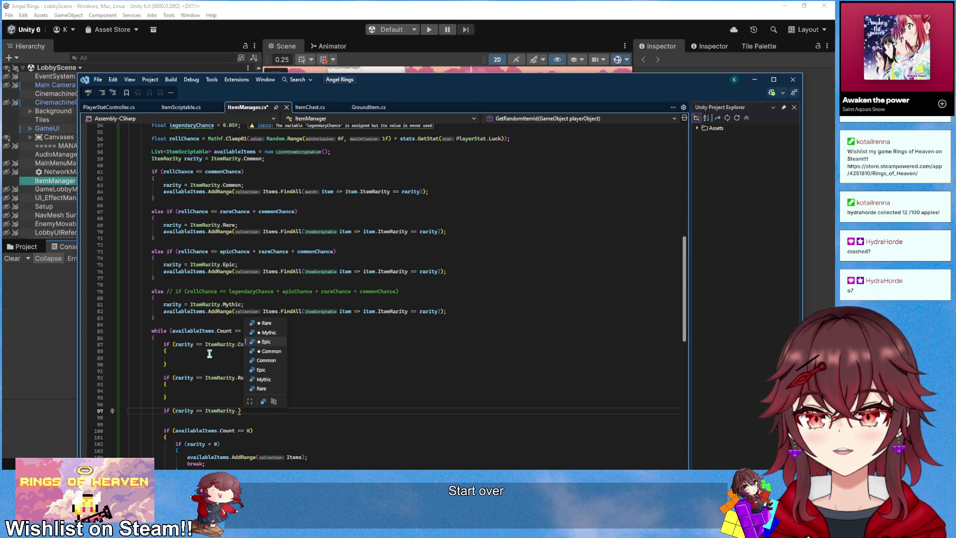
pyautogui.press('Tab')
pyautogui.scroll(-2, 337, 292)
pyautogui.press('Return')
pyautogui.write('{')
pyautogui.press('Return')
pyautogui.press('Return')
pyautogui.press('Return')
pyautogui.write('if (rarity ==')
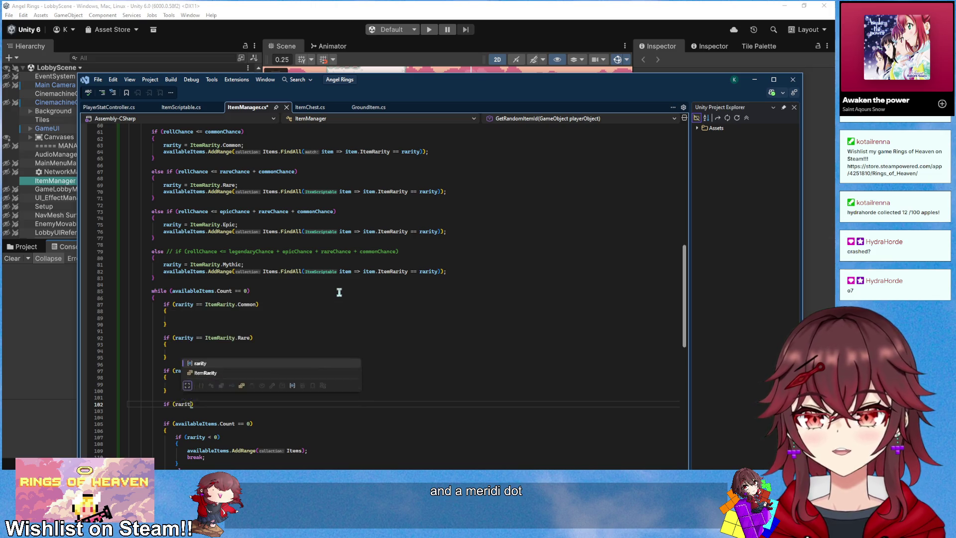
pyautogui.write(' ItemRarity')
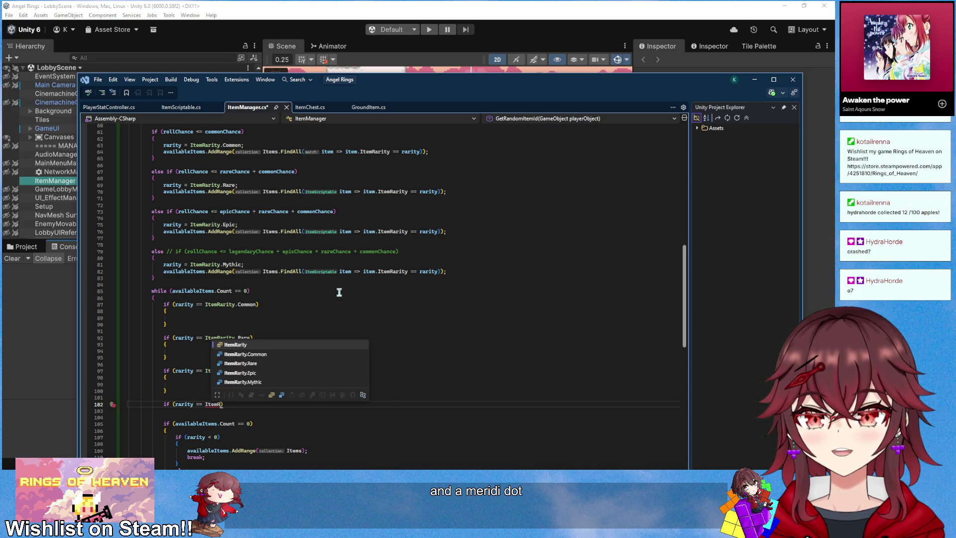
pyautogui.write('.M')
pyautogui.press('Tab')
pyautogui.press('Return')
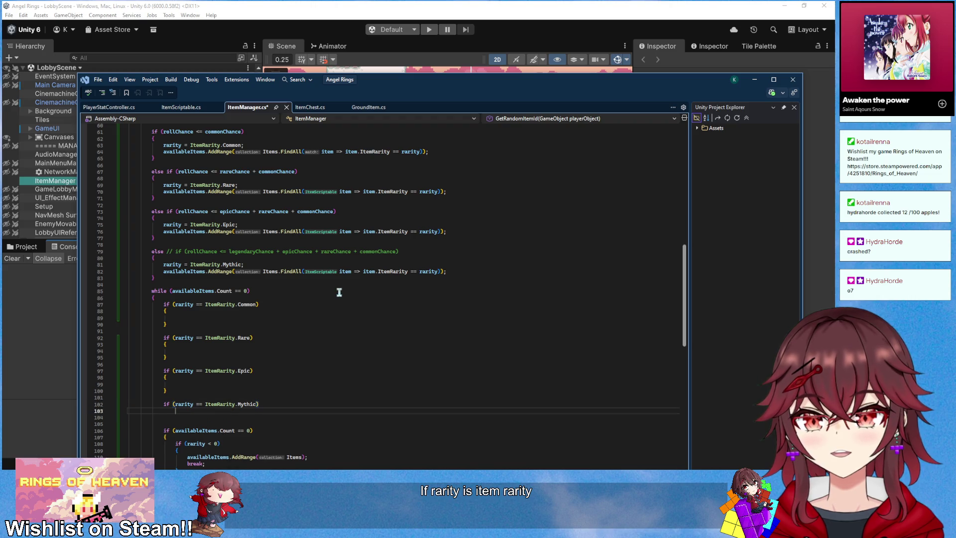
pyautogui.write('{')
pyautogui.scroll(1, 365, 209)
pyautogui.write('{')
pyautogui.press('Return')
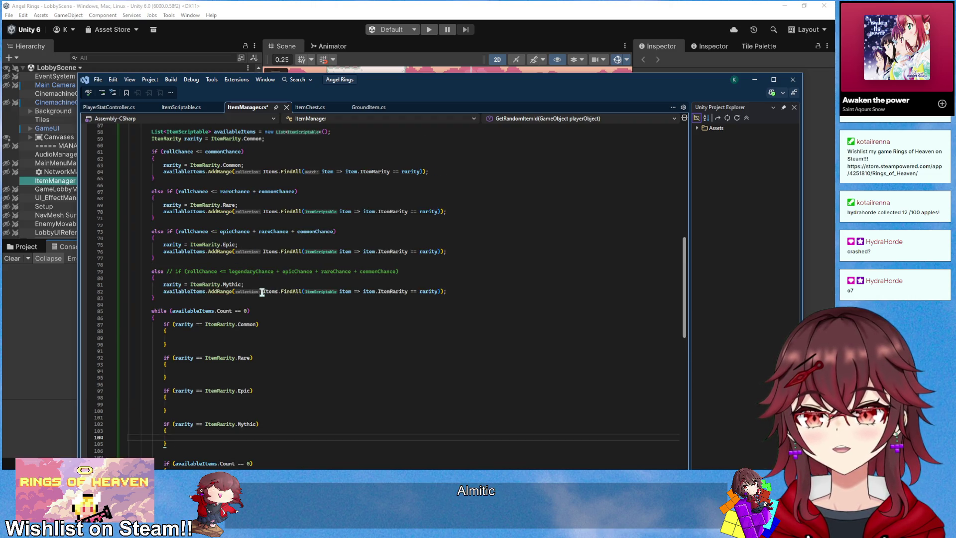
pyautogui.scroll(2, 299, 312)
pyautogui.click(448, 330)
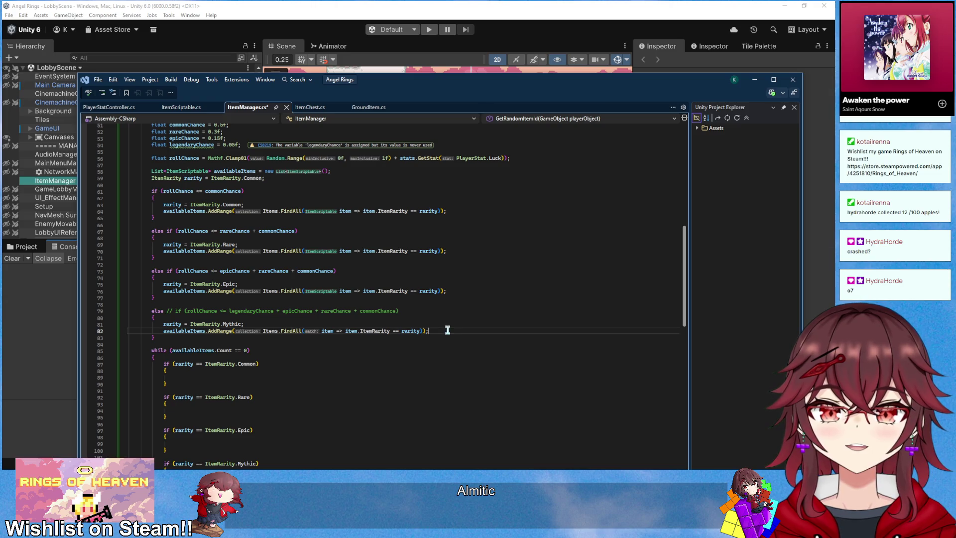
# - Move the AddRange statement into the Mythic block, filtering on ItemRarity.Mythic
pyautogui.moveTo(447, 329); pyautogui.dragTo(446, 325)
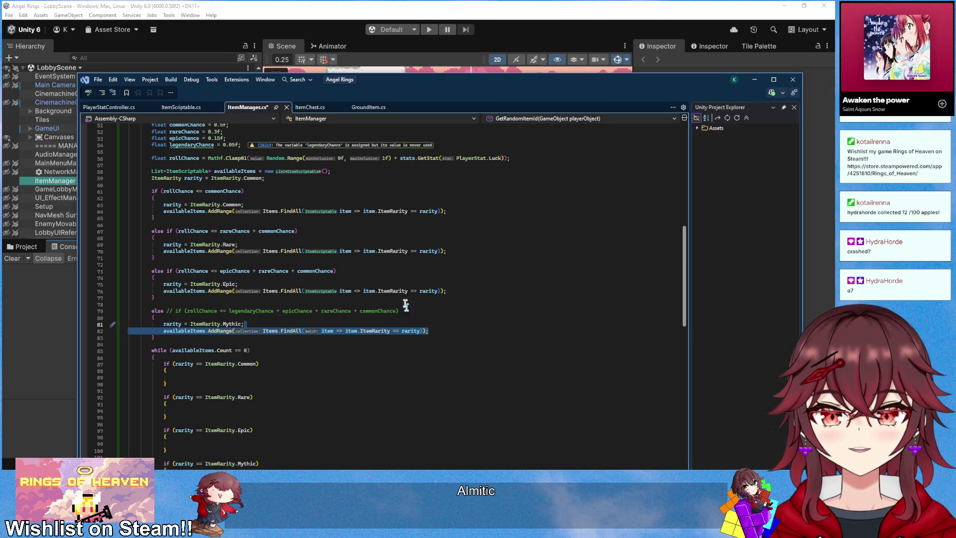
pyautogui.scroll(-2, 447, 325)
pyautogui.click(160, 291)
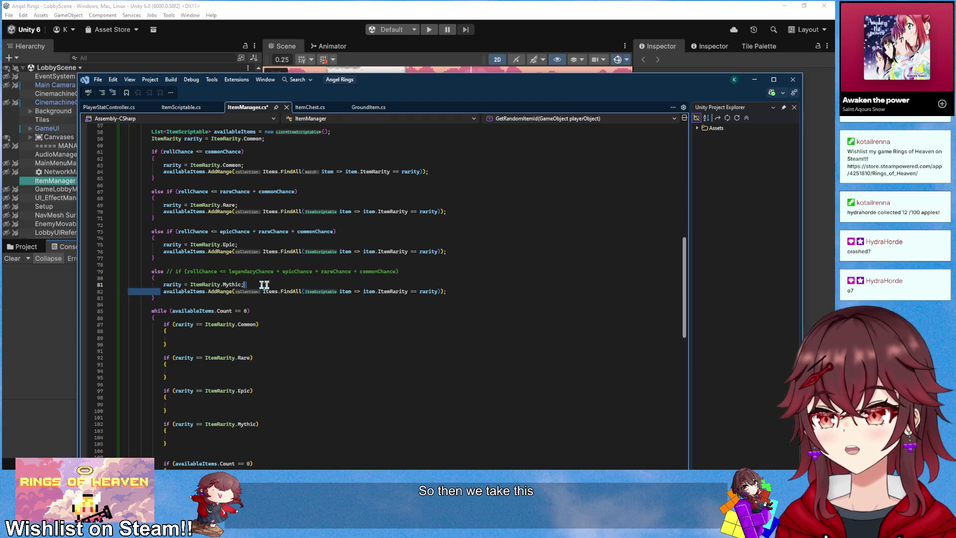
pyautogui.click(447, 291)
pyautogui.hotkey('shift', 'Home')
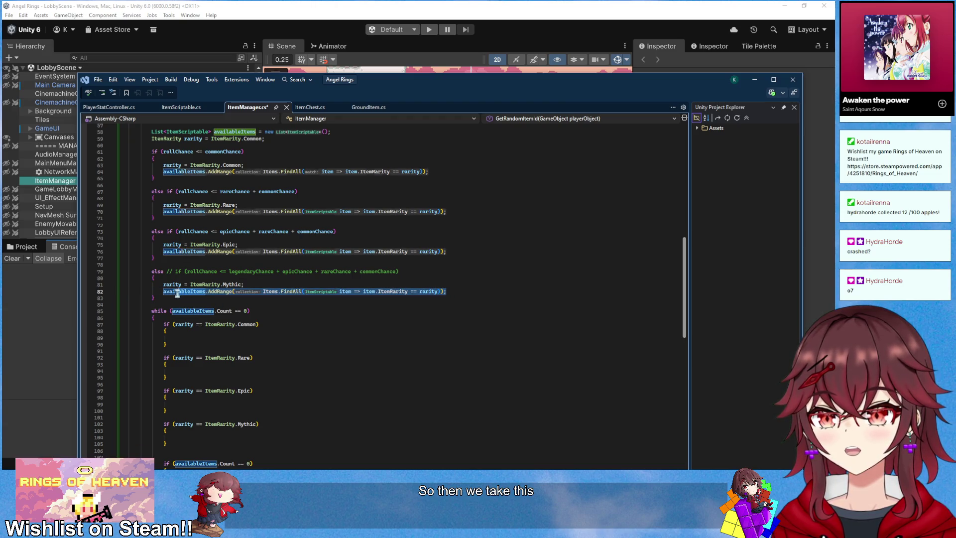
pyautogui.scroll(-1, 255, 400)
pyautogui.hotkey('ctrl', 'x')
pyautogui.click(235, 417)
pyautogui.hotkey('ctrl', 'v')
pyautogui.doubleClick(441, 418)
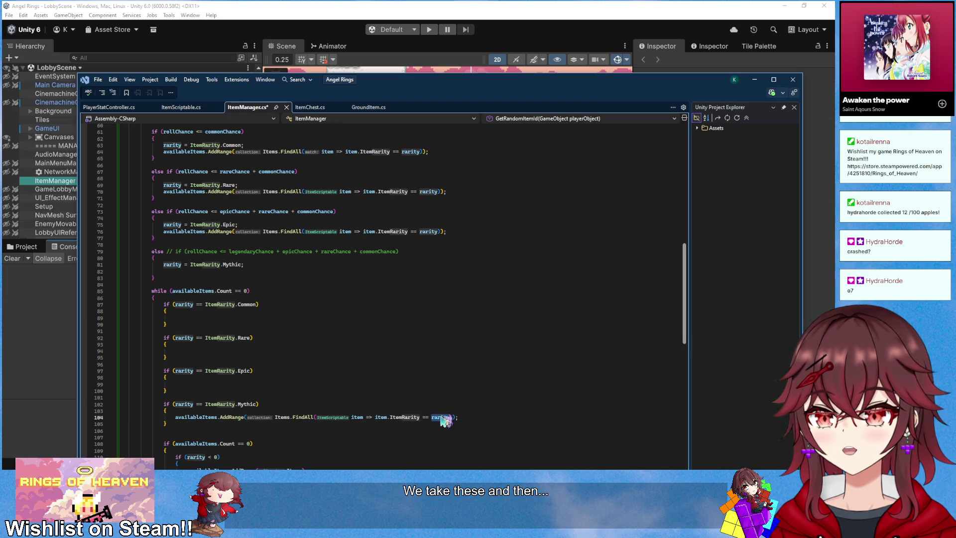
pyautogui.write('ItemRarity.My')
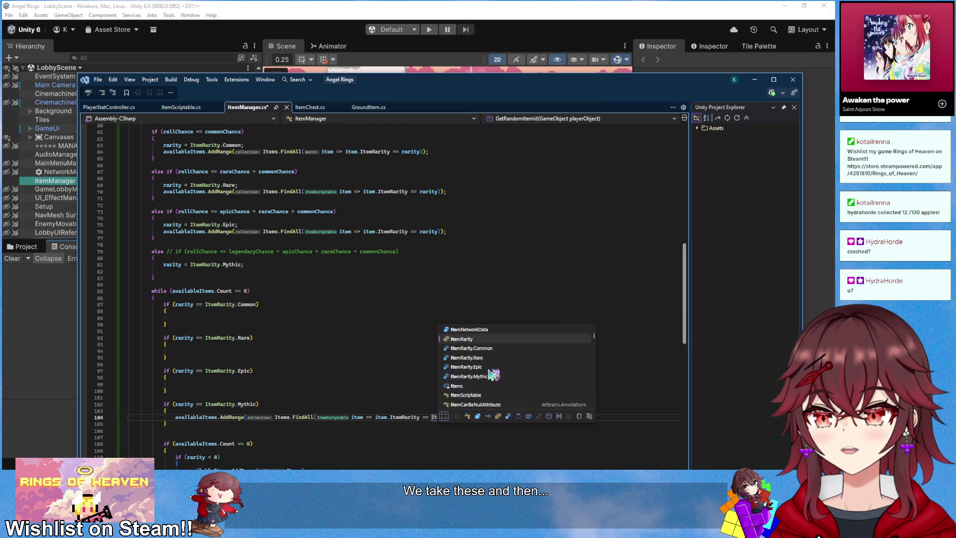
pyautogui.press('Tab')
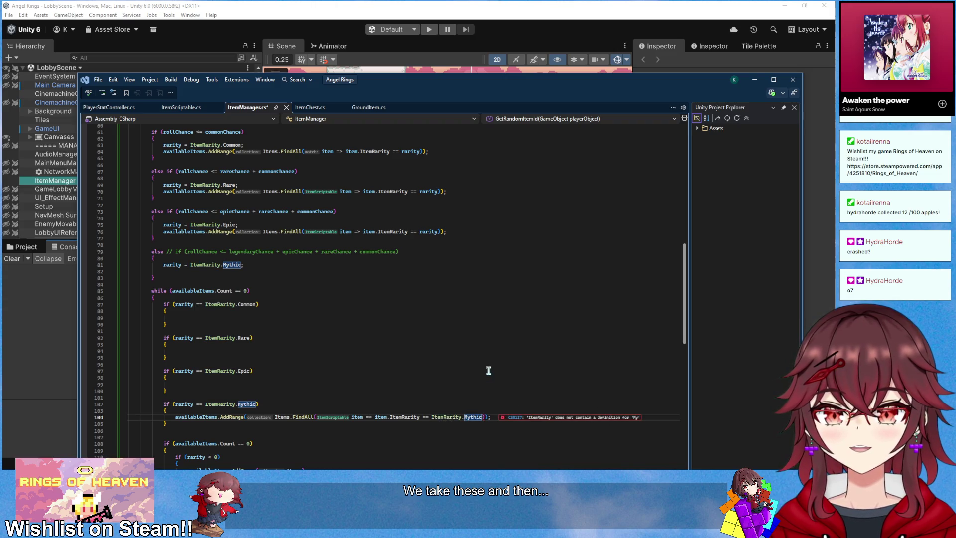
# - Delete the leftover blank line and the old AddRange lines from the Epic, Rare and Common branches
pyautogui.scroll(3, 449, 338)
pyautogui.moveTo(262, 331); pyautogui.dragTo(265, 326)
pyautogui.press('BackSpace')
pyautogui.click(447, 291)
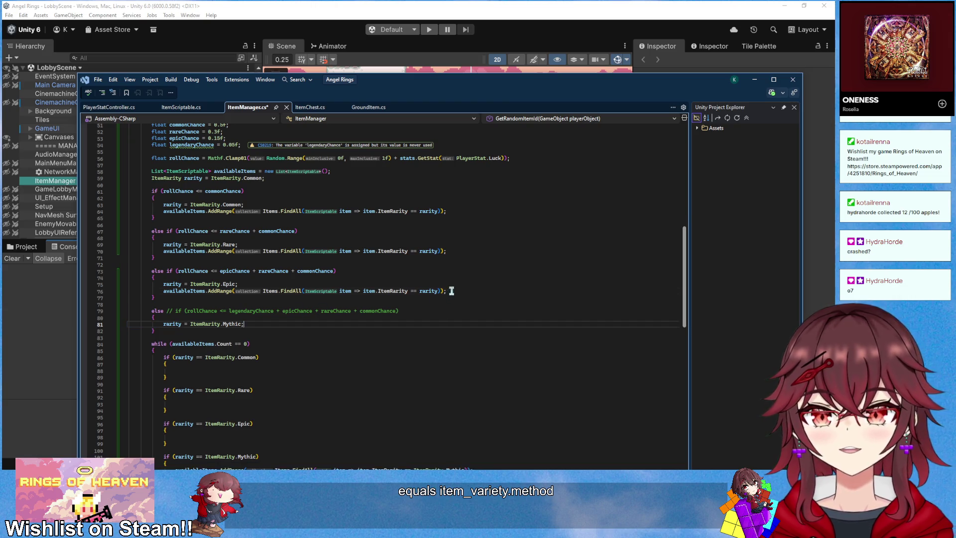
pyautogui.hotkey('shift', 'Up')
pyautogui.press('BackSpace')
pyautogui.click(458, 251)
pyautogui.hotkey('shift', 'Up')
pyautogui.press('BackSpace')
pyautogui.click(454, 211)
pyautogui.hotkey('shift', 'Up')
pyautogui.press('BackSpace')
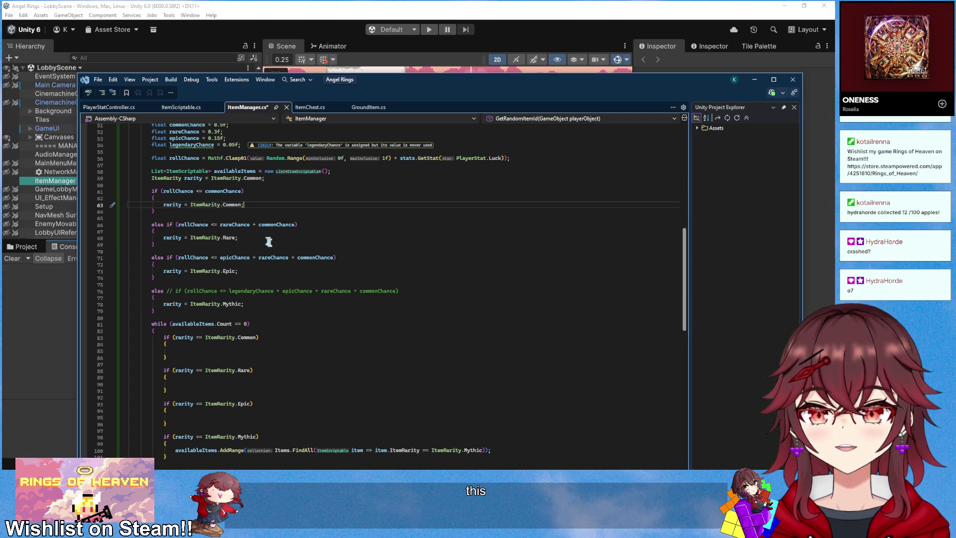
# - Copy the Mythic AddRange statement into the Epic block, changing Mythic to Epic
pyautogui.scroll(1, 261, 235)
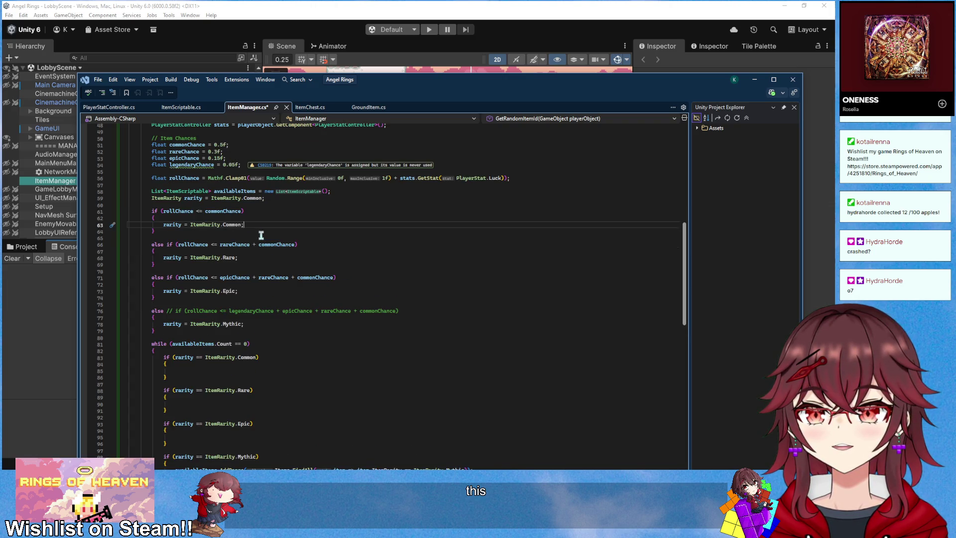
pyautogui.scroll(-5, 261, 235)
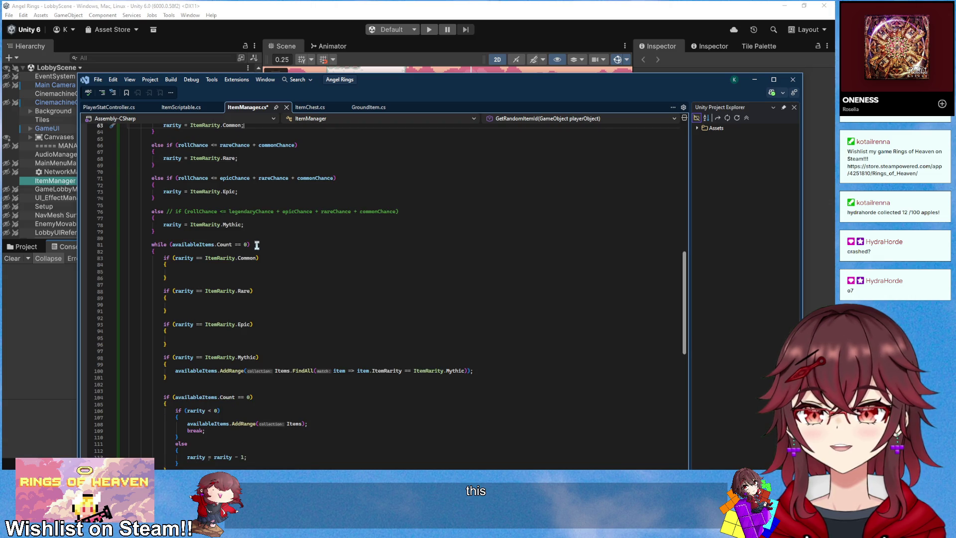
pyautogui.scroll(2, 257, 245)
pyautogui.scroll(-3, 257, 244)
pyautogui.click(222, 252)
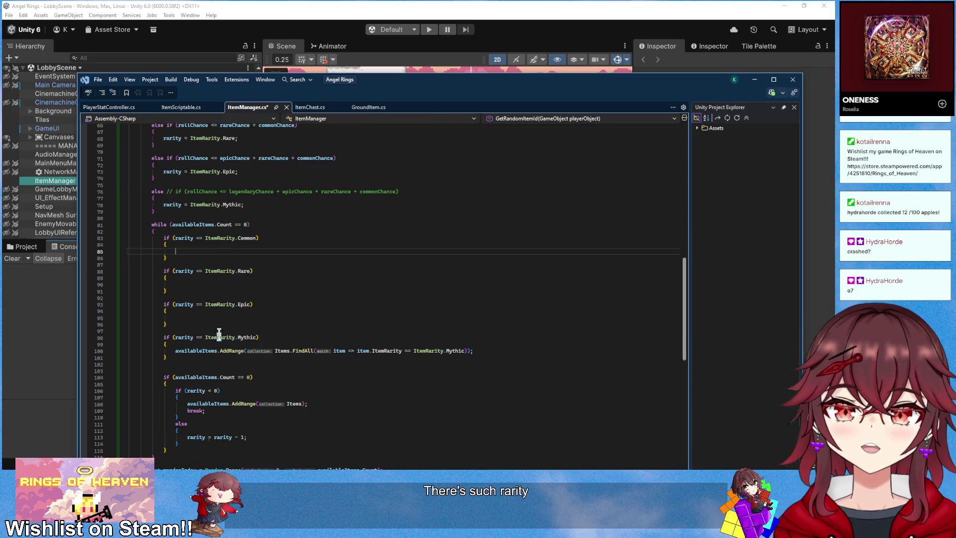
pyautogui.click(174, 351)
pyautogui.keyDown('shift'); pyautogui.click(481, 351); pyautogui.keyUp('shift')
pyautogui.hotkey('ctrl', 'c')
pyautogui.click(294, 317)
pyautogui.hotkey('ctrl', 'v')
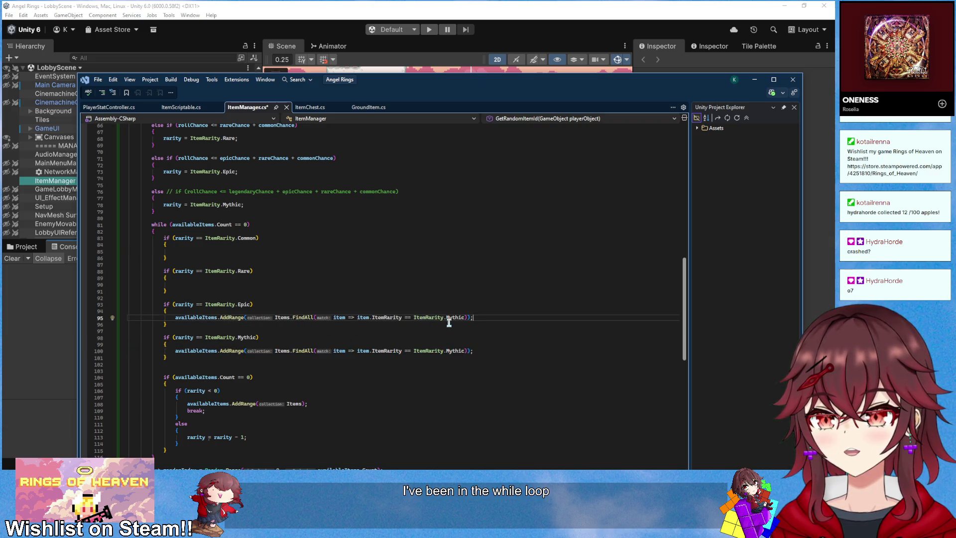
pyautogui.doubleClick(456, 317)
pyautogui.write('Epic')
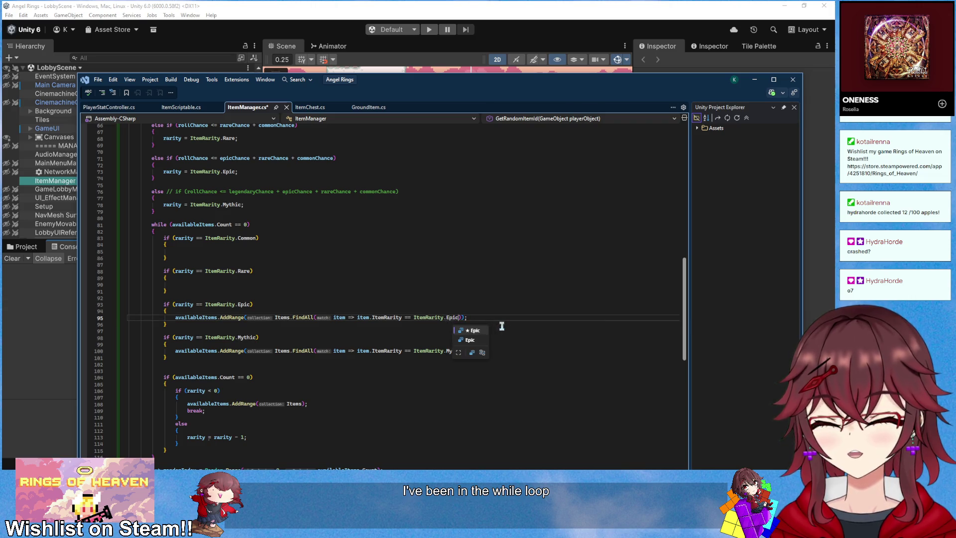
# - Paste the statement into the Rare and Common blocks, changing Mythic to Rare and Common
pyautogui.click(214, 285)
pyautogui.hotkey('ctrl', 'v')
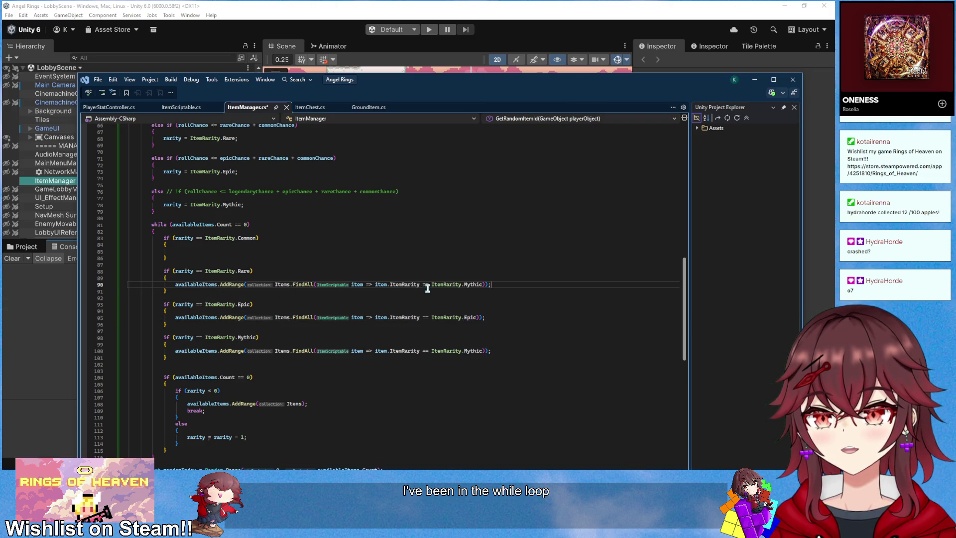
pyautogui.doubleClick(473, 285)
pyautogui.write('Rare')
pyautogui.click(252, 251)
pyautogui.hotkey('ctrl', 'v')
pyautogui.tripleClick(458, 251)
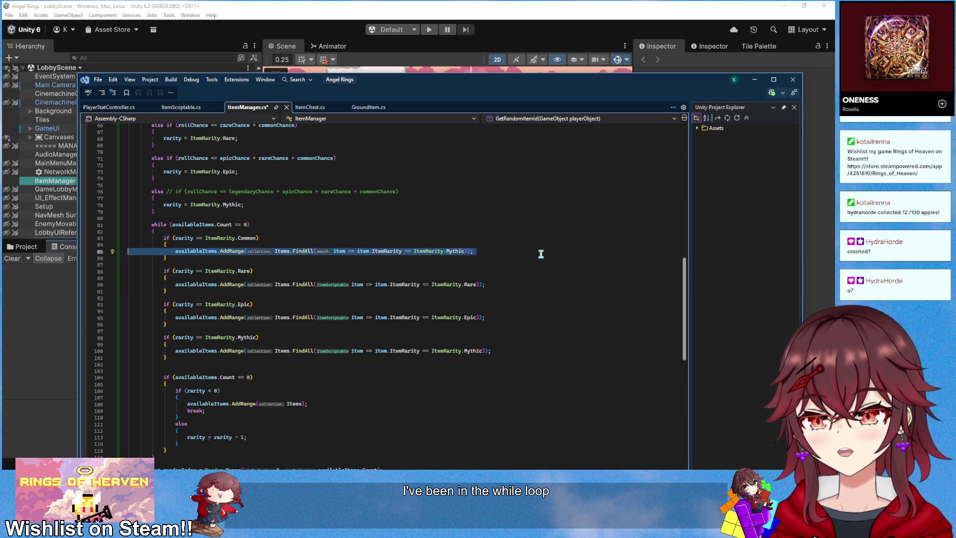
pyautogui.doubleClick(462, 252)
pyautogui.write('Comm')
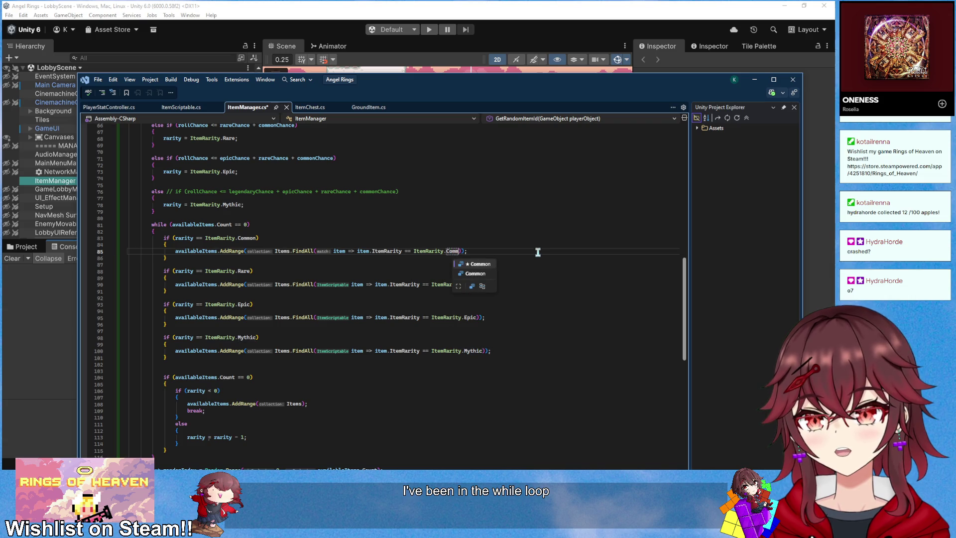
pyautogui.press('Tab')
pyautogui.click(470, 224)
# - Save ItemManager.cs and review the finished rarity loop
pyautogui.hotkey('ctrl', 's')
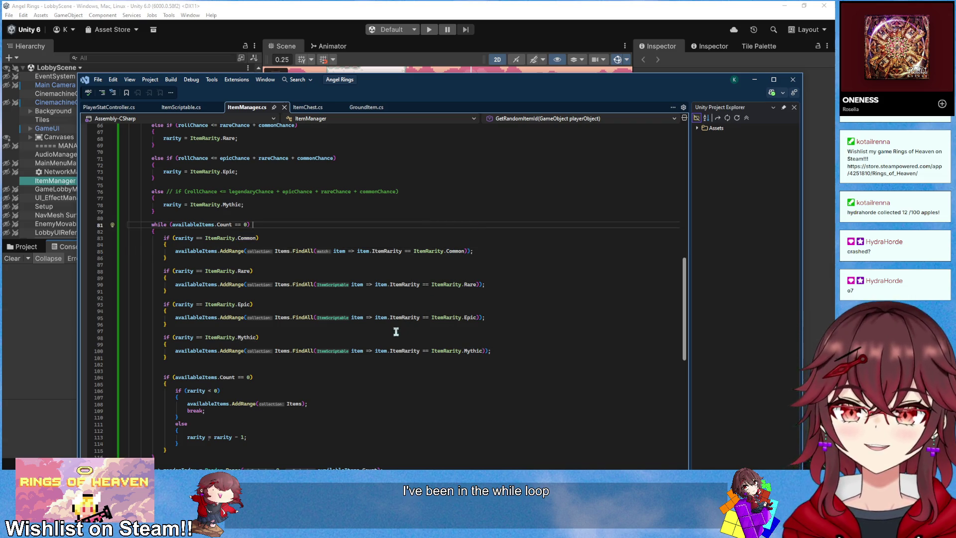
pyautogui.scroll(-5, 331, 258)
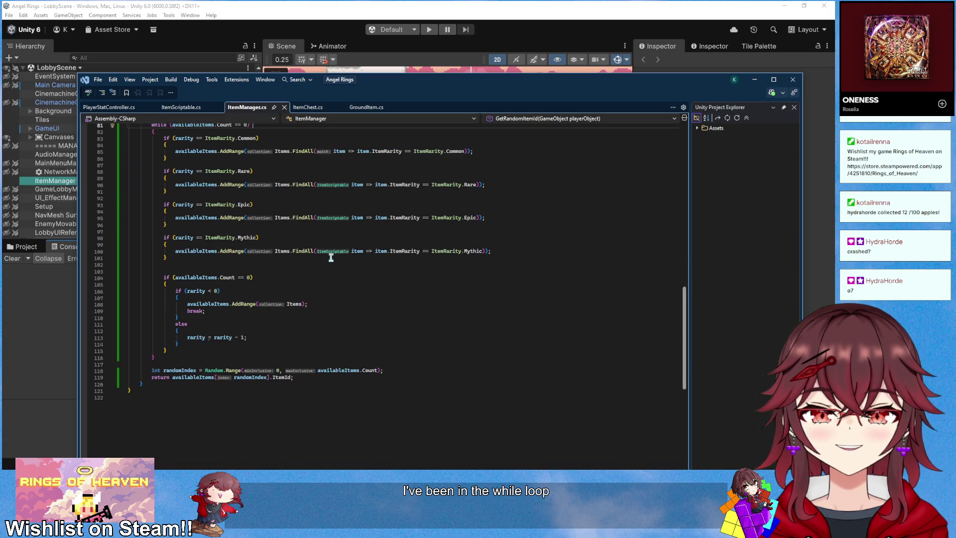
pyautogui.scroll(1, 331, 257)
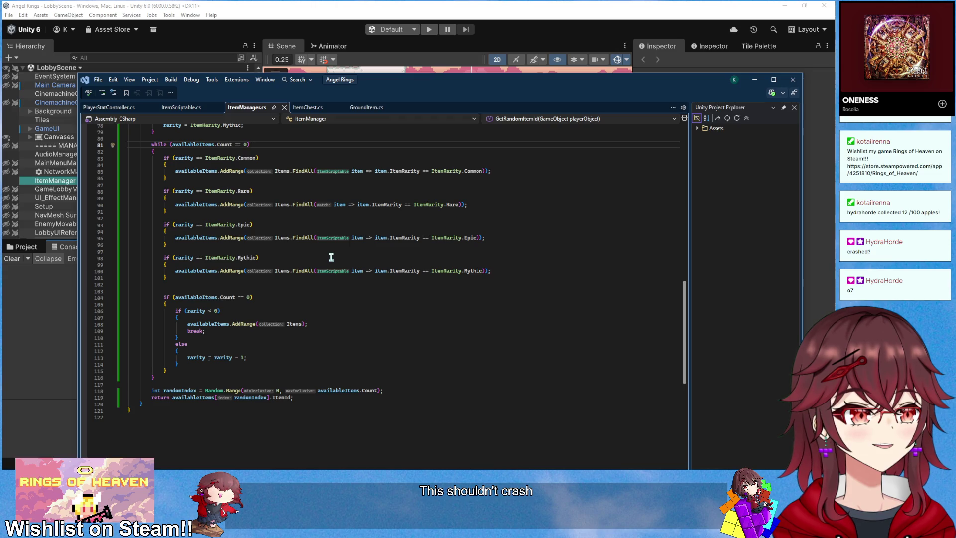
pyautogui.scroll(1, 234, 208)
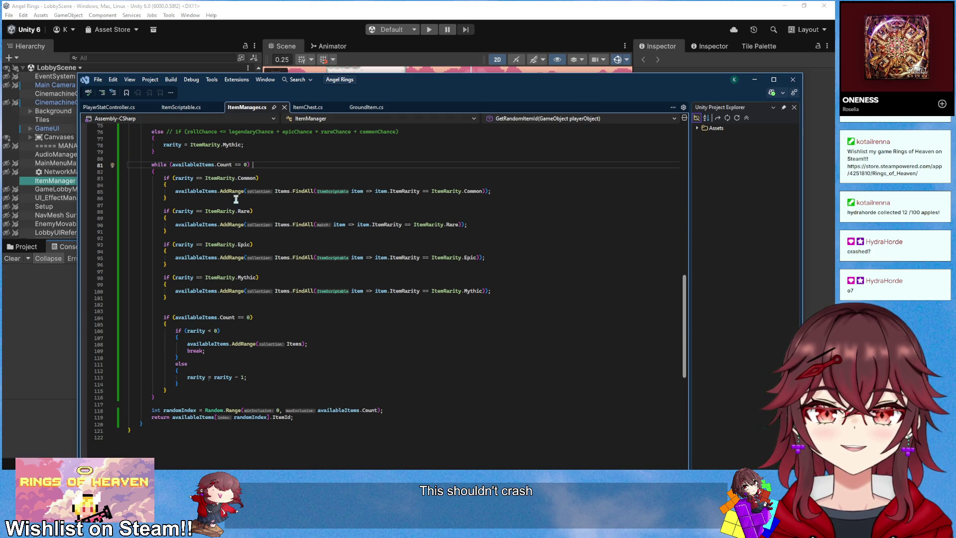
pyautogui.click(288, 205)
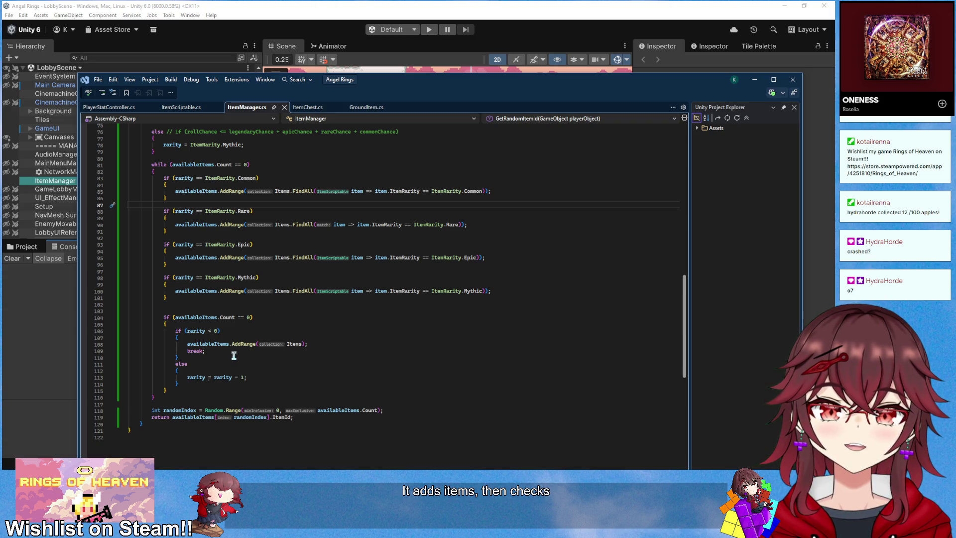
pyautogui.scroll(5, 234, 356)
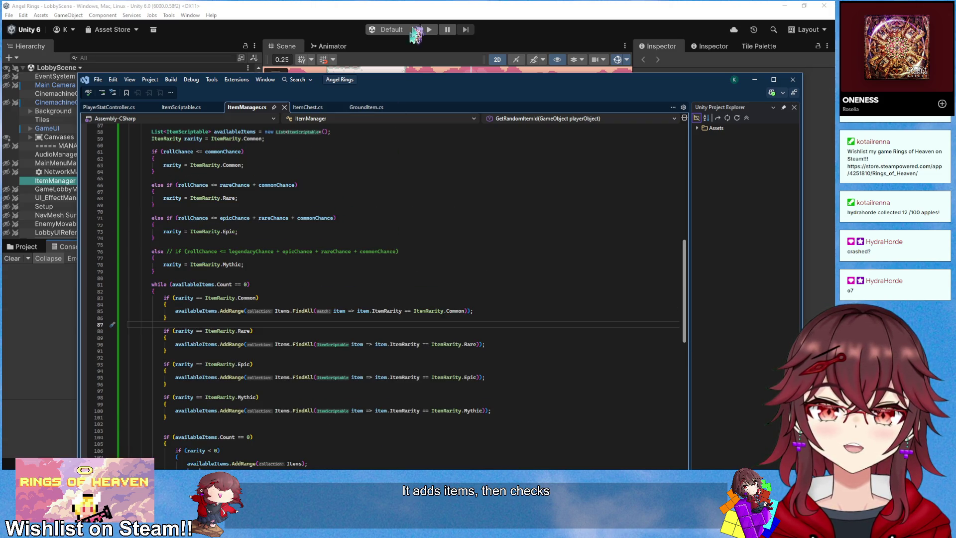
# - Enter play mode in Unity, host a game session, and walk along the chests to open them
pyautogui.click(409, 52)
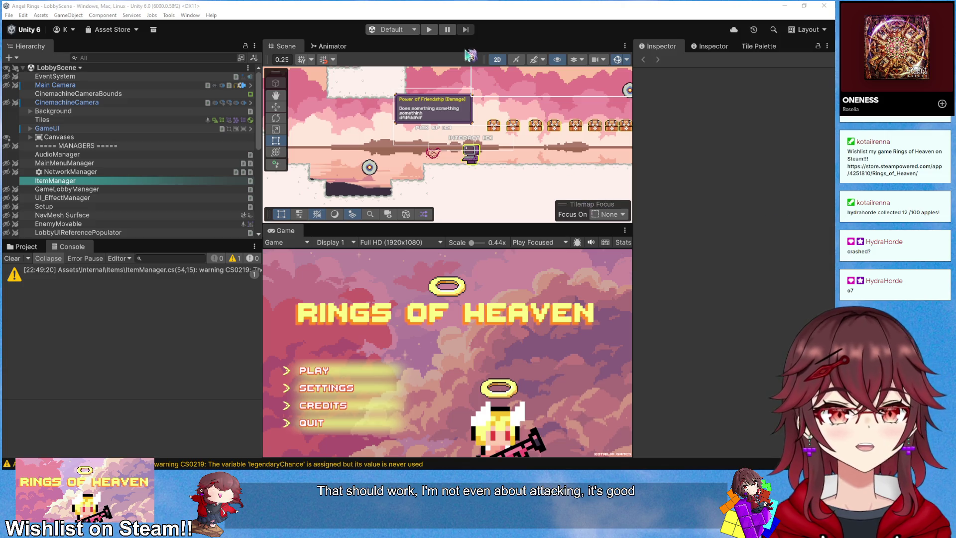
pyautogui.click(428, 29)
pyautogui.click(319, 371)
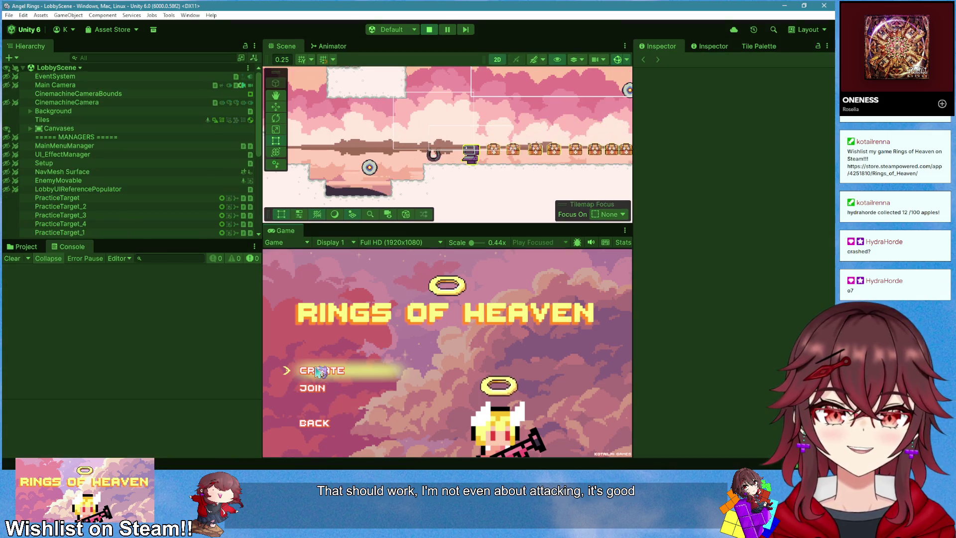
pyautogui.click(311, 370)
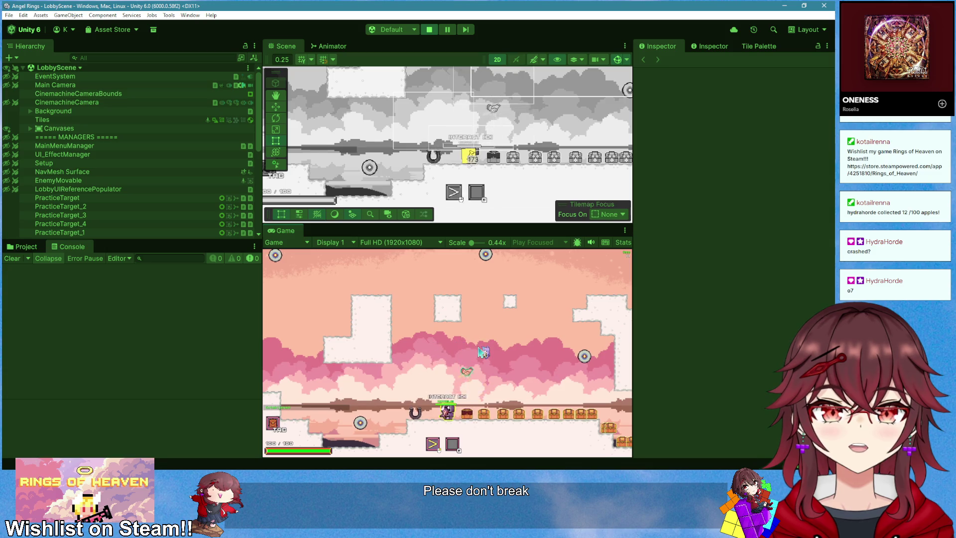
pyautogui.press('a')
pyautogui.press('d')
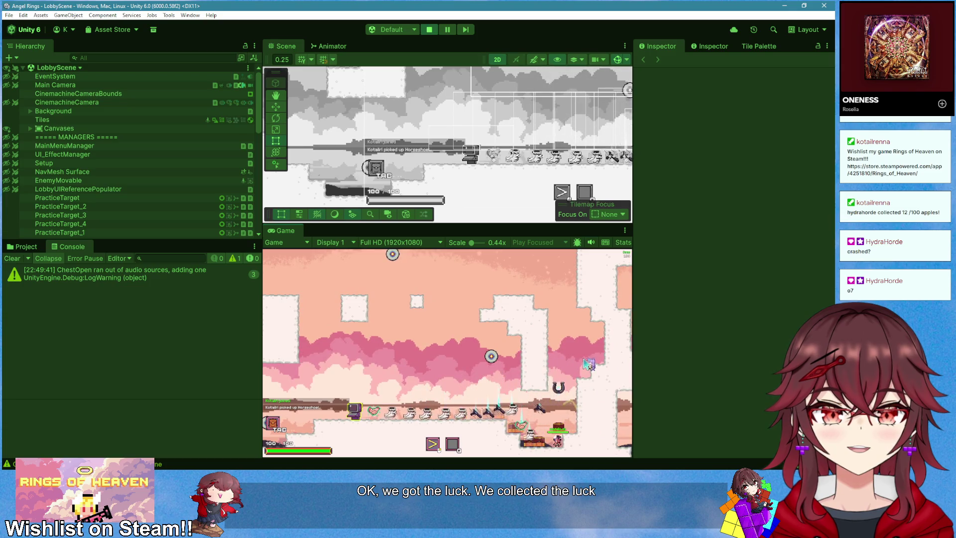
# - Check the Swifties, Quickdraw, PowerOfFriendshipHealing and HorseShoe tooltips, then stop play mode
pyautogui.press('a')
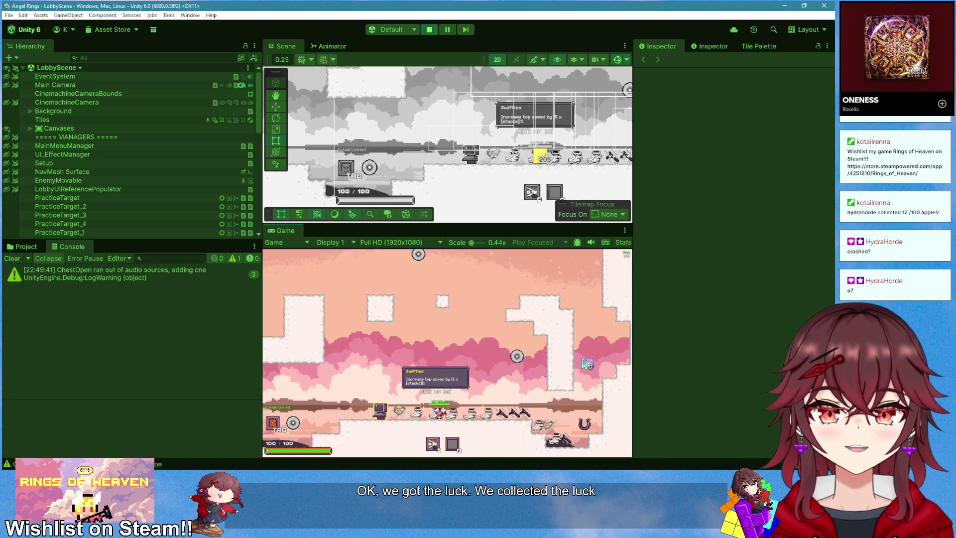
pyautogui.press('d')
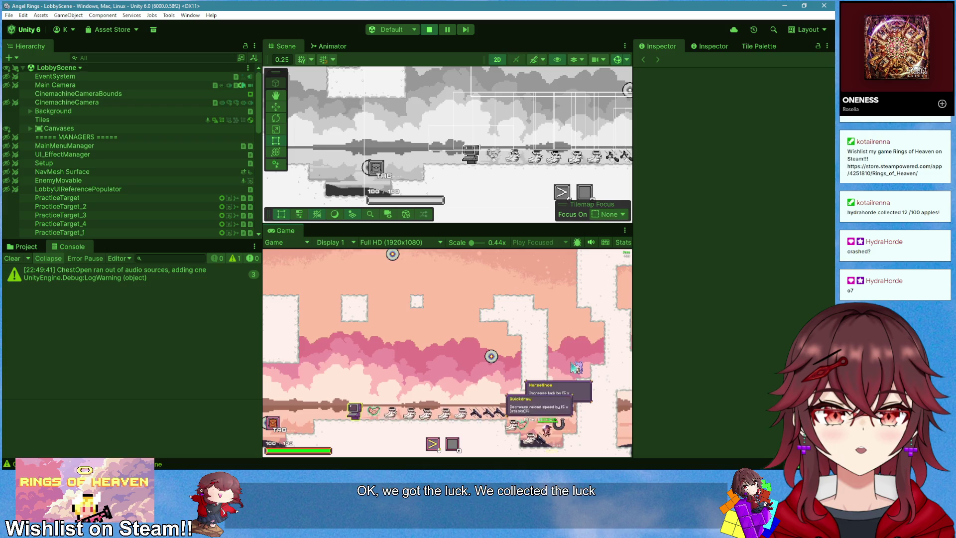
pyautogui.press('d')
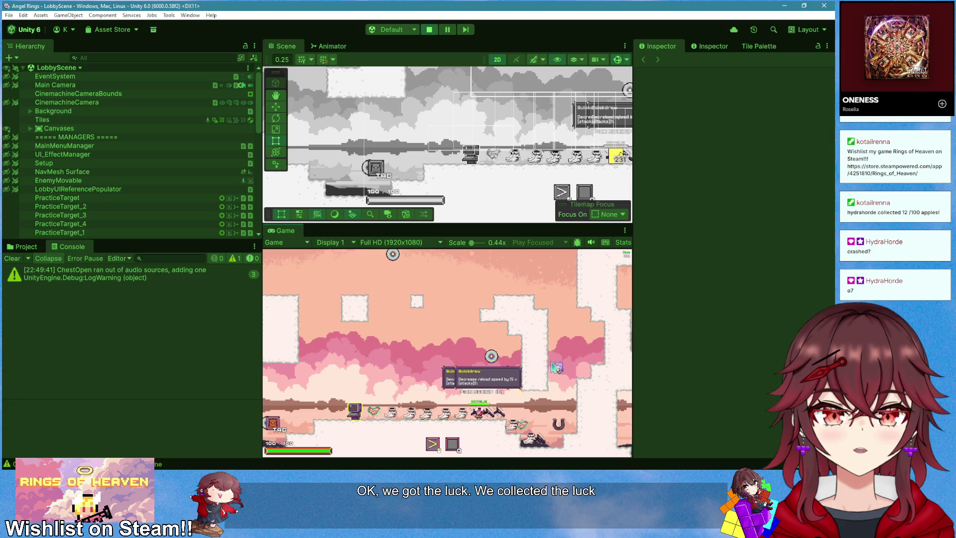
pyautogui.press('a')
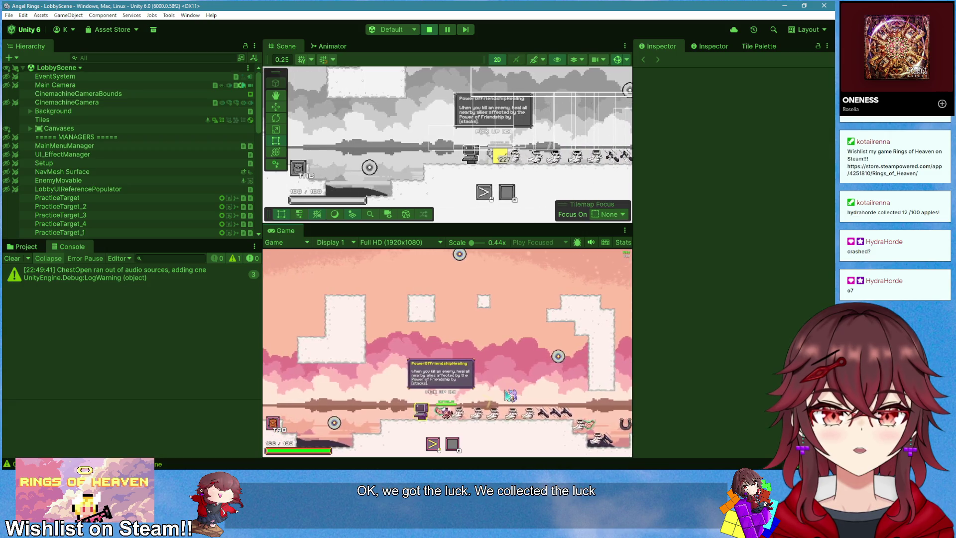
pyautogui.press('d')
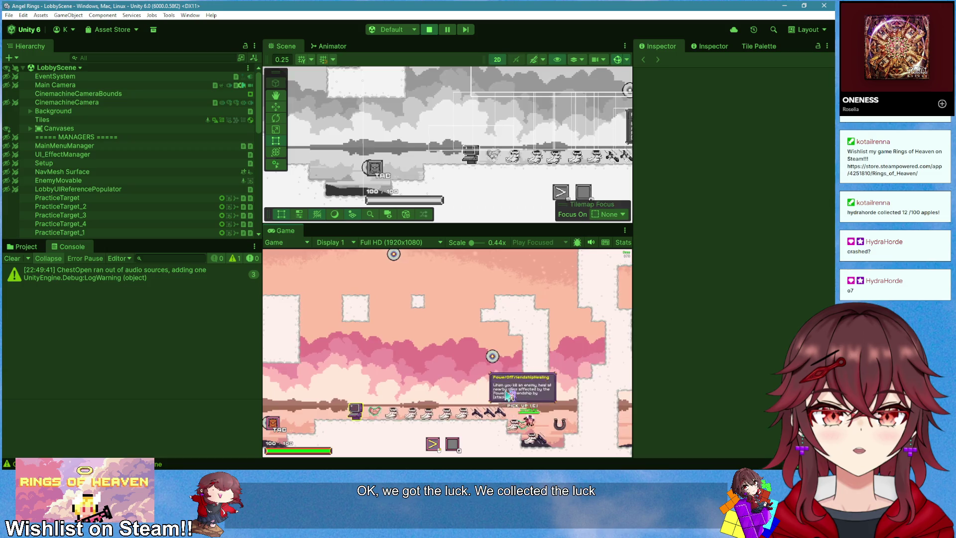
pyautogui.press('a')
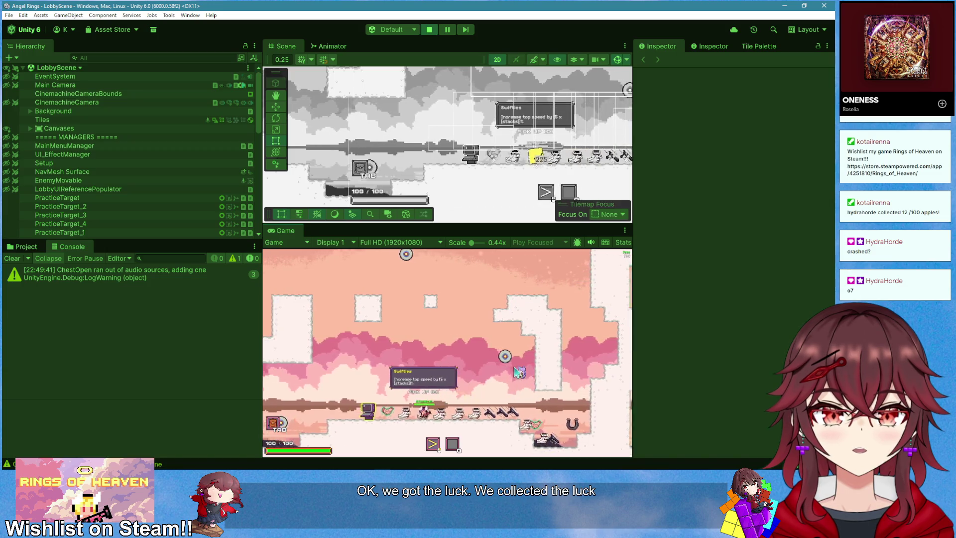
pyautogui.press('a')
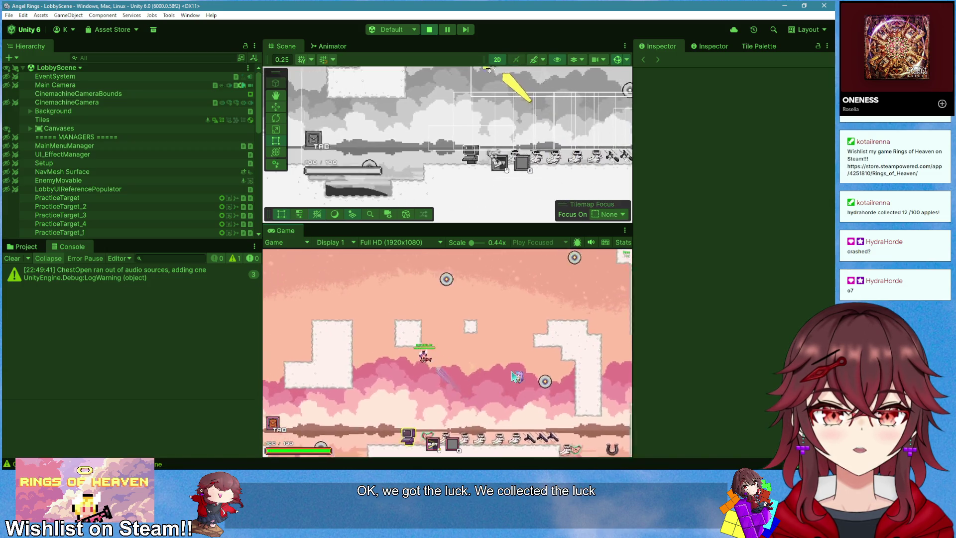
pyautogui.press('d')
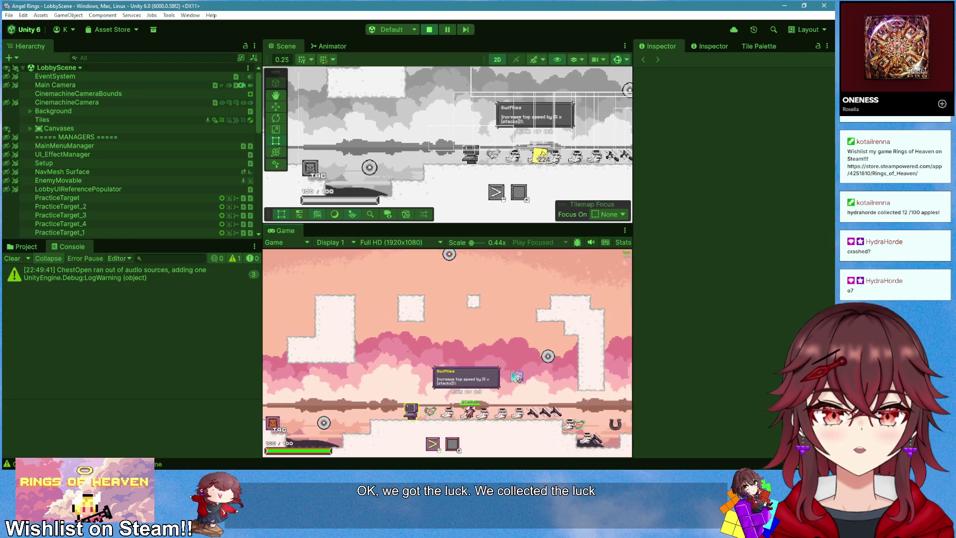
pyautogui.press('d')
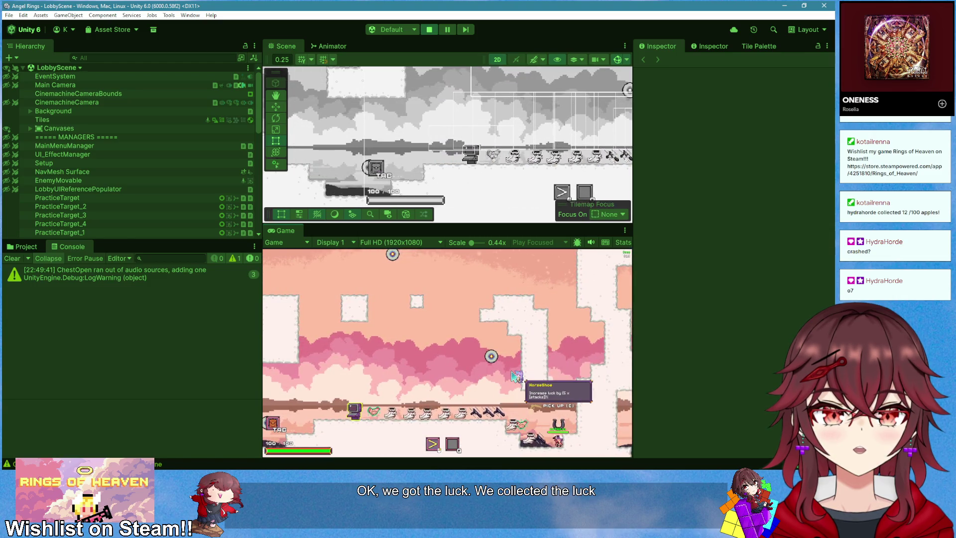
pyautogui.click(432, 30)
pyautogui.click(26, 249)
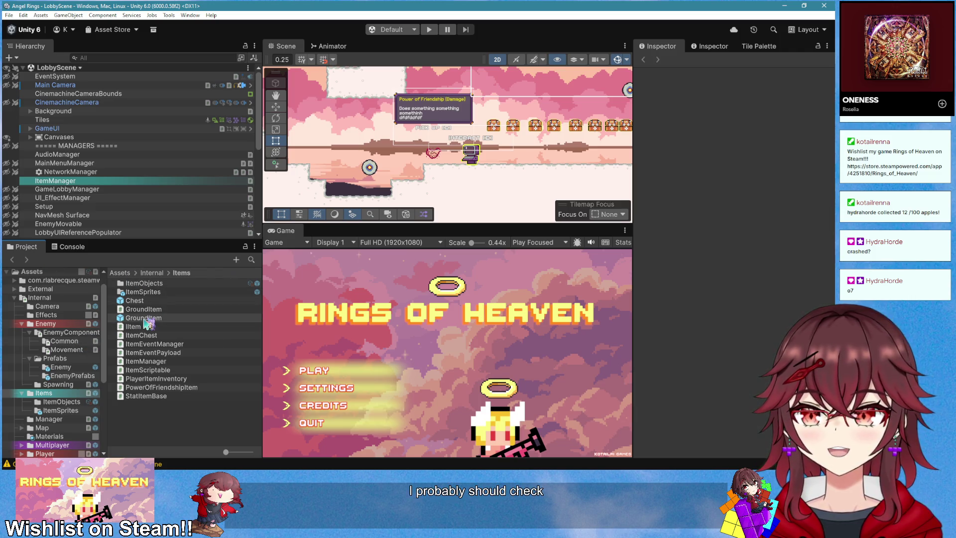
# - Open the GroundItem prefab from the Items folder and edit its Ground Item script
pyautogui.click(62, 401)
pyautogui.click(73, 393)
pyautogui.doubleClick(143, 318)
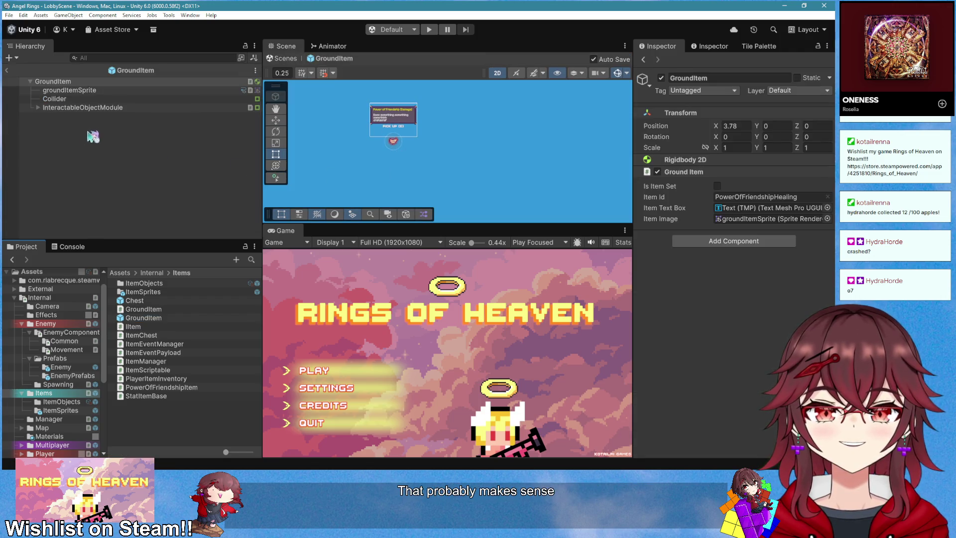
pyautogui.rightClick(696, 172)
pyautogui.click(721, 276)
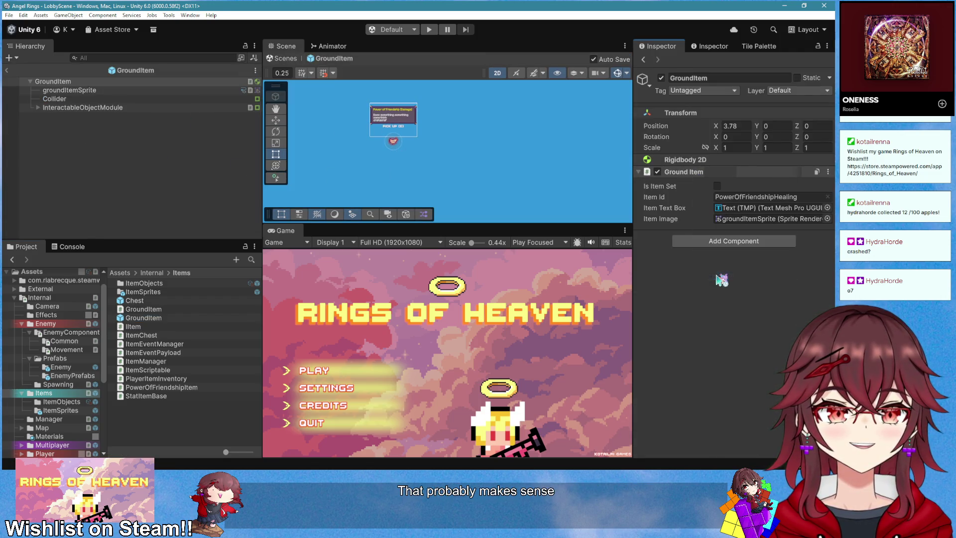
pyautogui.click(319, 301)
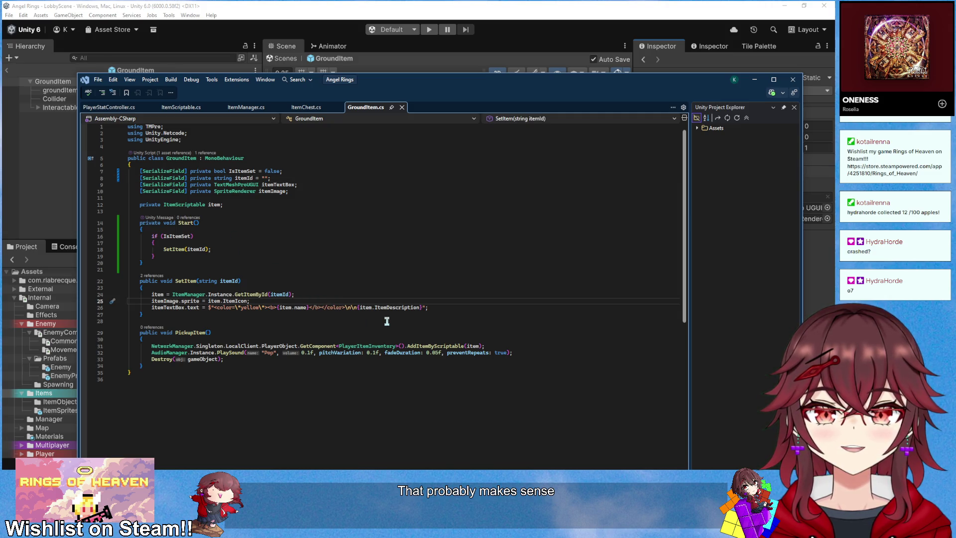
# - Declare string color = "white" as the default tooltip colour in SetItem
pyautogui.press('Return')
pyautogui.press('Return')
pyautogui.press('Return')
pyautogui.press('Up')
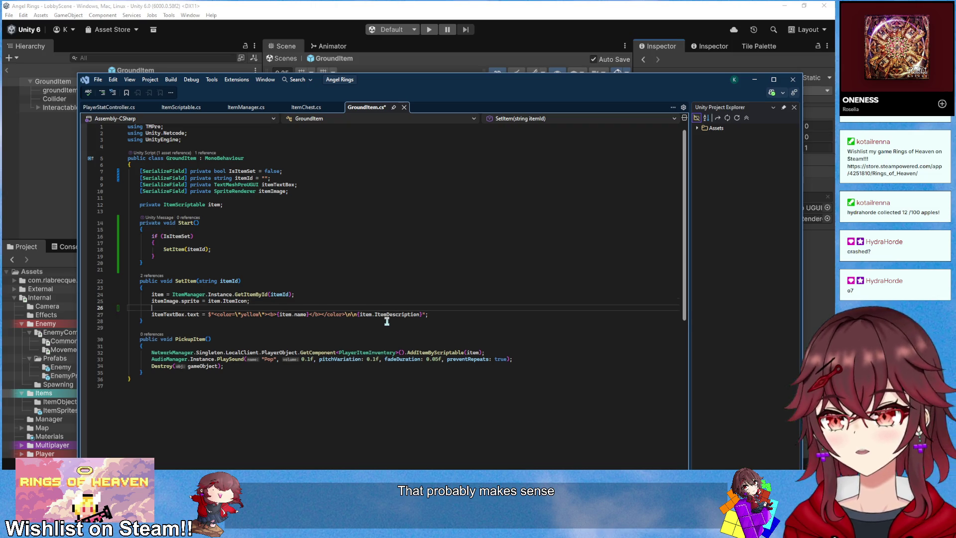
pyautogui.write('stirn')
pyautogui.press('BackSpace')
pyautogui.press('BackSpace')
pyautogui.press('BackSpace')
pyautogui.write('ring color =')
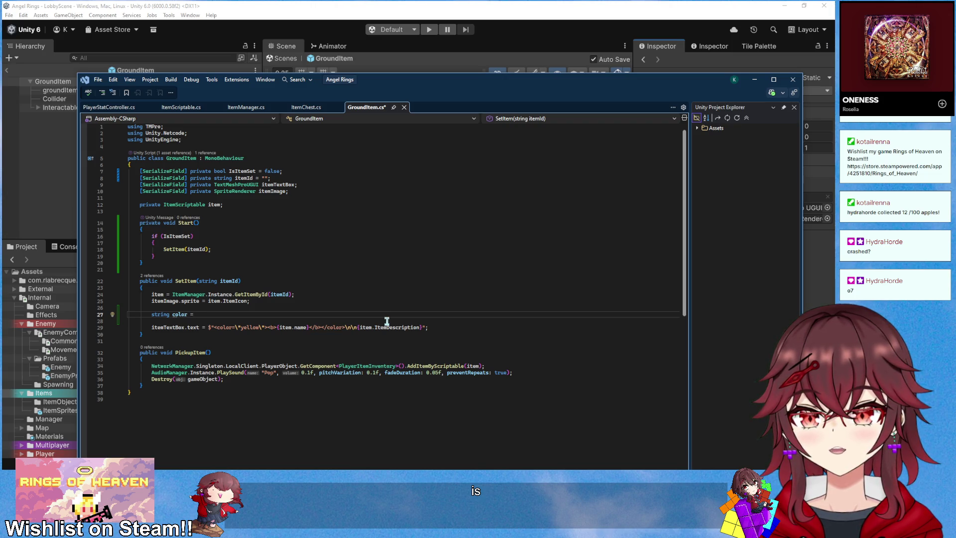
pyautogui.write('";')
pyautogui.press('BackSpace')
pyautogui.press('BackSpace')
pyautogui.press('BackSpace')
pyautogui.write('grey";')
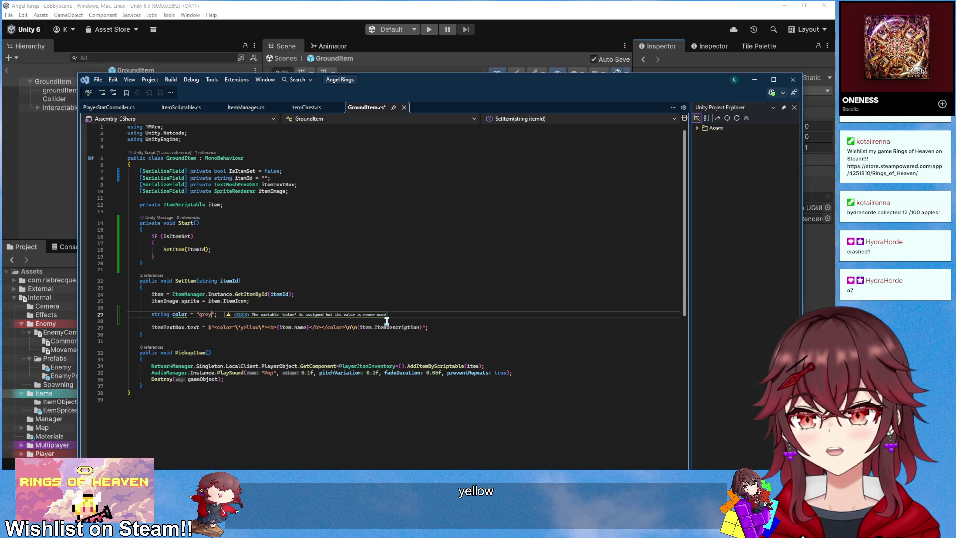
pyautogui.press('BackSpace')
pyautogui.press('BackSpace')
pyautogui.press('BackSpace')
pyautogui.write('white')
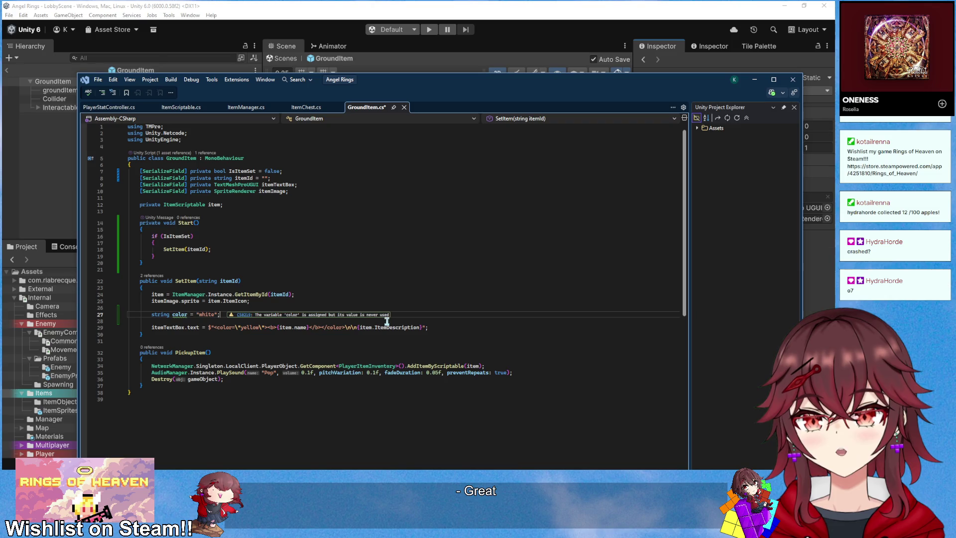
# - Add an empty switch (item.ItemRarity) { } below it and open the Copilot options menu
pyautogui.press('Return')
pyautogui.write('switch (')
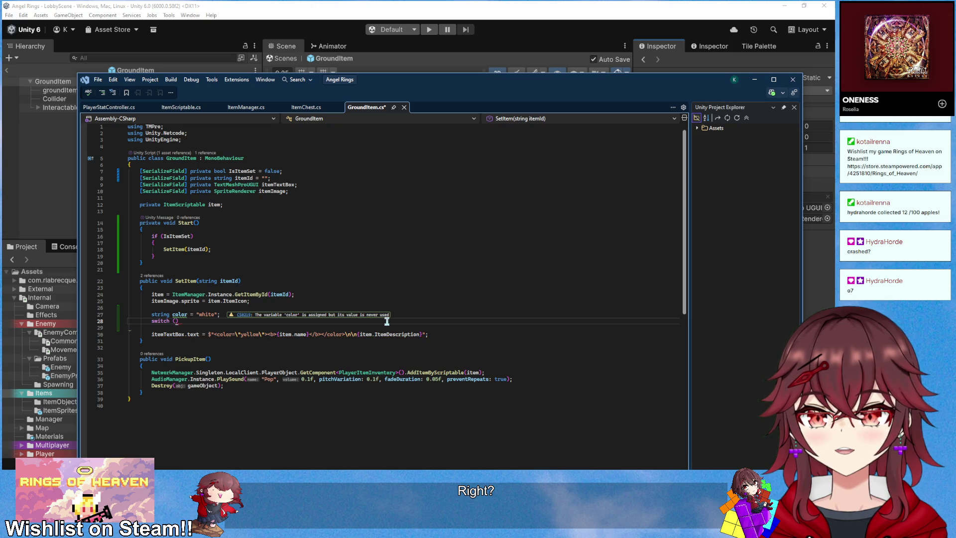
pyautogui.write('item.')
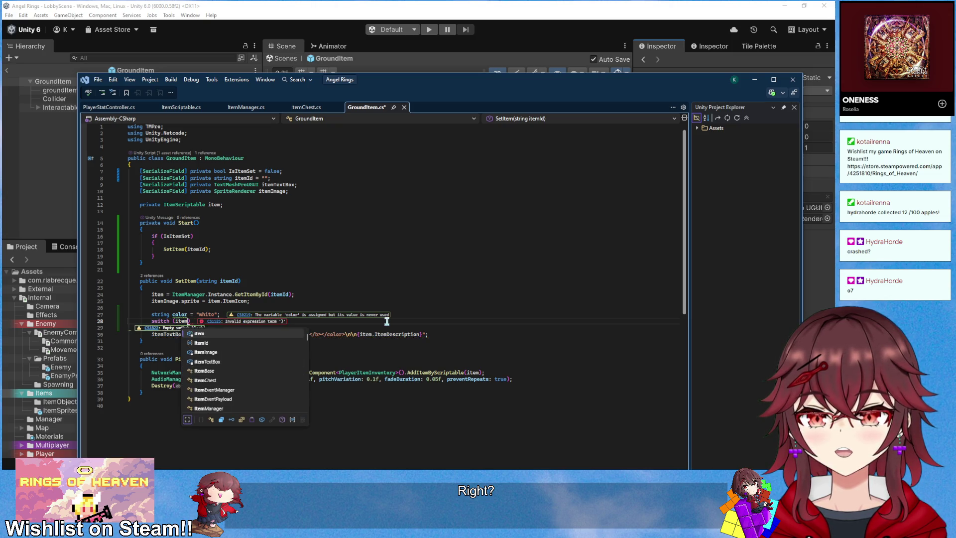
pyautogui.write('ItemRarity')
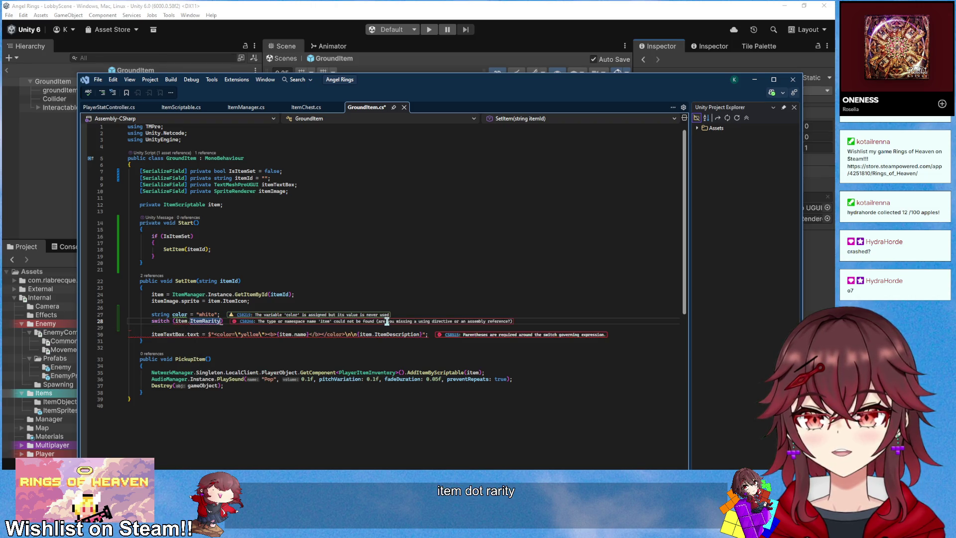
pyautogui.press('Return')
pyautogui.write('{}')
pyautogui.press('Return')
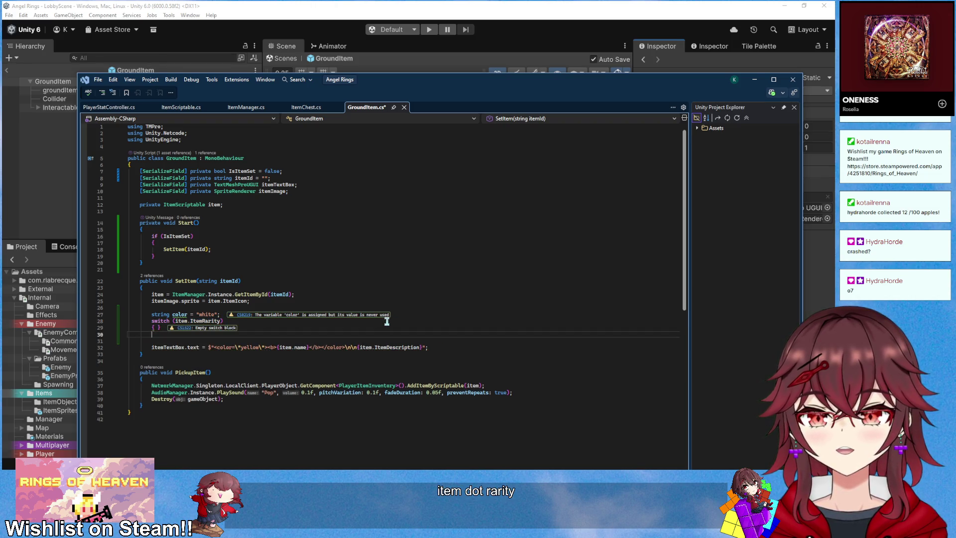
pyautogui.press('Return')
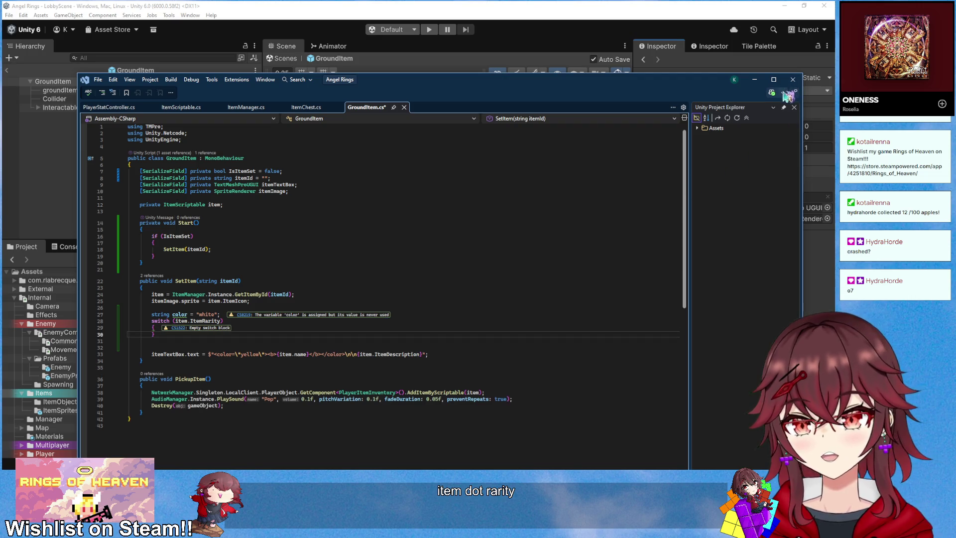
pyautogui.click(783, 92)
# - Re-enable Copilot completions and accept its suggested white, blue, purple and orange rarity cases
pyautogui.moveTo(769, 132)
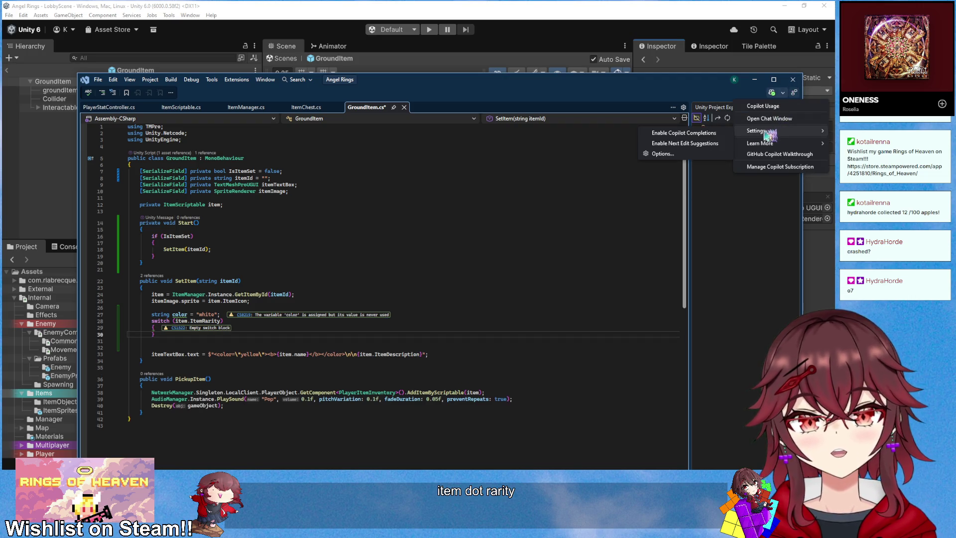
pyautogui.click(682, 133)
pyautogui.click(254, 327)
pyautogui.press('Return')
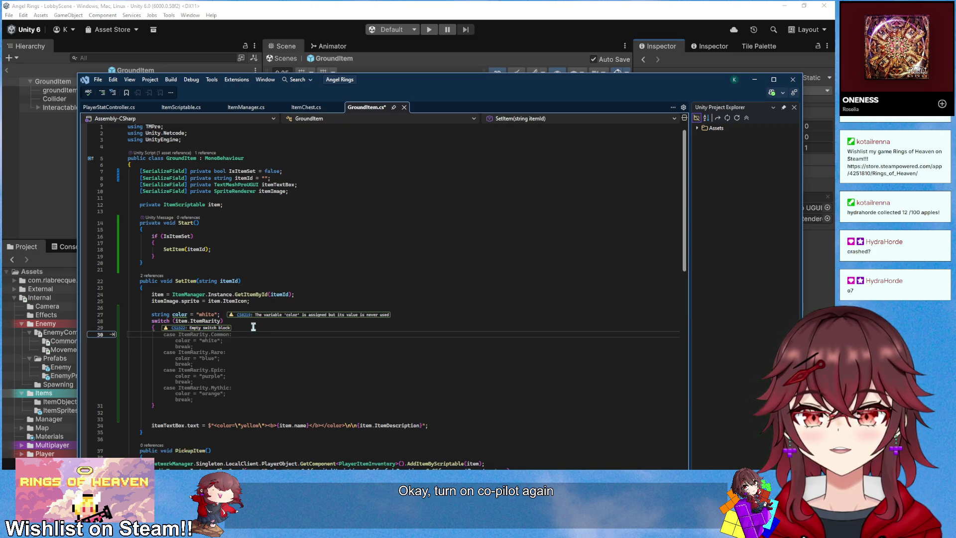
pyautogui.press('Tab')
pyautogui.scroll(-1, 245, 359)
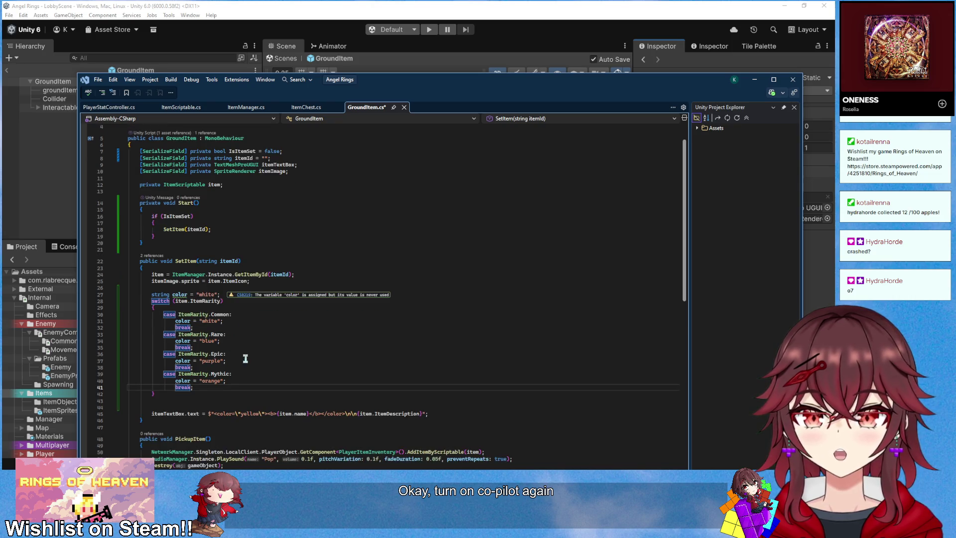
pyautogui.scroll(-1, 236, 336)
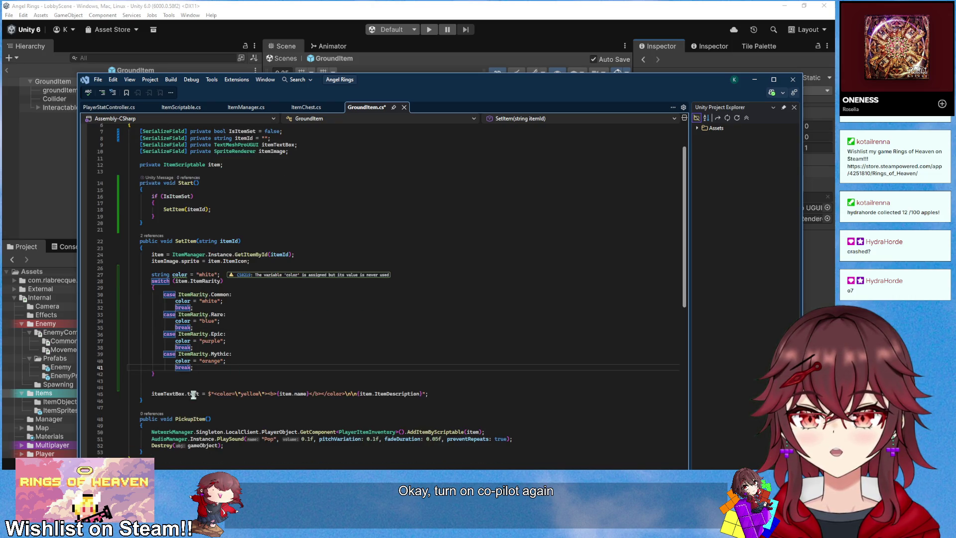
pyautogui.click(182, 382)
pyautogui.press('BackSpace')
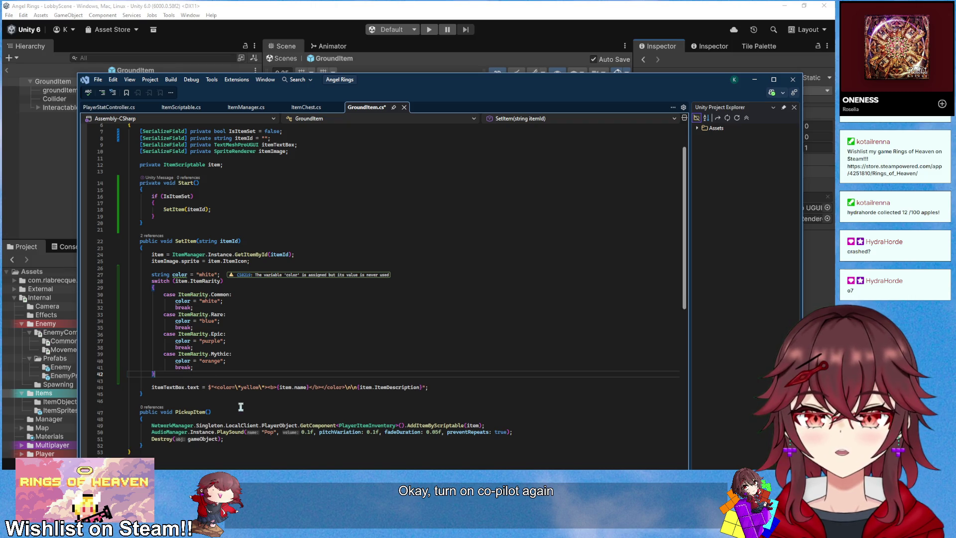
# - Replace yellow with {color} in the tooltip string, save GroundItem.cs and return to Unity
pyautogui.moveTo(241, 387); pyautogui.dragTo(248, 389)
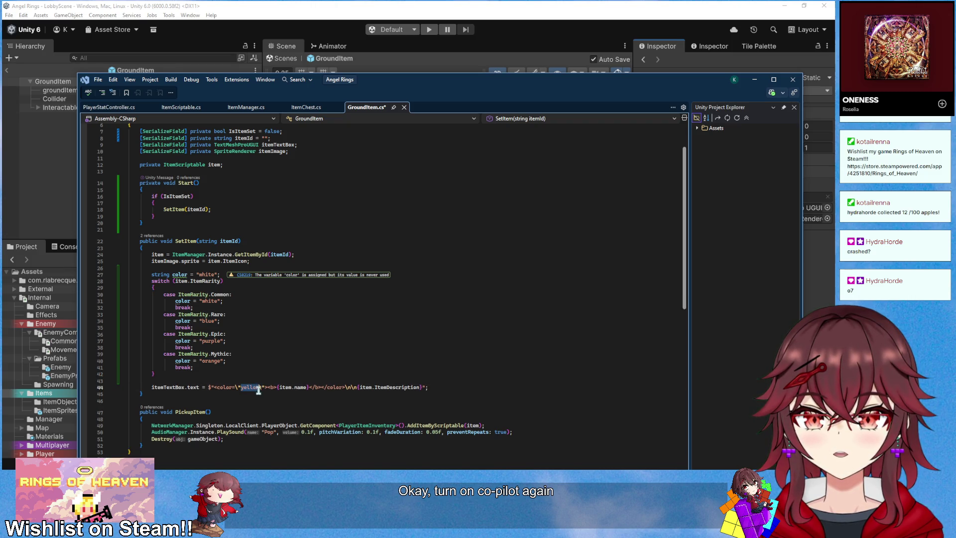
pyautogui.write('{')
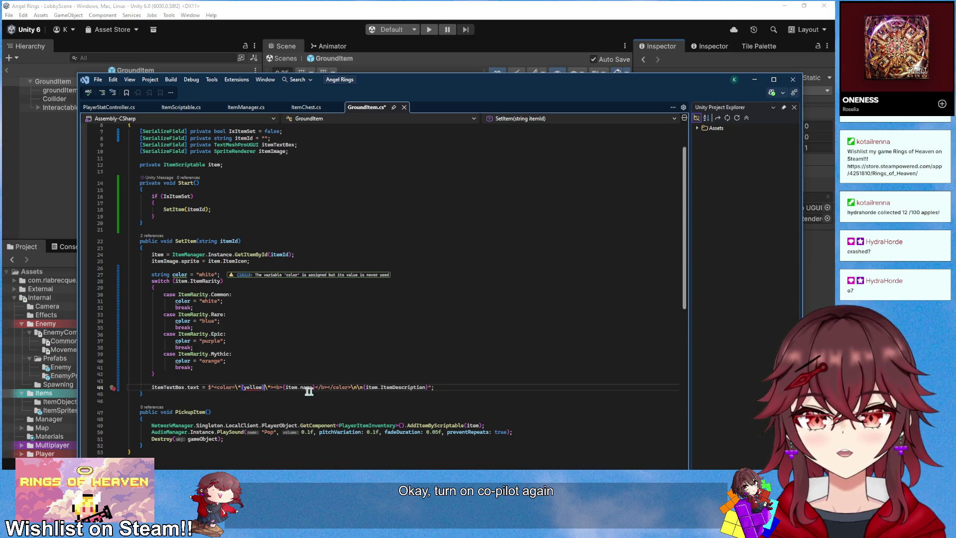
pyautogui.doubleClick(252, 387)
pyautogui.write('color')
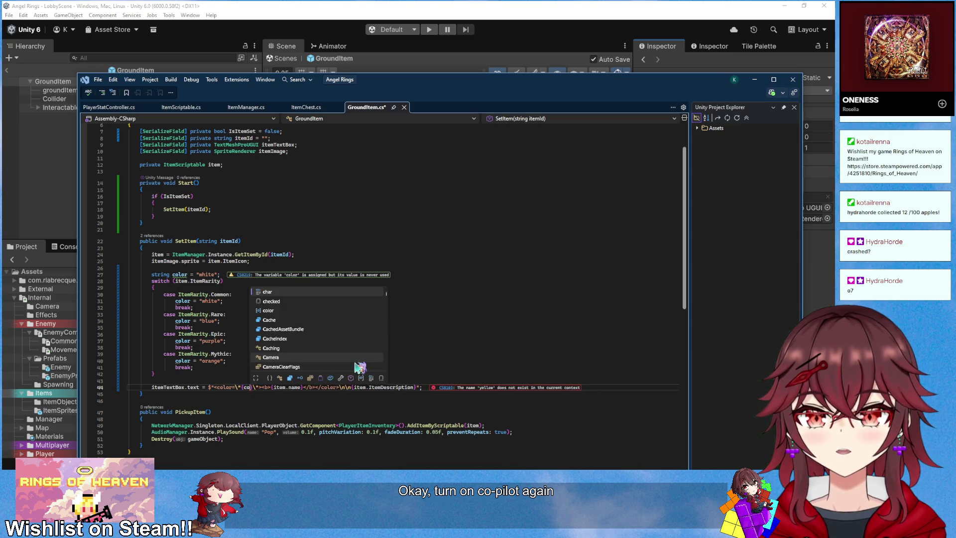
pyautogui.hotkey('ctrl', 's')
pyautogui.click(471, 313)
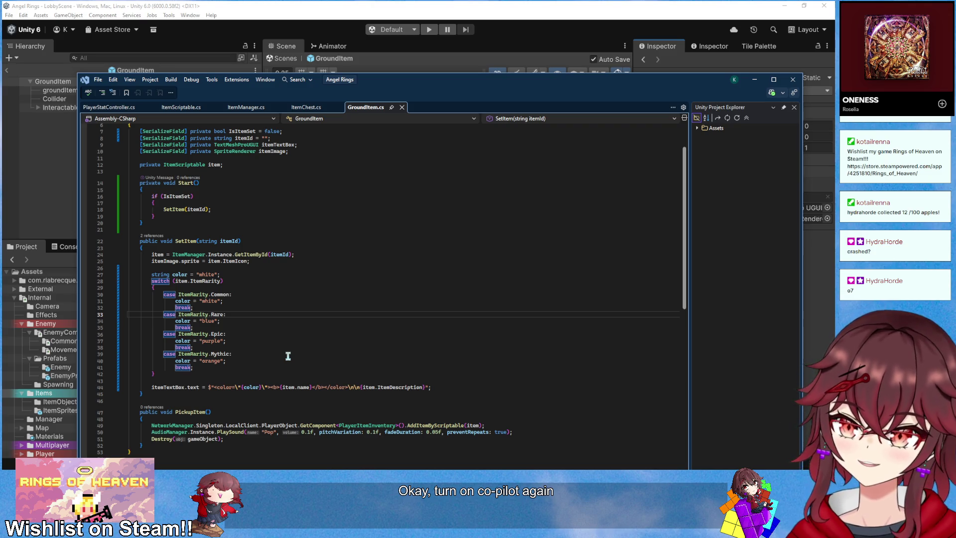
pyautogui.click(461, 3)
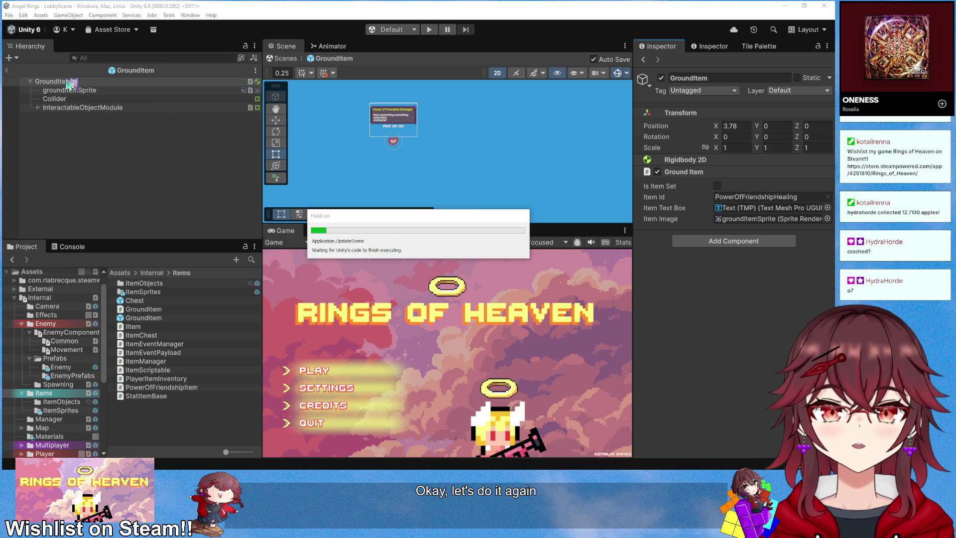
# - Exit prefab mode, start Play mode, create a room and maximize the Game view
pyautogui.click(9, 73)
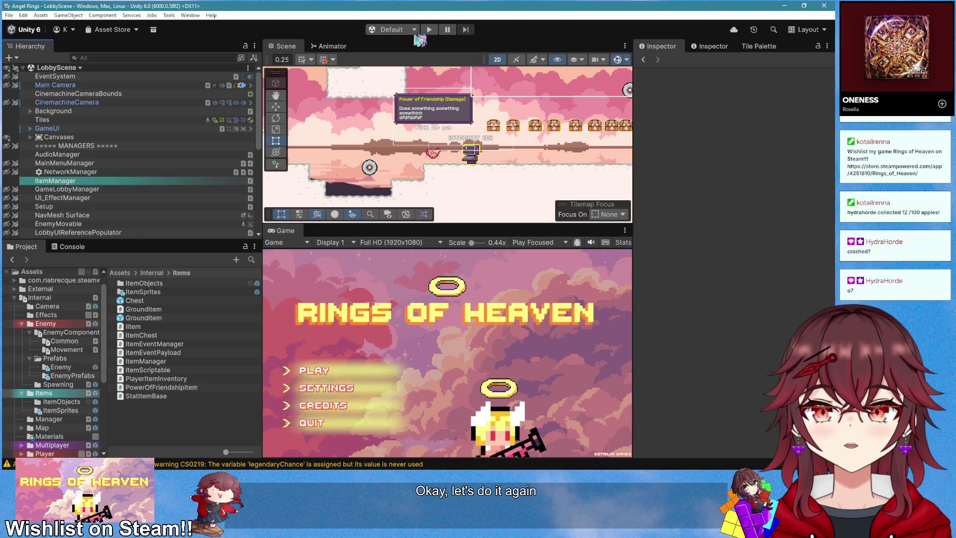
pyautogui.hotkey('ctrl', 'p')
pyautogui.click(330, 374)
pyautogui.click(326, 371)
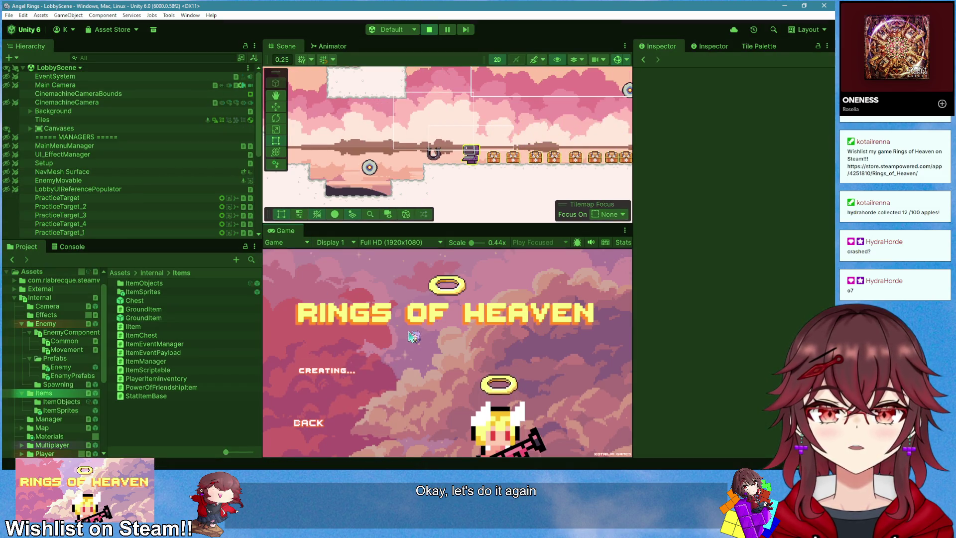
pyautogui.rightClick(286, 231)
pyautogui.click(321, 262)
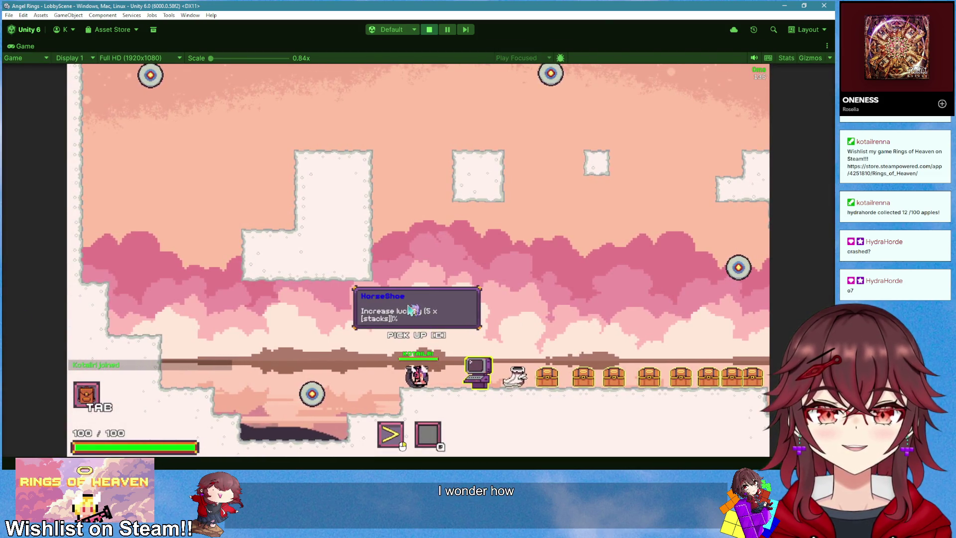
# - Walk past Quickdraw, Swifties and PowerOfFriendshipDamage comparing tooltip colours, then stop play
pyautogui.press('d')
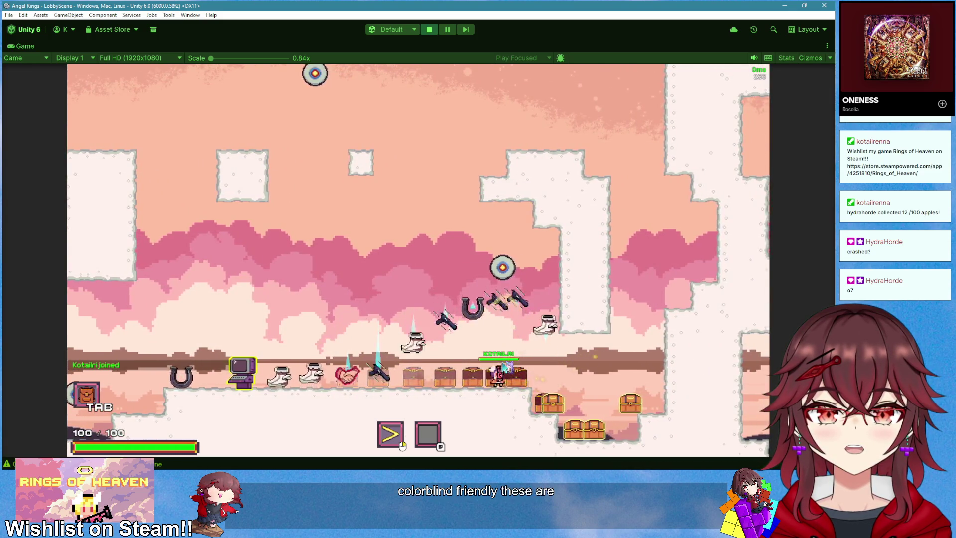
pyautogui.press('a')
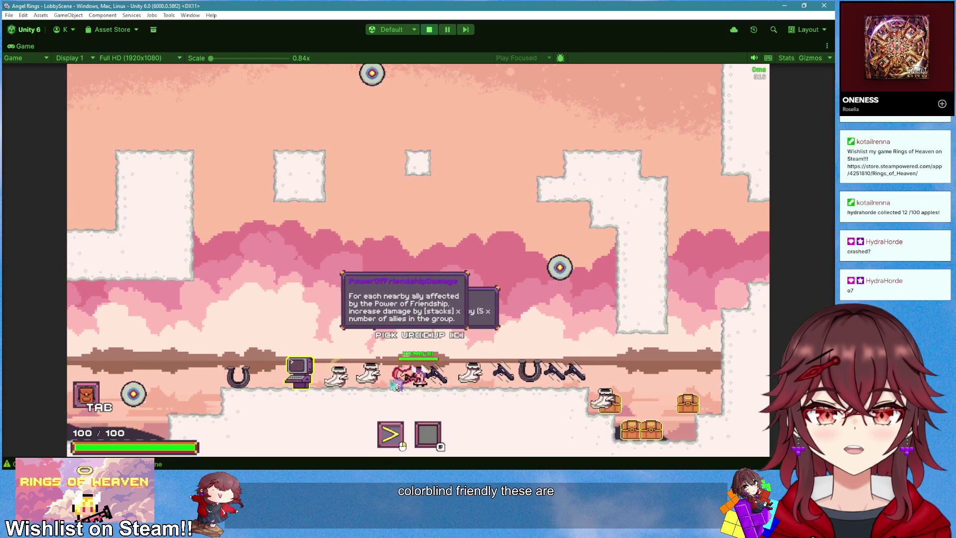
pyautogui.press('a')
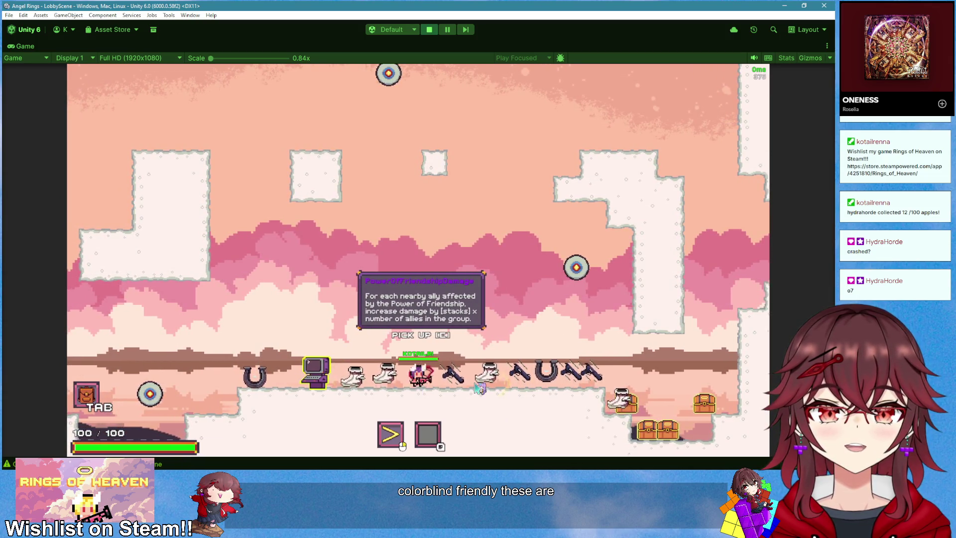
pyautogui.press('d')
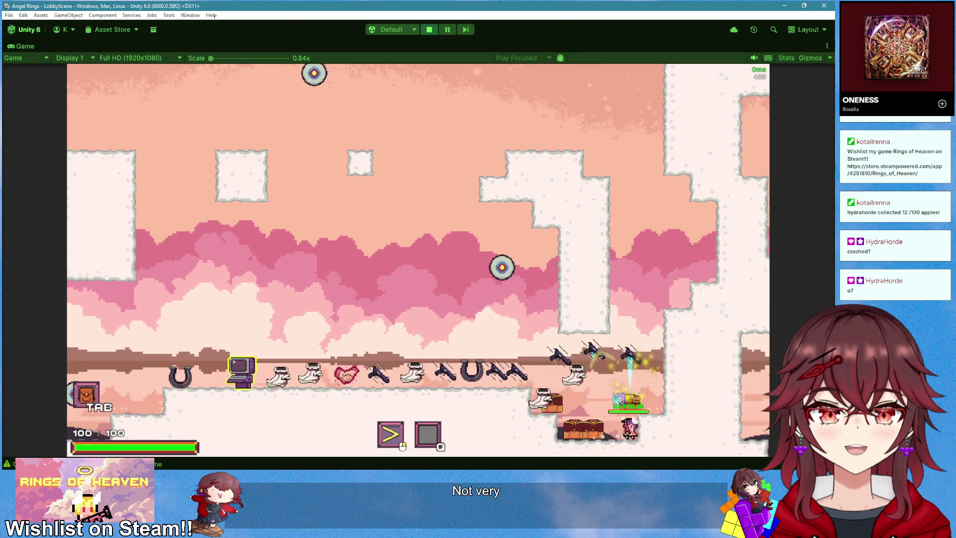
pyautogui.press('a')
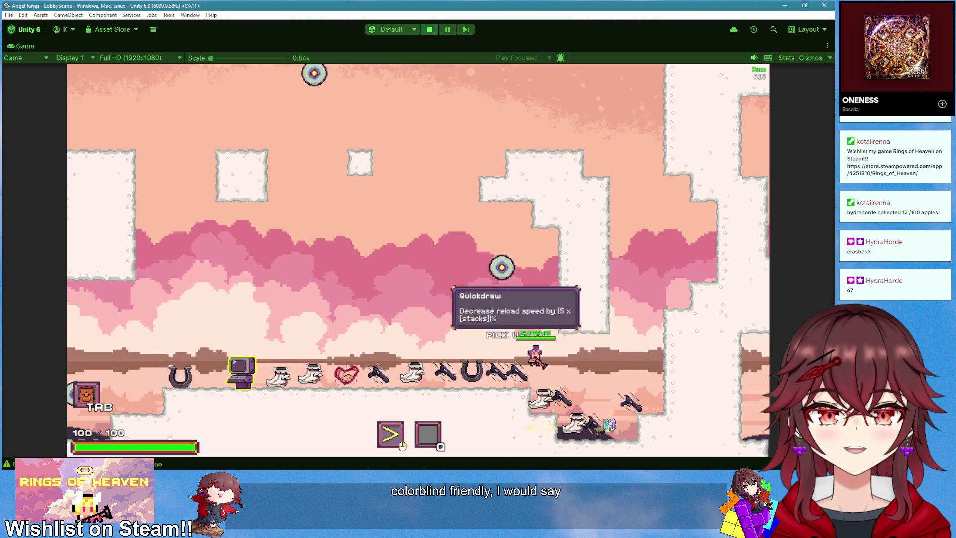
pyautogui.press('d')
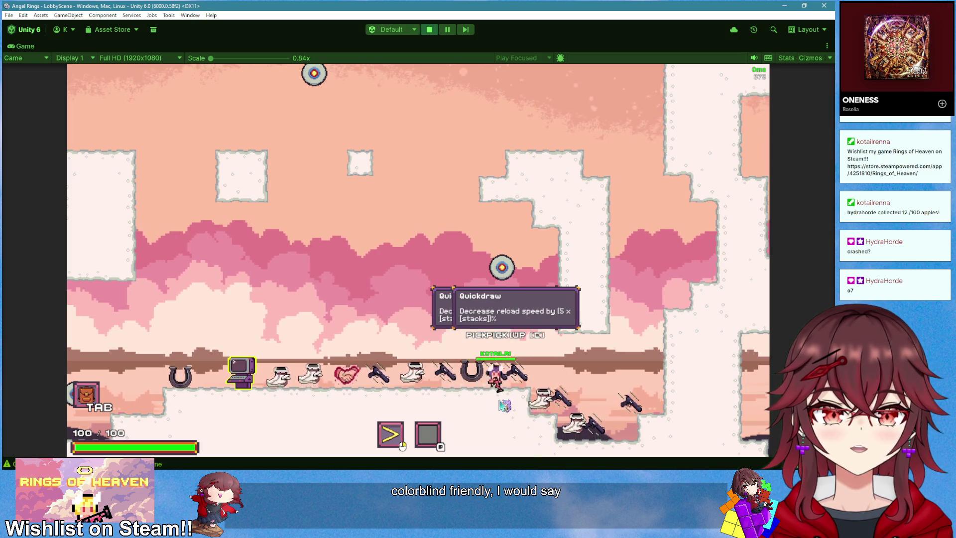
pyautogui.press('a')
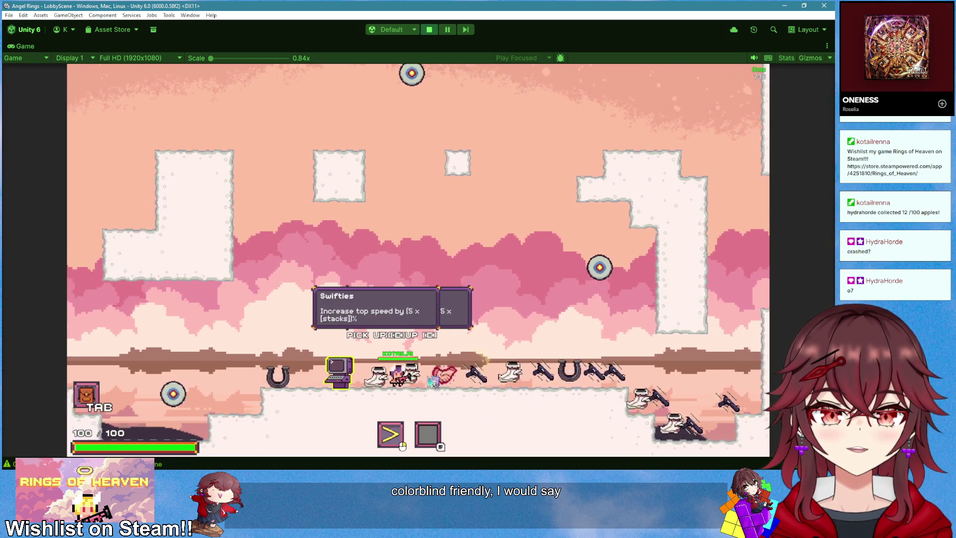
pyautogui.press('d')
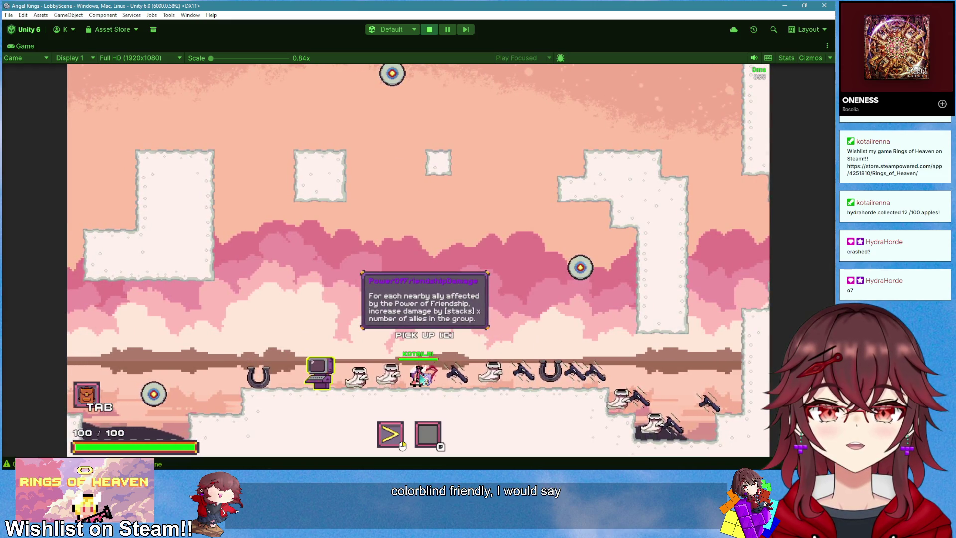
pyautogui.press('a')
pyautogui.press('d')
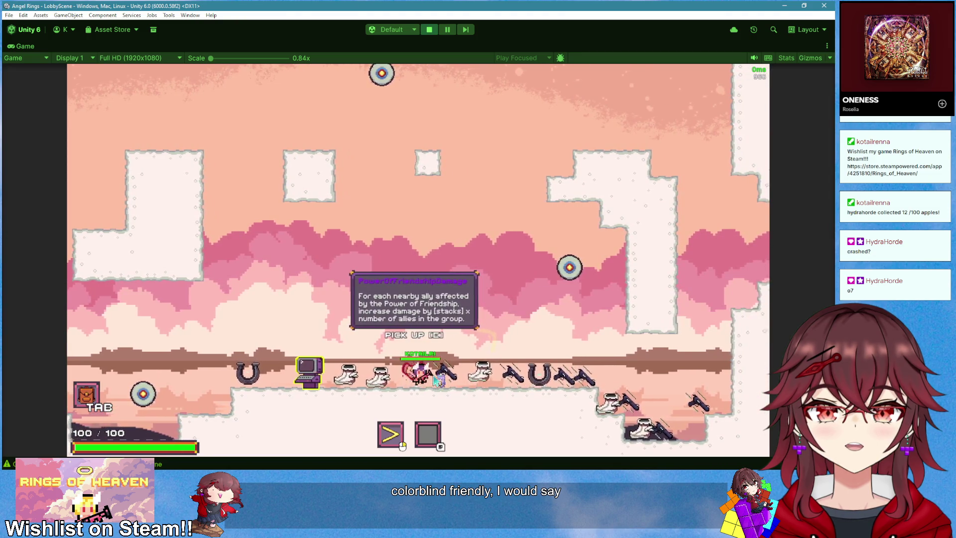
pyautogui.press('d')
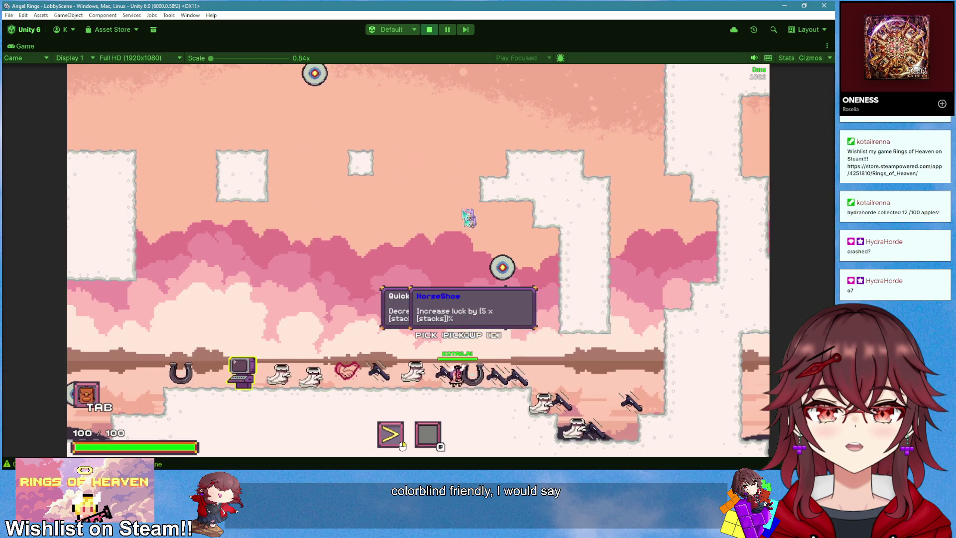
pyautogui.press('a')
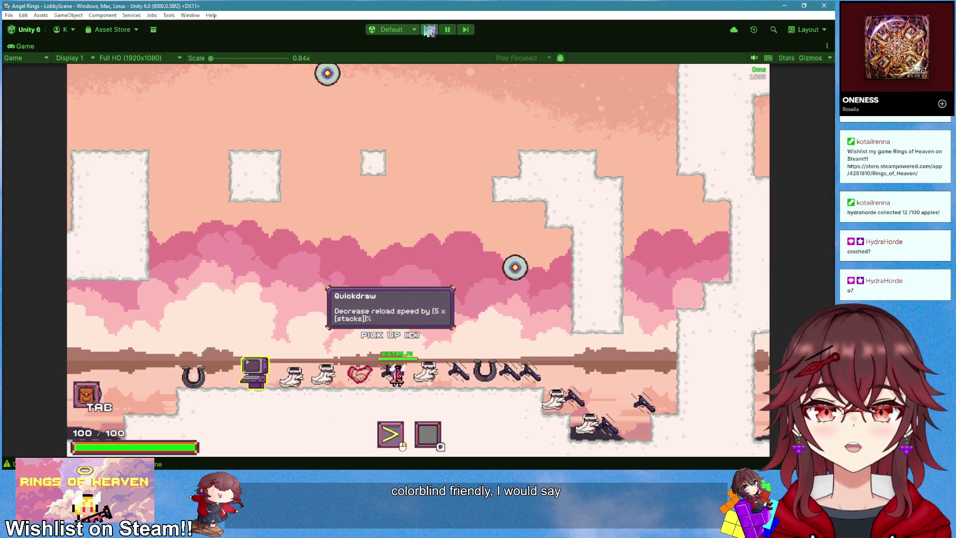
pyautogui.hotkey('ctrl', 'p')
pyautogui.hotkey('alt', 'Tab')
# - Change item.name to item.ItemName in the tooltip, save GroundItem.cs and let Unity recompile
pyautogui.scroll(-2, 277, 301)
pyautogui.scroll(1, 366, 321)
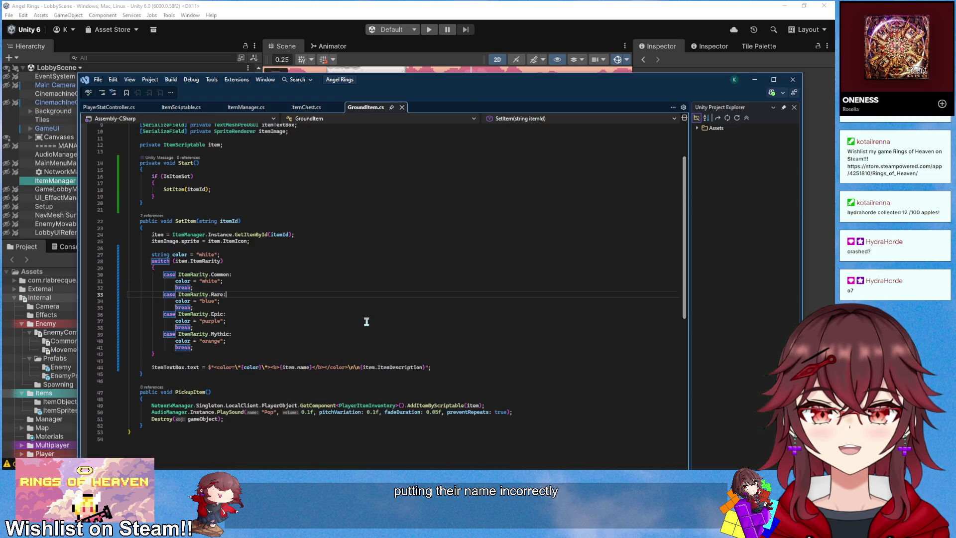
pyautogui.doubleClick(303, 368)
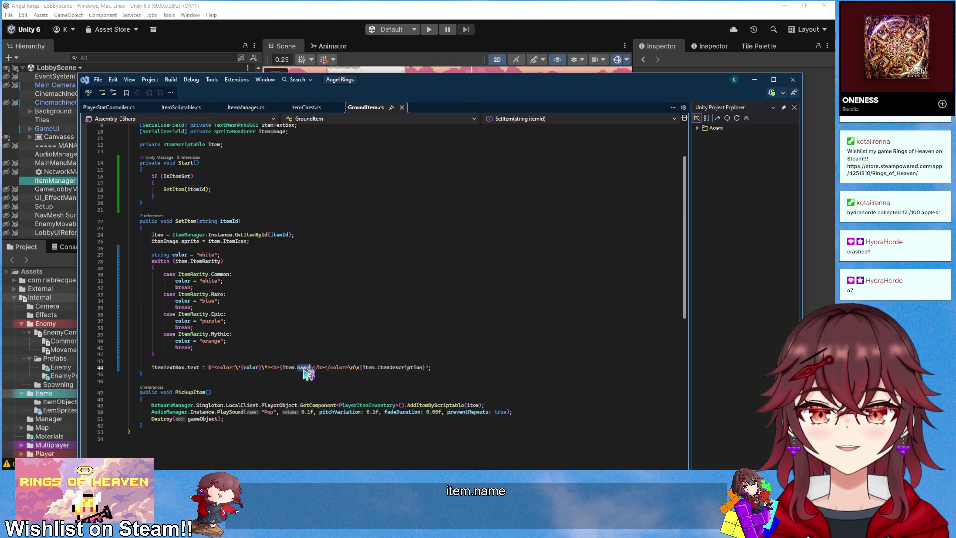
pyautogui.write('I')
pyautogui.write('temNa')
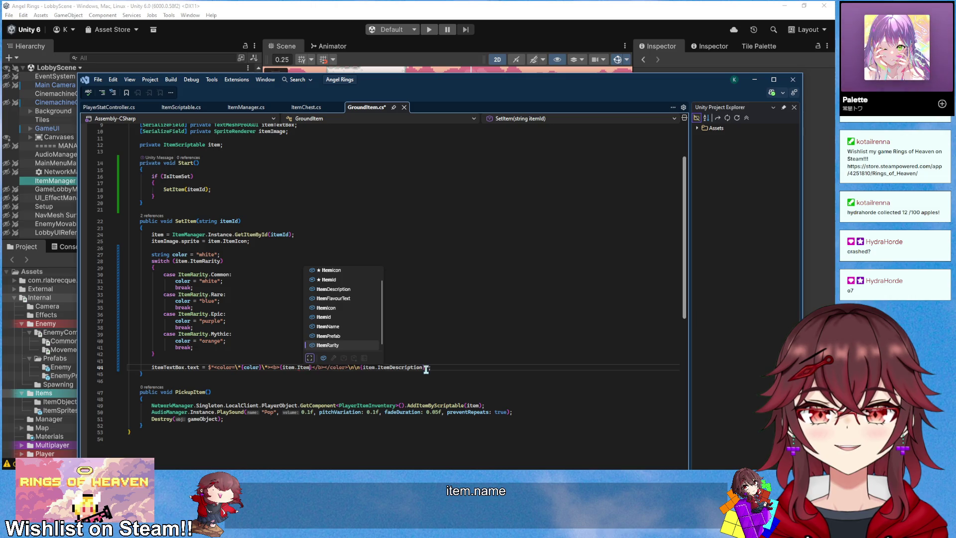
pyautogui.press('Tab')
pyautogui.hotkey('ctrl', 's')
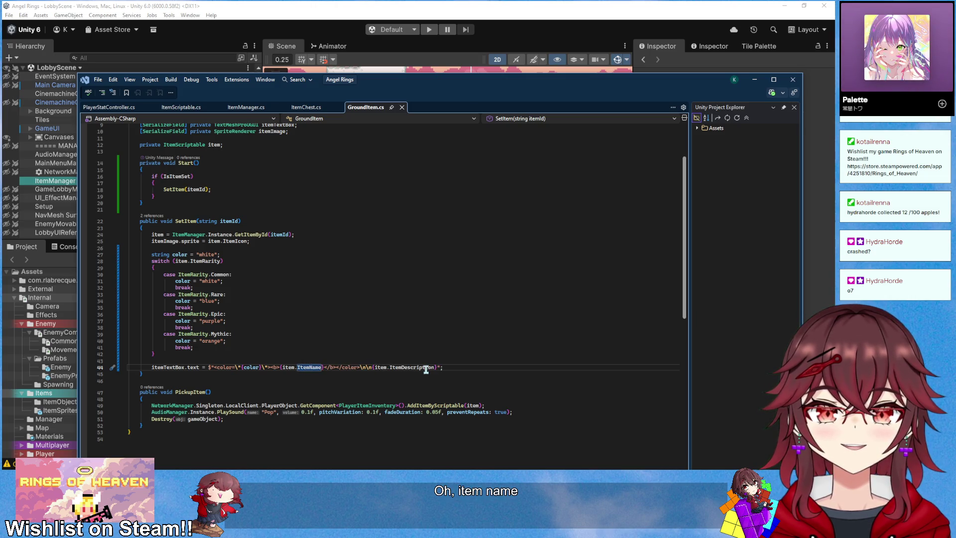
pyautogui.click(525, 6)
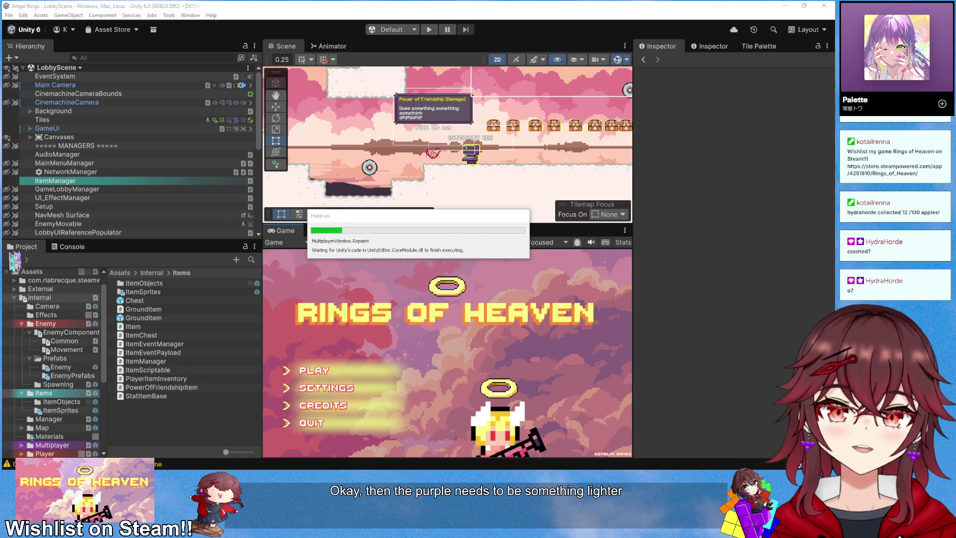
# - Move the code editor window aside and start a Google search on TextMeshPro colour in strings
pyautogui.hotkey('alt', 'Tab')
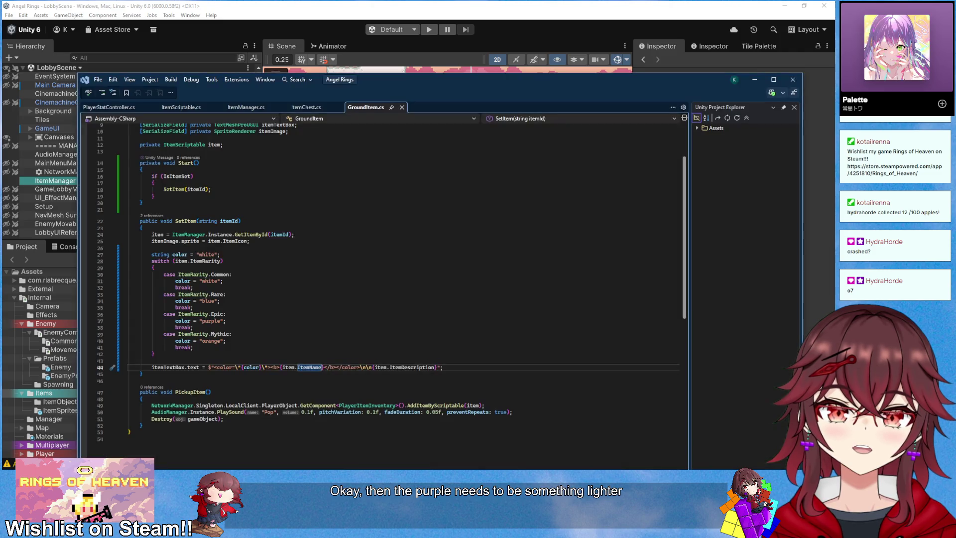
pyautogui.moveTo(450, 92); pyautogui.dragTo(425, 37)
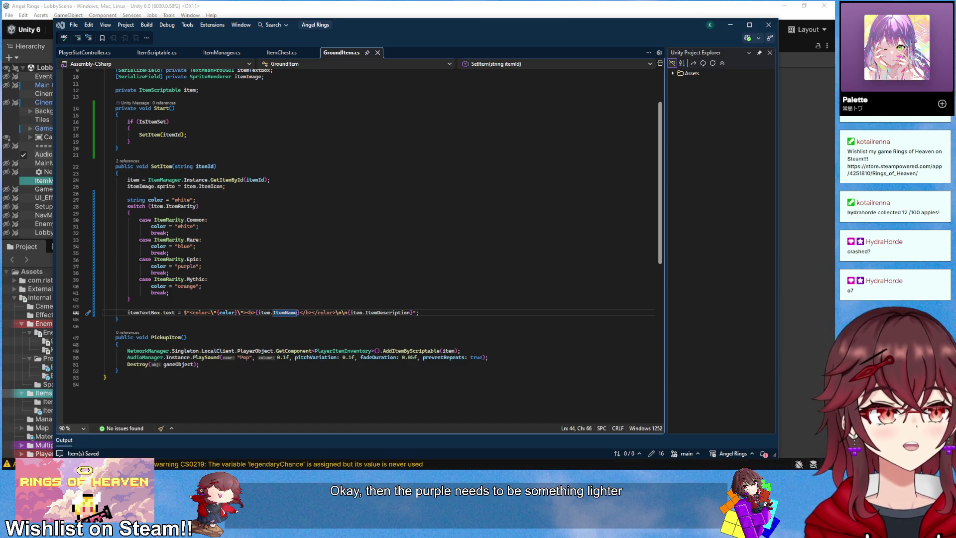
pyautogui.hotkey('alt', 'Tab')
pyautogui.write('uni')
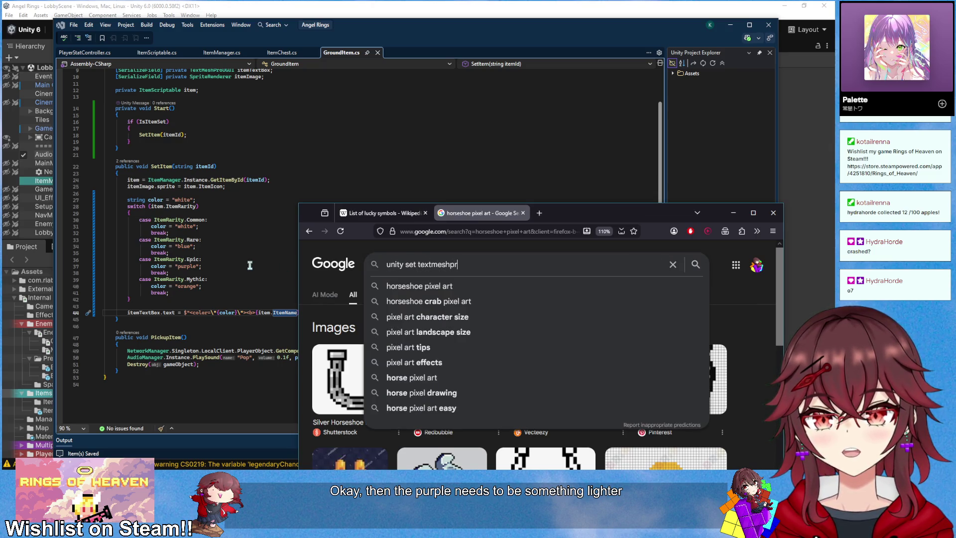
pyautogui.write('olor in string')
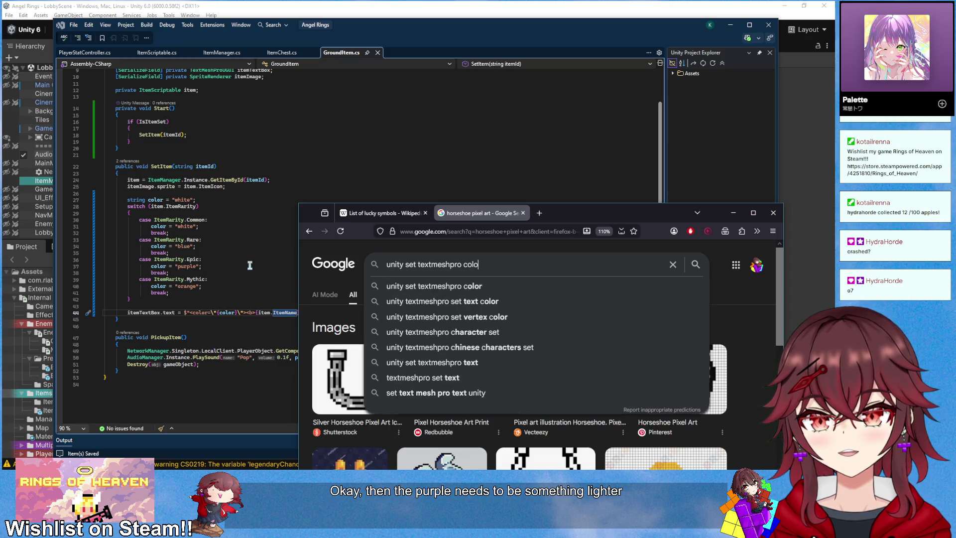
# - Search 'unity set textmeshpro color in string' and read the AI overview's hex colour example
pyautogui.press('Return')
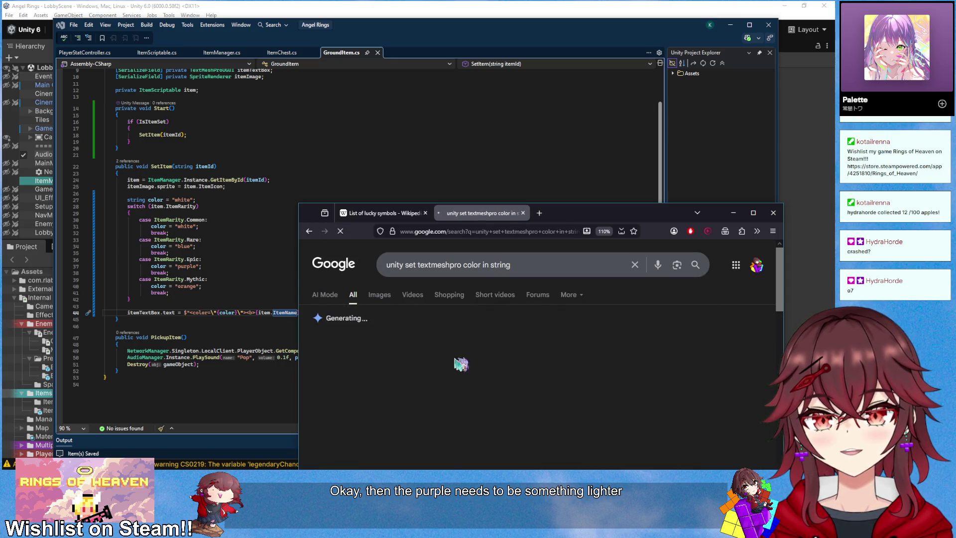
pyautogui.scroll(-5, 453, 355)
pyautogui.click(461, 344)
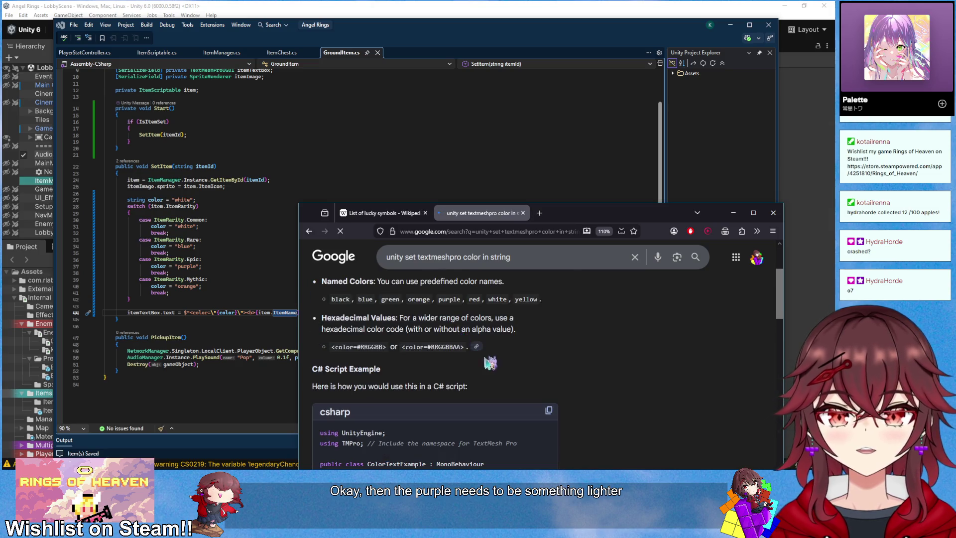
pyautogui.scroll(-5, 498, 359)
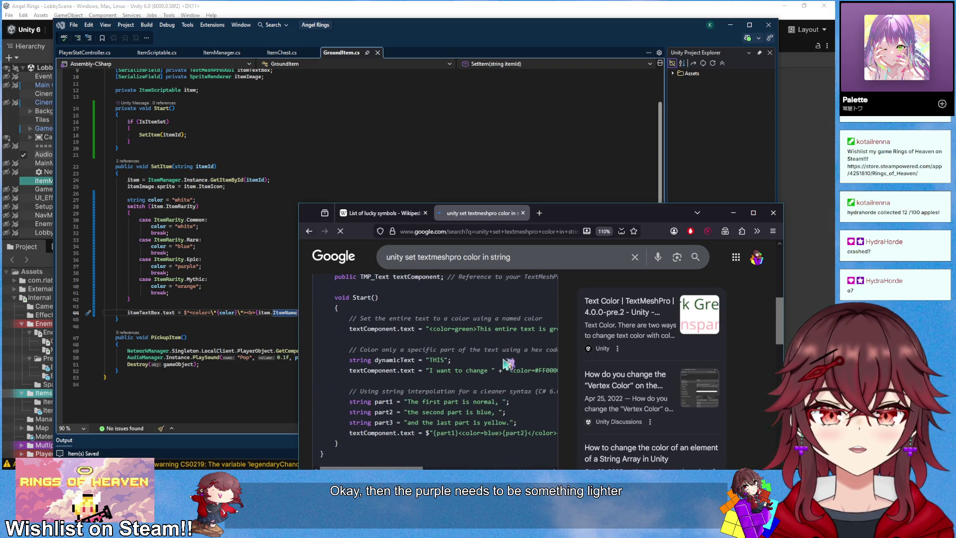
pyautogui.middleClick(416, 381)
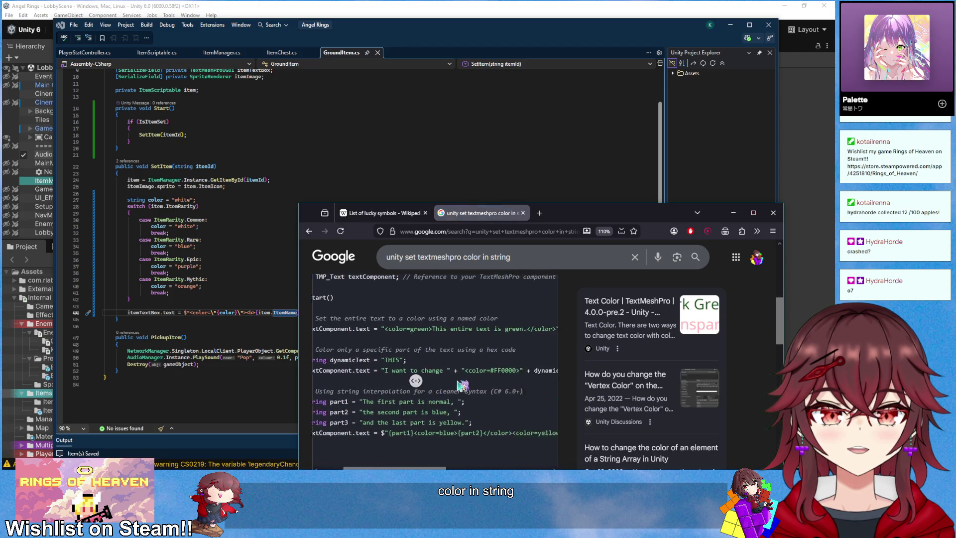
pyautogui.click(540, 314)
pyautogui.moveTo(567, 221); pyautogui.dragTo(567, 115)
# - Search for 'color picker' in a new browser tab
pyautogui.click(556, 104)
pyautogui.write('color picker')
pyautogui.press('Return')
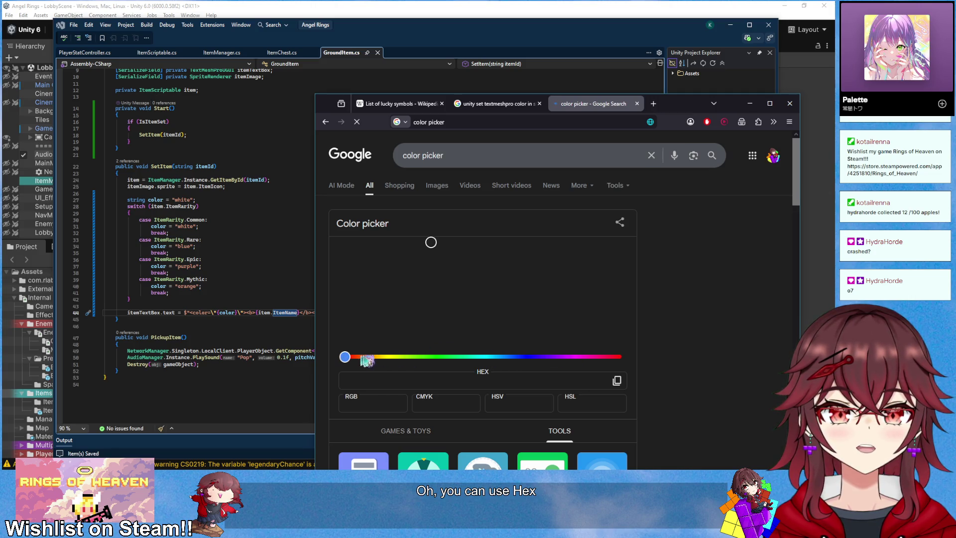
# - Pick light purple #cb6bff and paste it over purple in the Epic case
pyautogui.moveTo(349, 357); pyautogui.dragTo(565, 362)
pyautogui.moveTo(559, 265); pyautogui.dragTo(550, 225)
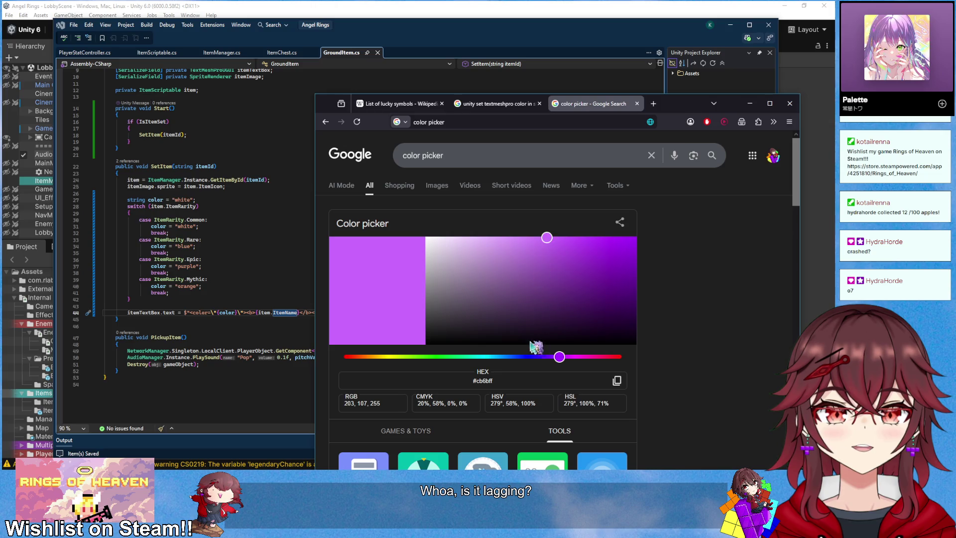
pyautogui.click(617, 383)
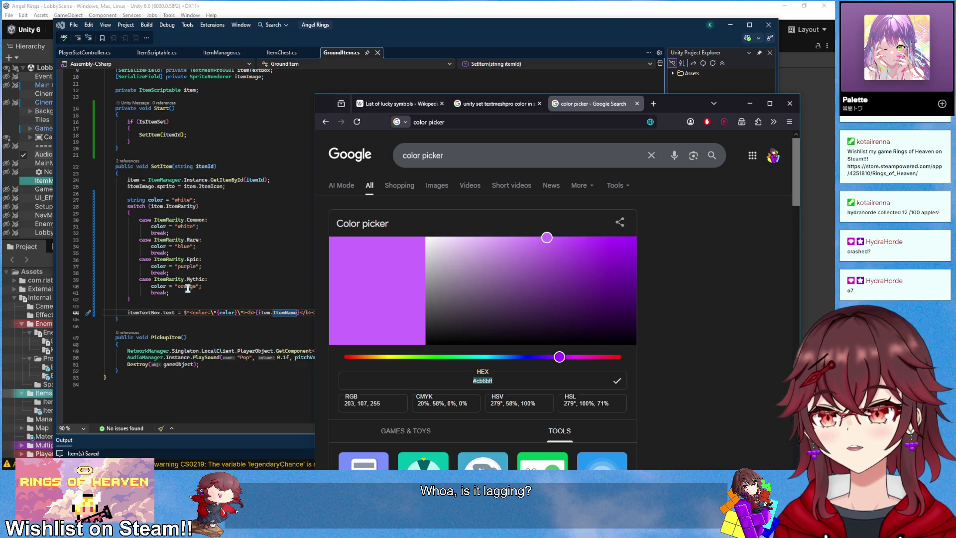
pyautogui.doubleClick(188, 266)
pyautogui.hotkey('ctrl', 'v')
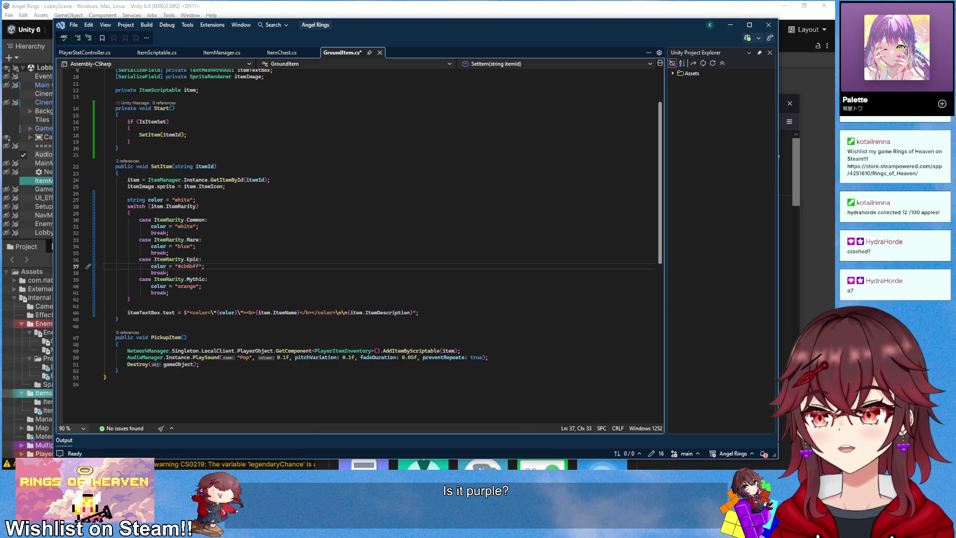
# - Pick pale yellow #fff06b and paste it over orange in the Mythic case
pyautogui.hotkey('alt', 'Tab')
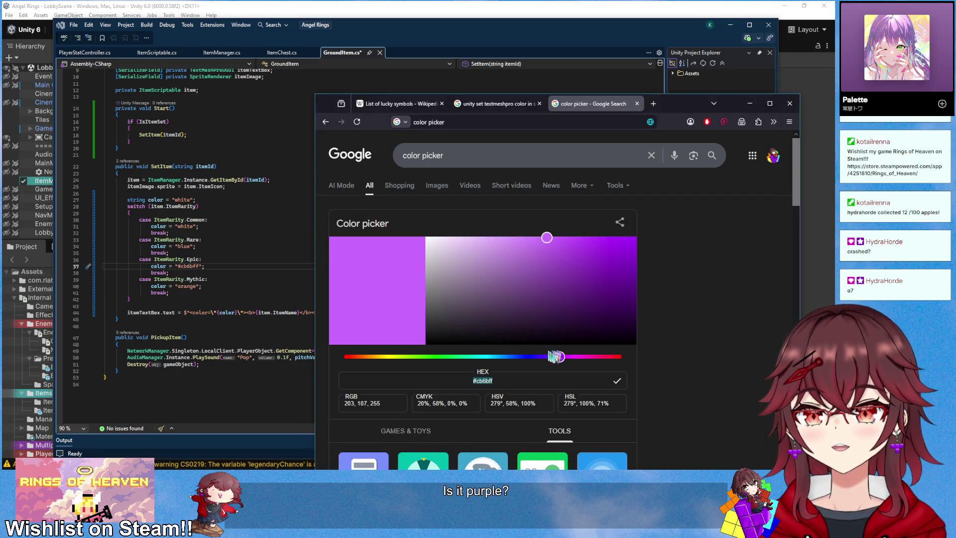
pyautogui.moveTo(383, 357)
pyautogui.mouseDown()
pyautogui.moveTo(375, 359)
pyautogui.moveTo(393, 363)
pyautogui.mouseUp()
pyautogui.click(618, 382)
pyautogui.doubleClick(186, 287)
pyautogui.hotkey('ctrl', 'v')
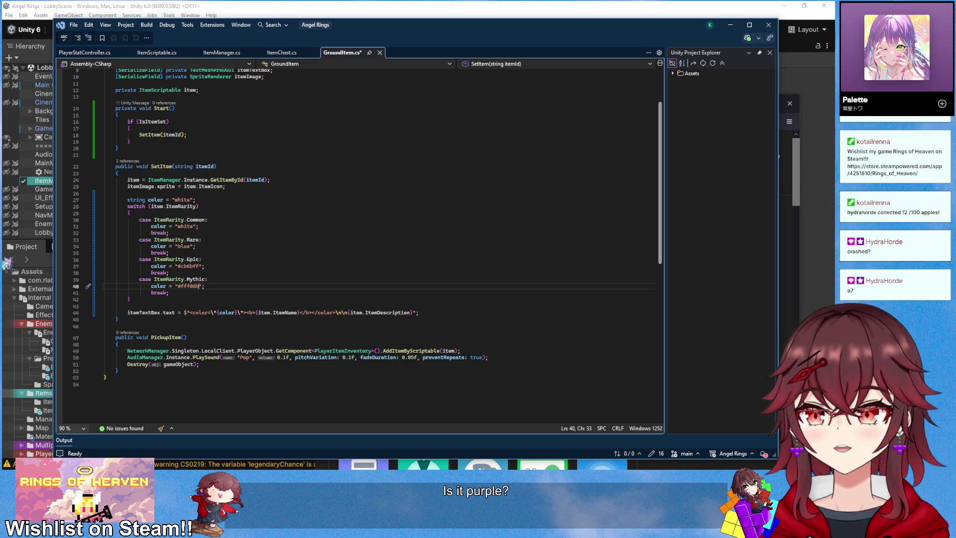
# - Pick light blue #91d3ff for the Rare case, save GroundItem.cs and switch to Unity
pyautogui.hotkey('alt', 'Tab')
pyautogui.click(501, 356)
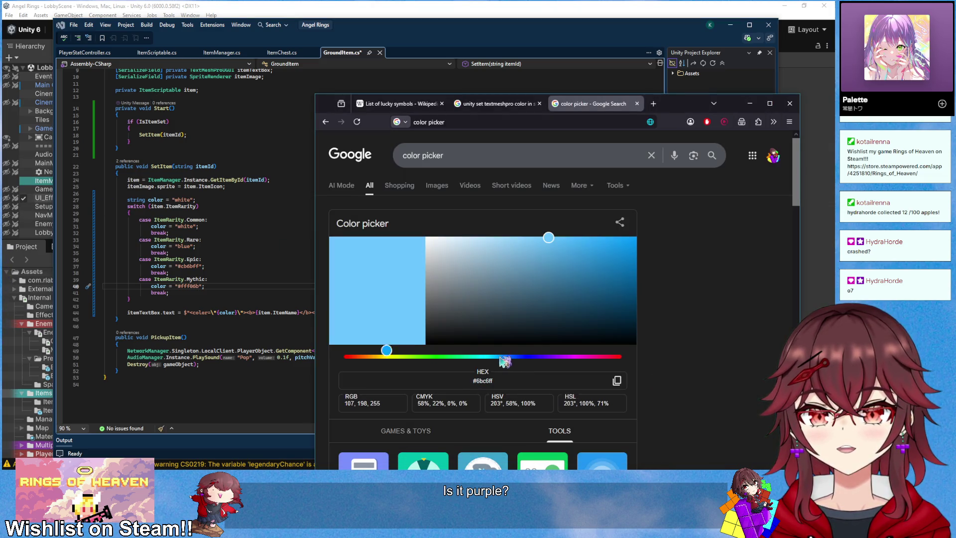
pyautogui.click(508, 357)
pyautogui.moveTo(506, 357); pyautogui.dragTo(504, 357)
pyautogui.moveTo(500, 238); pyautogui.dragTo(518, 237)
pyautogui.click(498, 357)
pyautogui.moveTo(495, 358); pyautogui.dragTo(503, 358)
pyautogui.click(616, 381)
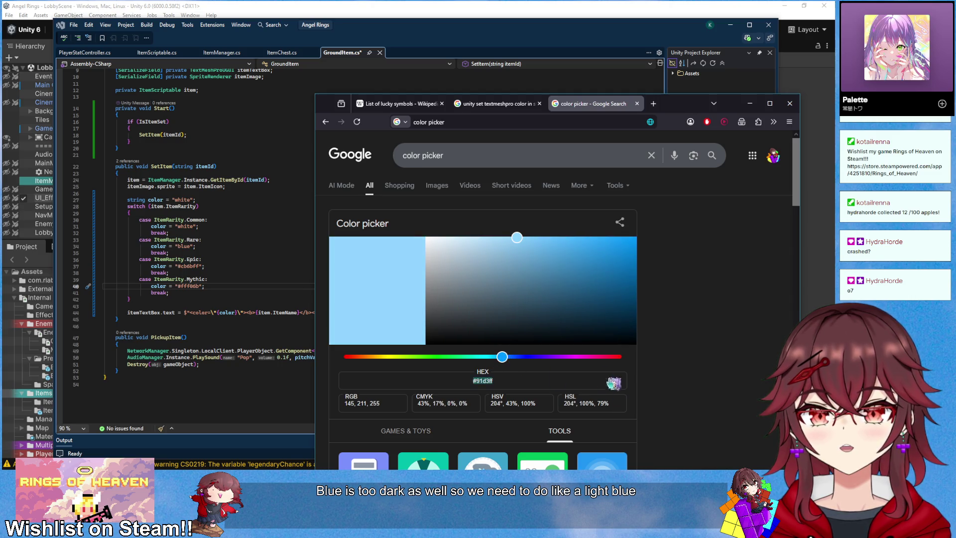
pyautogui.doubleClick(183, 247)
pyautogui.hotkey('ctrl', 'v')
pyautogui.click(304, 233)
pyautogui.hotkey('ctrl', 's')
pyautogui.click(535, 6)
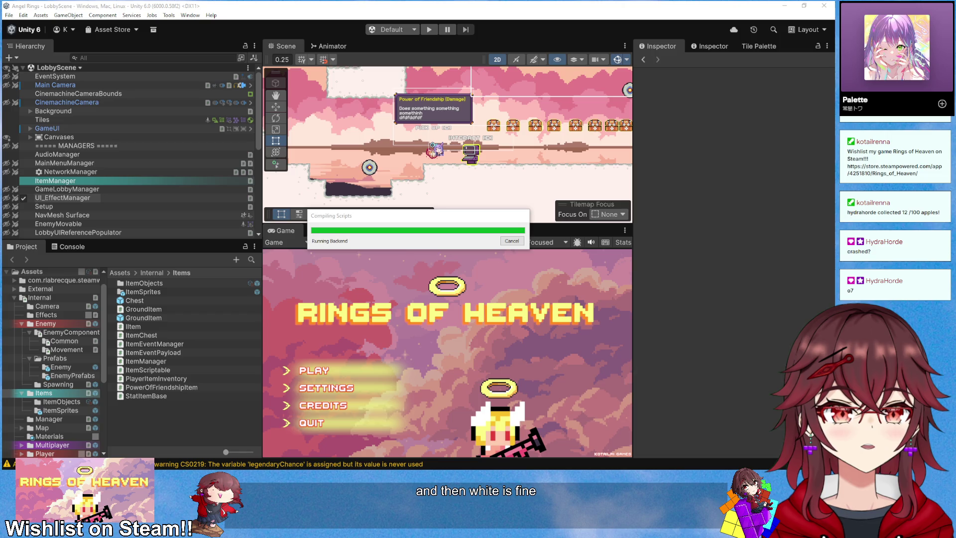
# - Play-test and see the Horseshoe tooltip print its raw #91d3ff colour tag
pyautogui.click(431, 31)
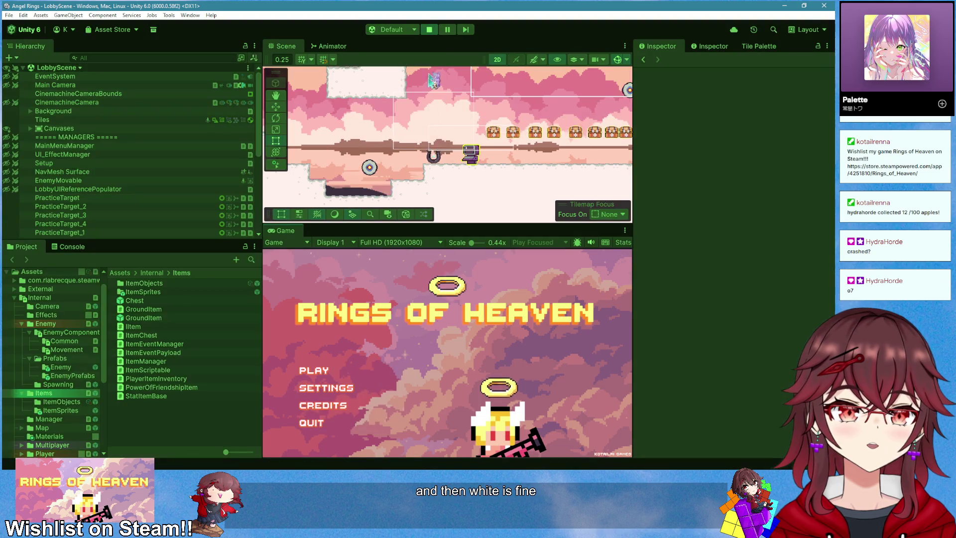
pyautogui.click(314, 370)
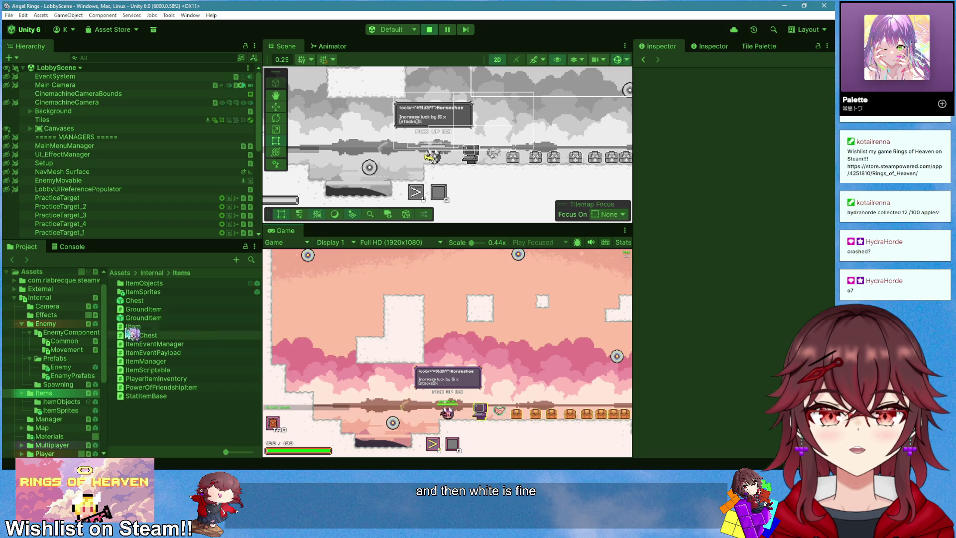
pyautogui.hotkey('alt', 'Tab')
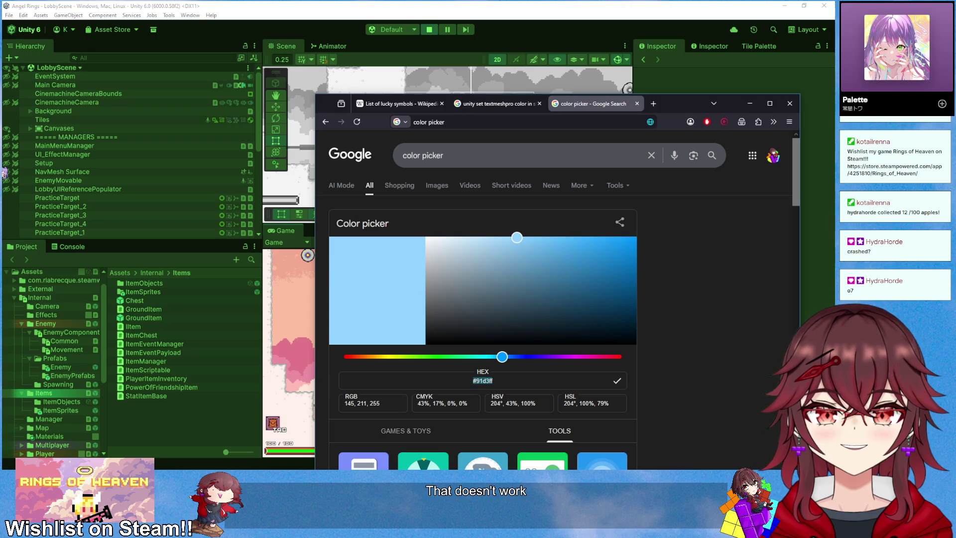
# - Flip between the game and code, then reopen the TextMeshPro colour search results
pyautogui.hotkey('alt', 'Tab')
pyautogui.hotkey('alt', 'Tab')
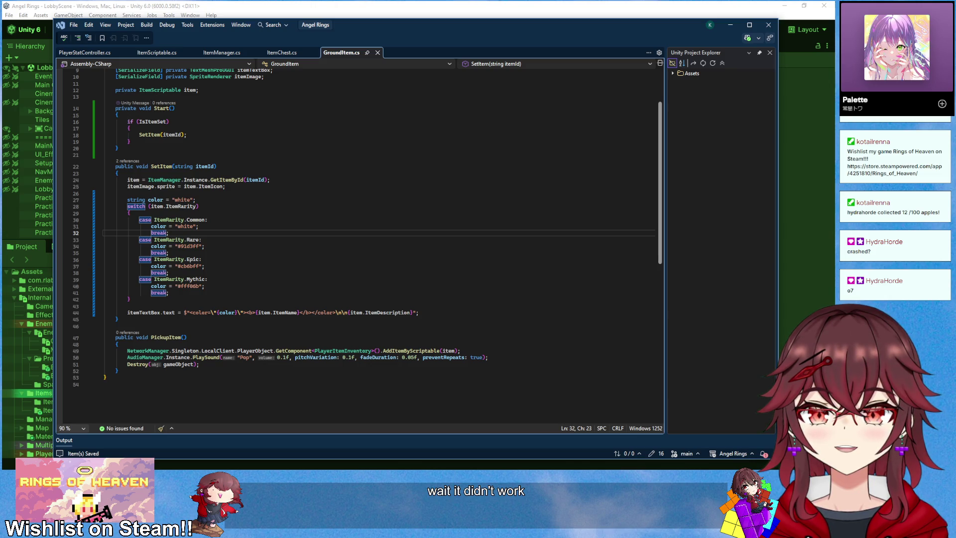
pyautogui.hotkey('alt', 'Tab')
pyautogui.hotkey('alt', 'Tab')
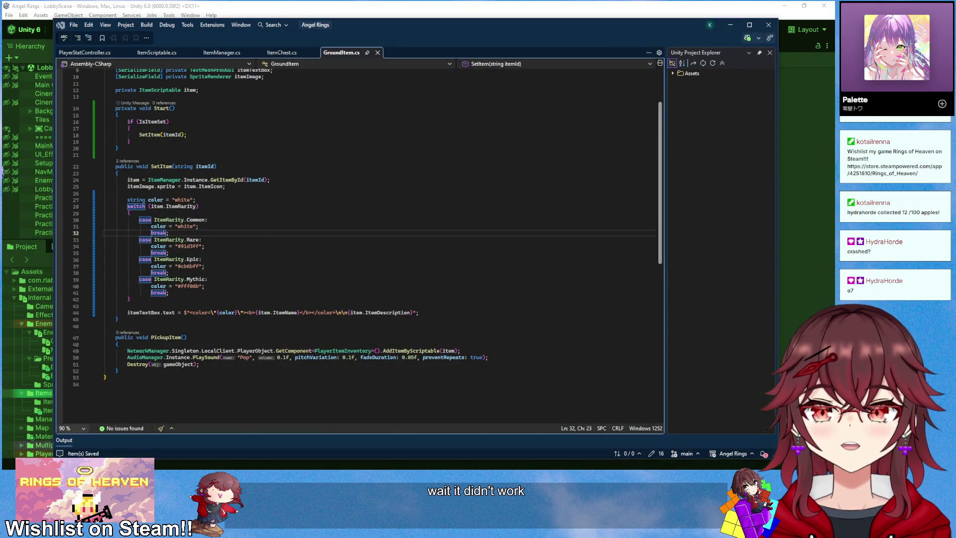
pyautogui.hotkey('alt', 'Tab')
pyautogui.click(515, 106)
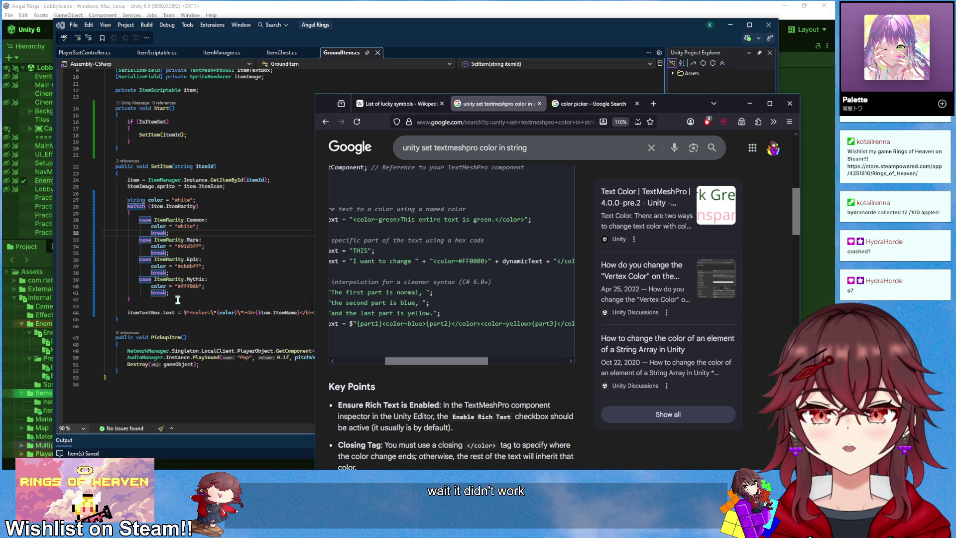
# - Drop the escaped quotes around {color}, add \" after Common's white, empty the default colour, recompile in Unity
pyautogui.click(217, 312)
pyautogui.press('Delete')
pyautogui.press('Delete')
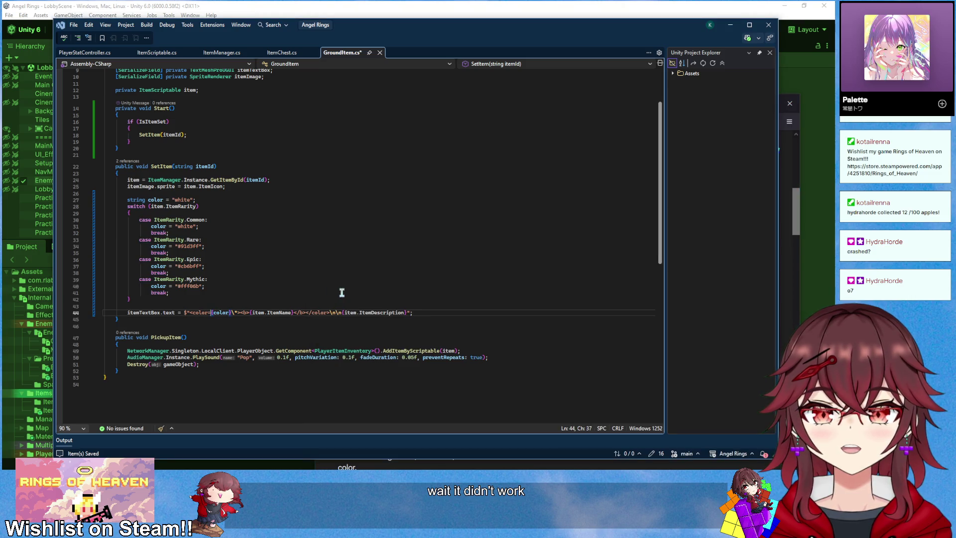
pyautogui.press('BackSpace')
pyautogui.press('BackSpace')
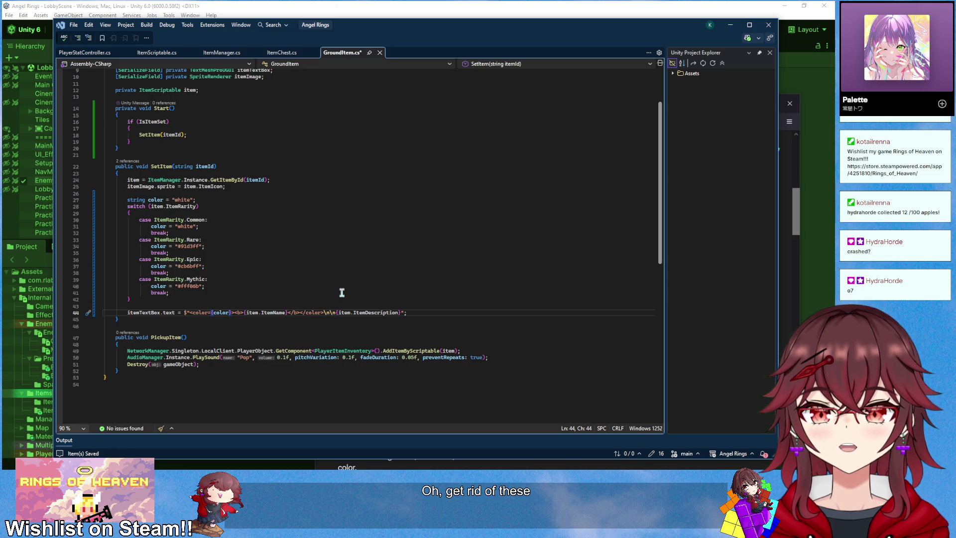
pyautogui.click(187, 229)
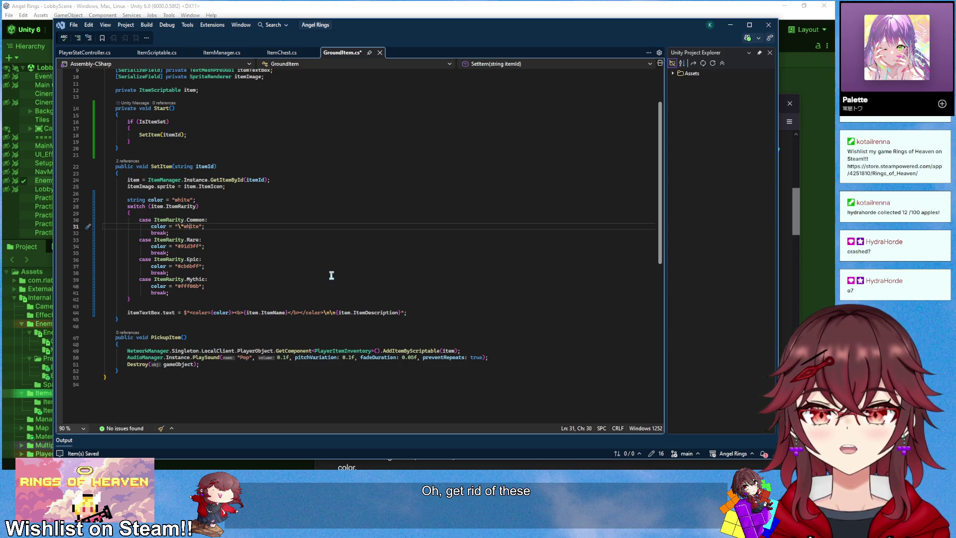
pyautogui.write('\\"')
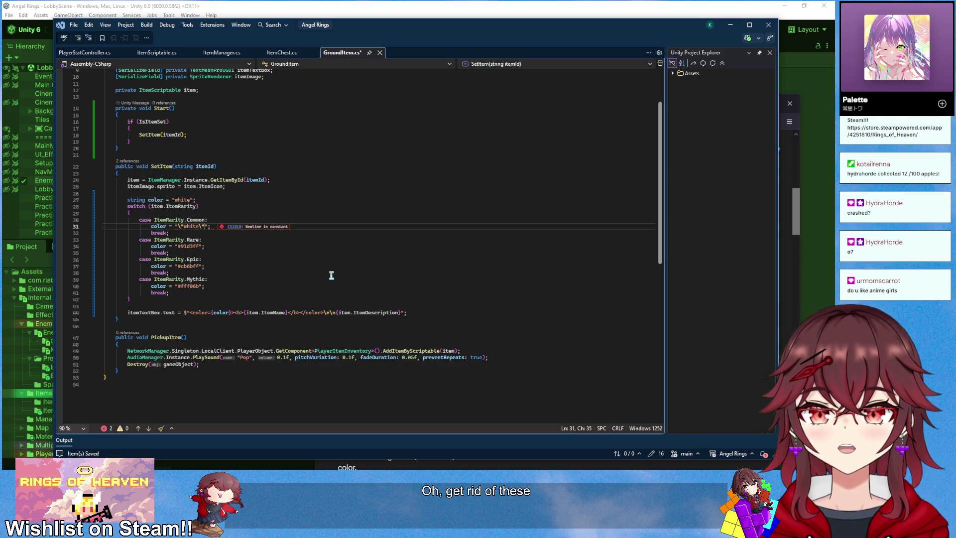
pyautogui.moveTo(175, 200); pyautogui.dragTo(185, 201)
pyautogui.press('BackSpace')
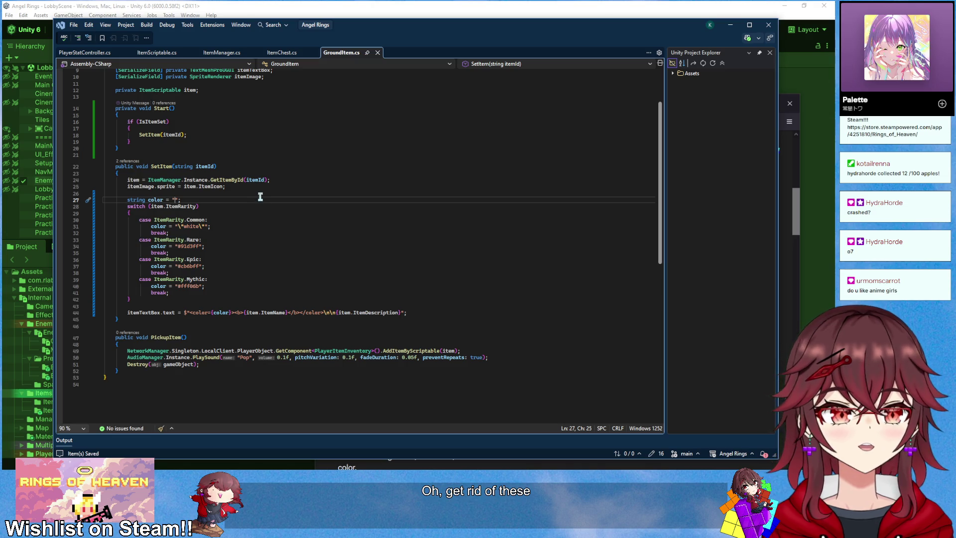
pyautogui.click(343, 6)
pyautogui.click(429, 30)
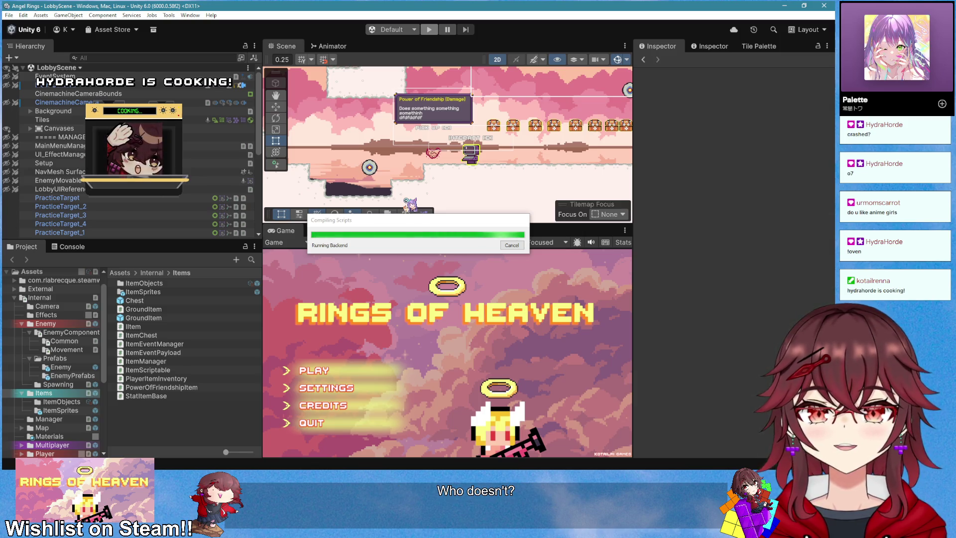
pyautogui.click(430, 31)
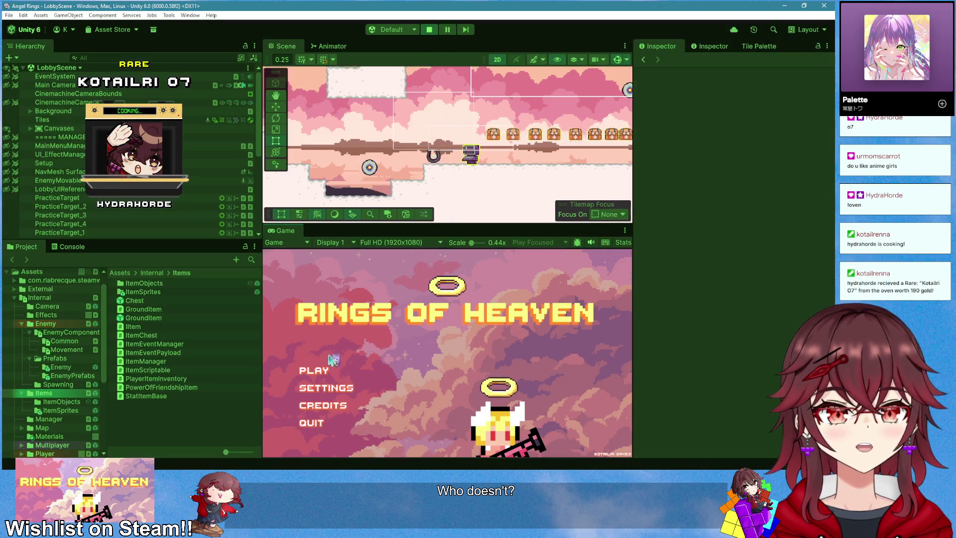
pyautogui.click(314, 370)
pyautogui.click(313, 370)
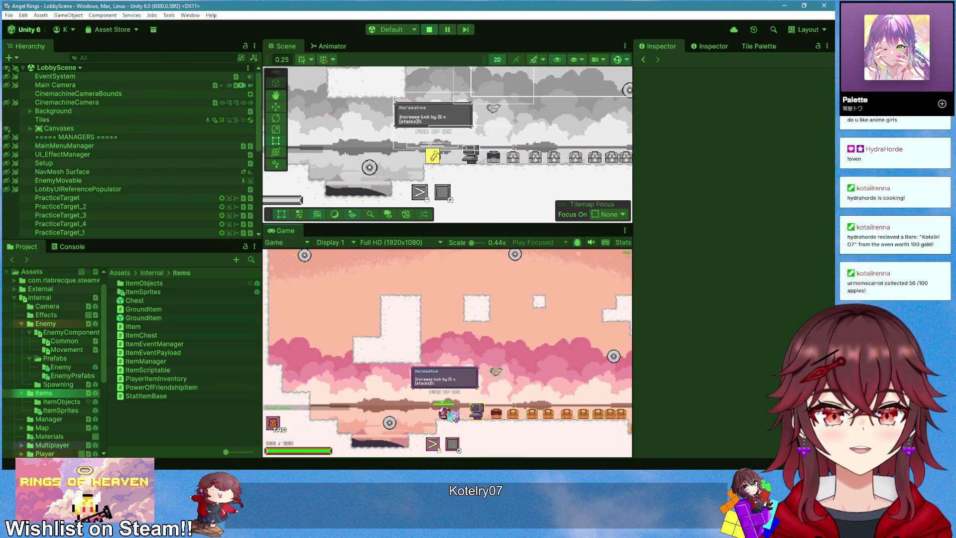
pyautogui.rightClick(286, 231)
pyautogui.click(308, 239)
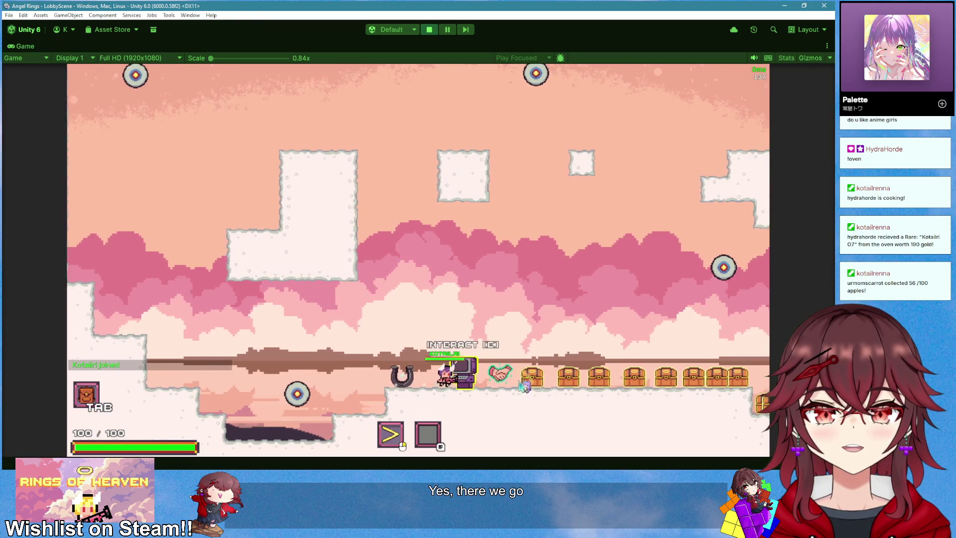
pyautogui.press('d')
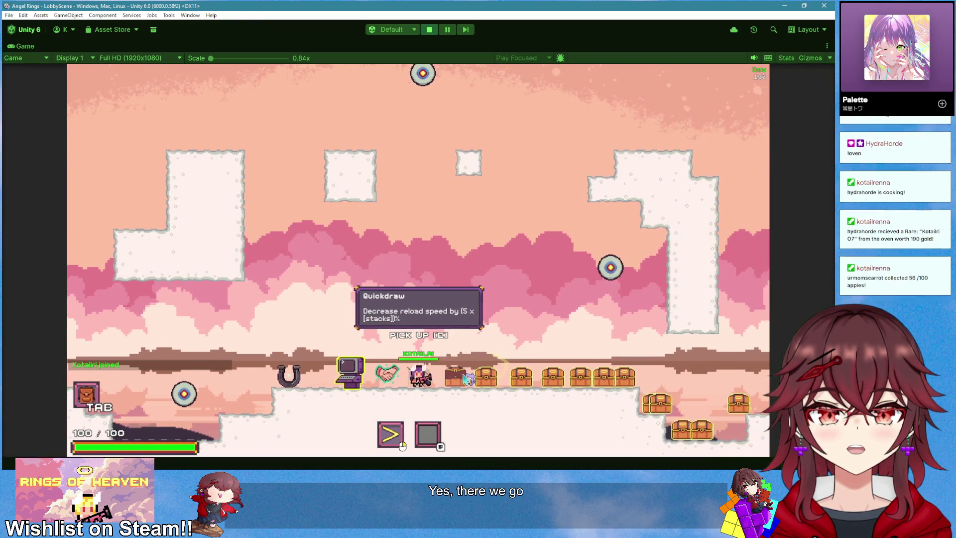
pyautogui.press('d')
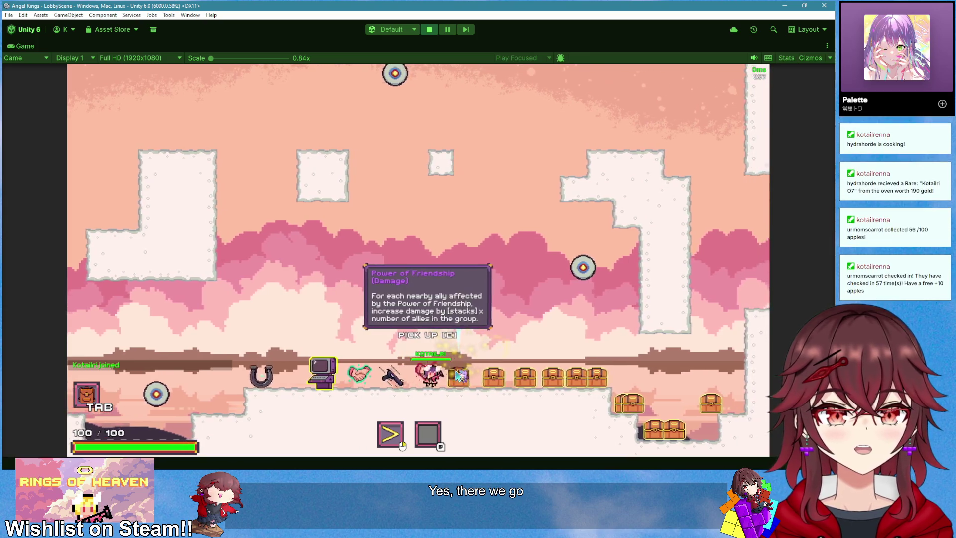
pyautogui.press('d')
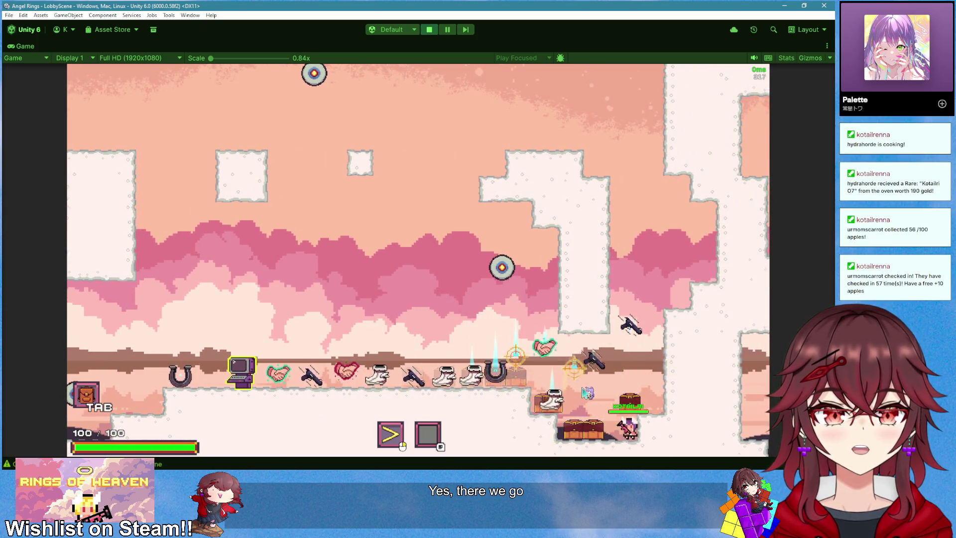
pyautogui.press('a')
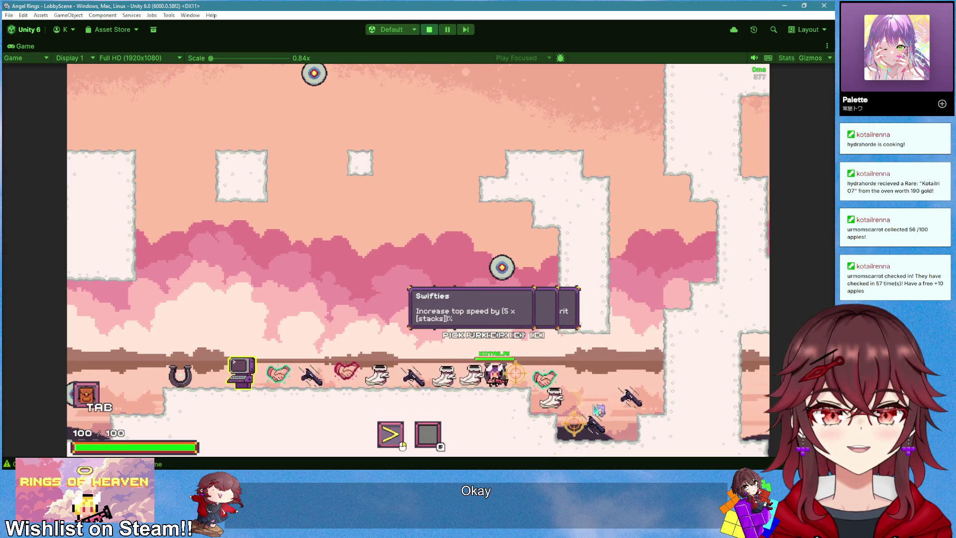
pyautogui.press('d')
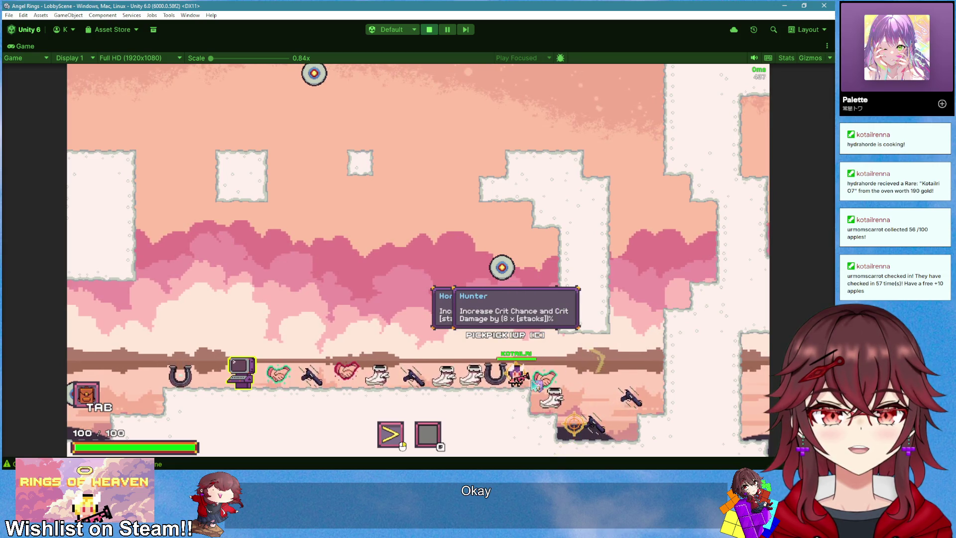
pyautogui.press('a')
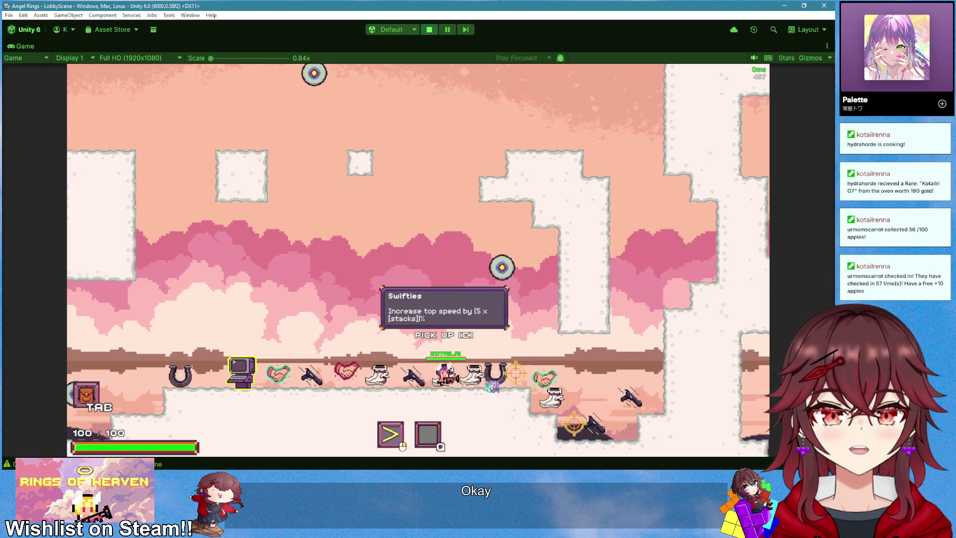
pyautogui.press('a')
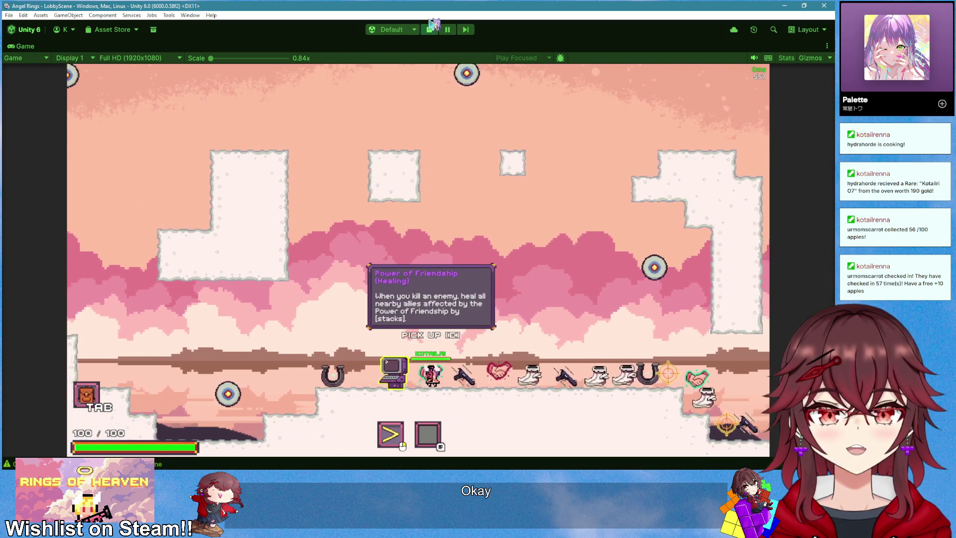
pyautogui.click(430, 28)
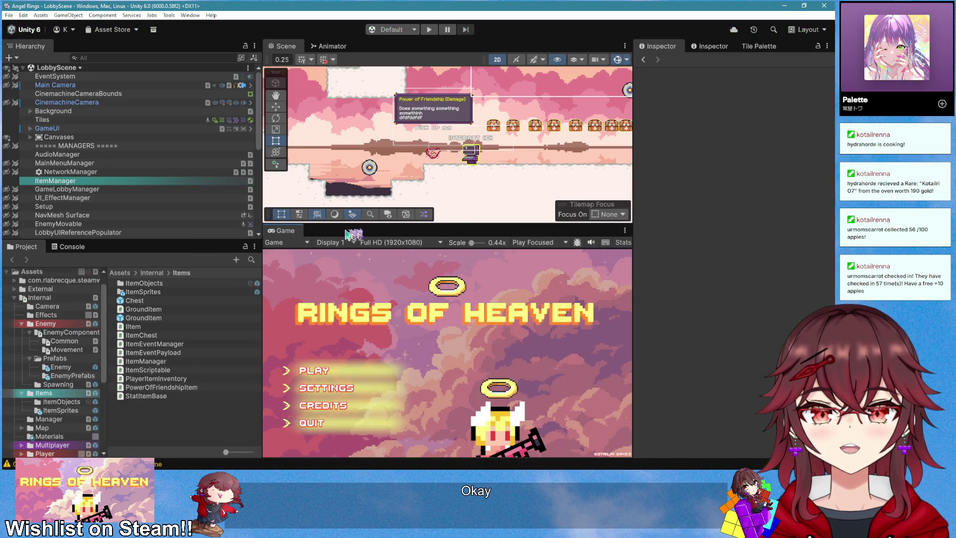
# - Open the GroundItem prefab and set its Collider's Box Collider 2D size to 2 by 2
pyautogui.scroll(-6, 164, 207)
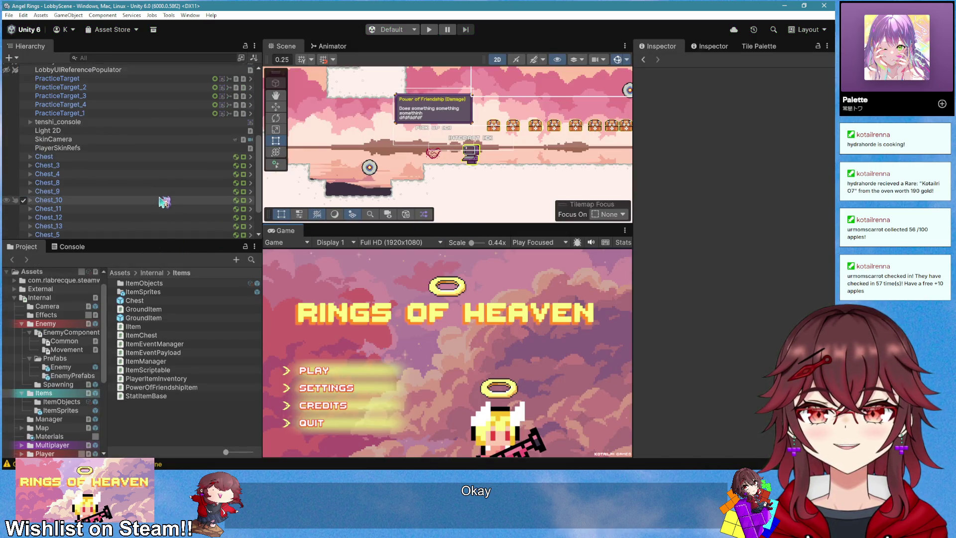
pyautogui.doubleClick(151, 317)
pyautogui.scroll(5, 393, 144)
pyautogui.scroll(4, 468, 172)
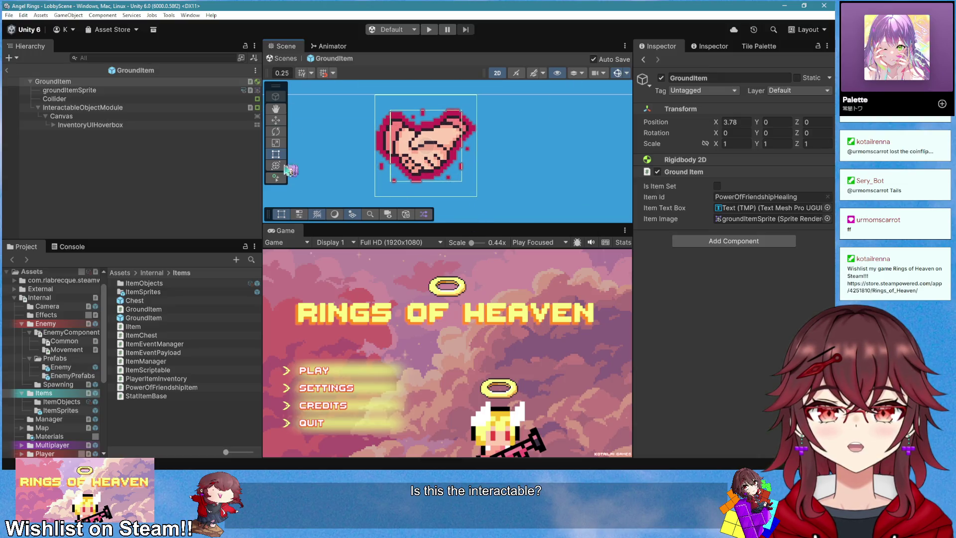
pyautogui.click(417, 161)
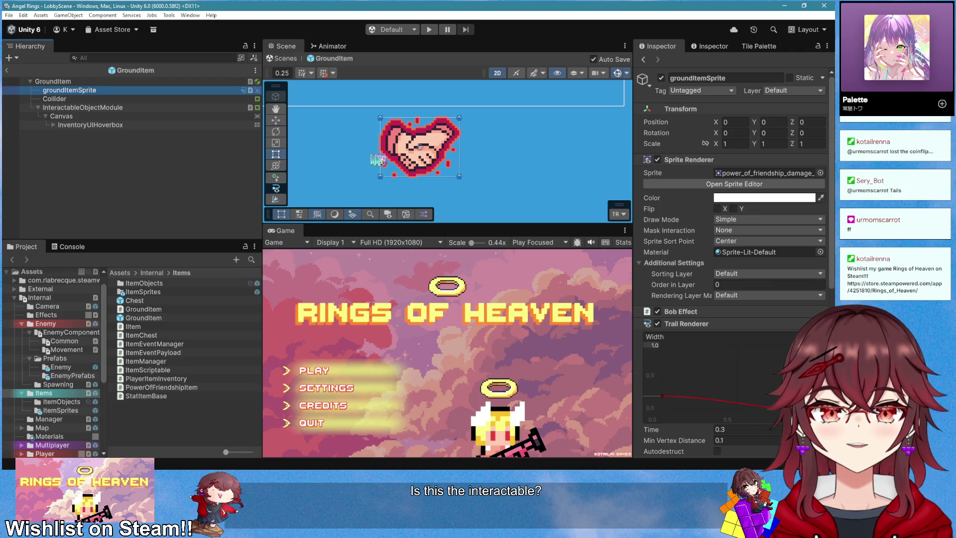
pyautogui.click(214, 98)
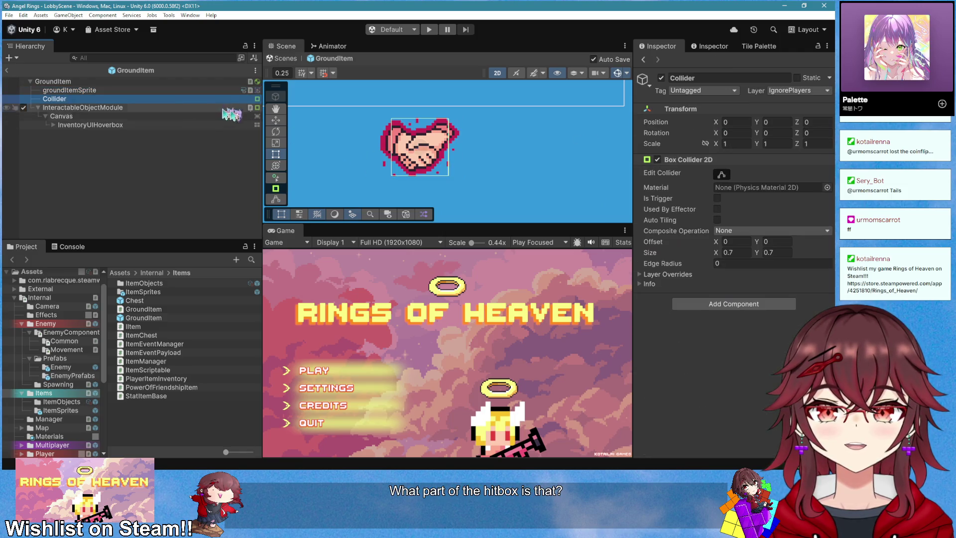
pyautogui.scroll(-1, 460, 150)
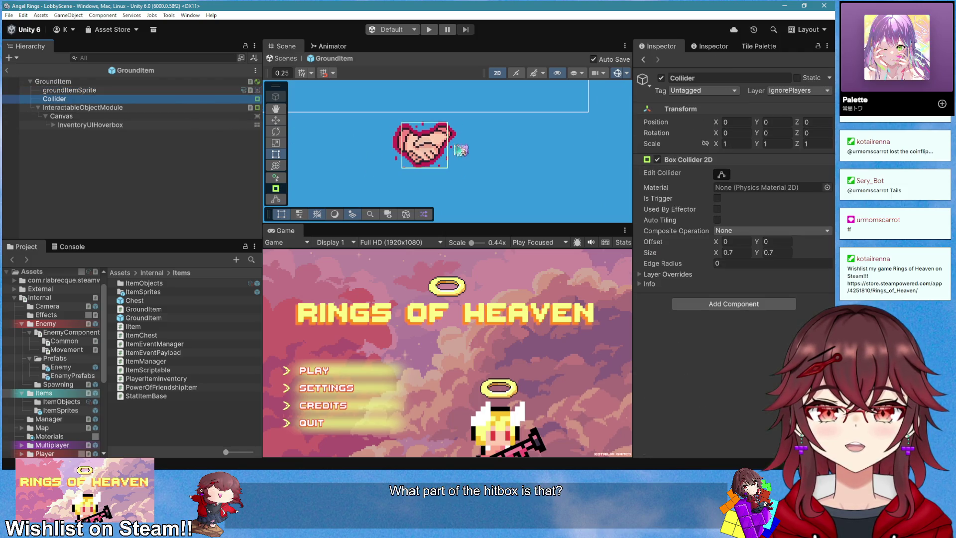
pyautogui.click(746, 253)
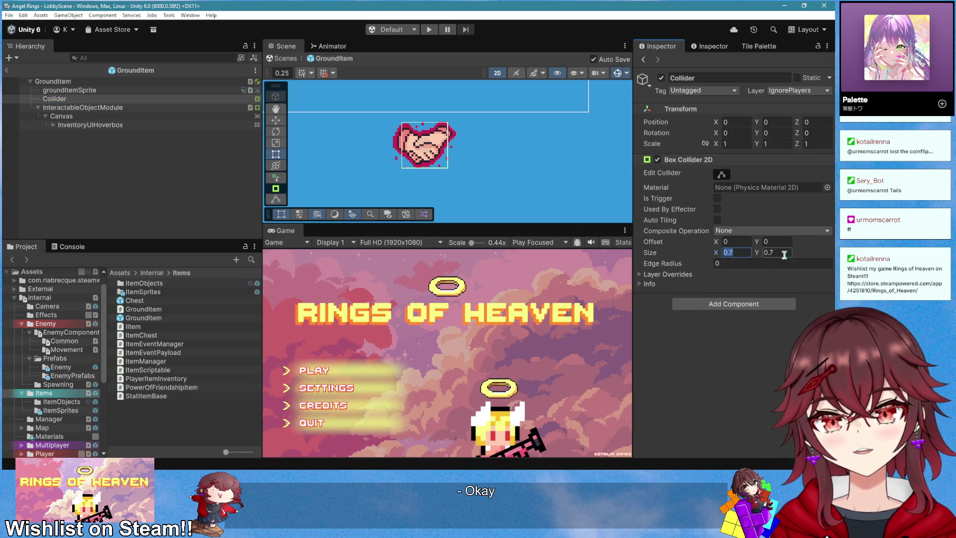
pyautogui.write('11')
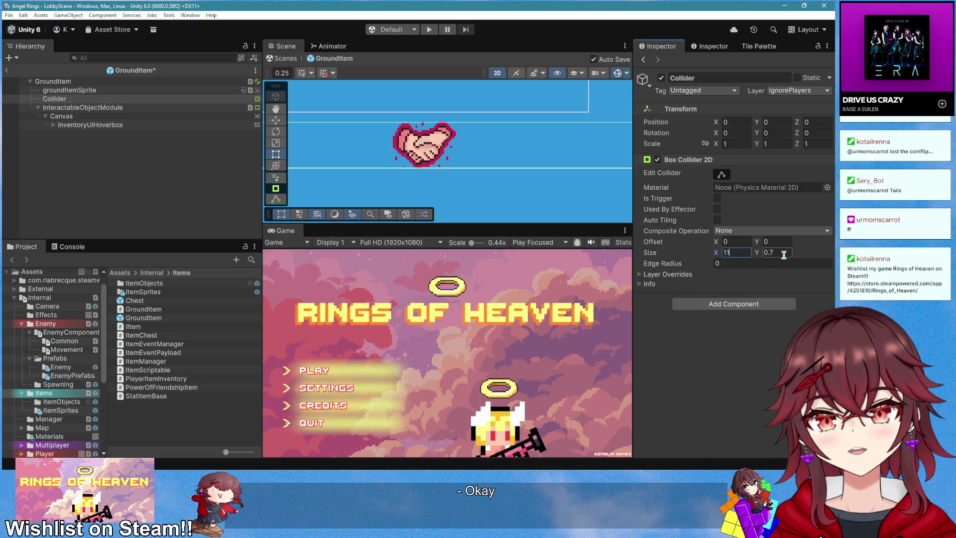
pyautogui.write('2')
pyautogui.press('Tab')
pyautogui.write('2')
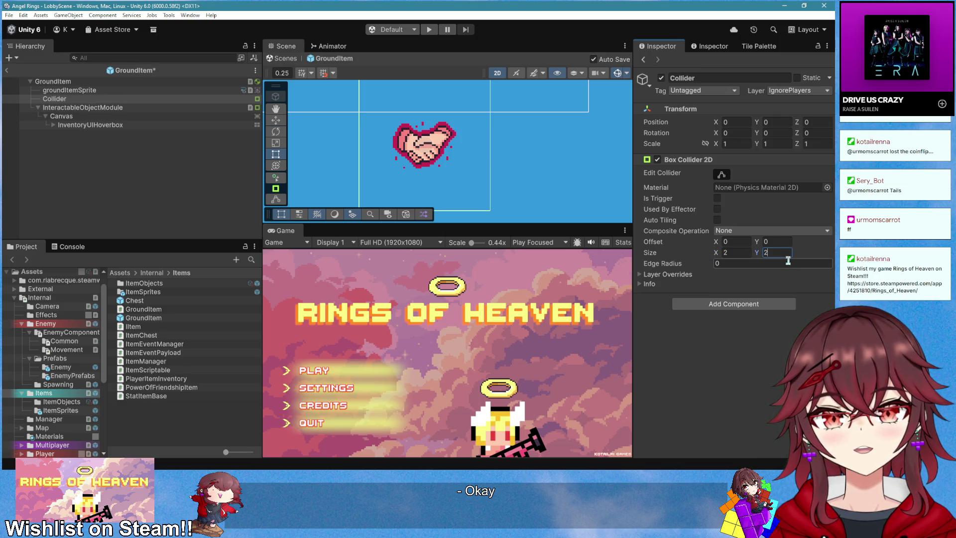
pyautogui.press('Return')
pyautogui.scroll(-2, 503, 165)
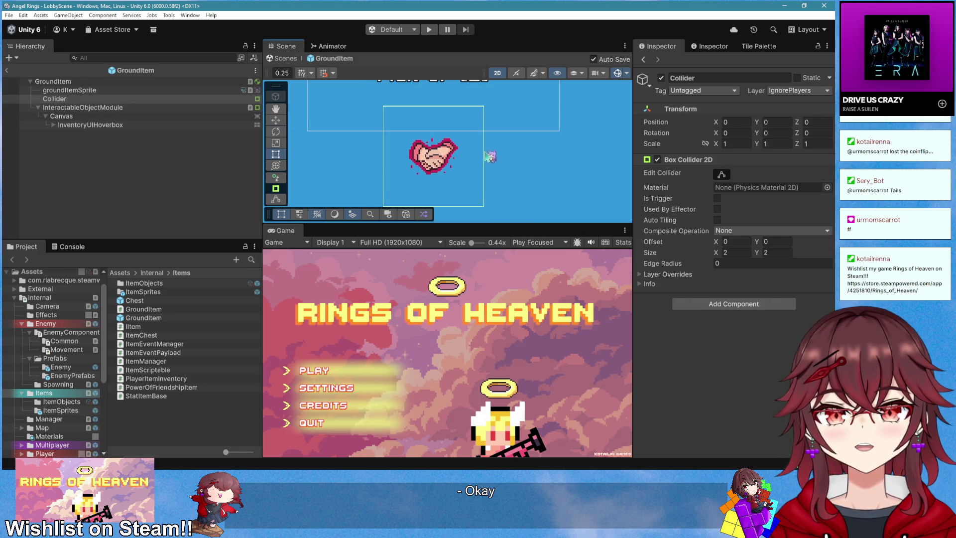
# - Start Play mode in a new room, maximize the Game view and attack a chest
pyautogui.click(429, 29)
pyautogui.click(347, 368)
pyautogui.rightClick(291, 234)
pyautogui.click(319, 262)
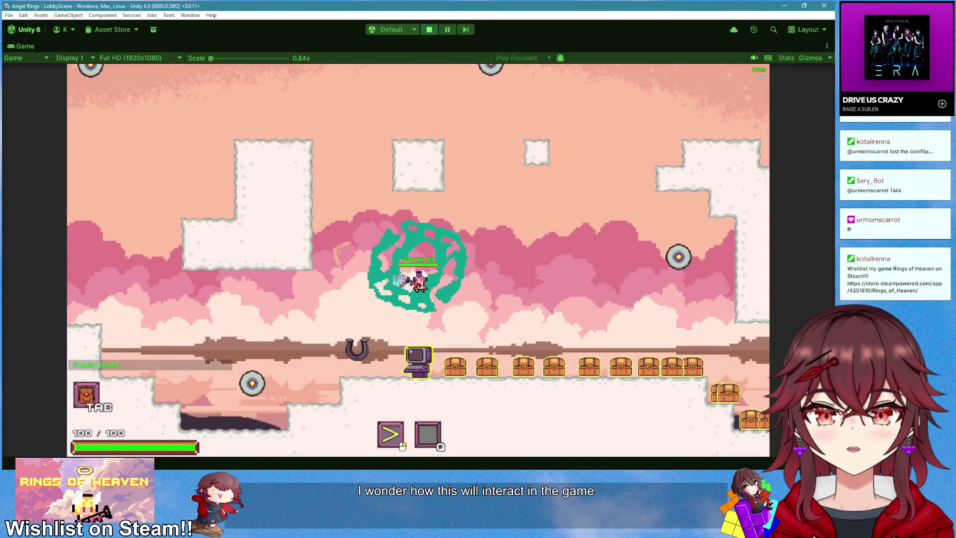
pyautogui.click(503, 358)
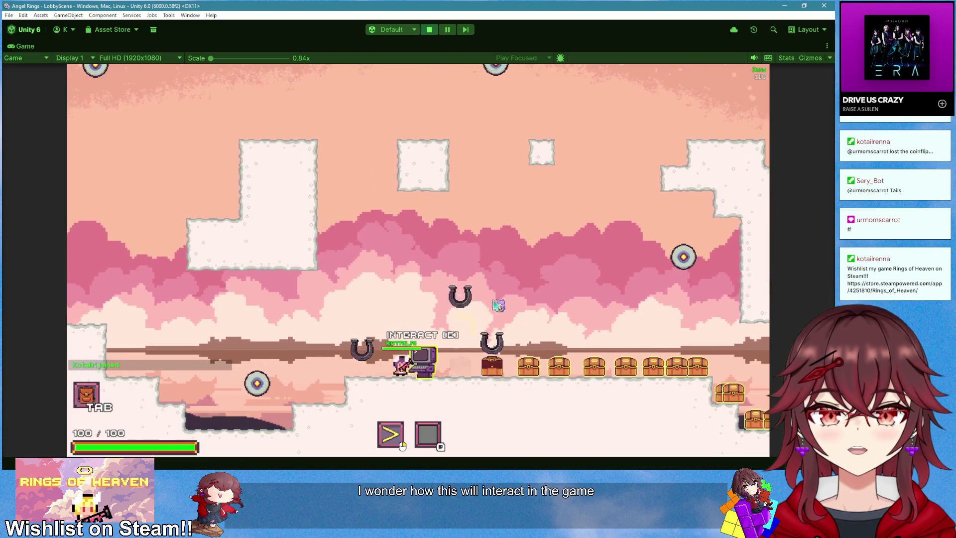
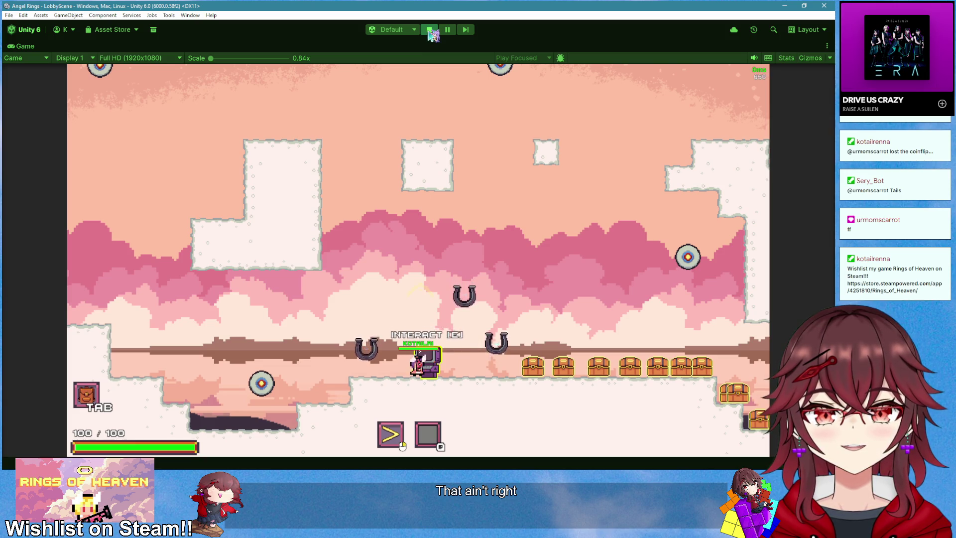
# - Stop the game and replace the Box Collider 2D with a Circle Collider 2D of radius 1.5
pyautogui.click(429, 30)
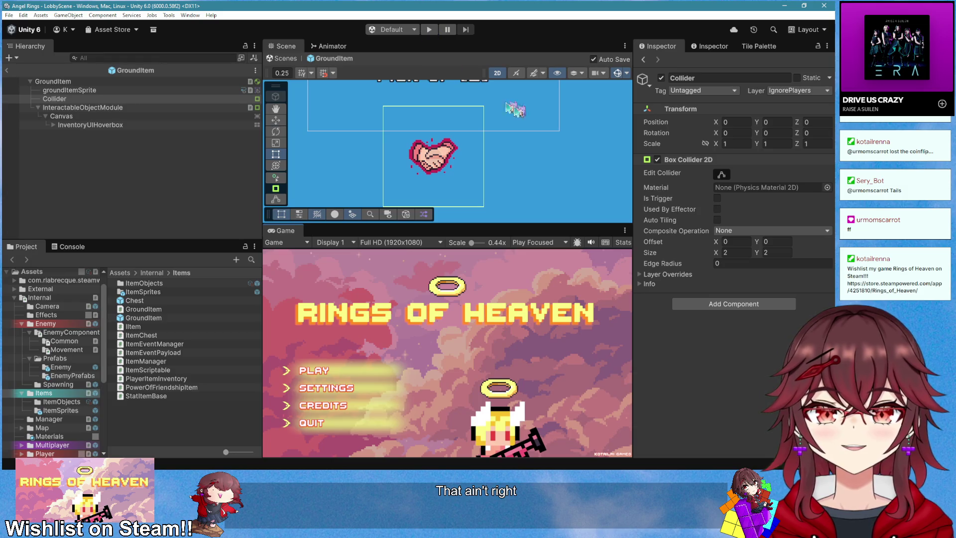
pyautogui.rightClick(697, 163)
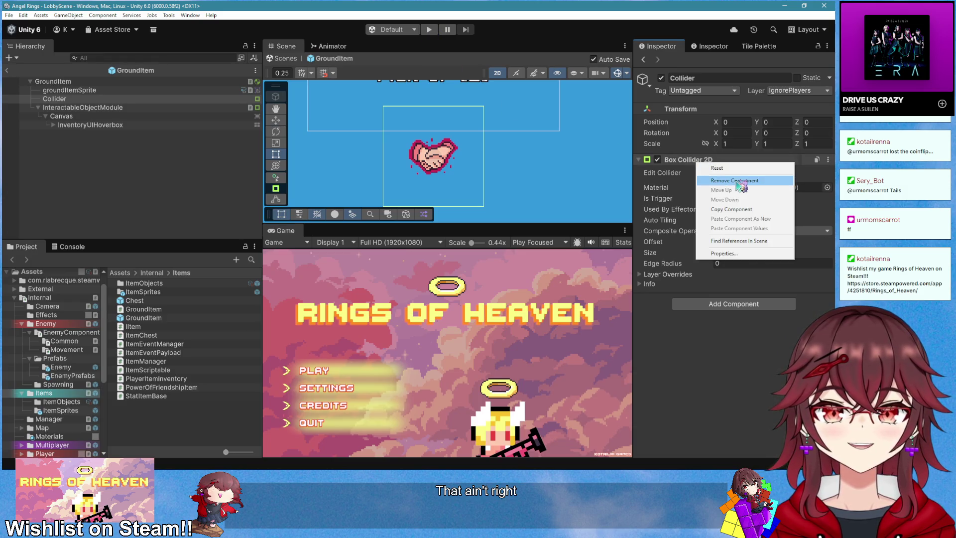
pyautogui.click(735, 181)
pyautogui.click(733, 165)
pyautogui.write('cir')
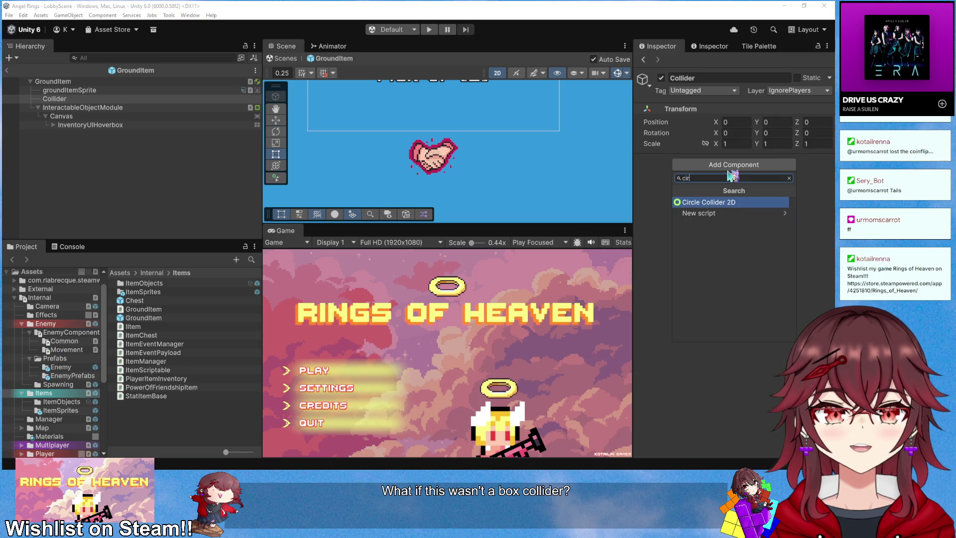
pyautogui.press('Return')
pyautogui.click(742, 242)
pyautogui.write('.5')
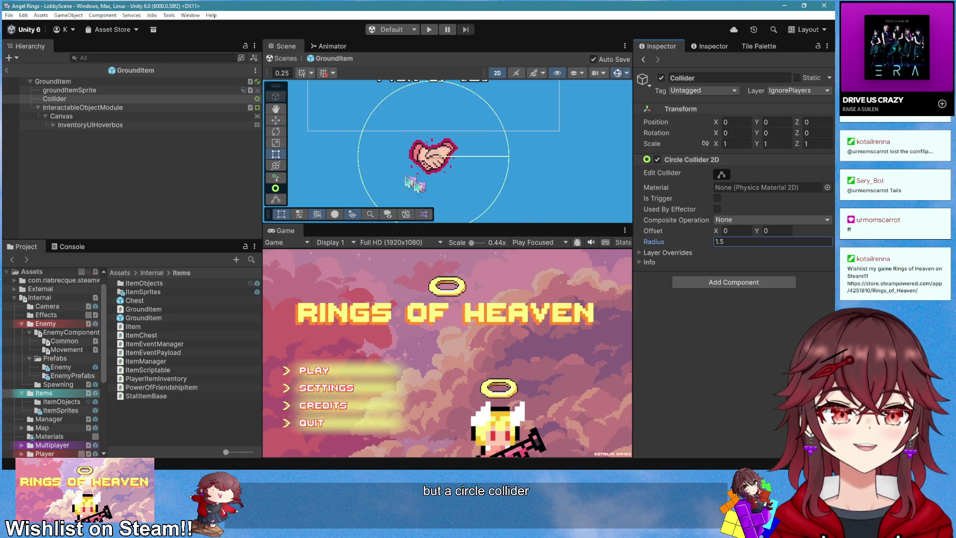
pyautogui.click(655, 253)
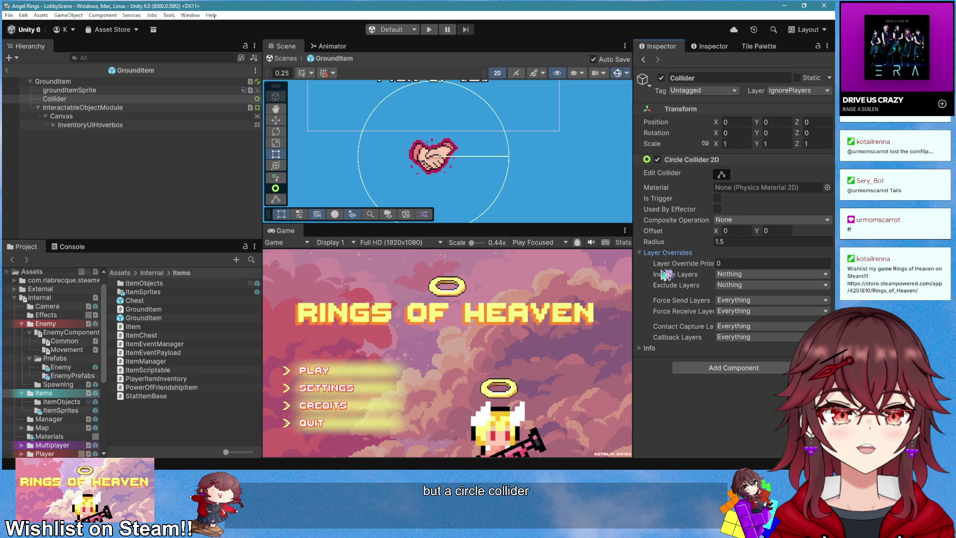
pyautogui.click(666, 254)
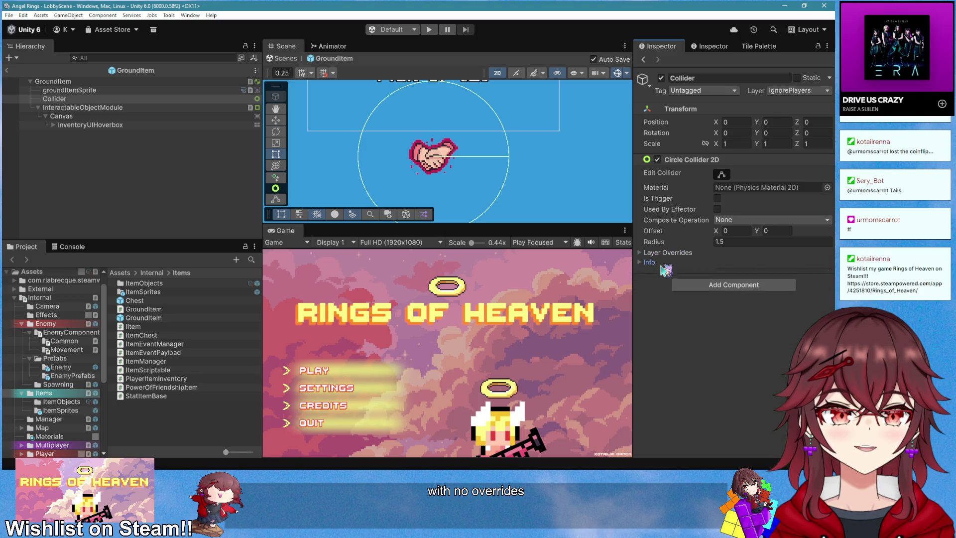
# - Inspect the root GroundItem's Rigidbody 2D settings and run the game again
pyautogui.click(126, 82)
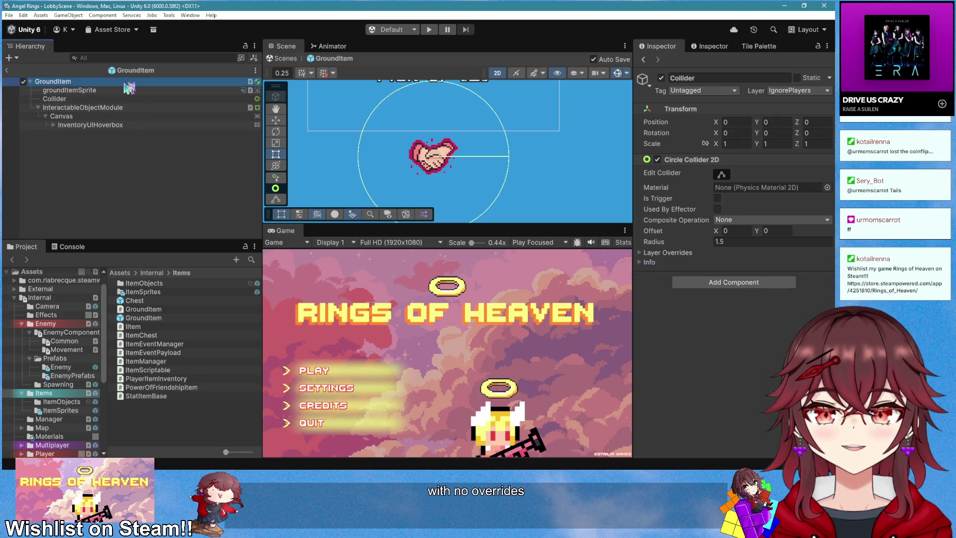
pyautogui.click(695, 159)
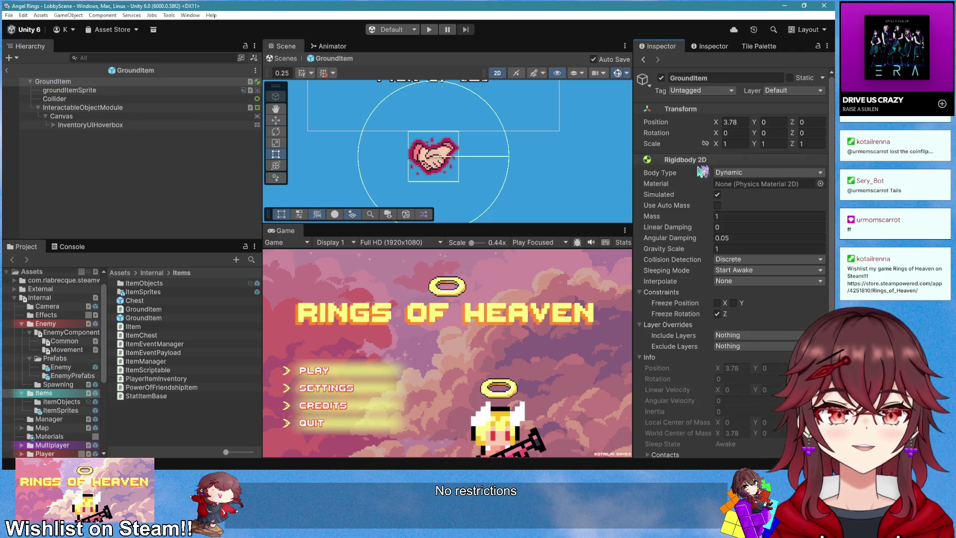
pyautogui.click(429, 30)
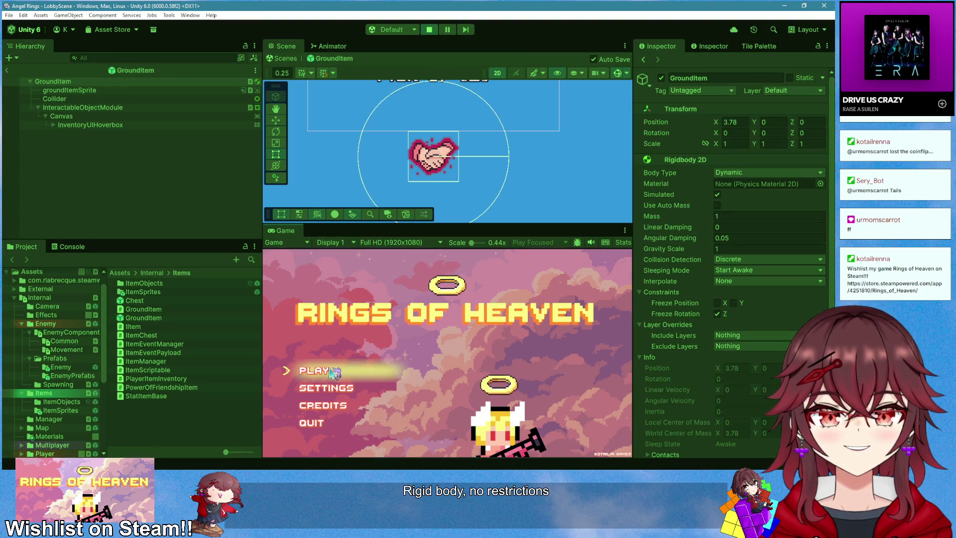
# - Return to the lobby scene, create a room, walk the player right and left, then stop the game
pyautogui.click(7, 70)
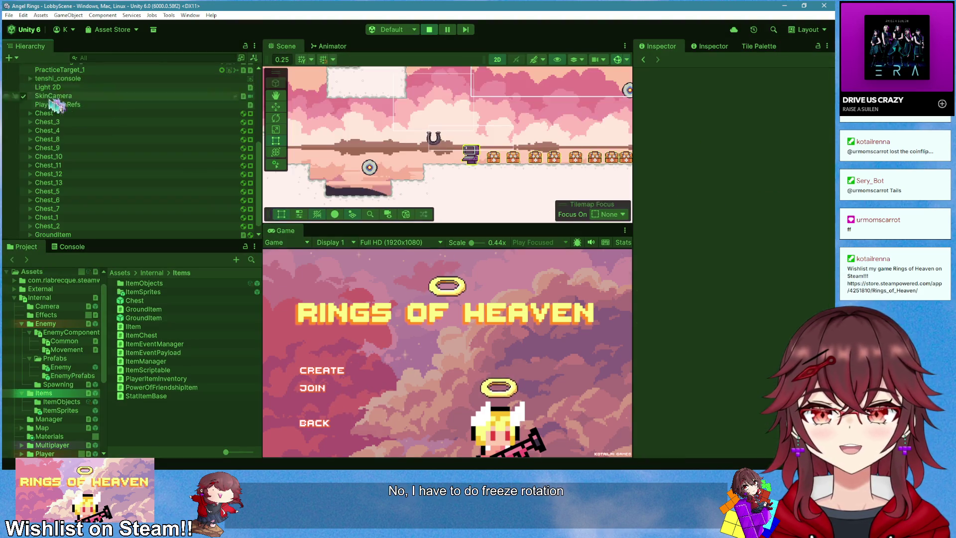
pyautogui.click(345, 371)
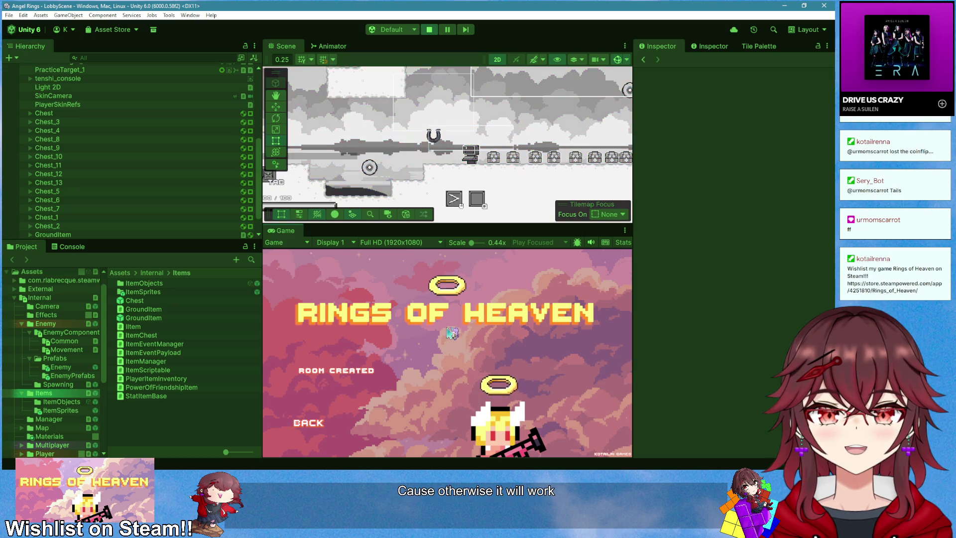
pyautogui.press('d')
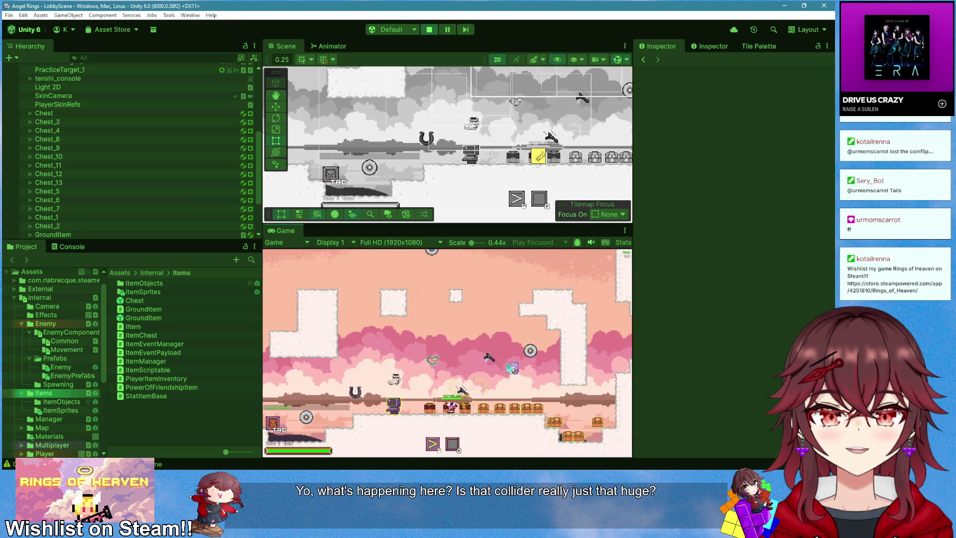
pyautogui.press('d')
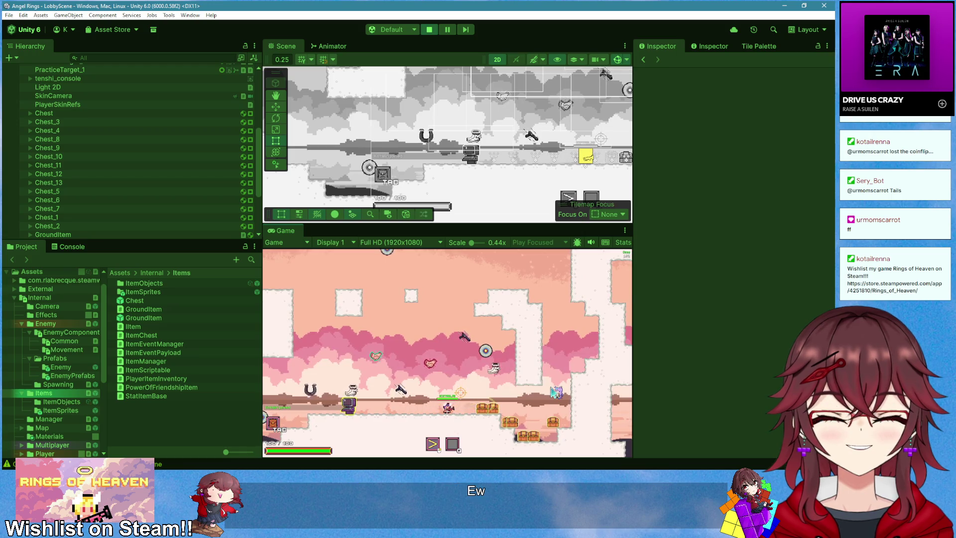
pyautogui.press('d')
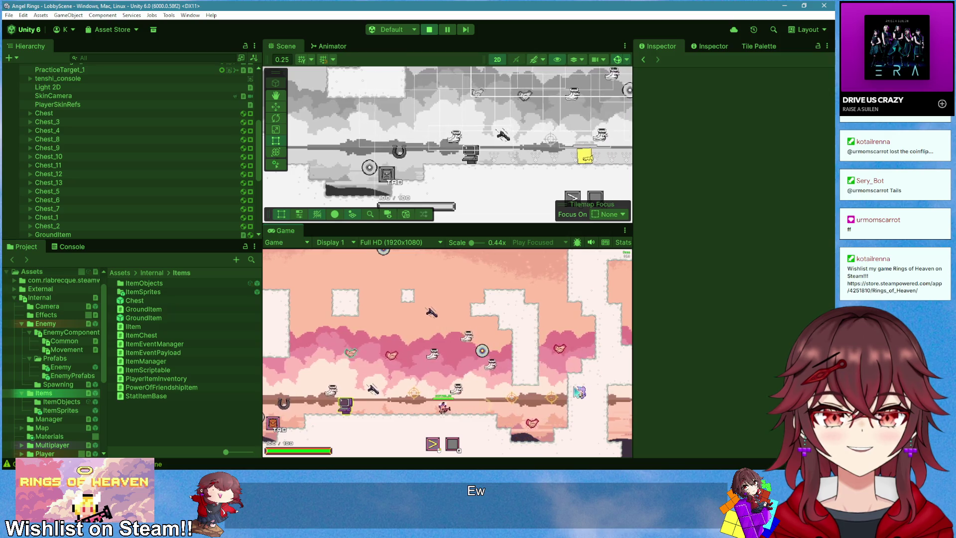
pyautogui.press('a')
pyautogui.press('a')
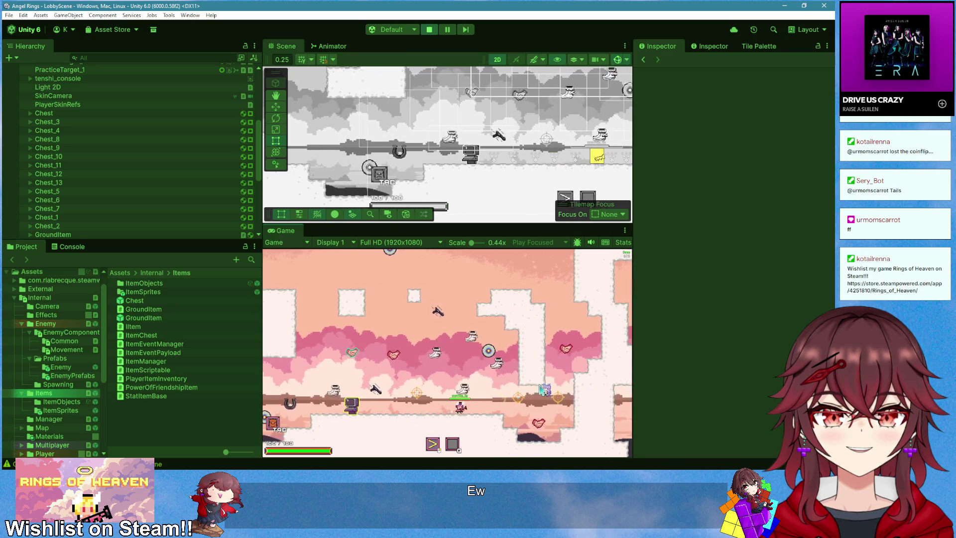
pyautogui.press('d')
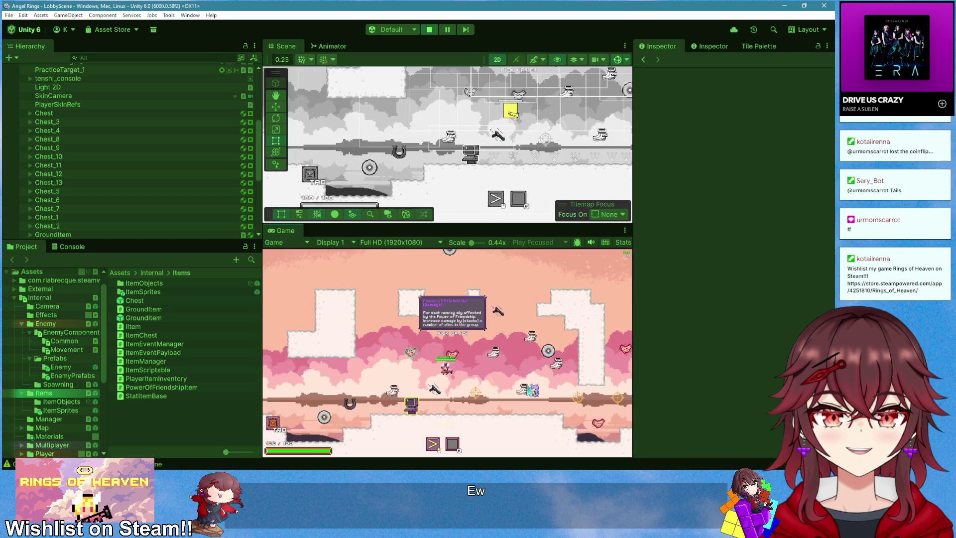
pyautogui.press('d')
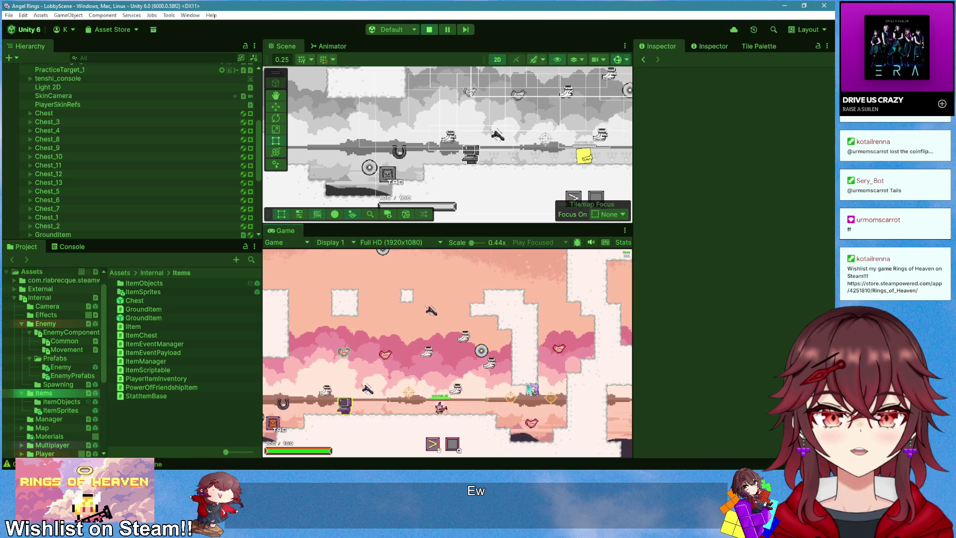
pyautogui.click(430, 29)
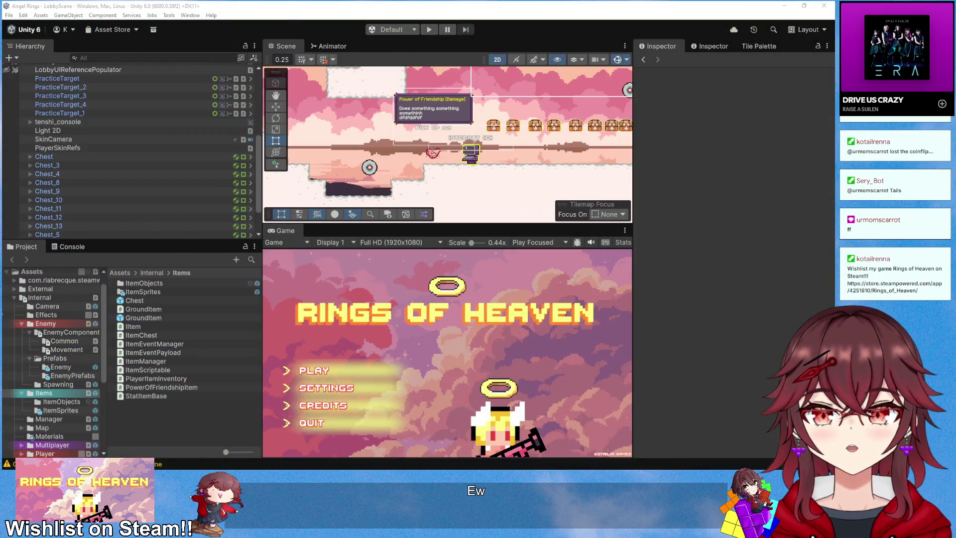
# - Open the GroundItem prefab and bring up its Ground Item script via Edit Script
pyautogui.hotkey('alt', 'Tab')
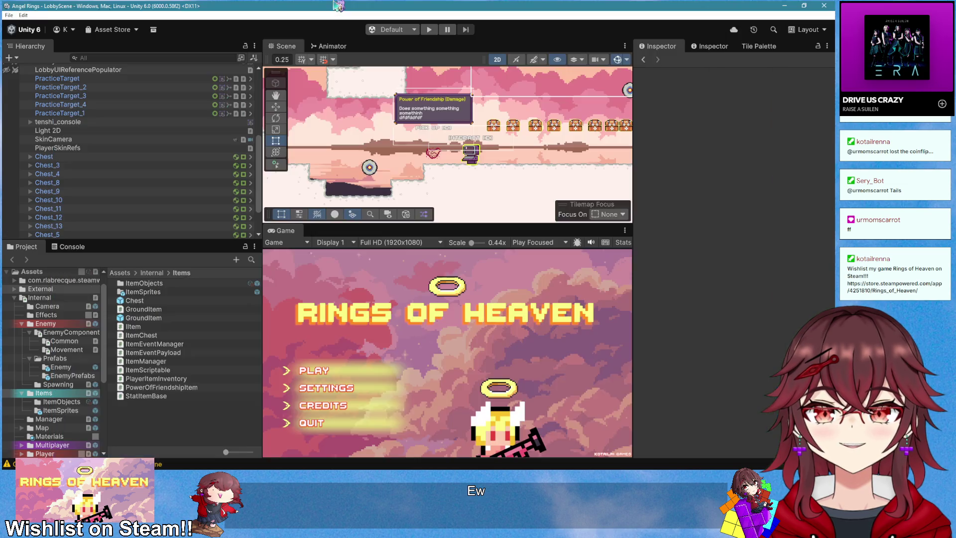
pyautogui.hotkey('alt', 'Tab')
pyautogui.click(160, 318)
pyautogui.doubleClick(160, 319)
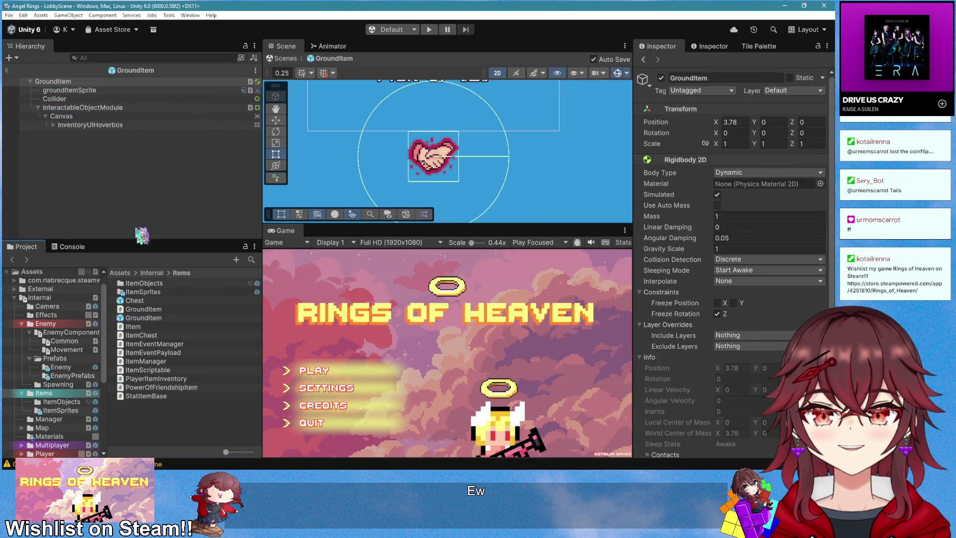
pyautogui.click(700, 160)
pyautogui.rightClick(701, 174)
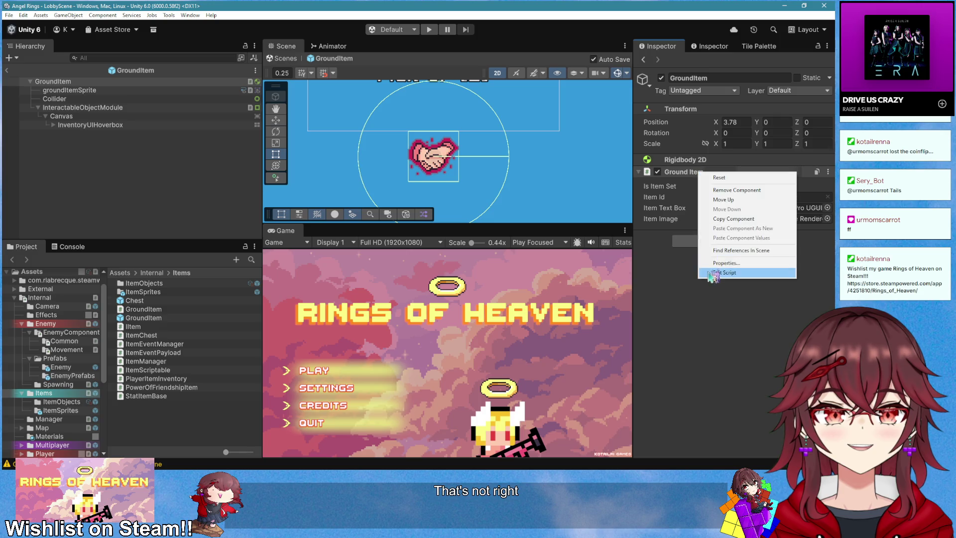
pyautogui.click(714, 272)
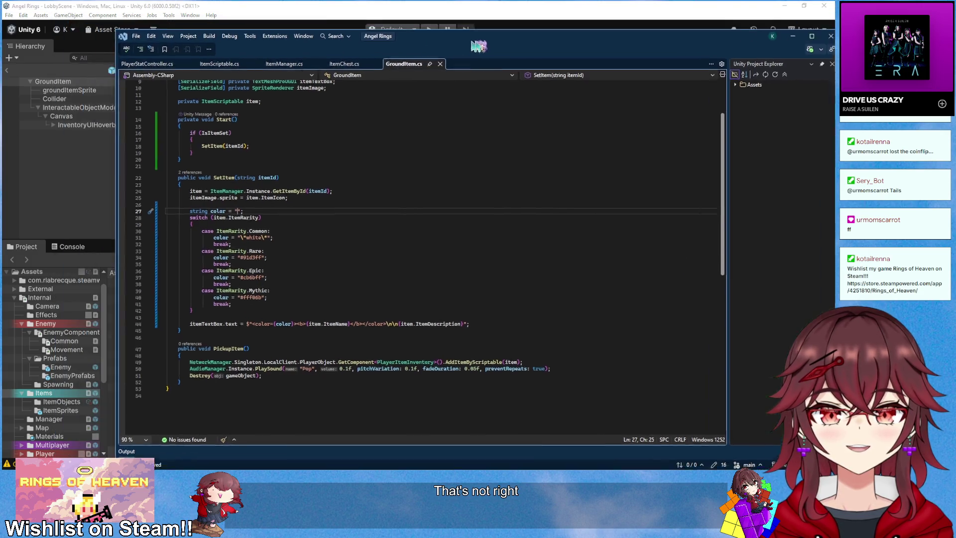
# - Check groundItemSprite's sprite and trail renderers, then reopen the Ground Item script in Visual Studio
pyautogui.click(99, 93)
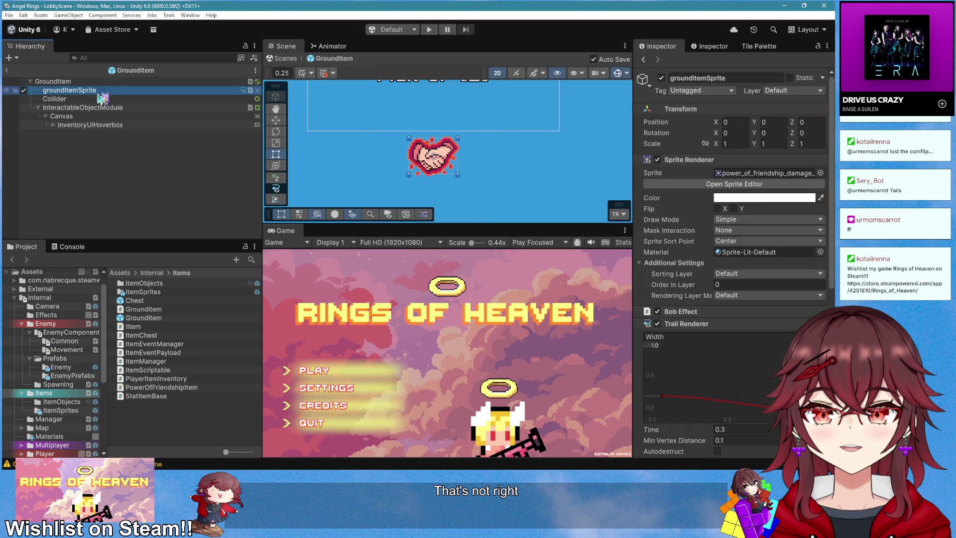
pyautogui.click(693, 159)
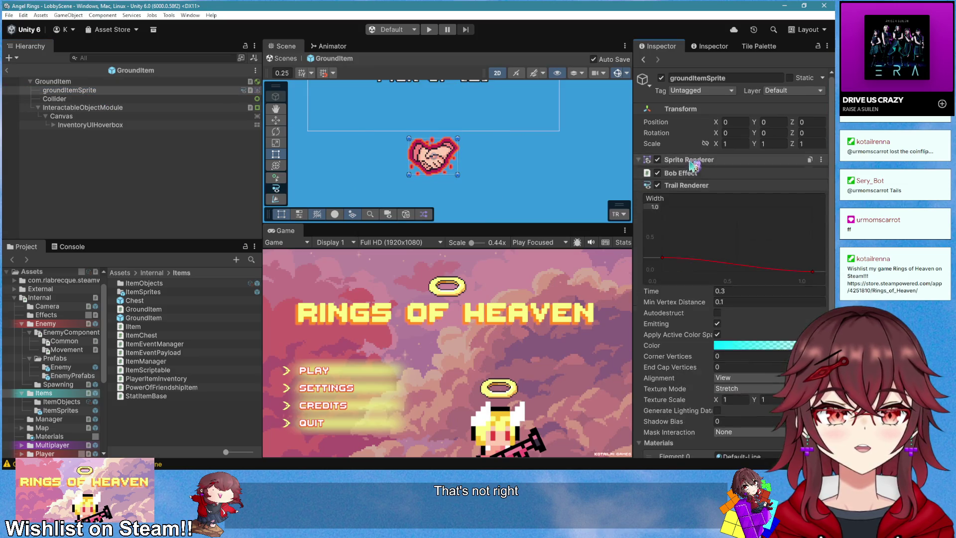
pyautogui.click(703, 184)
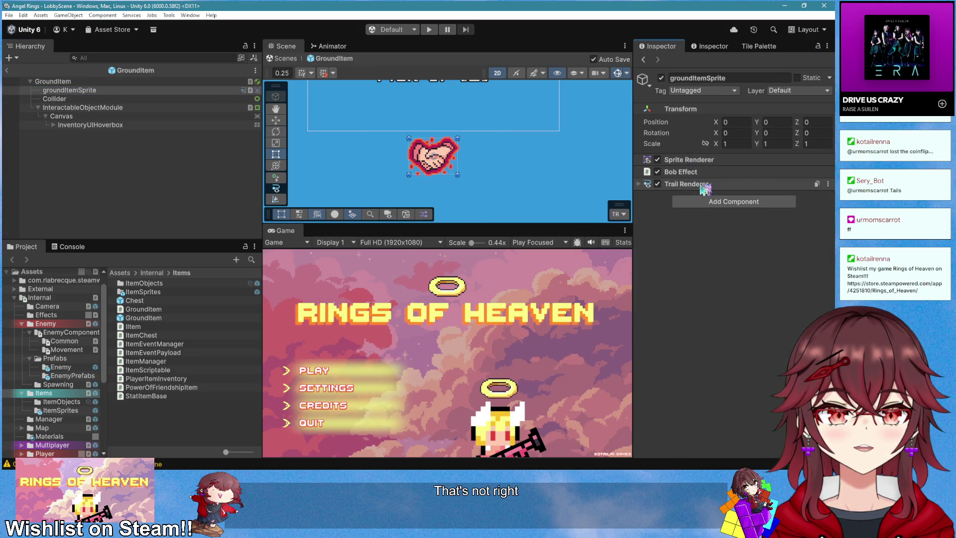
pyautogui.click(100, 81)
pyautogui.rightClick(697, 175)
pyautogui.click(714, 264)
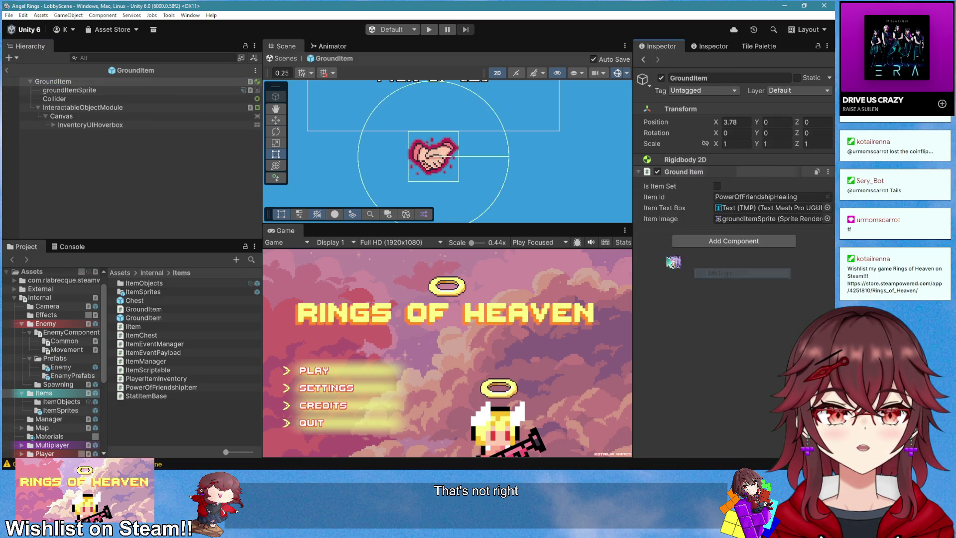
pyautogui.scroll(3, 379, 199)
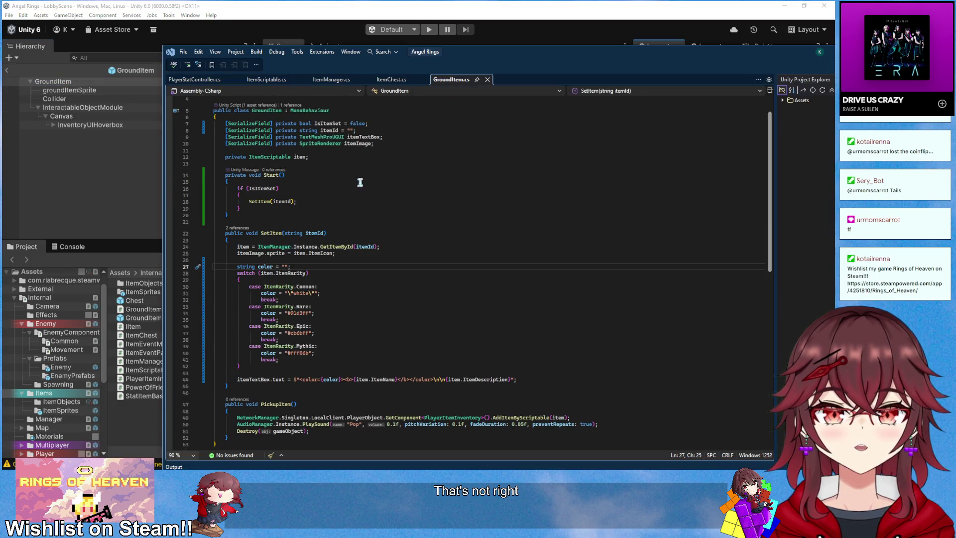
# - Add a [SerializeField] private TrailRenderer trailRenderer field to GroundItem.cs
pyautogui.click(398, 163)
pyautogui.press('Return')
pyautogui.write('Ser')
pyautogui.press('Tab')
pyautogui.write('] pr')
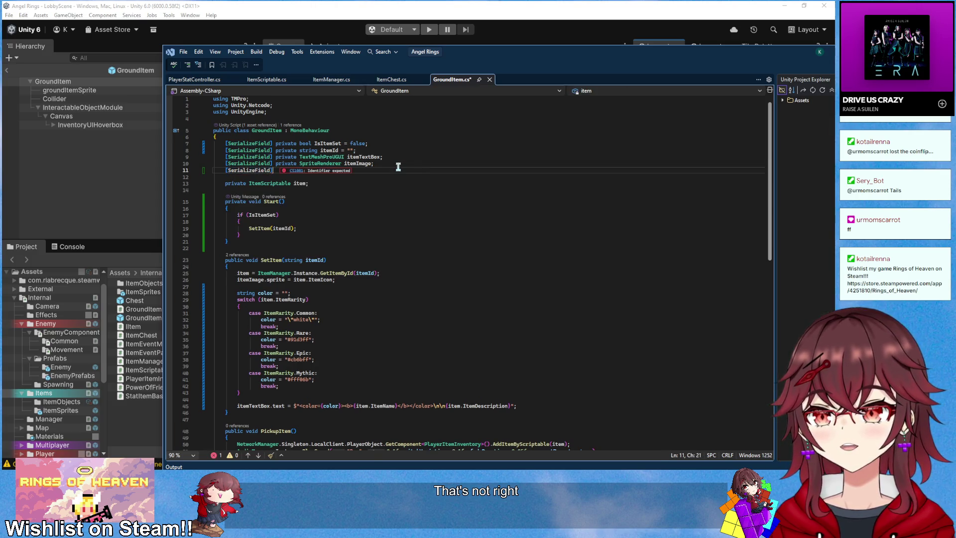
pyautogui.write('i')
pyautogui.press('Tab')
pyautogui.write('Trailr')
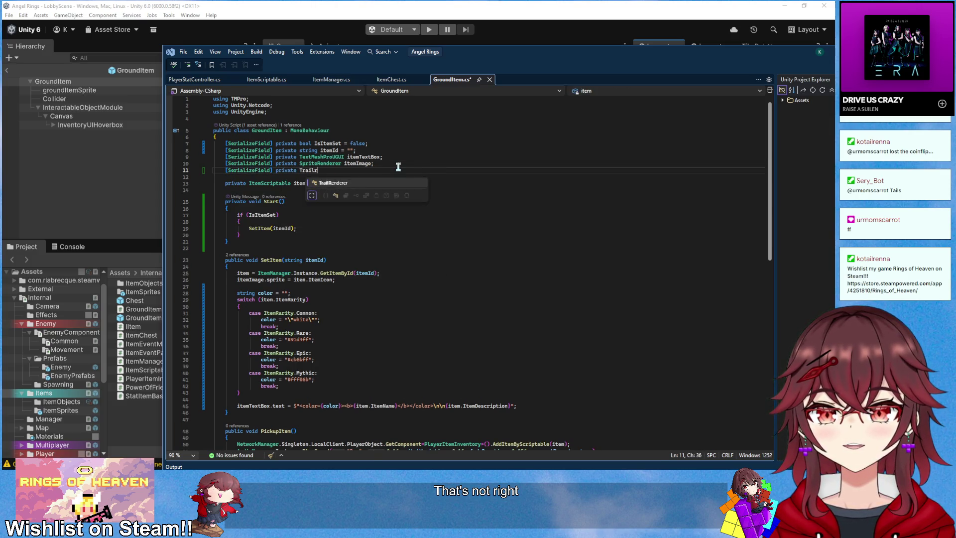
pyautogui.press('Tab')
pyautogui.press('Tab')
pyautogui.doubleClick(359, 170)
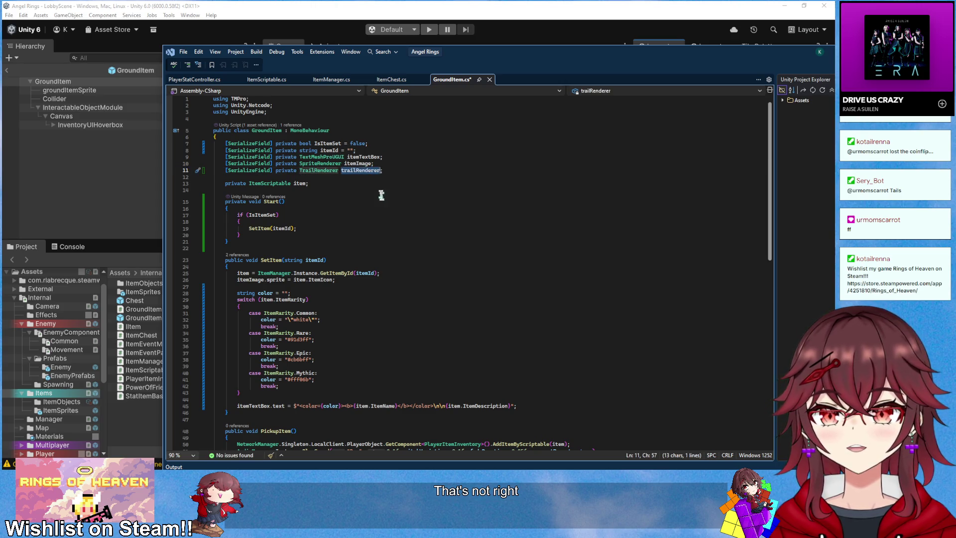
pyautogui.scroll(-3, 381, 256)
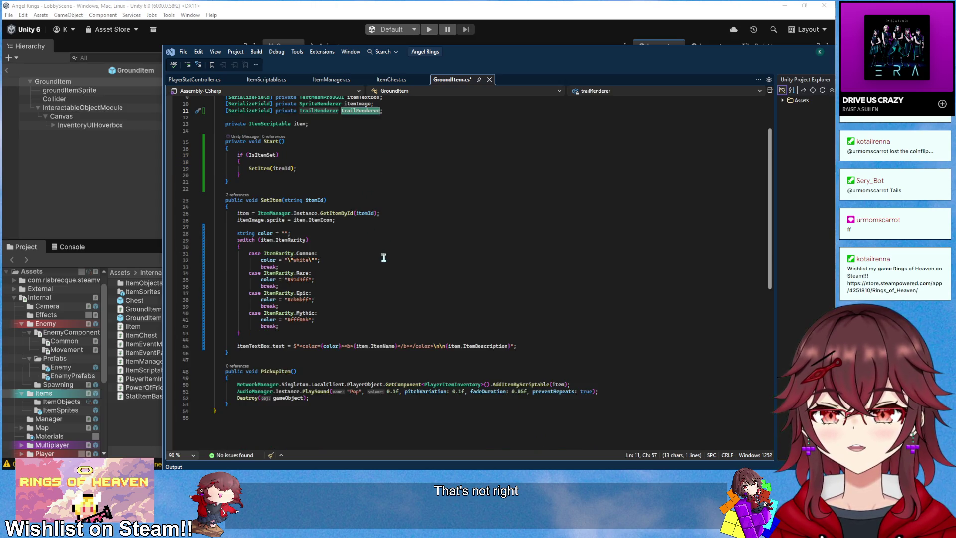
pyautogui.scroll(2, 383, 257)
# - Save the script and glance at the GroundItem object in Unity
pyautogui.click(325, 221)
pyautogui.click(328, 217)
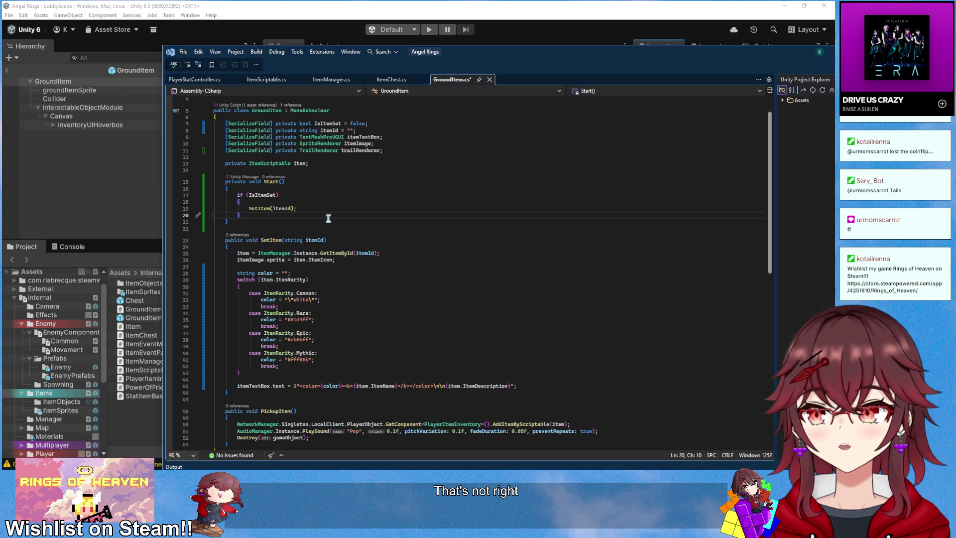
pyautogui.hotkey('ctrl', 's')
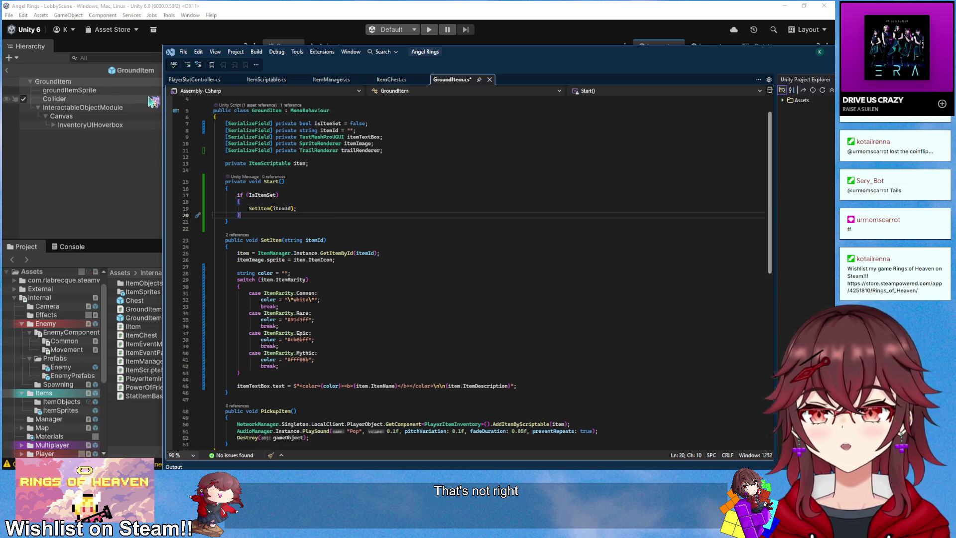
pyautogui.hotkey('alt', 'Tab')
pyautogui.hotkey('alt', 'Tab')
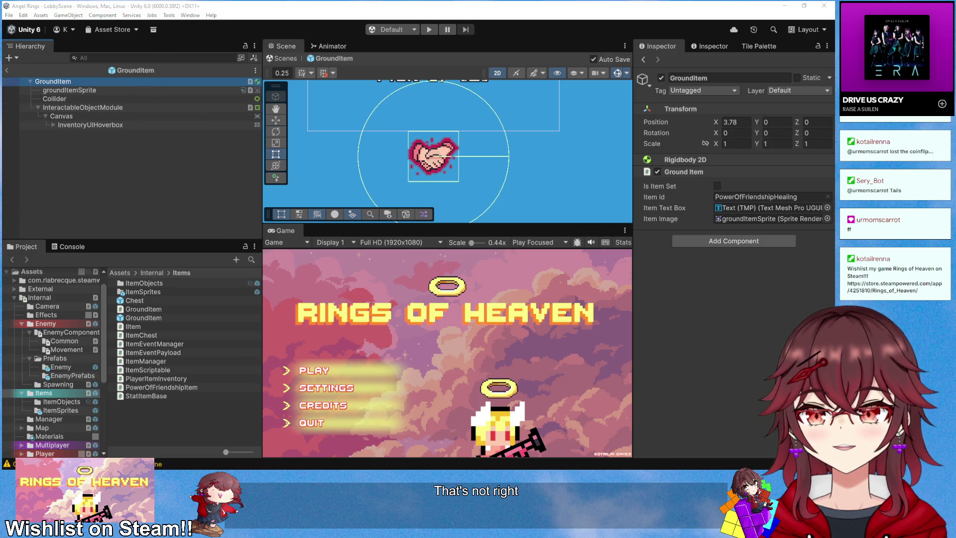
pyautogui.scroll(-3, 295, 231)
pyautogui.scroll(2, 301, 250)
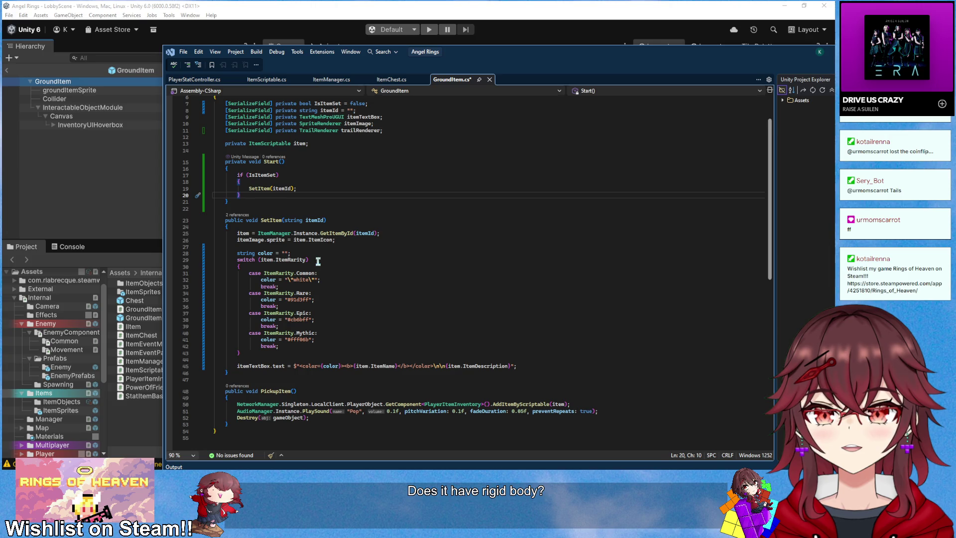
# - Write an IEnumerator WaitToDisableTrail coroutine that yields a new WaitUntil
pyautogui.press('Return')
pyautogui.press('Return')
pyautogui.write('Lean')
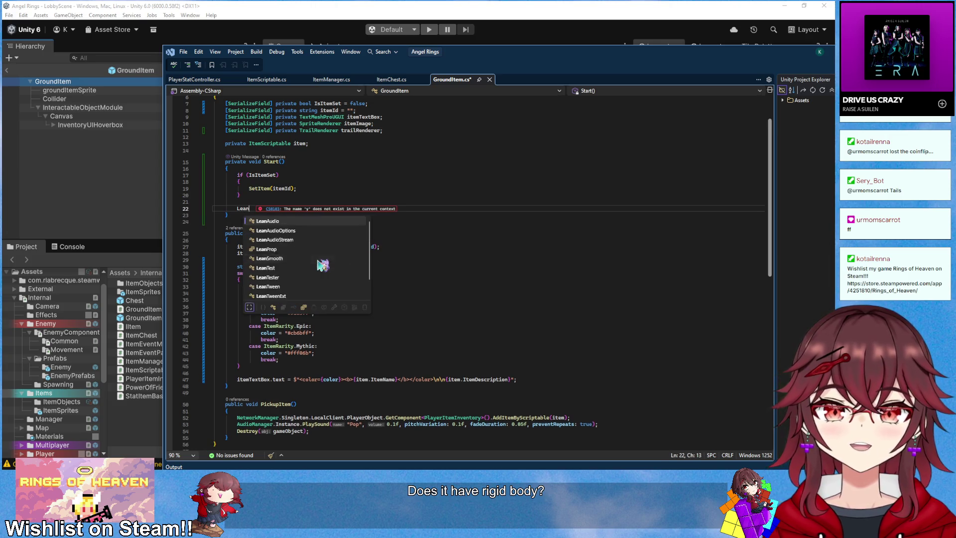
pyautogui.write('T')
pyautogui.press('BackSpace')
pyautogui.press('BackSpace')
pyautogui.press('BackSpace')
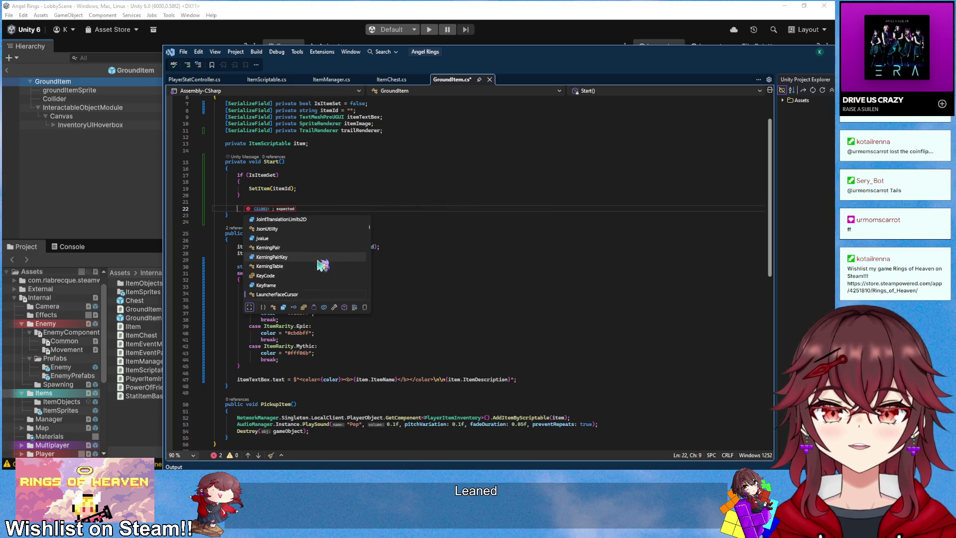
pyautogui.write('IEnum')
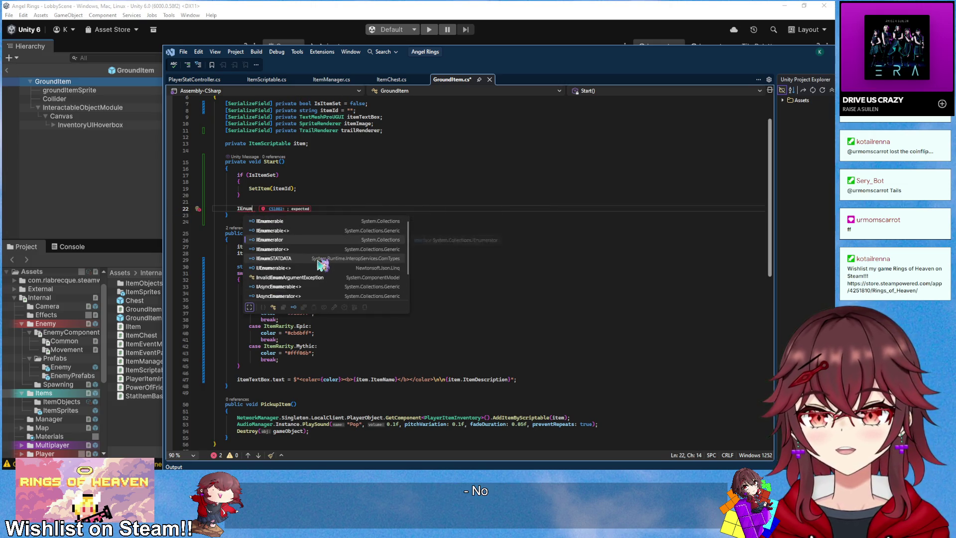
pyautogui.press('Tab')
pyautogui.write('Wai')
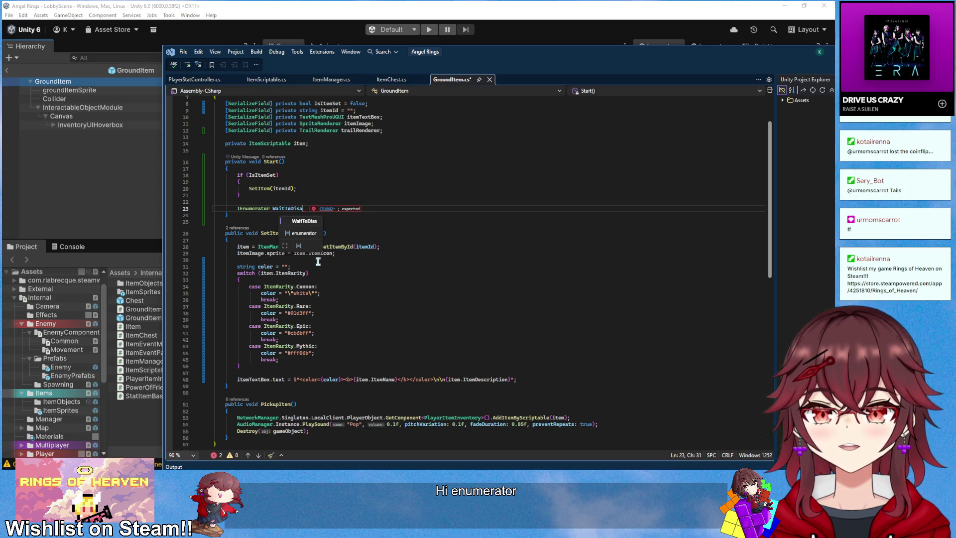
pyautogui.write('()')
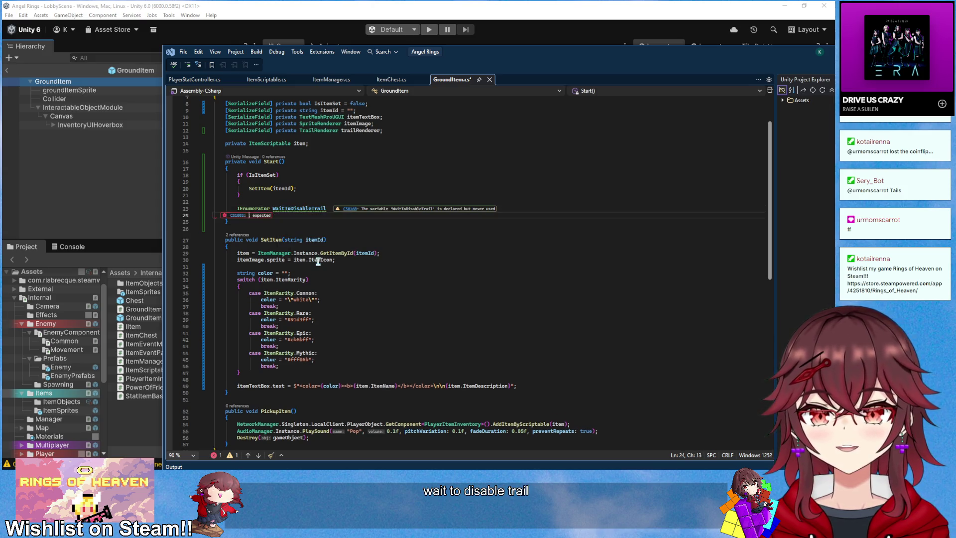
pyautogui.press('Return')
pyautogui.write('{')
pyautogui.press('Return')
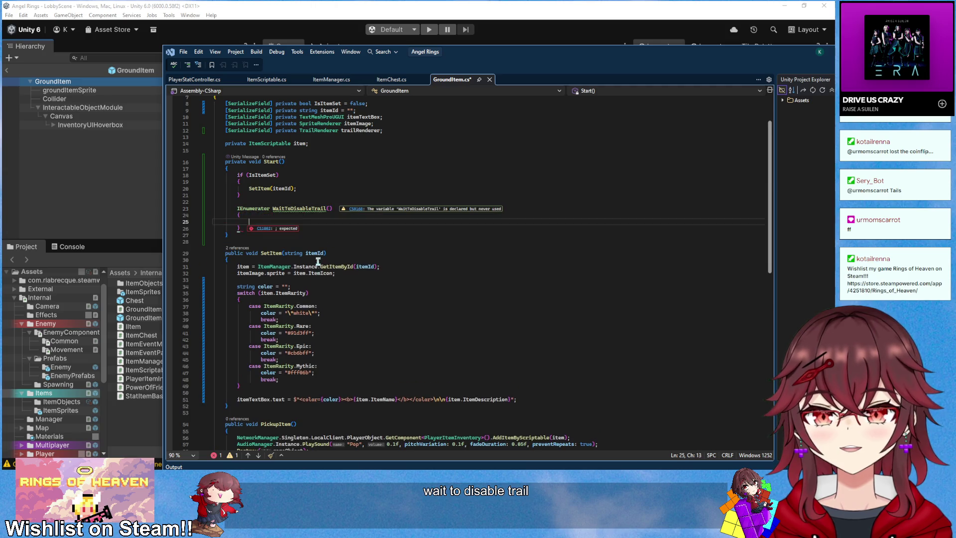
pyautogui.write('yield return new ')
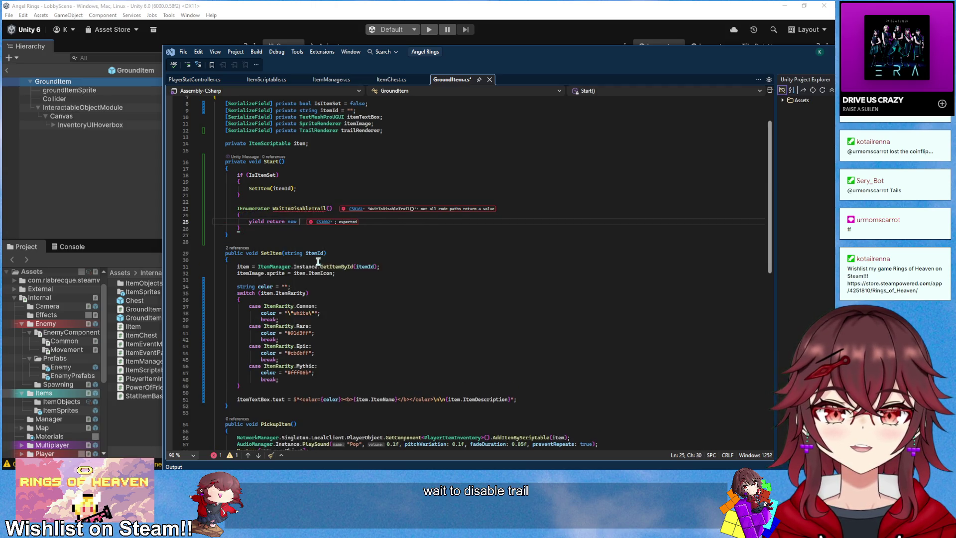
pyautogui.write('waitu(')
pyautogui.press('Tab')
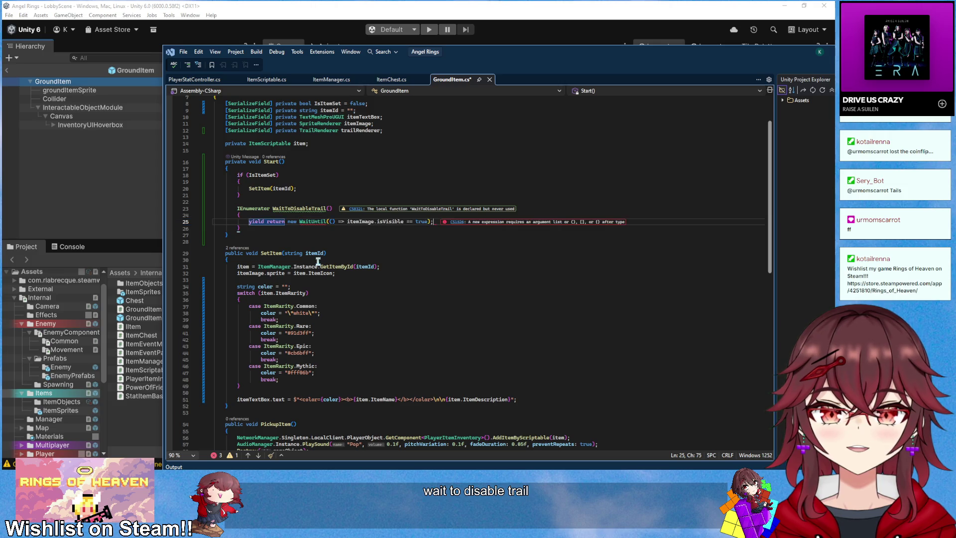
# - Wait until GetComponent<Rigidbody2D>().linearVelocityY == 0, then set trailRenderer.emitting
pyautogui.moveTo(373, 222); pyautogui.dragTo(430, 225)
pyautogui.write('GetComponent<Rigi')
pyautogui.press('Down')
pyautogui.write('>')
pyautogui.press('BackSpace')
pyautogui.press('BackSpace')
pyautogui.press('BackSpace')
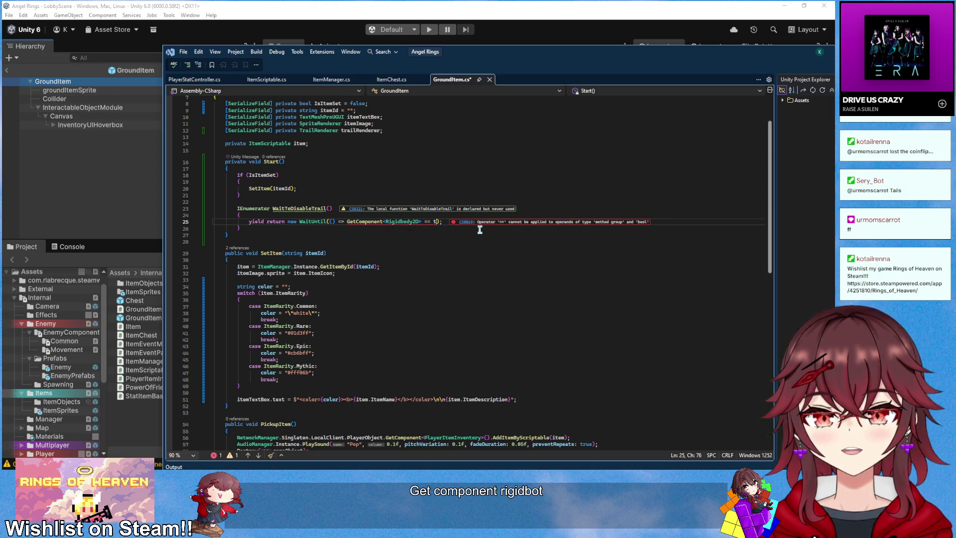
pyautogui.write('rb.v')
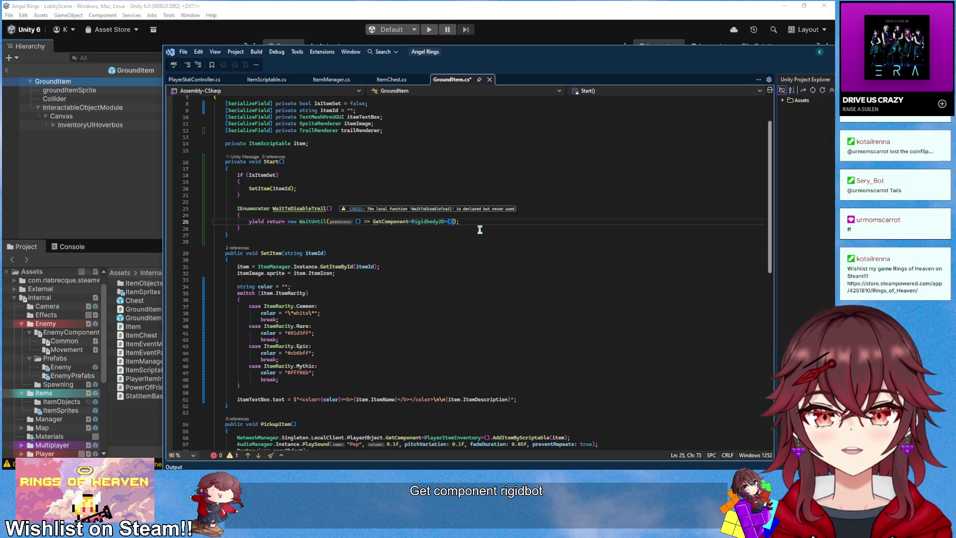
pyautogui.press('BackSpace')
pyautogui.write('.vel')
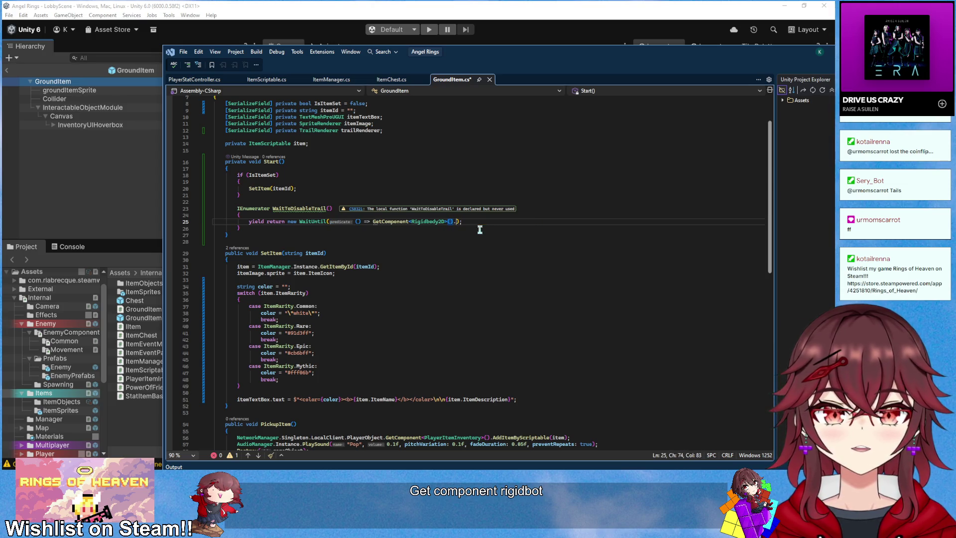
pyautogui.press('Down')
pyautogui.press('Down')
pyautogui.press('Down')
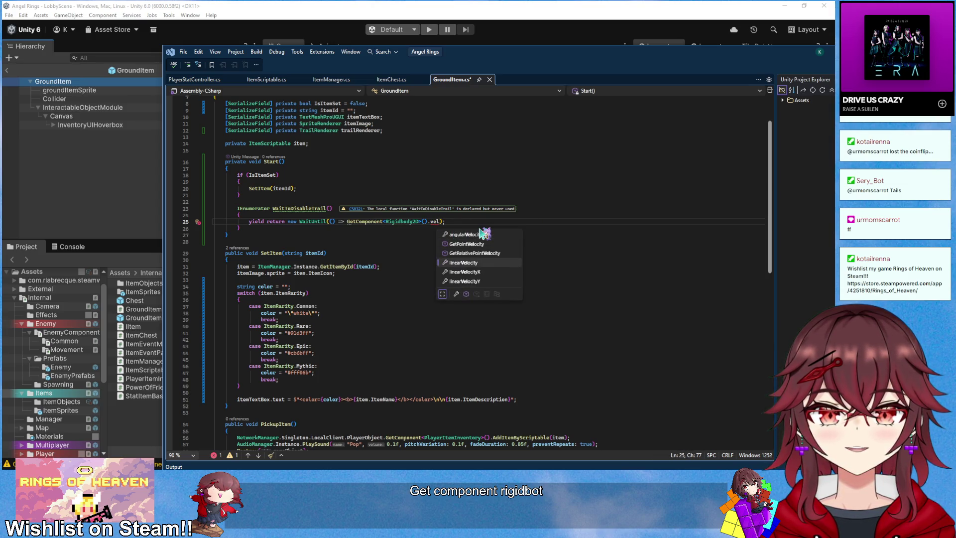
pyautogui.press('Down')
pyautogui.press('Down')
pyautogui.press('Tab')
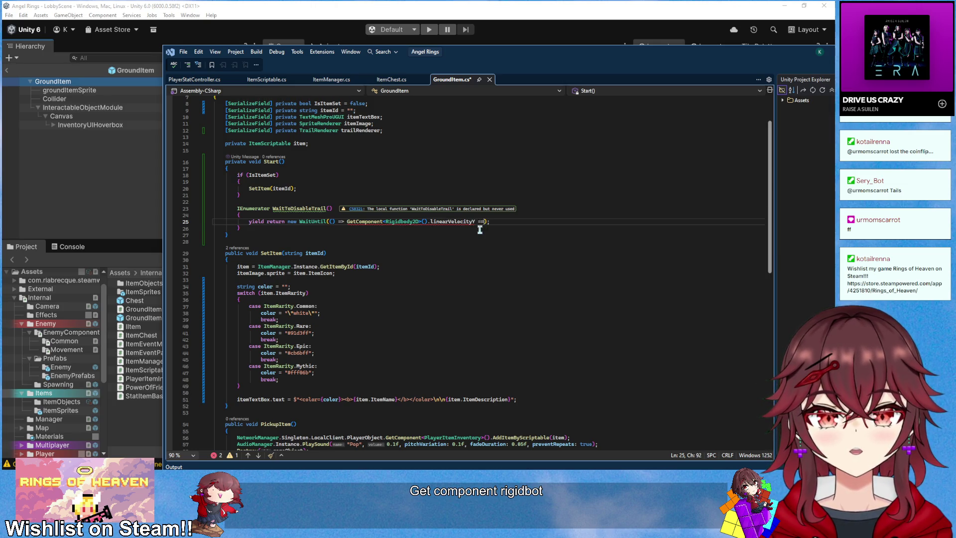
pyautogui.write('= 0')
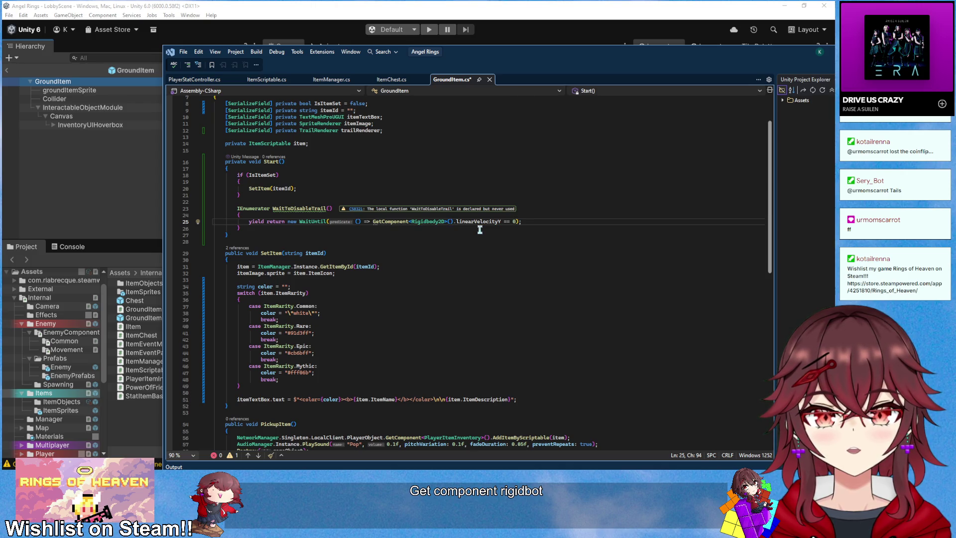
pyautogui.press('Return')
pyautogui.write('trailRenderer.emitting = false;')
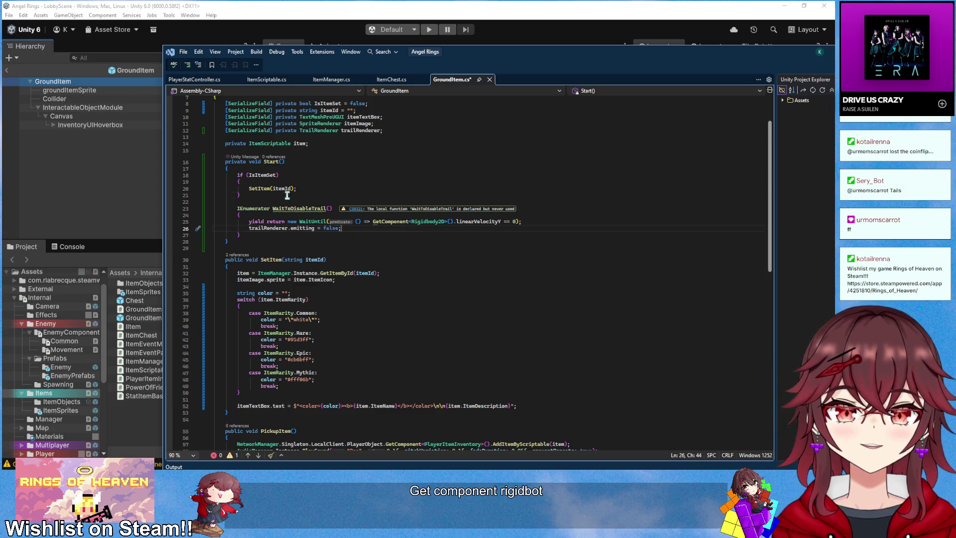
# - Call StartCoroutine(WaitToDisableTrail()) inside SetItem after the icon line
pyautogui.press('Up')
pyautogui.press('Up')
pyautogui.press('Up')
pyautogui.press('Home')
pyautogui.press('Return')
pyautogui.press('Return')
pyautogui.press('Up')
pyautogui.press('Up')
pyautogui.write('StartC')
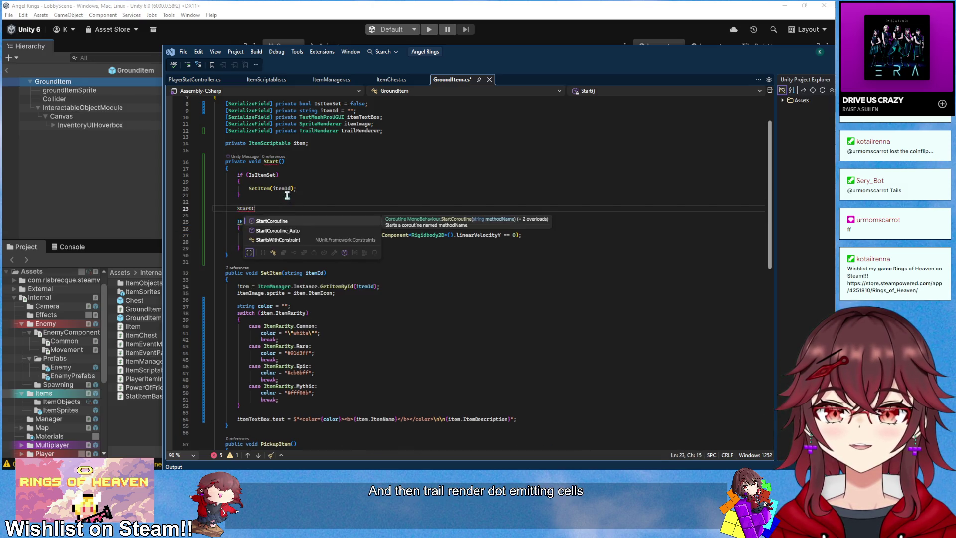
pyautogui.write('oroutine(WaitToDisableTrail());')
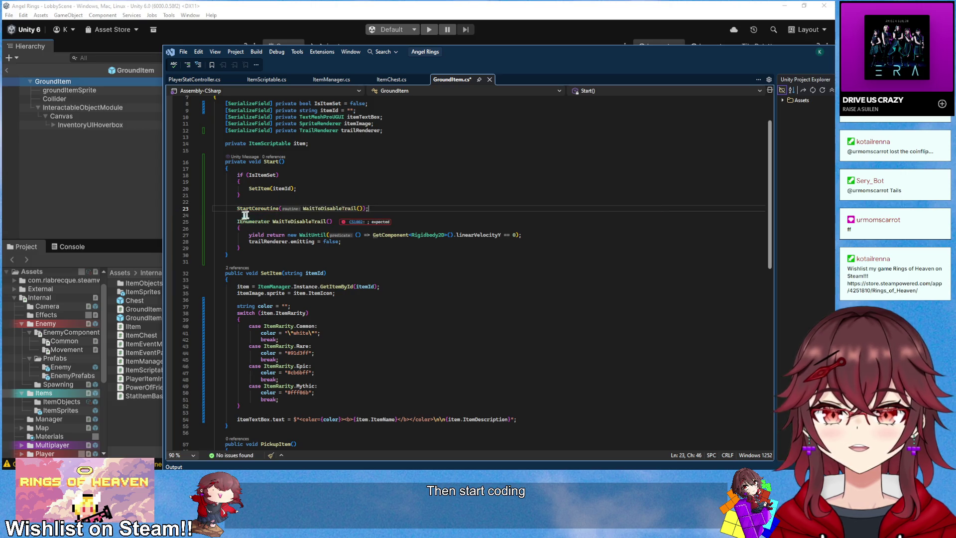
pyautogui.moveTo(238, 208)
pyautogui.mouseDown()
pyautogui.moveTo(363, 200)
pyautogui.moveTo(385, 208)
pyautogui.mouseUp()
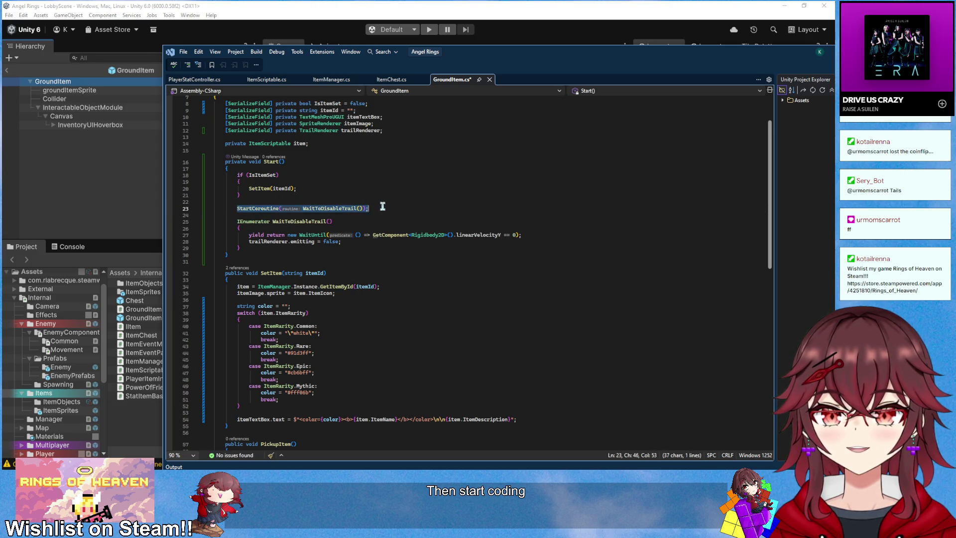
pyautogui.hotkey('ctrl', 'x')
pyautogui.scroll(-2, 310, 367)
pyautogui.click(308, 367)
pyautogui.press('Up')
pyautogui.press('Up')
pyautogui.press('Up')
pyautogui.hotkey('ctrl', 'v')
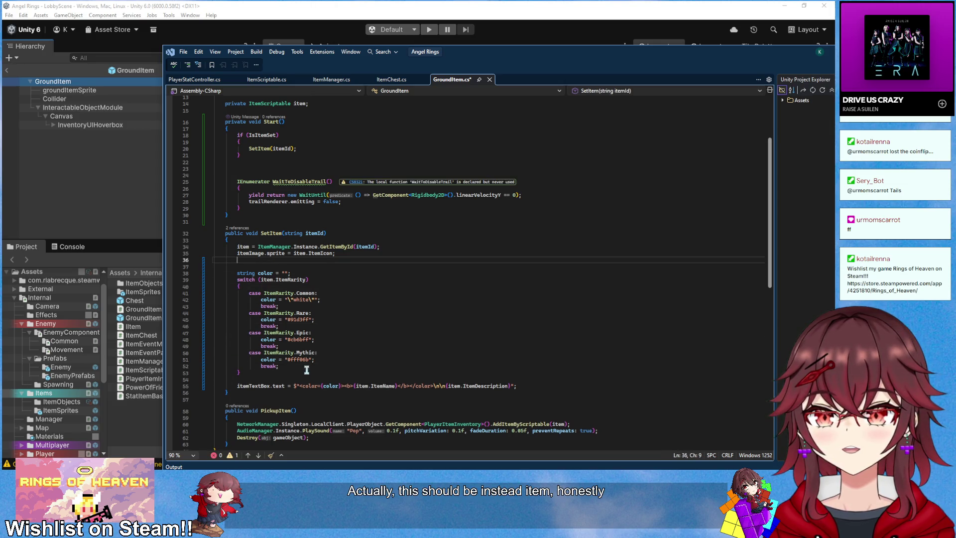
# - Move WaitToDisableTrail out of Start as a private method, tidy blank lines, and minimize Visual Studio
pyautogui.moveTo(248, 208); pyautogui.dragTo(238, 181)
pyautogui.press('Delete')
pyautogui.click(264, 193)
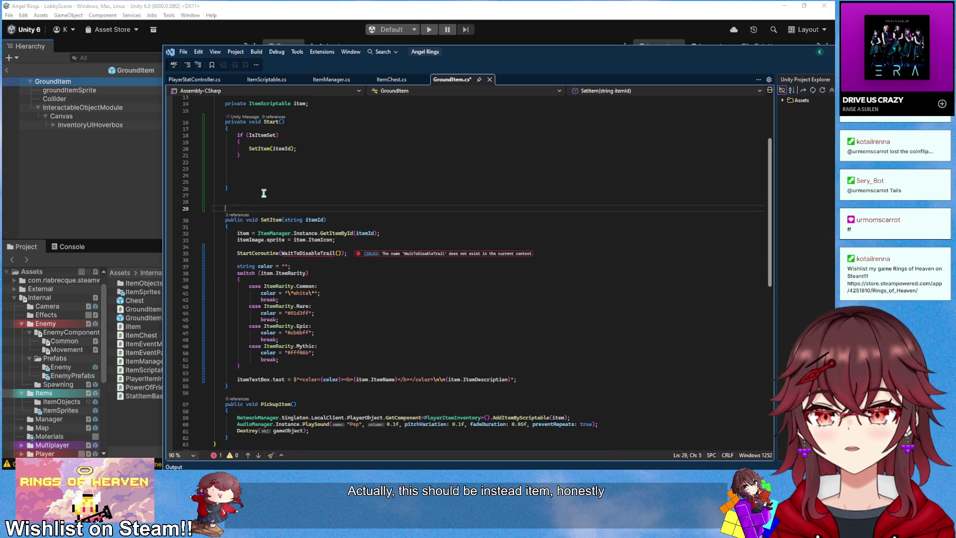
pyautogui.hotkey('ctrl', 'v')
pyautogui.click(224, 208)
pyautogui.write('rivat')
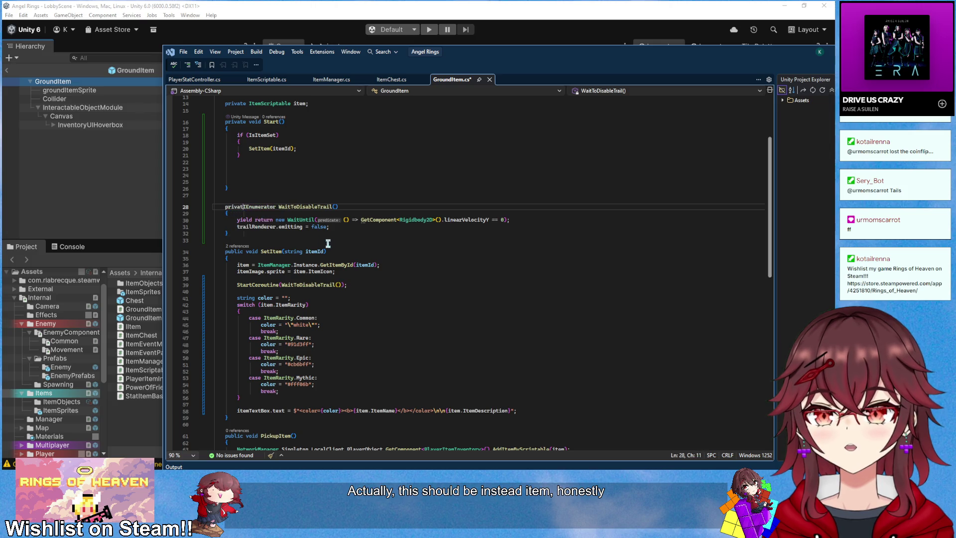
pyautogui.click(264, 155)
pyautogui.press('Delete')
pyautogui.press('Delete')
pyautogui.press('Delete')
pyautogui.scroll(4, 416, 241)
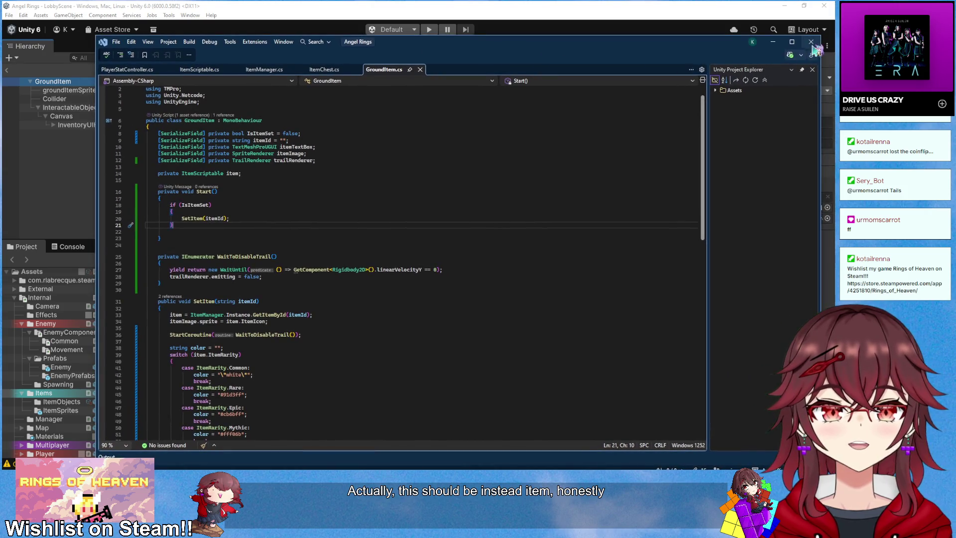
pyautogui.click(792, 45)
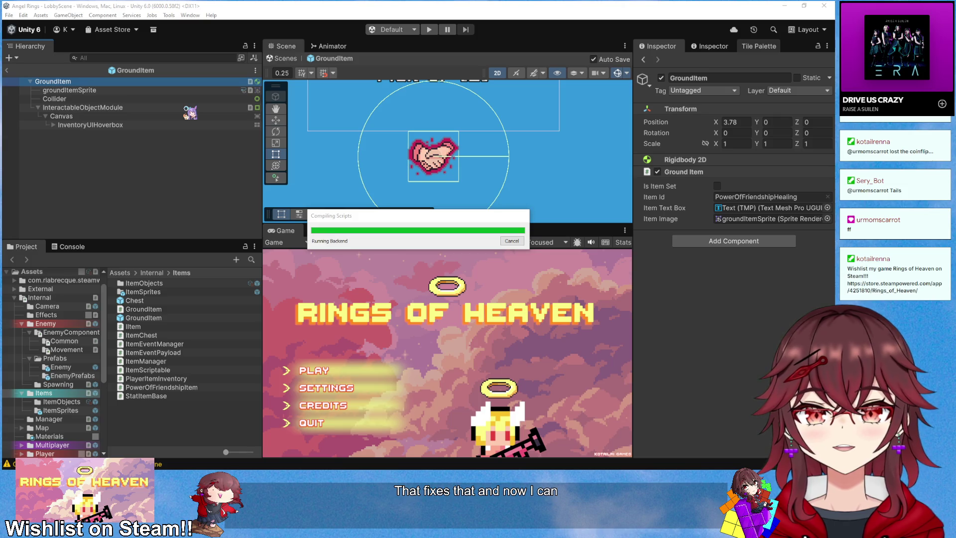
# - Set the Collider child's Circle Collider 2D radius to 0.5
pyautogui.press('Down')
pyautogui.press('Down')
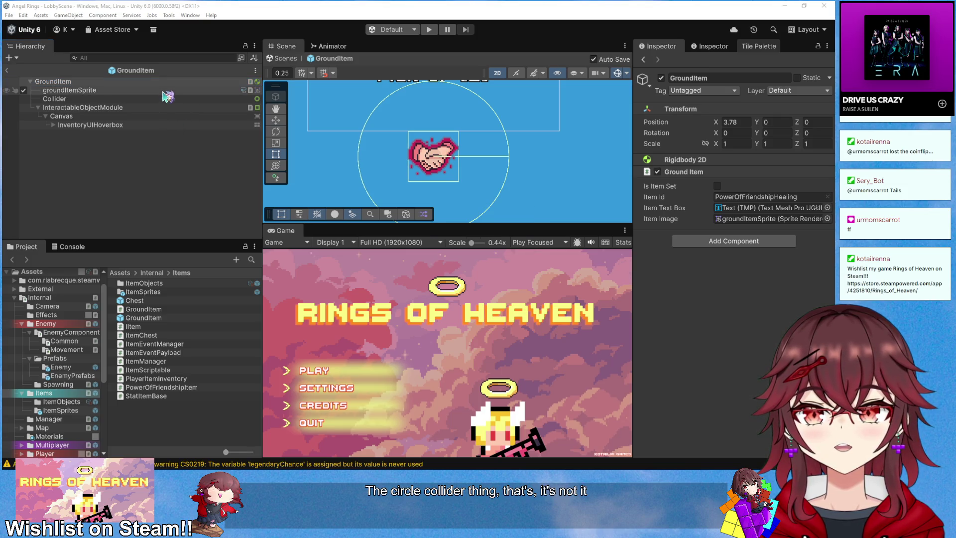
pyautogui.click(728, 243)
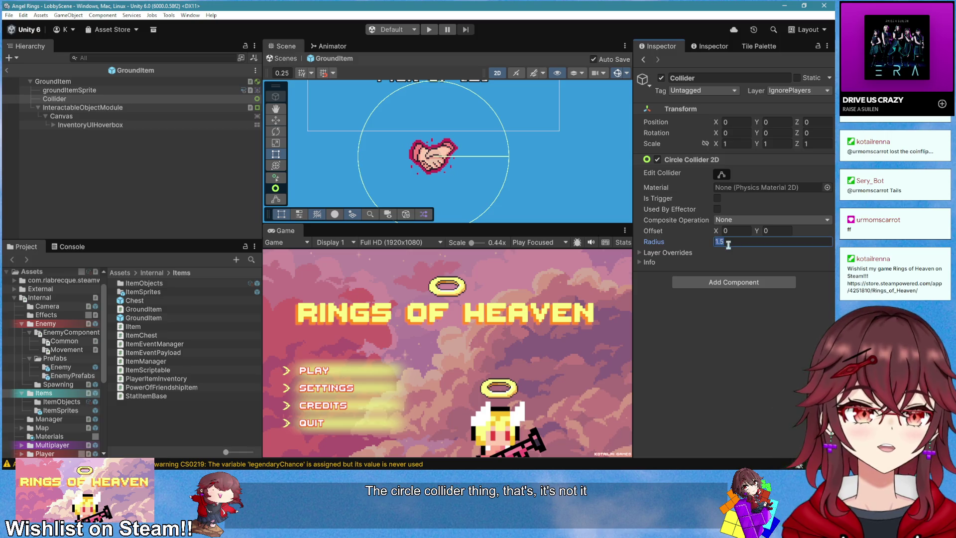
pyautogui.write('0.5')
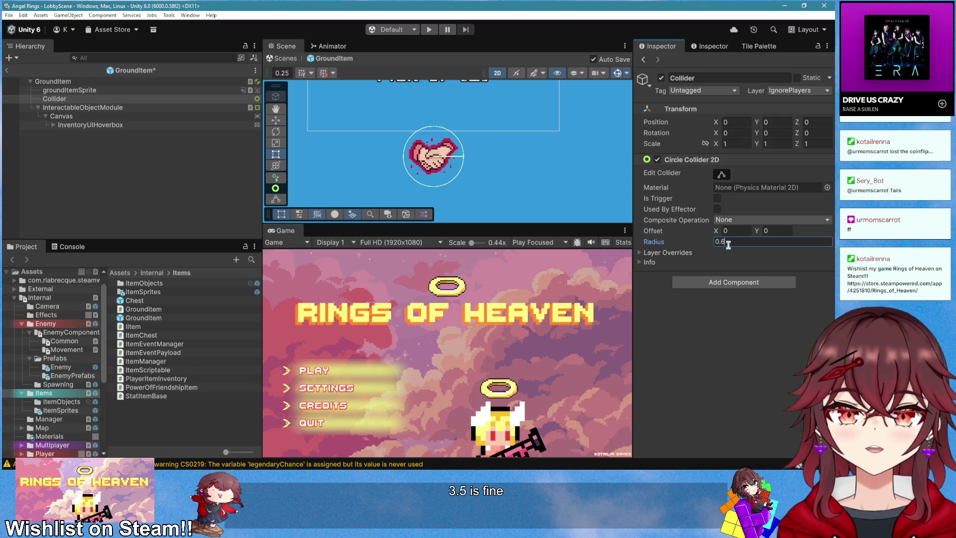
pyautogui.press('BackSpace')
pyautogui.write('5')
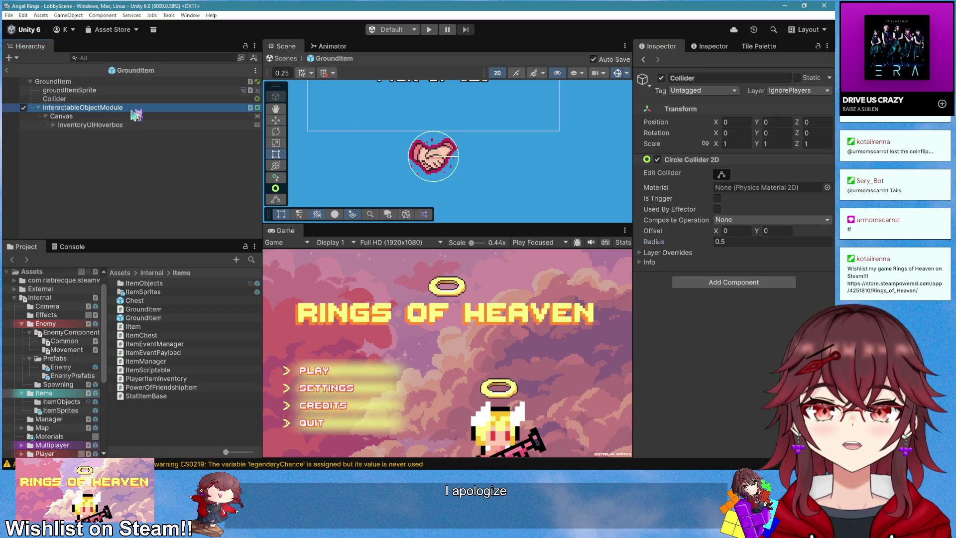
# - Set InteractableObjectModule's Box Collider 2D size to 0.5 × 0.5
pyautogui.click(115, 108)
pyautogui.click(723, 176)
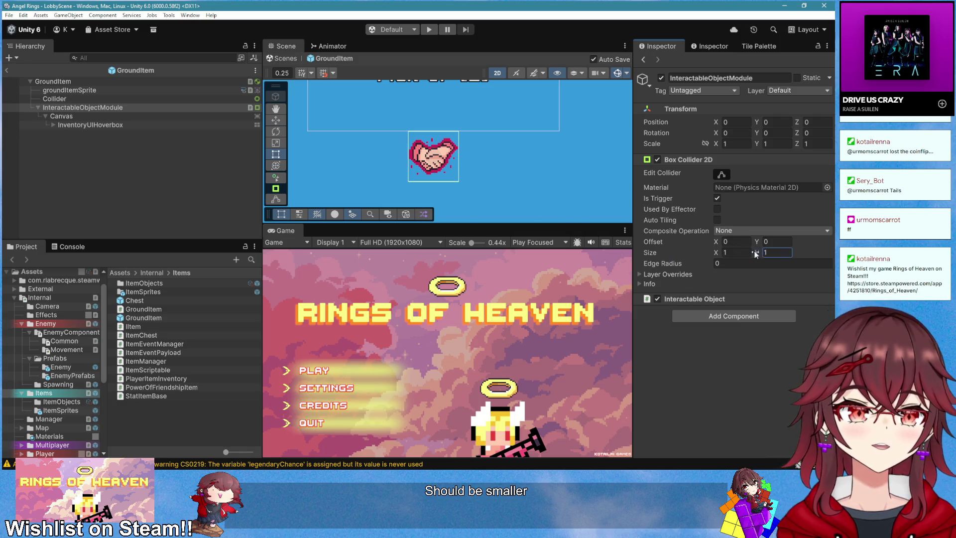
pyautogui.write('0.5')
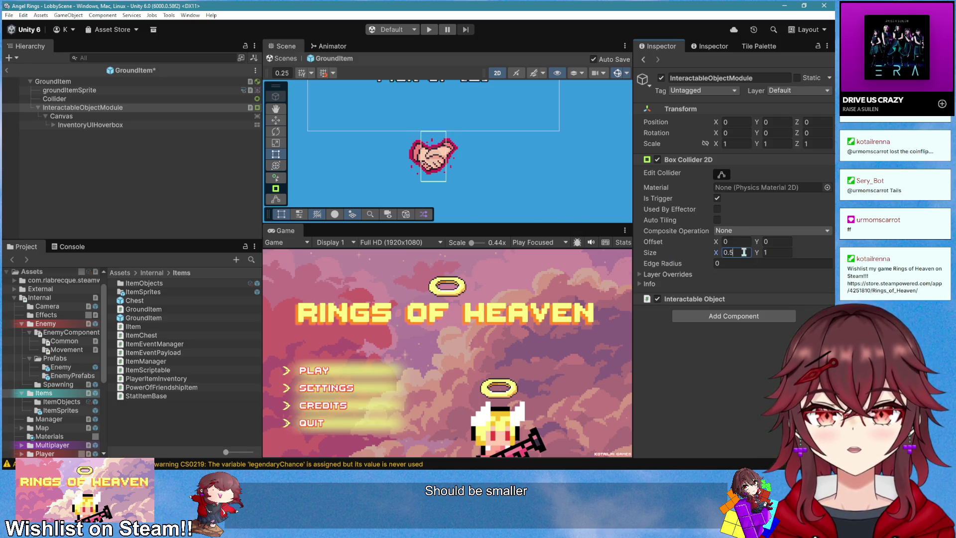
pyautogui.press('Tab')
pyautogui.write('0.5')
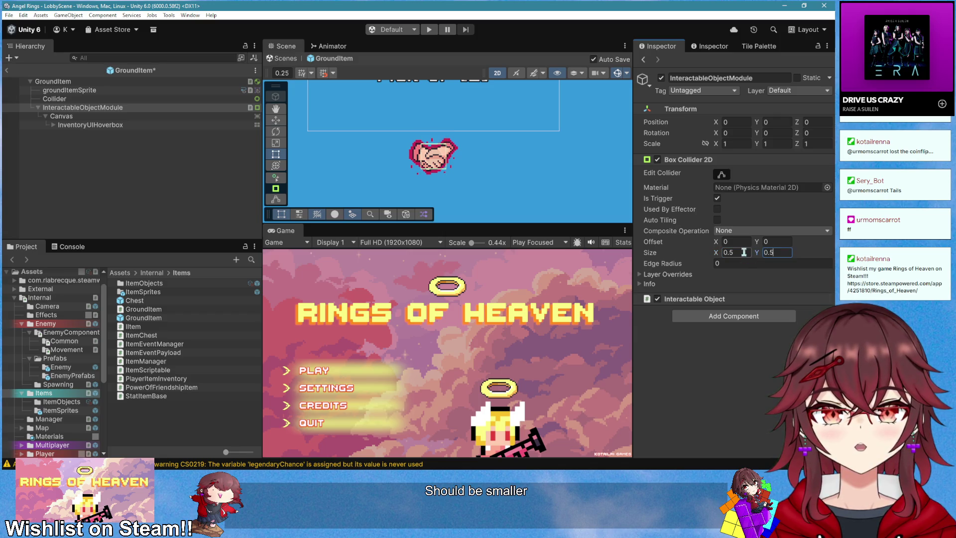
# - Run and stop the game, then check the Console error about the missing trail renderer
pyautogui.click(430, 30)
pyautogui.click(6, 70)
pyautogui.click(70, 247)
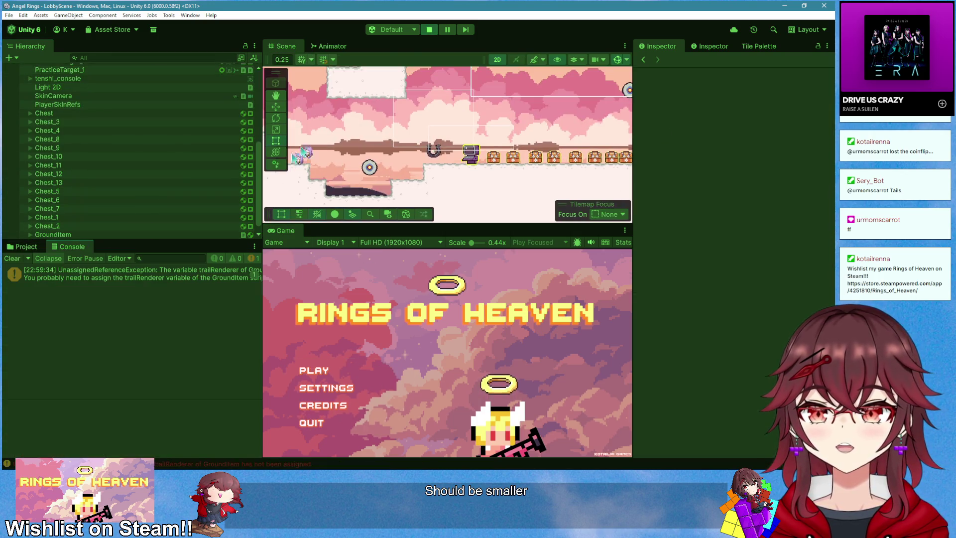
pyautogui.click(429, 30)
pyautogui.click(28, 258)
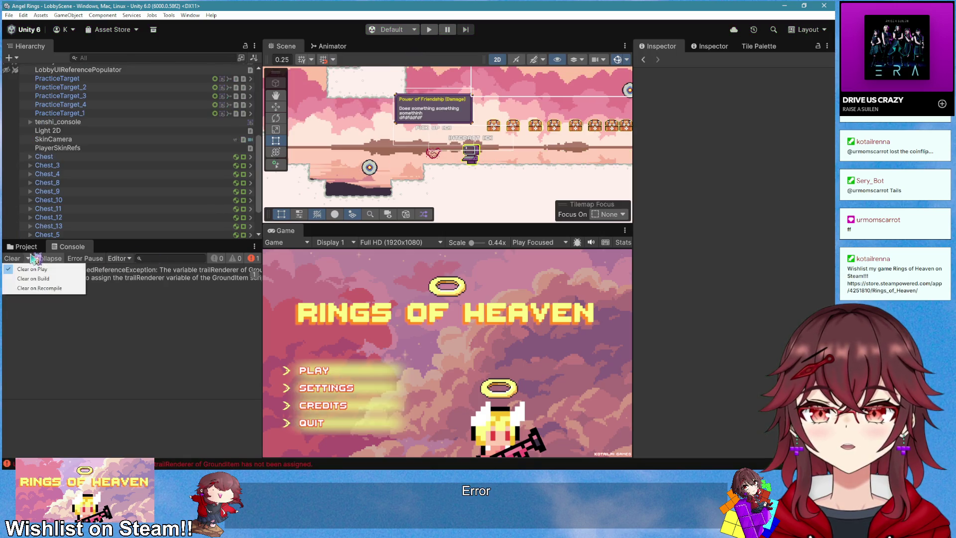
pyautogui.click(26, 247)
# - Assign groundItemSprite to GroundItem's Trail Renderer field, then play and host a new game
pyautogui.doubleClick(151, 318)
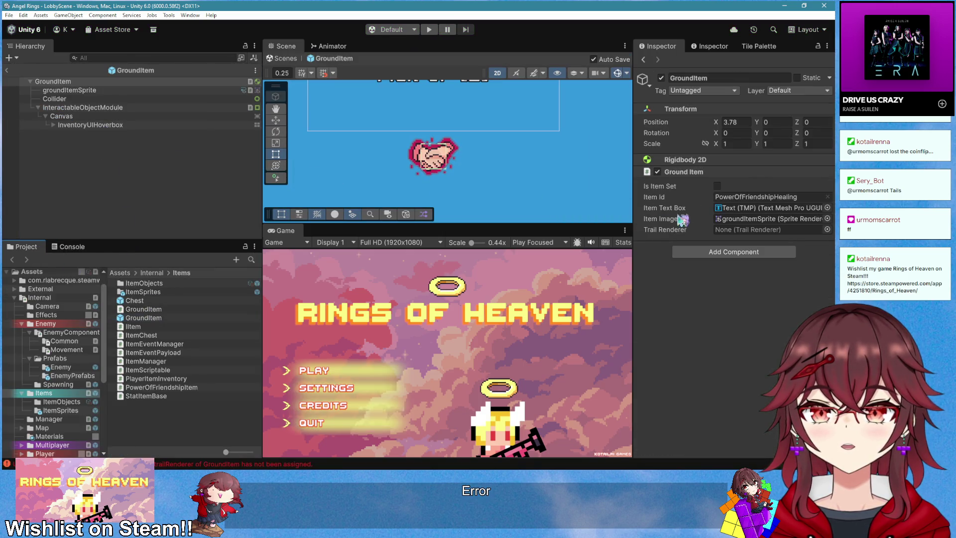
pyautogui.moveTo(114, 144)
pyautogui.mouseDown()
pyautogui.moveTo(85, 91)
pyautogui.moveTo(768, 230)
pyautogui.mouseUp()
pyautogui.click(10, 74)
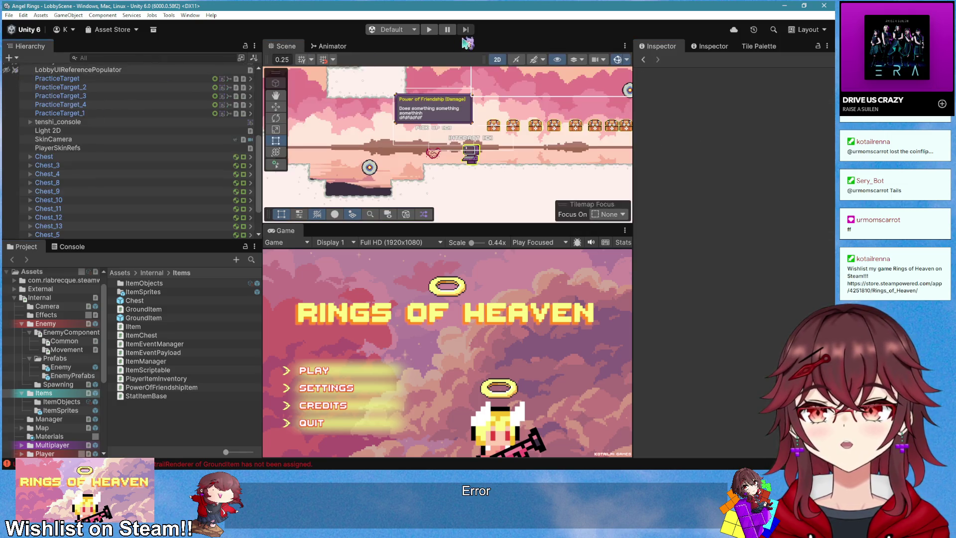
pyautogui.hotkey('ctrl', 'p')
pyautogui.click(314, 370)
# - Start a new game session, walk right and left past chests, and pick up the Hunter item
pyautogui.click(324, 370)
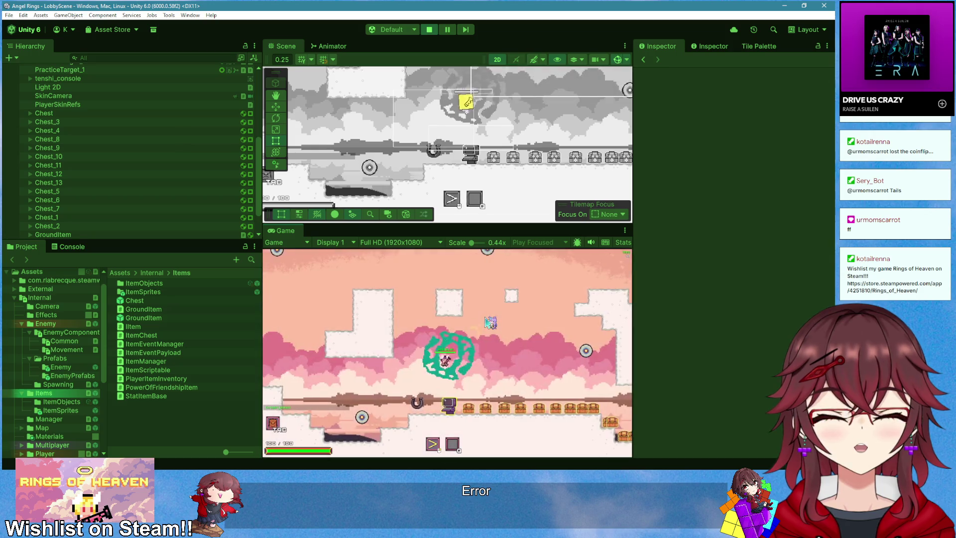
pyautogui.press('d')
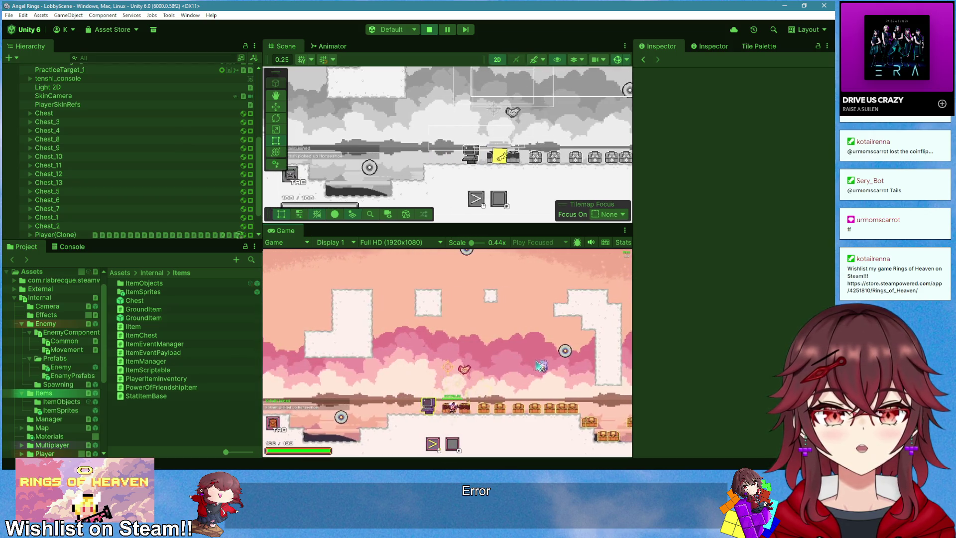
pyautogui.press('d')
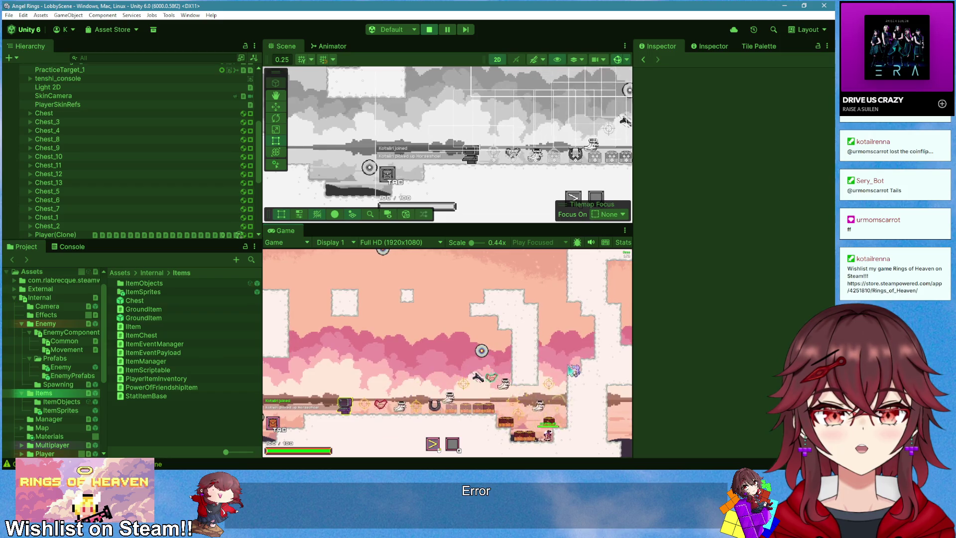
pyautogui.press('a')
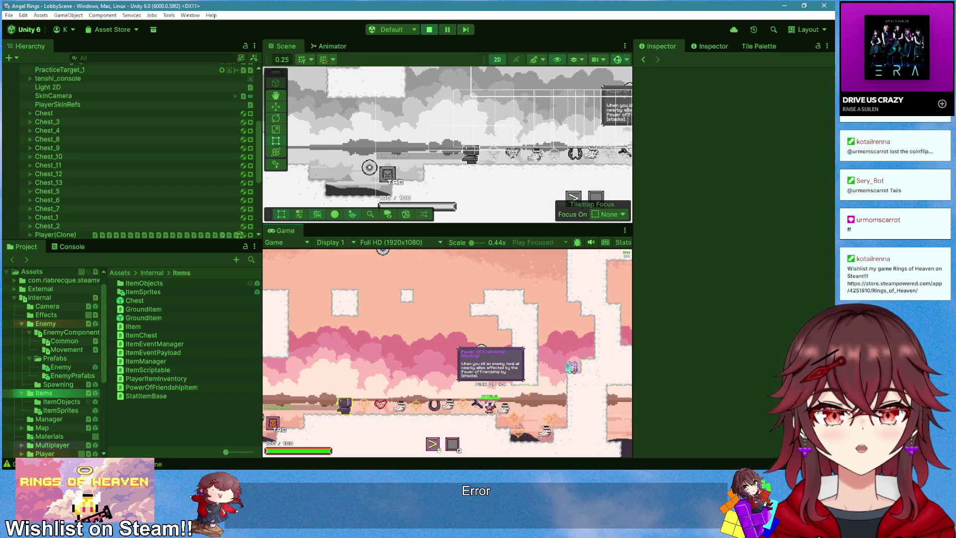
pyautogui.press('a')
pyautogui.press('a')
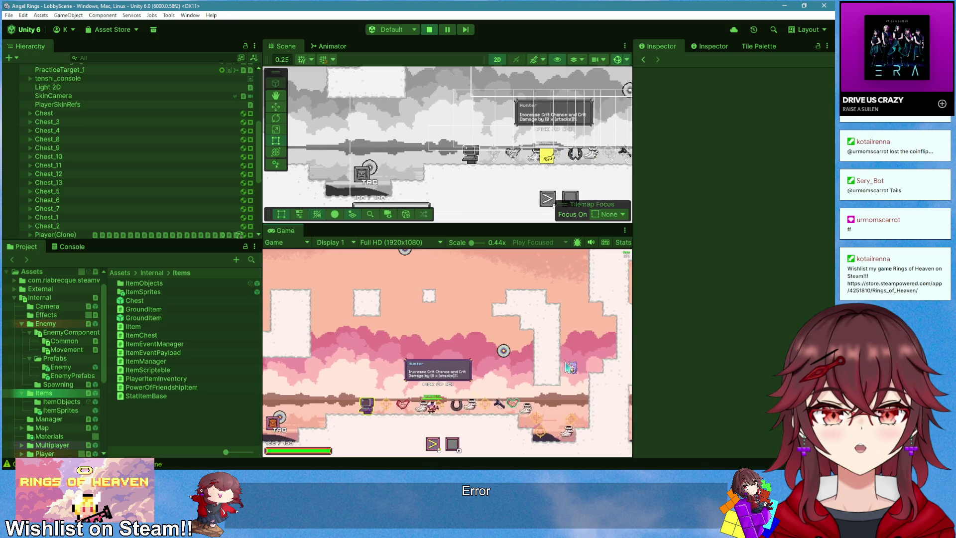
pyautogui.press('d')
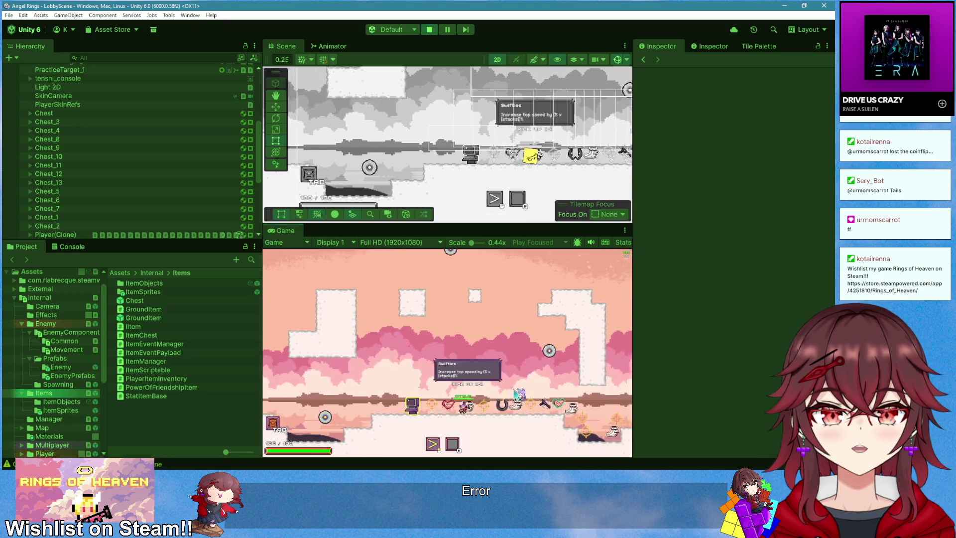
pyautogui.press('d')
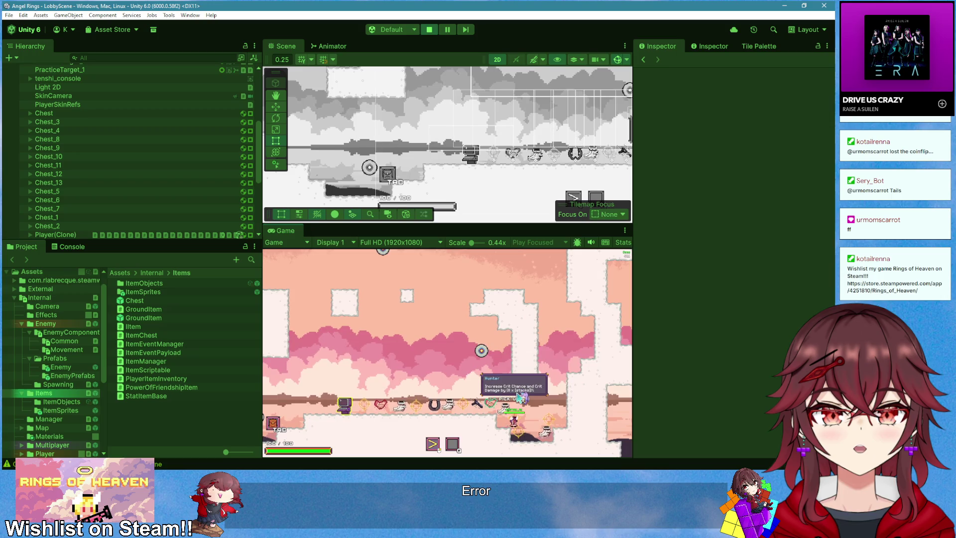
pyautogui.press('e')
pyautogui.press('e')
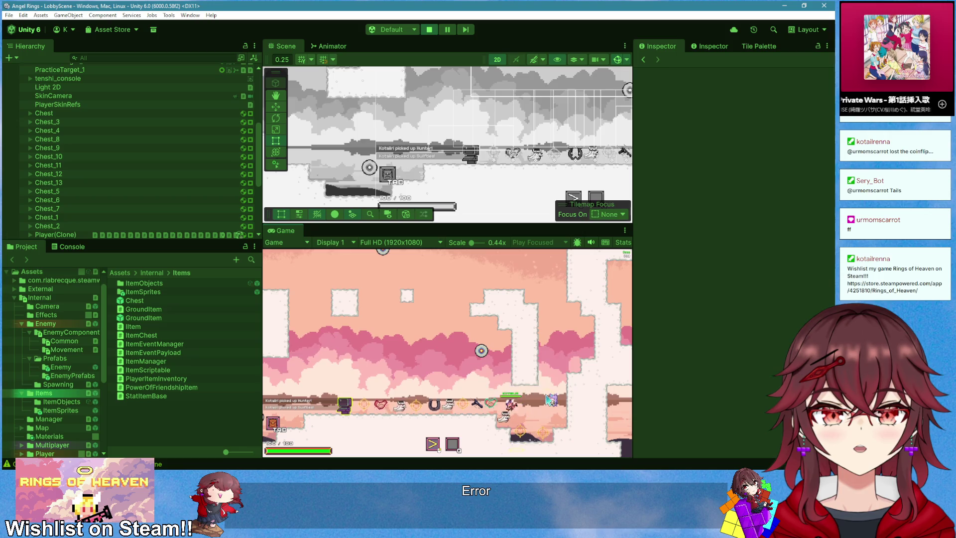
# - Maximize the game view and walk left and right, picking up the items along the row
pyautogui.rightClick(283, 230)
pyautogui.click(304, 256)
pyautogui.press('a')
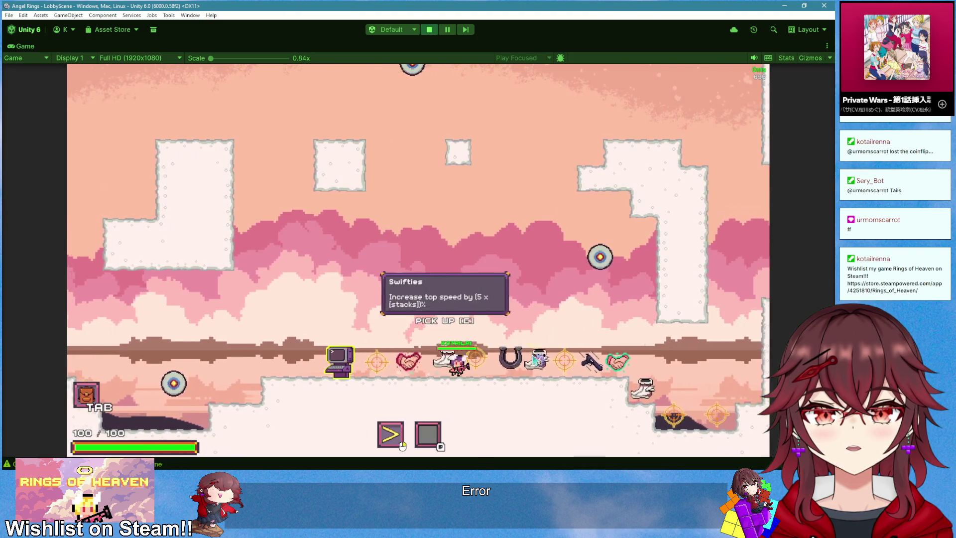
pyautogui.press('d')
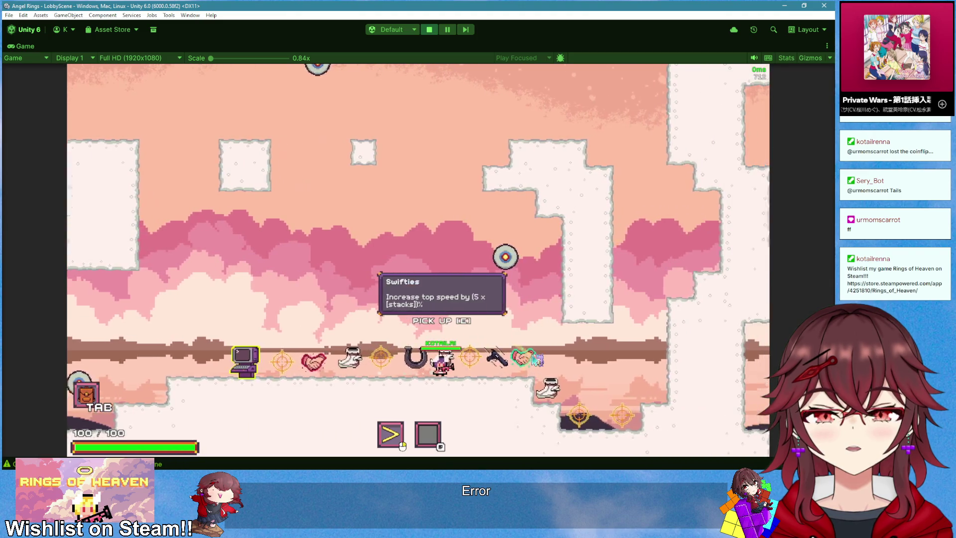
pyautogui.press('e')
pyautogui.press('e')
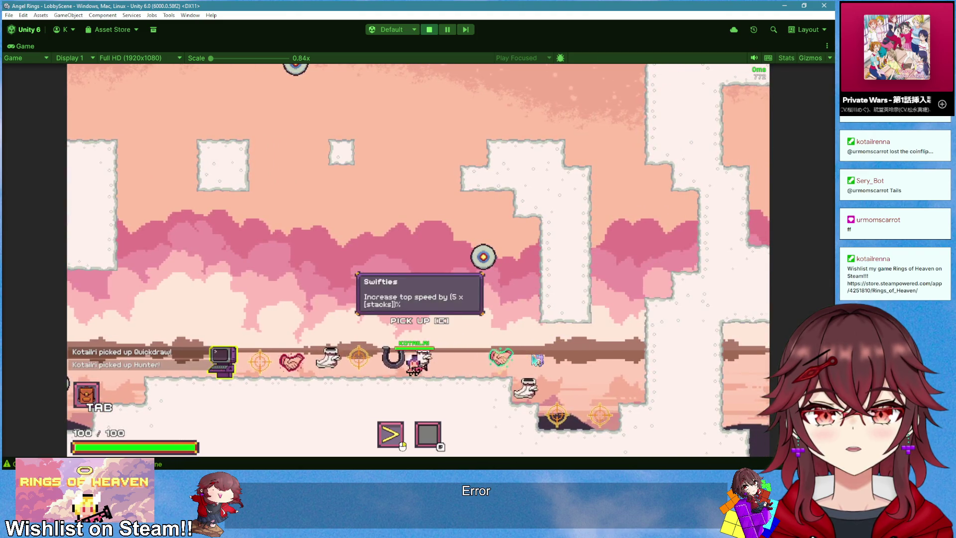
pyautogui.press('a')
pyautogui.press('e')
pyautogui.press('e')
pyautogui.press('e')
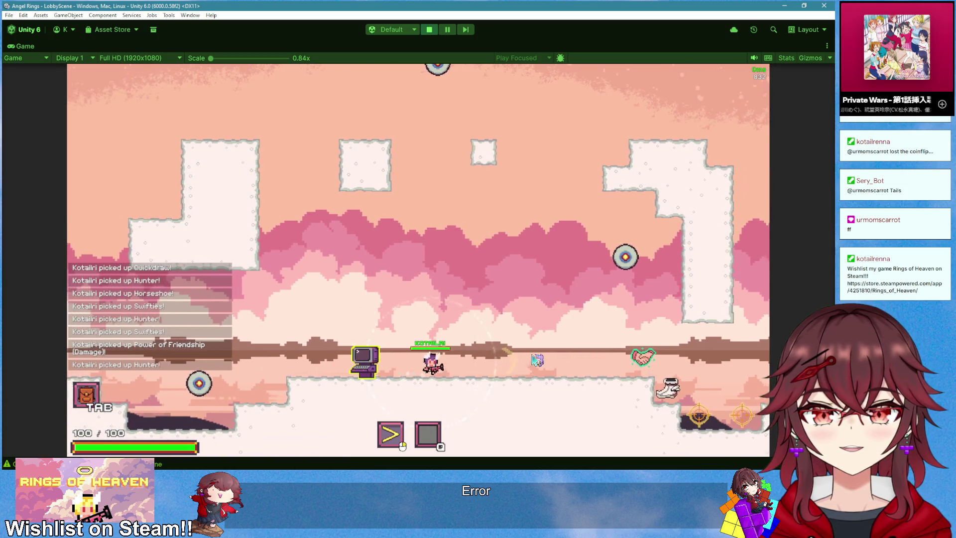
# - Drop down to grab the Hunter item, collect the remaining items, jump left and throw a ring
pyautogui.press('d')
pyautogui.press('e')
pyautogui.press('e')
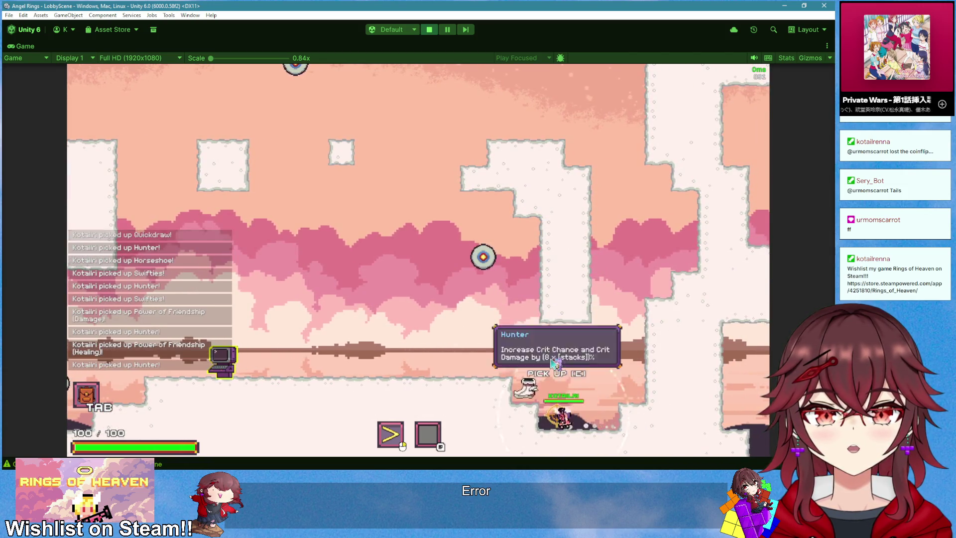
pyautogui.press('a')
pyautogui.press('e')
pyautogui.press('e')
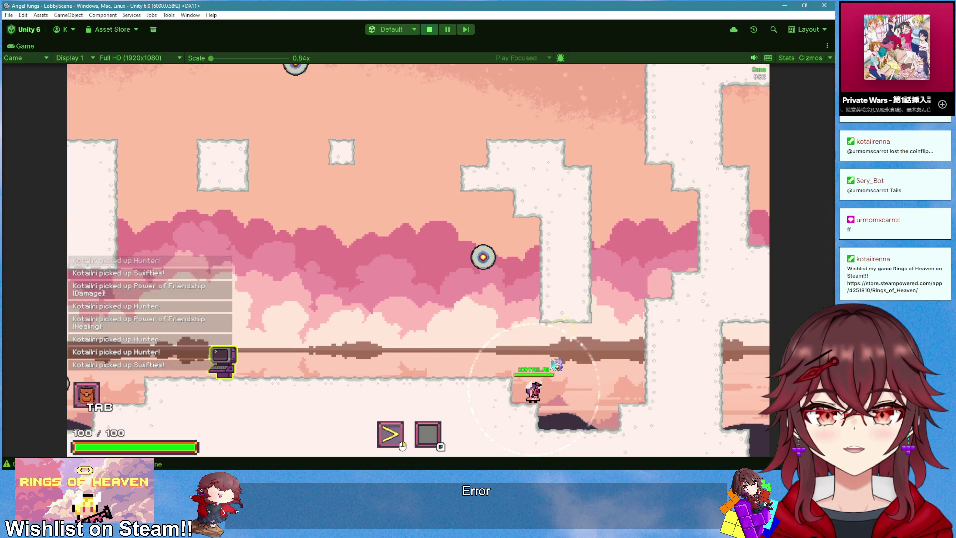
pyautogui.press('a')
pyautogui.press('space')
pyautogui.click(593, 333)
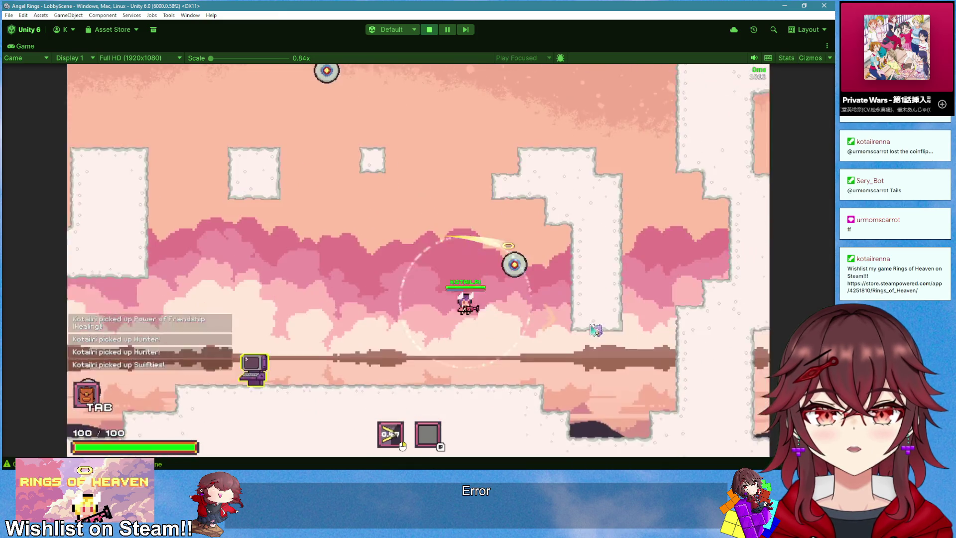
# - Toggle the inventory overlay repeatedly to review the player's collected items
pyautogui.press('Tab')
pyautogui.press('Tab')
pyautogui.press('Tab')
pyautogui.press('Tab')
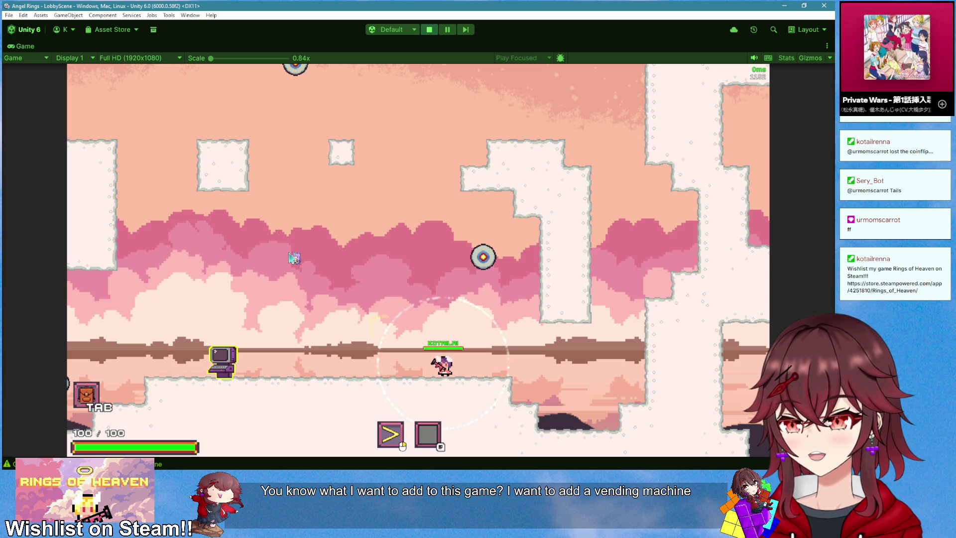
pyautogui.press('Tab')
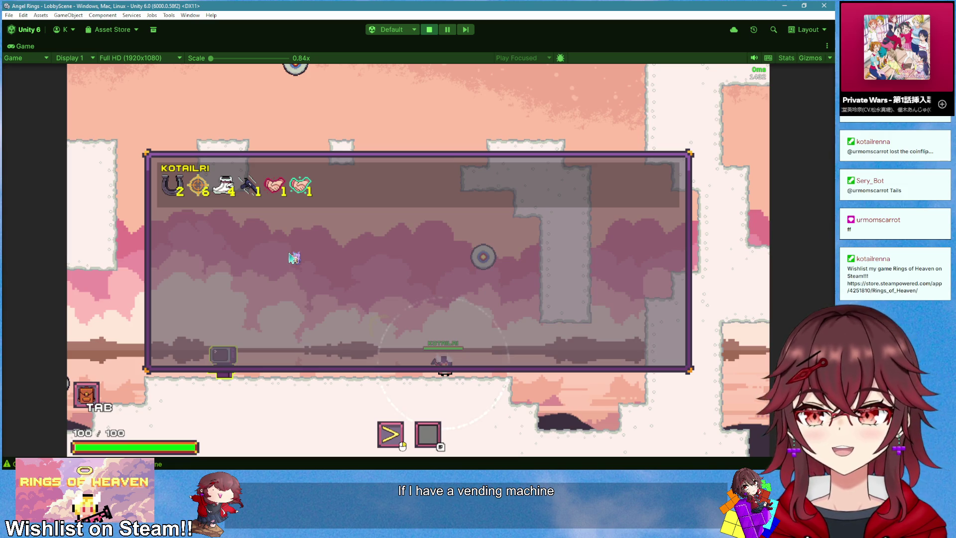
pyautogui.press('Tab')
pyautogui.press('Tab')
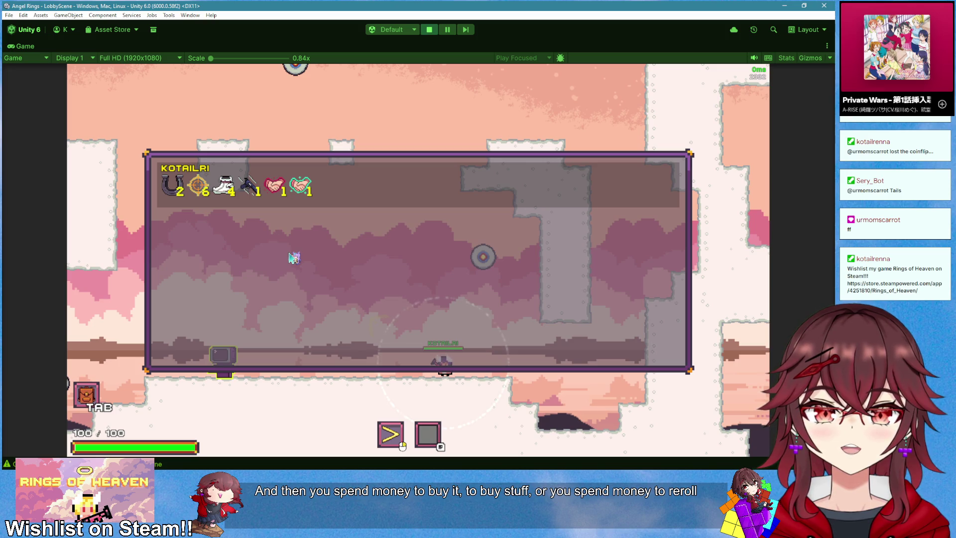
pyautogui.press('Tab')
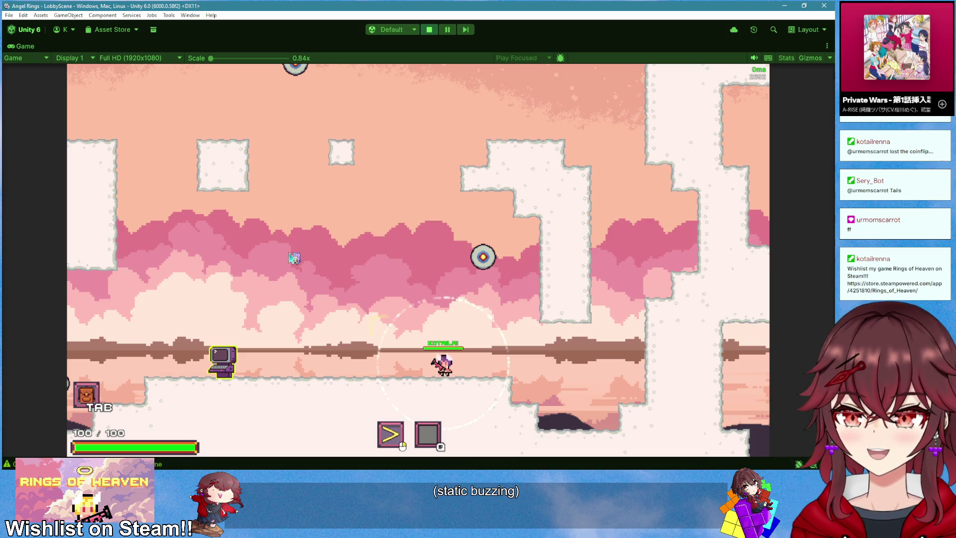
pyautogui.press('Tab')
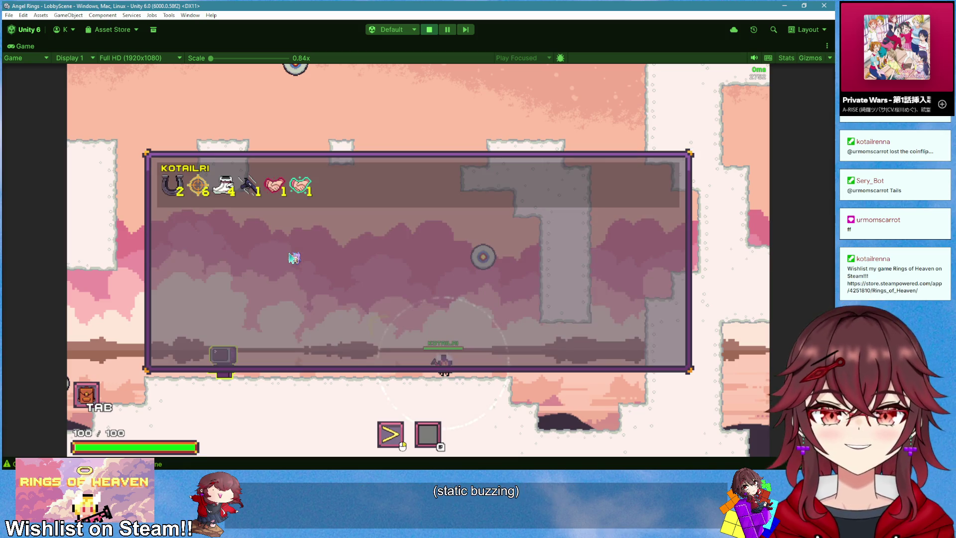
pyautogui.moveTo(285, 196)
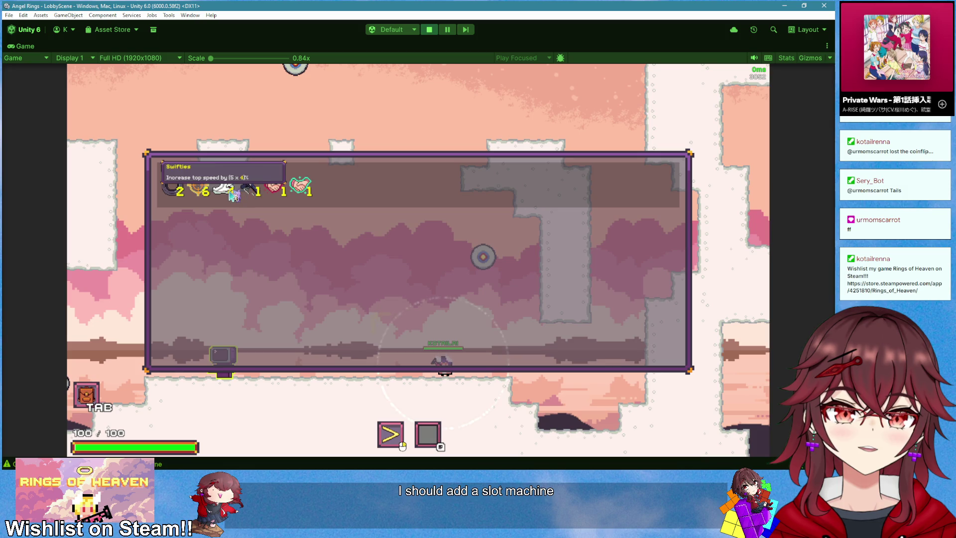
# - Close the inventory overlay, walk the player left, and stop the game with Ctrl+P
pyautogui.press('Tab')
pyautogui.press('a')
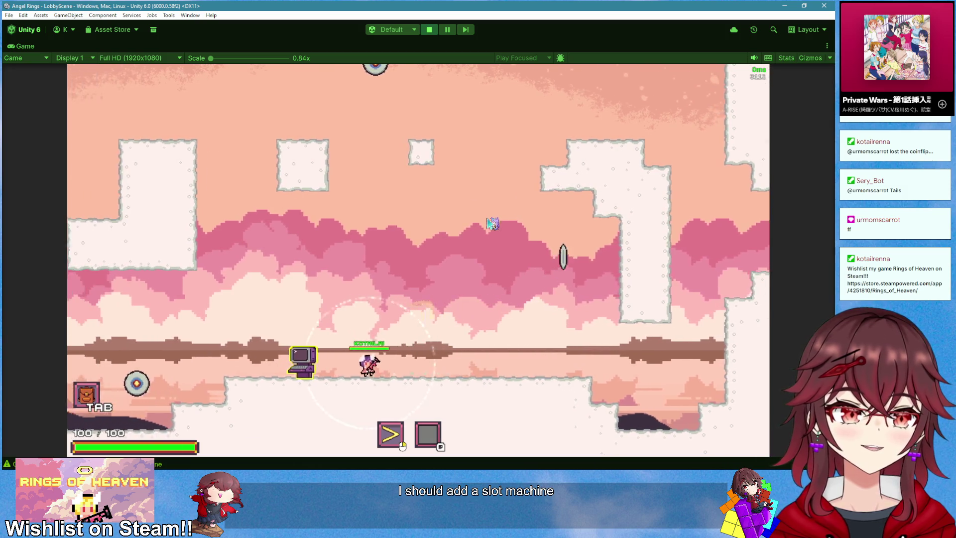
pyautogui.hotkey('ctrl', 'p')
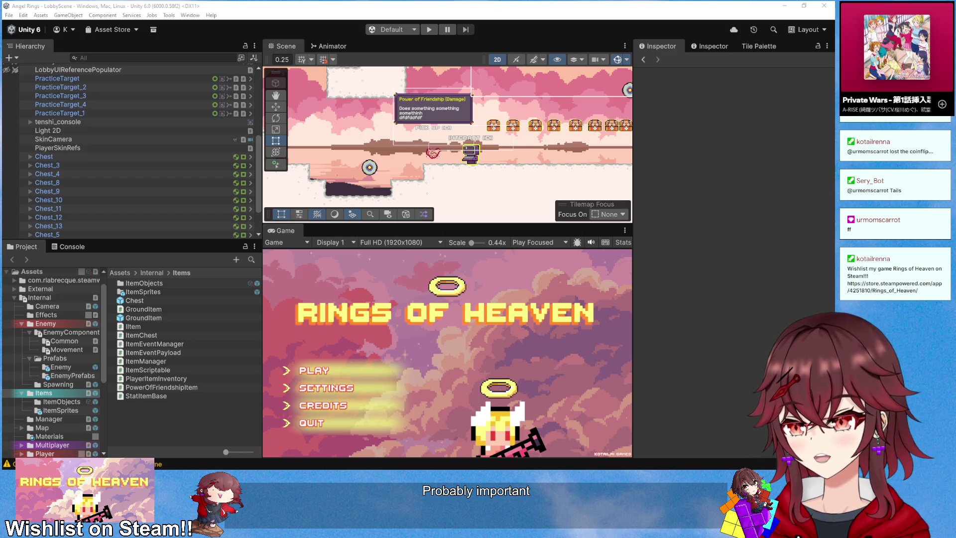
# - Restart Play mode, host a new game, and join it from the Player 2 window dragged on screen
pyautogui.click(429, 30)
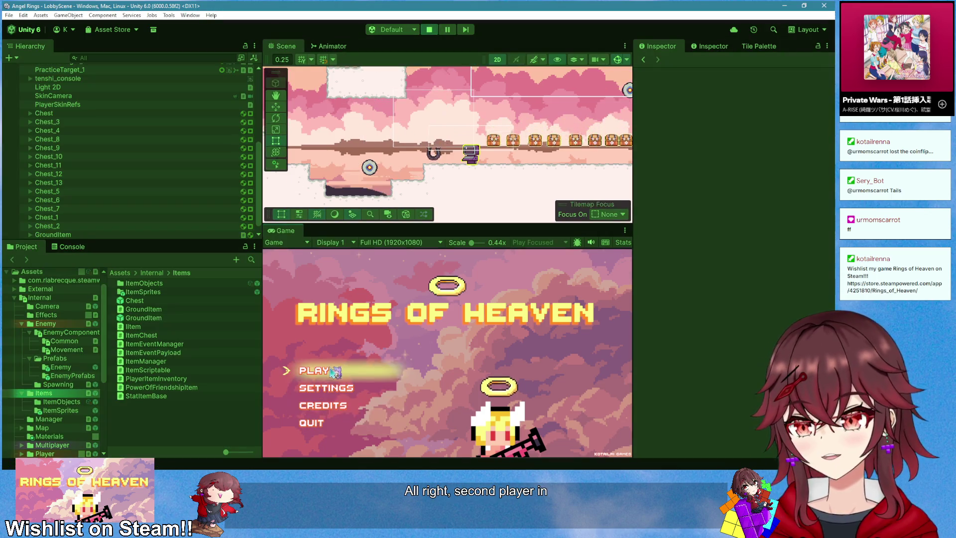
pyautogui.click(335, 371)
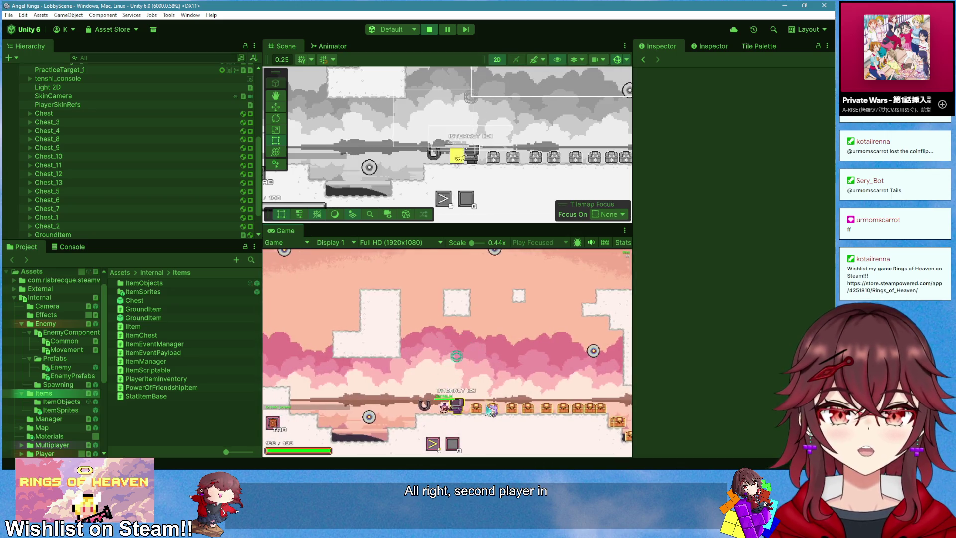
pyautogui.press('a')
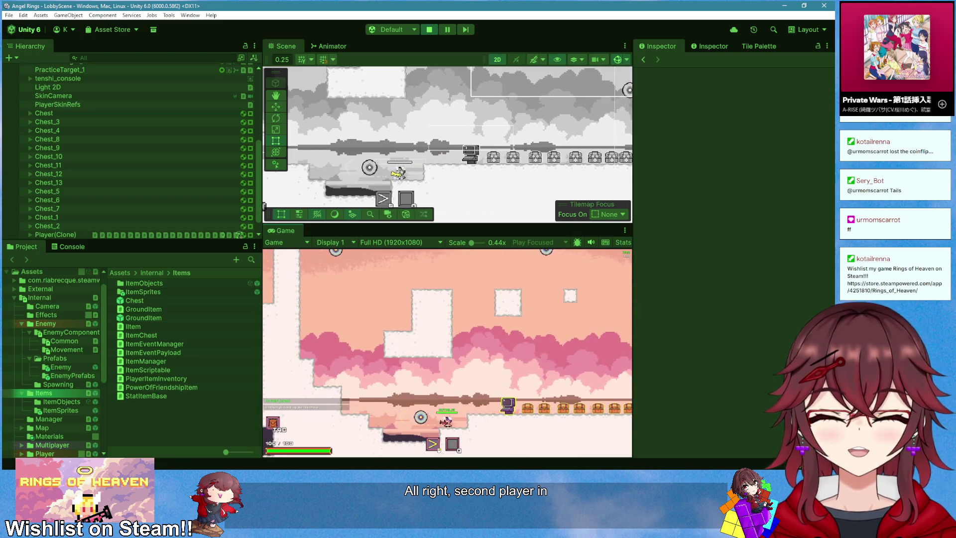
pyautogui.hotkey('alt', 'Tab')
pyautogui.moveTo(0, 124)
pyautogui.mouseDown()
pyautogui.moveTo(176, 123)
pyautogui.moveTo(632, 82)
pyautogui.moveTo(262, 100)
pyautogui.mouseUp()
pyautogui.press('Return')
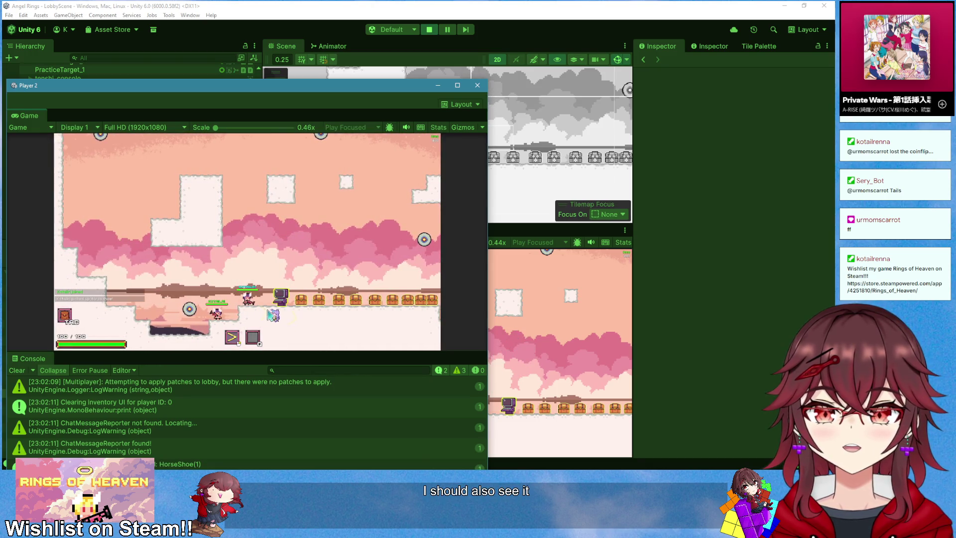
# - Toggle the inventory overlay in both game windows and park the Player 2 window top-left
pyautogui.press('Tab')
pyautogui.press('Tab')
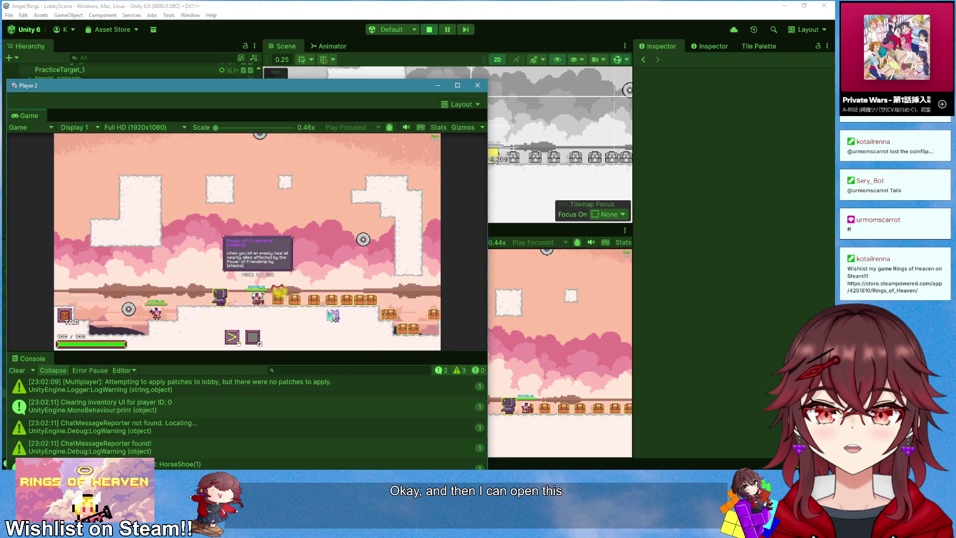
pyautogui.press('Tab')
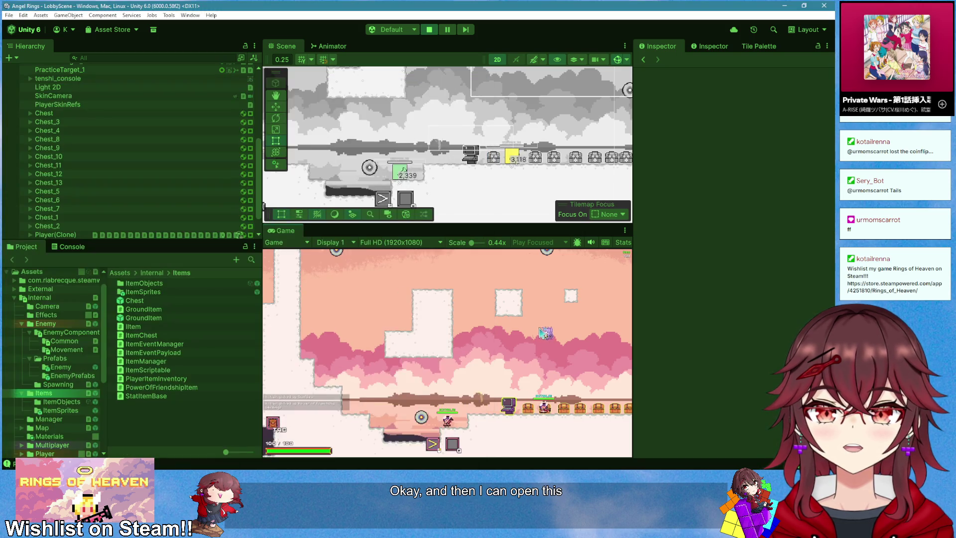
pyautogui.hotkey('alt', 'Tab')
pyautogui.press('Tab')
pyautogui.press('Tab')
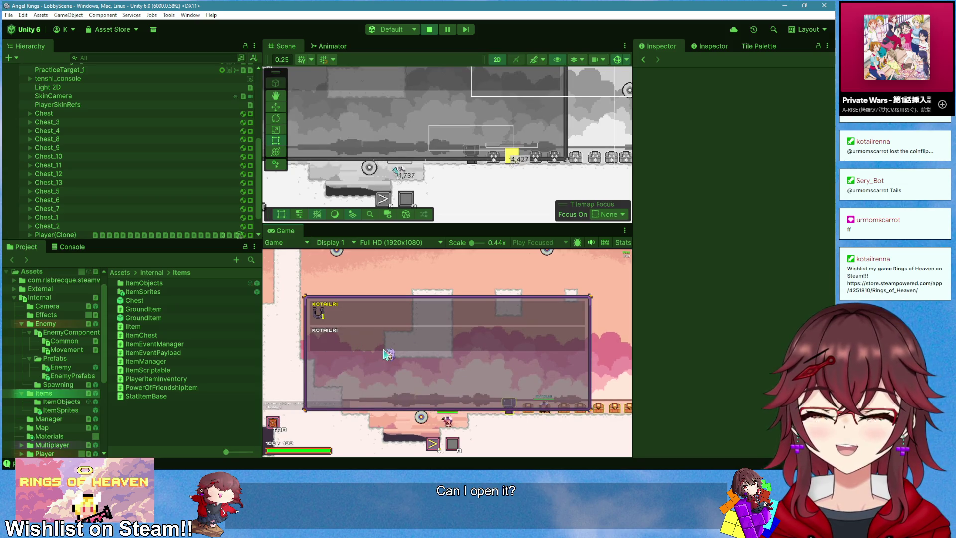
pyautogui.press('Tab')
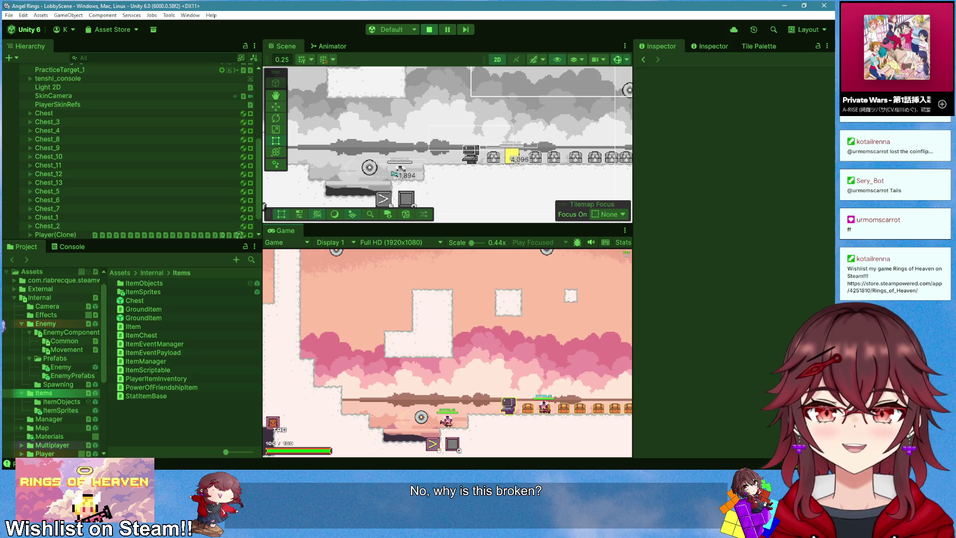
pyautogui.press('Tab')
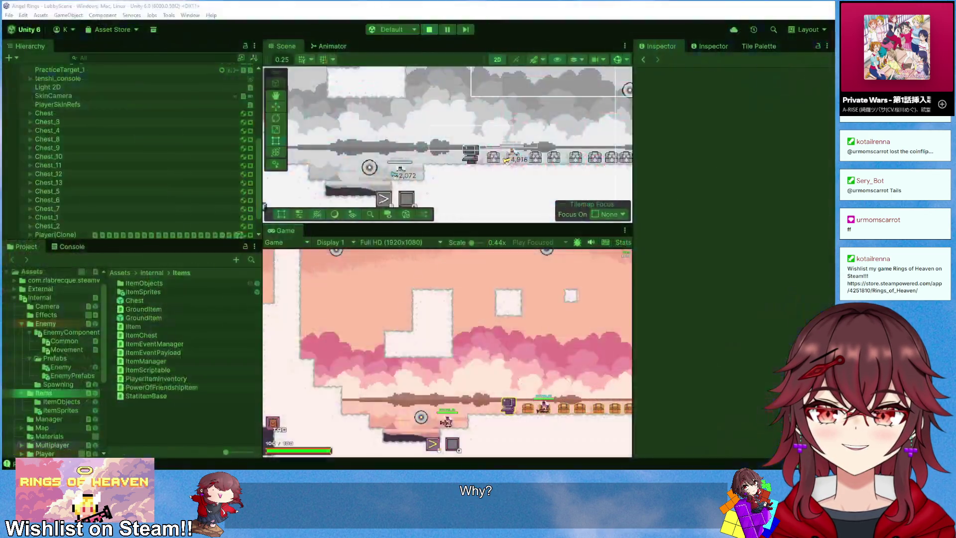
pyautogui.moveTo(1, 84)
pyautogui.mouseDown()
pyautogui.moveTo(320, 90)
pyautogui.moveTo(244, 83)
pyautogui.moveTo(204, 93)
pyautogui.mouseUp()
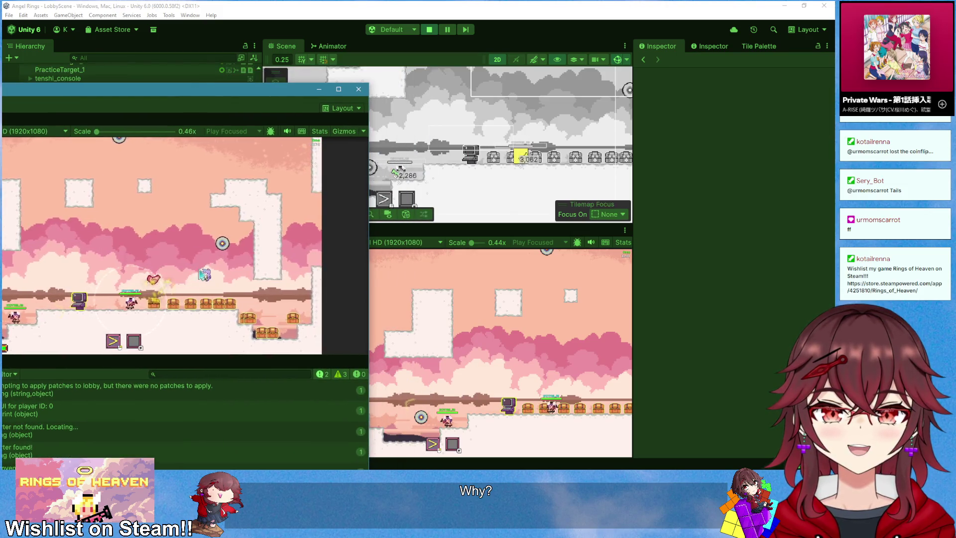
pyautogui.click(423, 348)
# - Open the lobby panel, check Player 2's inventory, then close the room-code lobby panel
pyautogui.hotkey('alt', 'Tab')
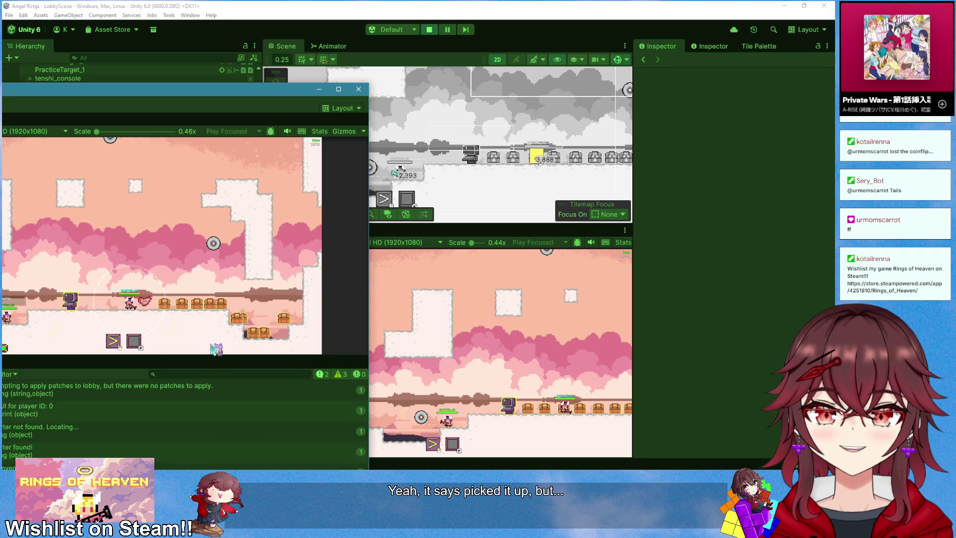
pyautogui.hotkey('alt', 'Tab')
pyautogui.hotkey('alt', 'Tab')
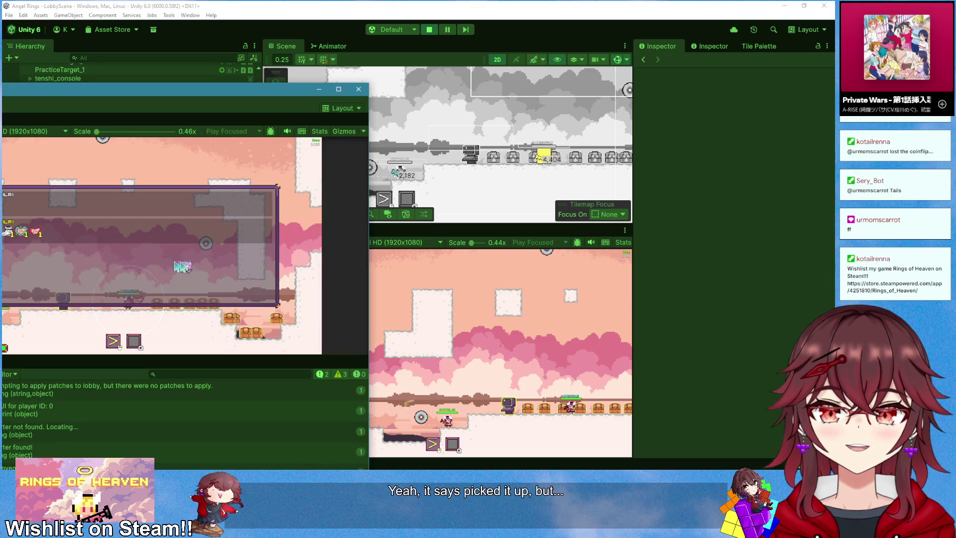
pyautogui.hotkey('alt', 'Tab')
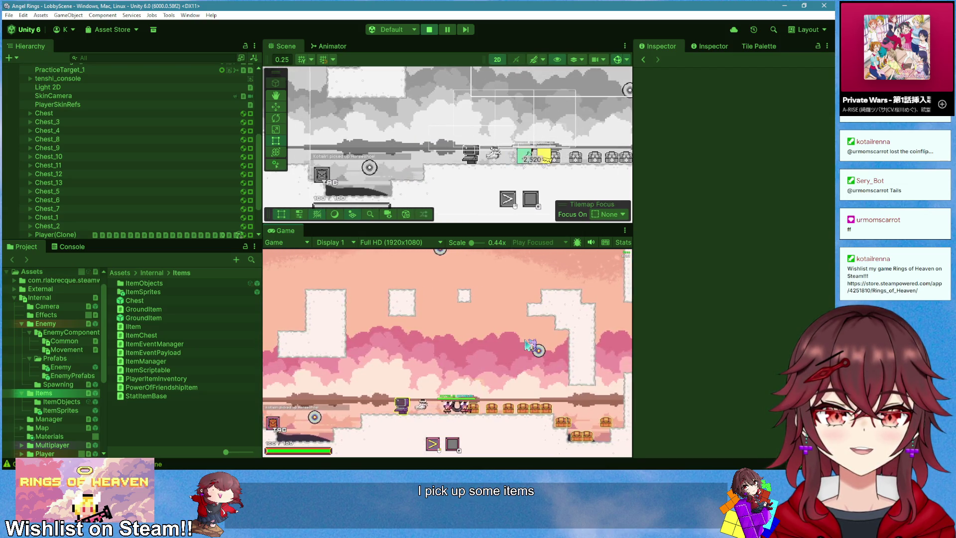
pyautogui.press('e')
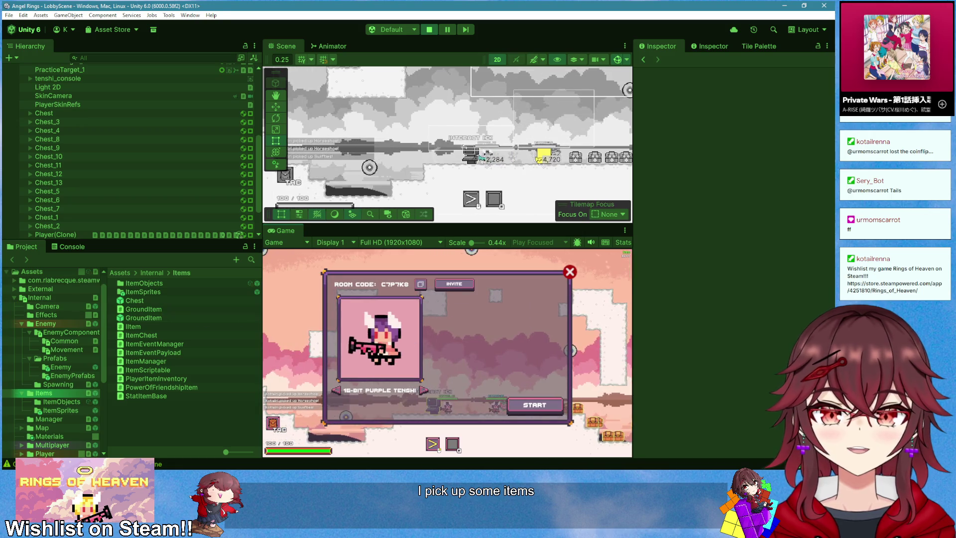
pyautogui.press('Tab')
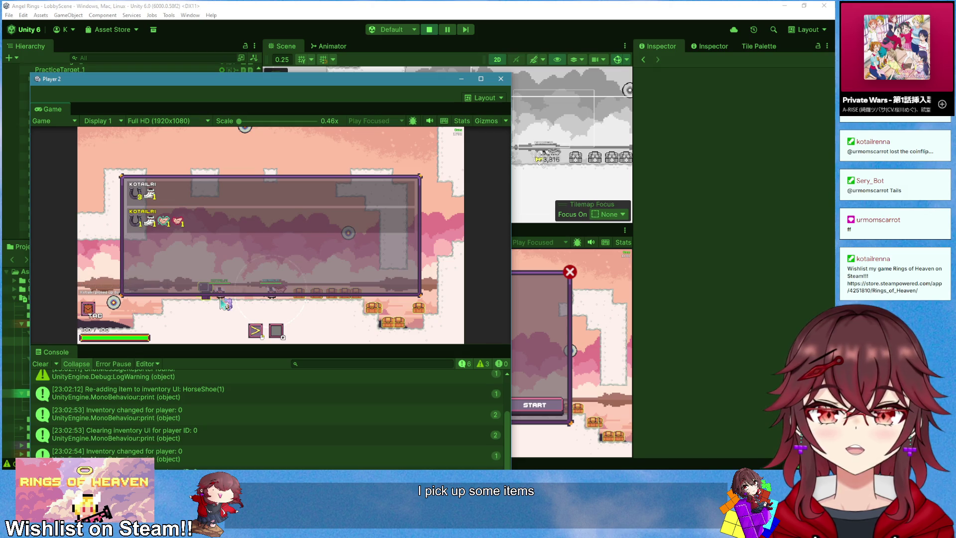
pyautogui.moveTo(277, 88); pyautogui.dragTo(558, 34)
pyautogui.click(70, 247)
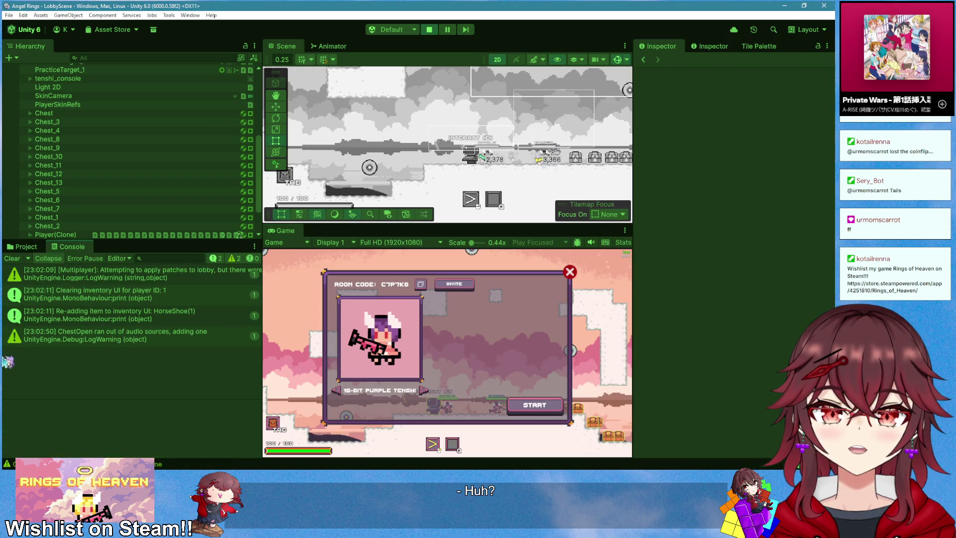
pyautogui.click(570, 271)
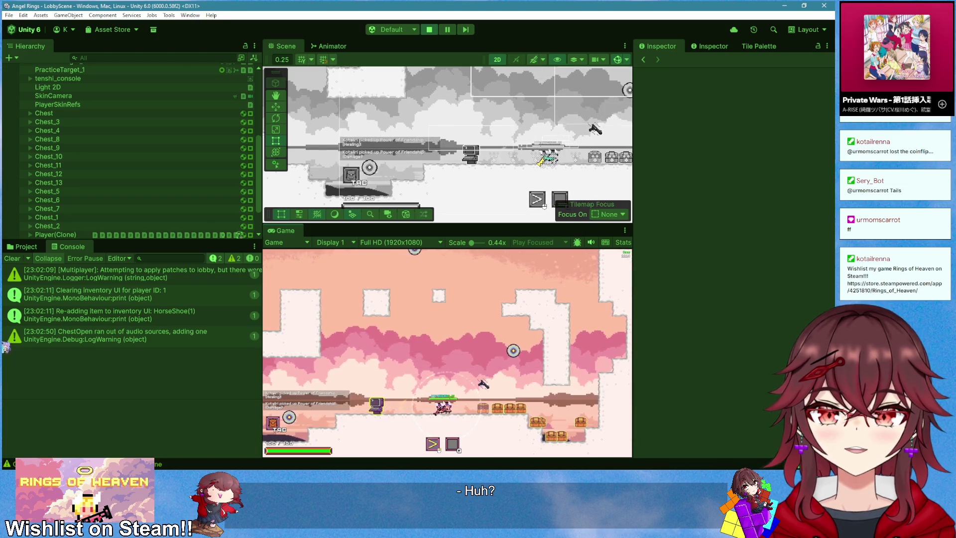
pyautogui.hotkey('alt', 'Tab')
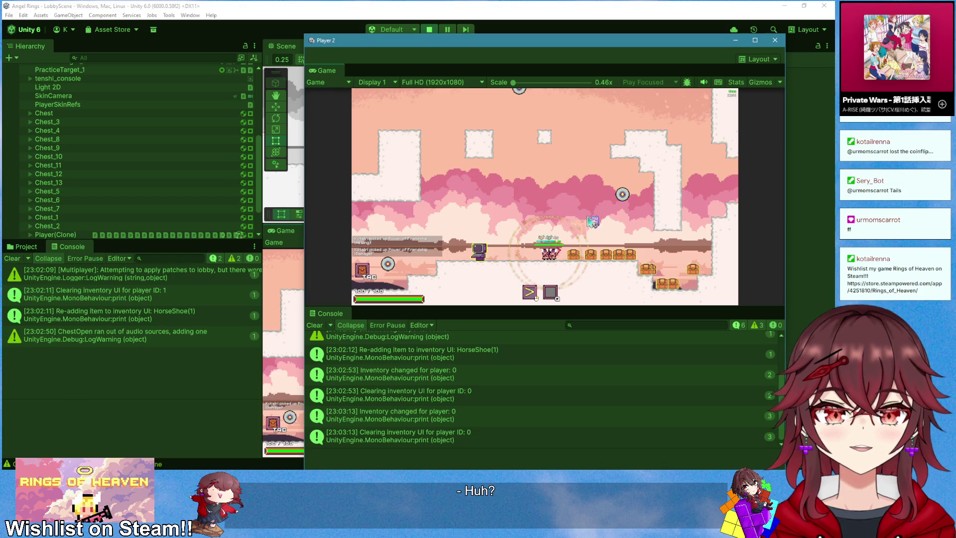
# - Toggle the host's inventory overlay while moving right to pick up an item
pyautogui.press('Tab')
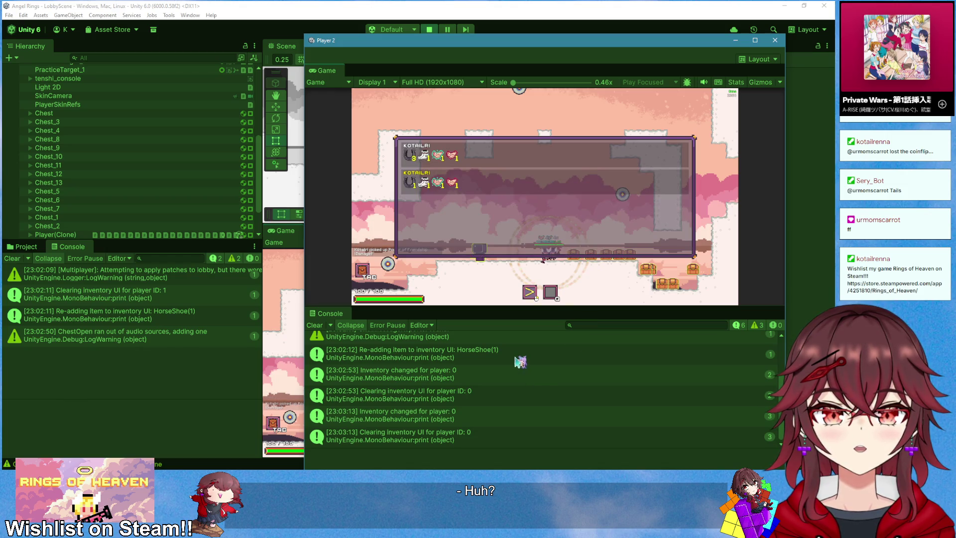
pyautogui.press('Tab')
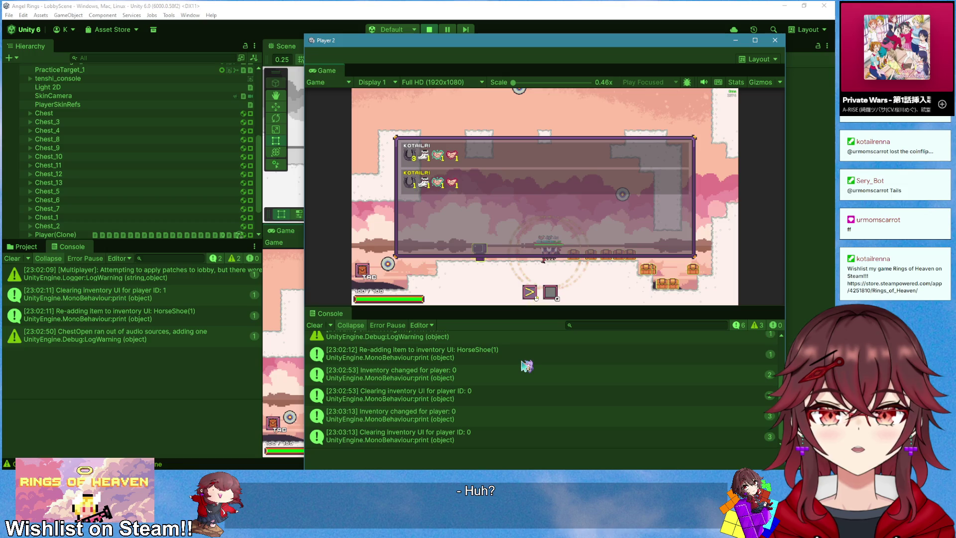
pyautogui.press('Tab')
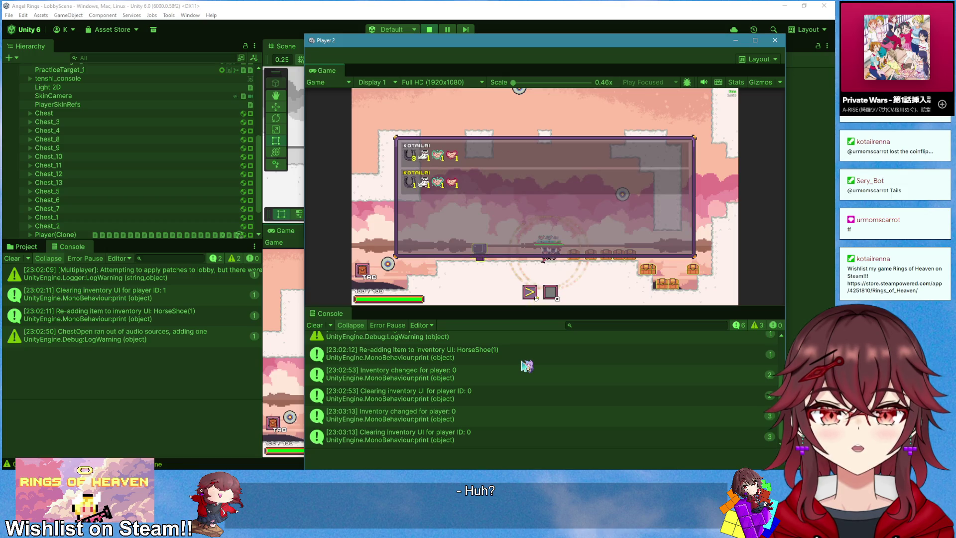
pyautogui.click(258, 325)
pyautogui.press('Tab')
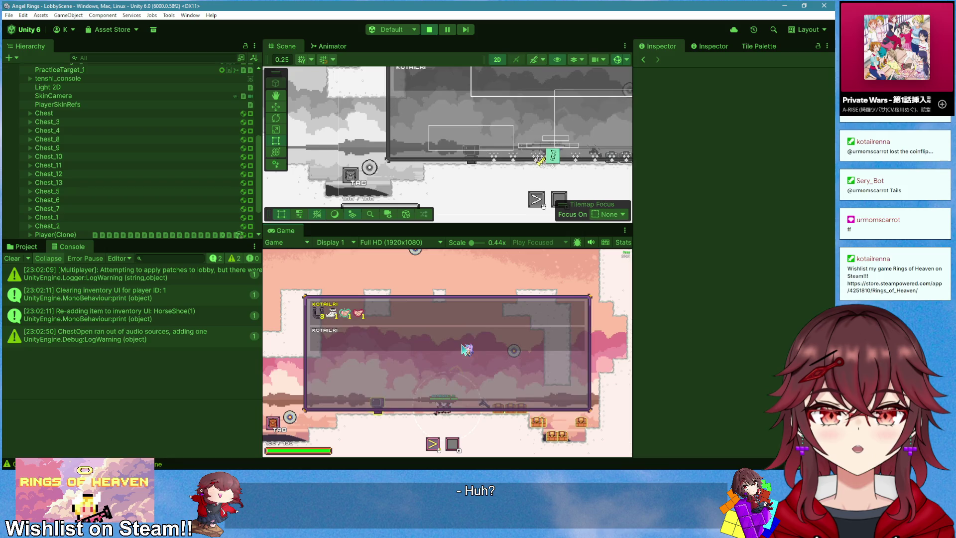
pyautogui.press('Tab')
pyautogui.press('d')
pyautogui.press('Tab')
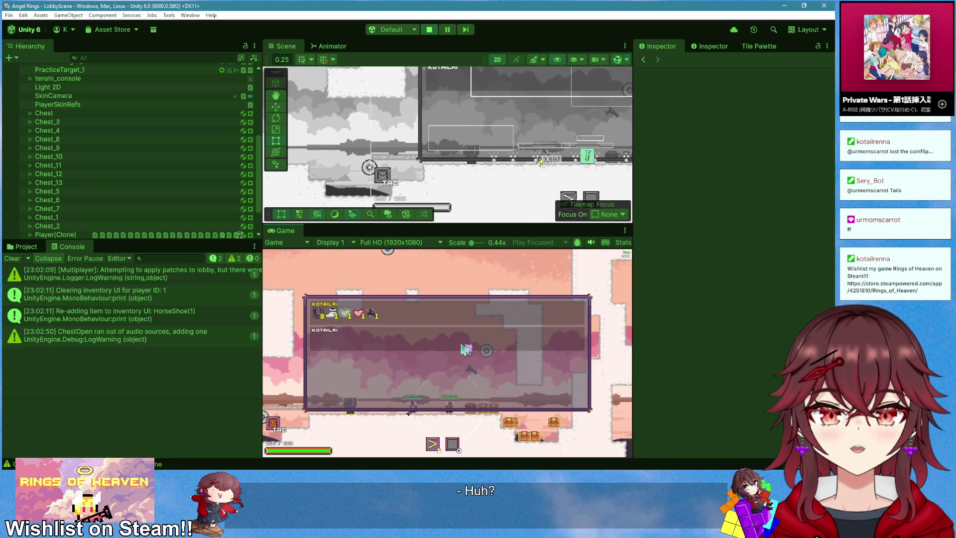
pyautogui.press('Tab')
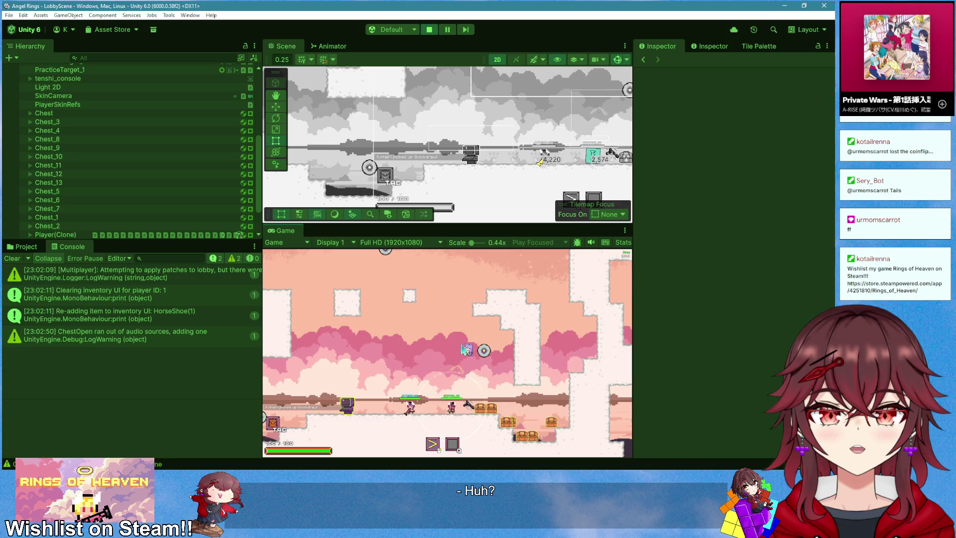
pyautogui.press('Tab')
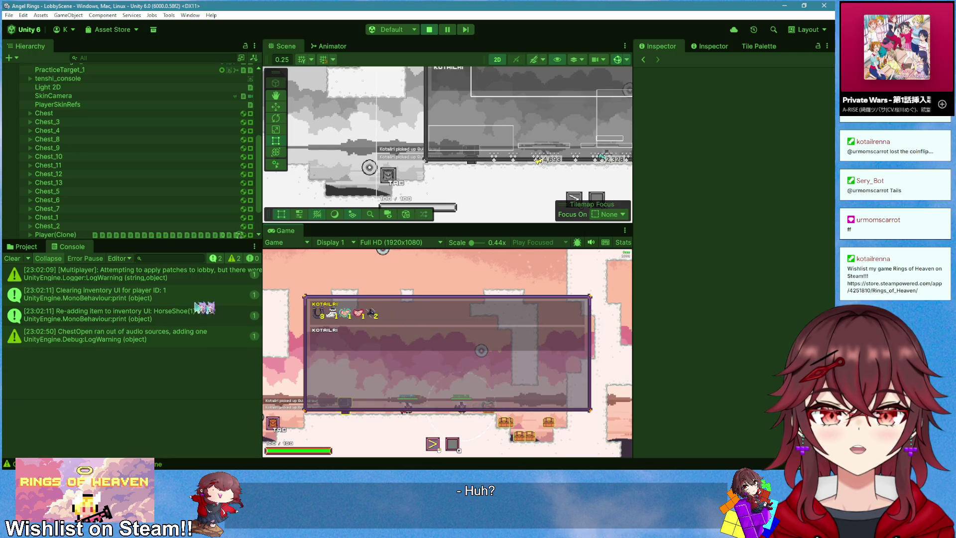
# - Switch to Player 2 and toggle its inventory overlay to compare both players' items
pyautogui.hotkey('alt', 'Tab')
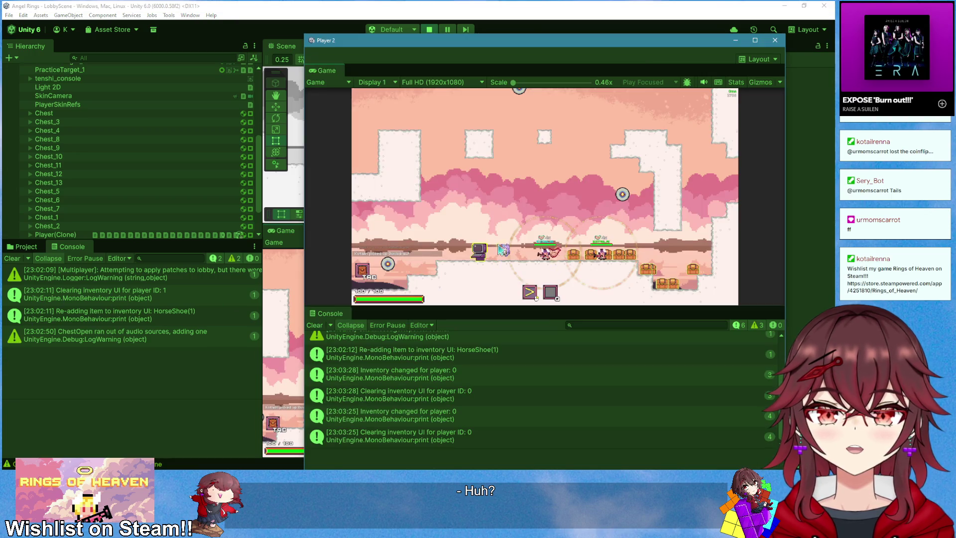
pyautogui.press('Tab')
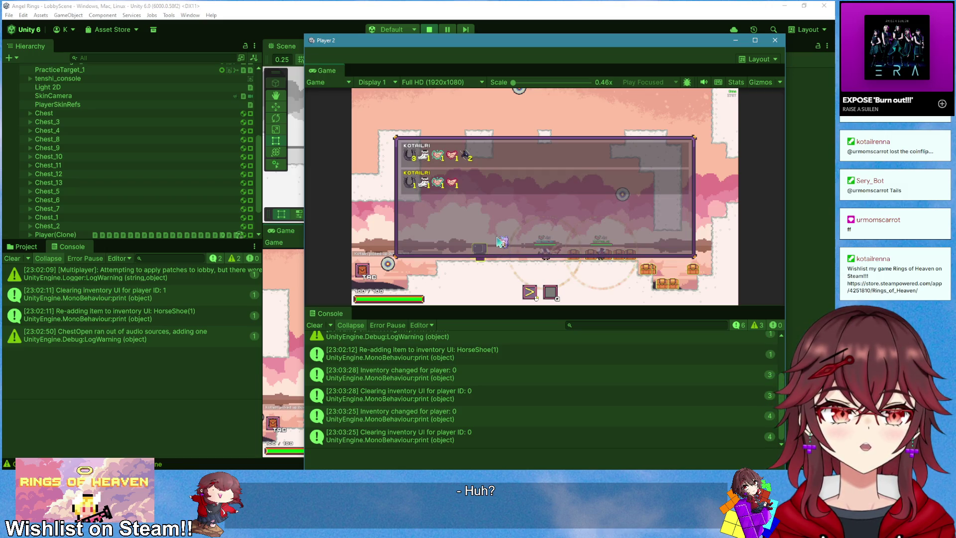
pyautogui.press('Tab')
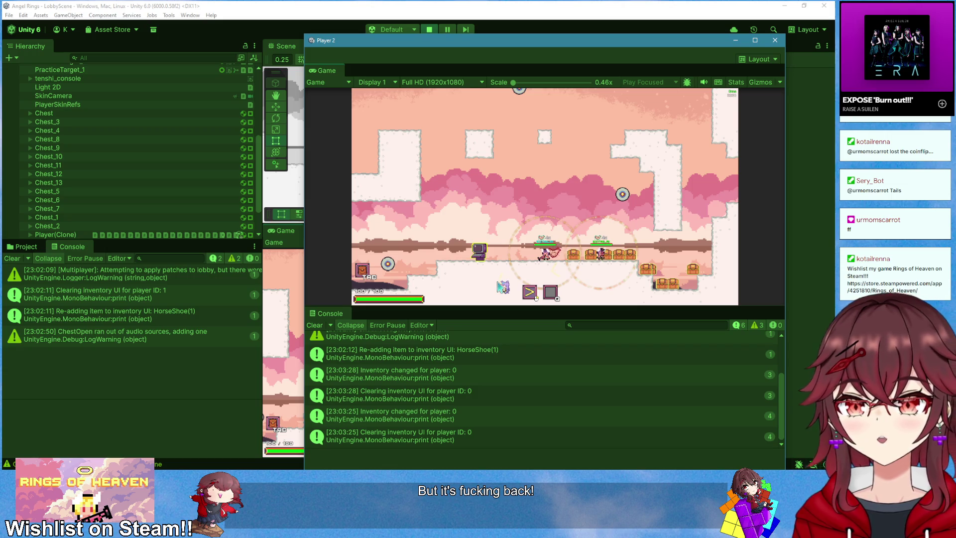
pyautogui.press('Tab')
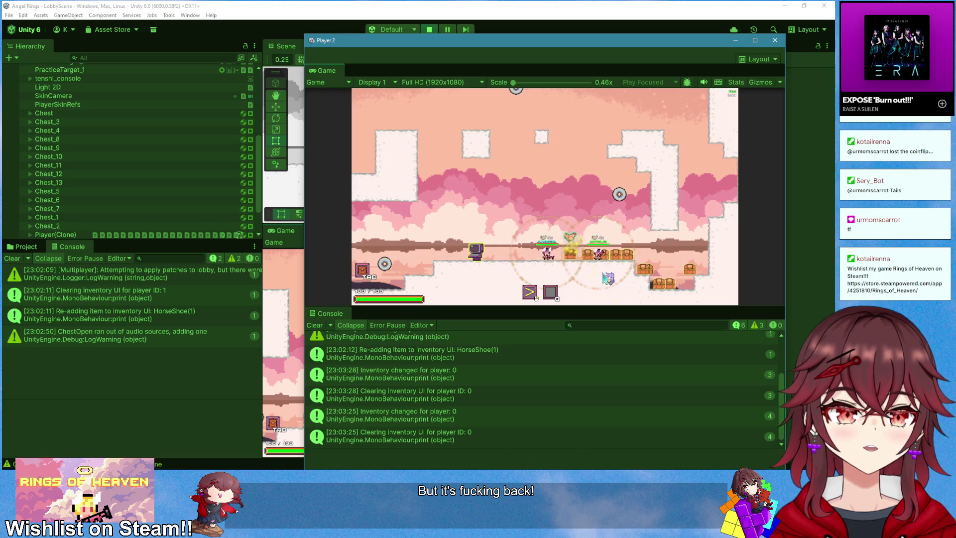
pyautogui.press('Tab')
pyautogui.press('Tab')
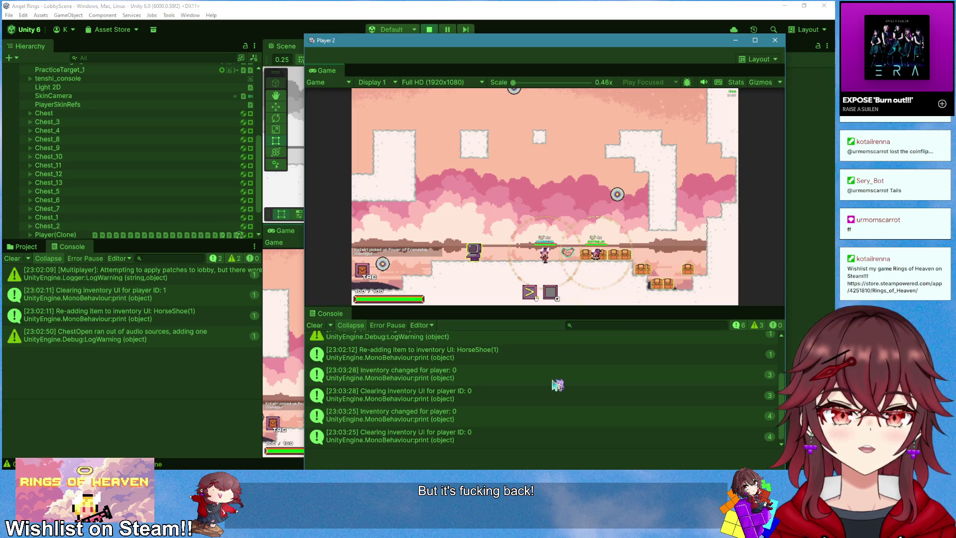
# - Enlarge the Console and show the stack trace of the 'Inventory changed for player: 0' log
pyautogui.moveTo(543, 308); pyautogui.dragTo(538, 213)
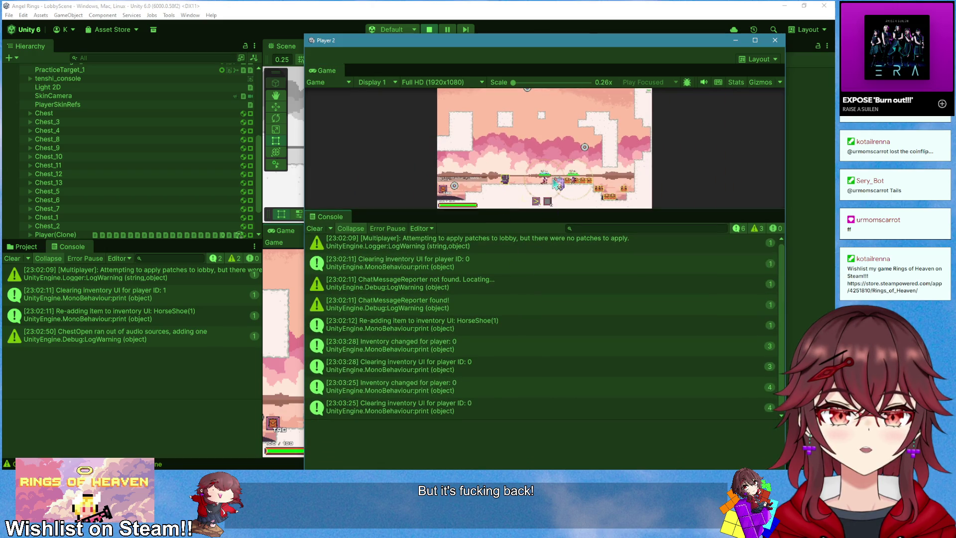
pyautogui.click(504, 347)
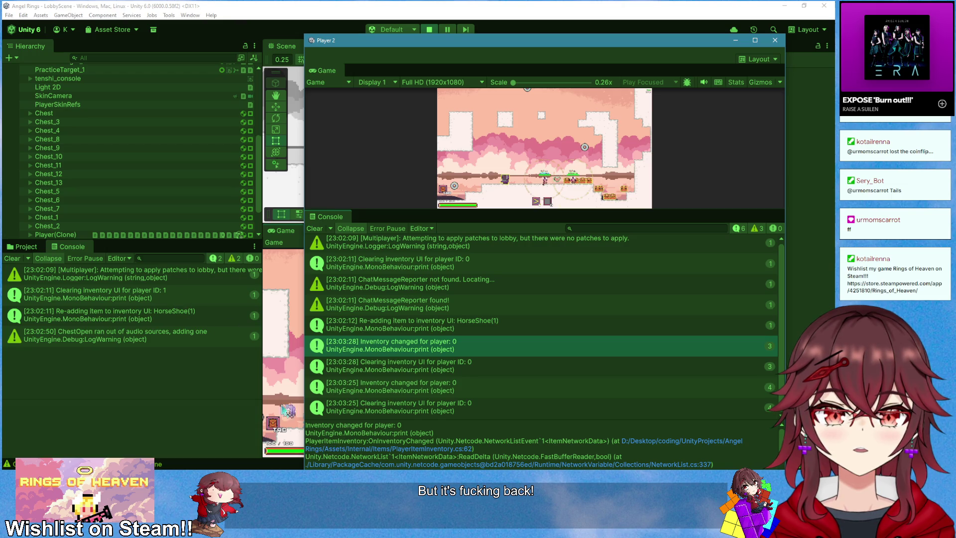
pyautogui.hotkey('alt', 'Tab')
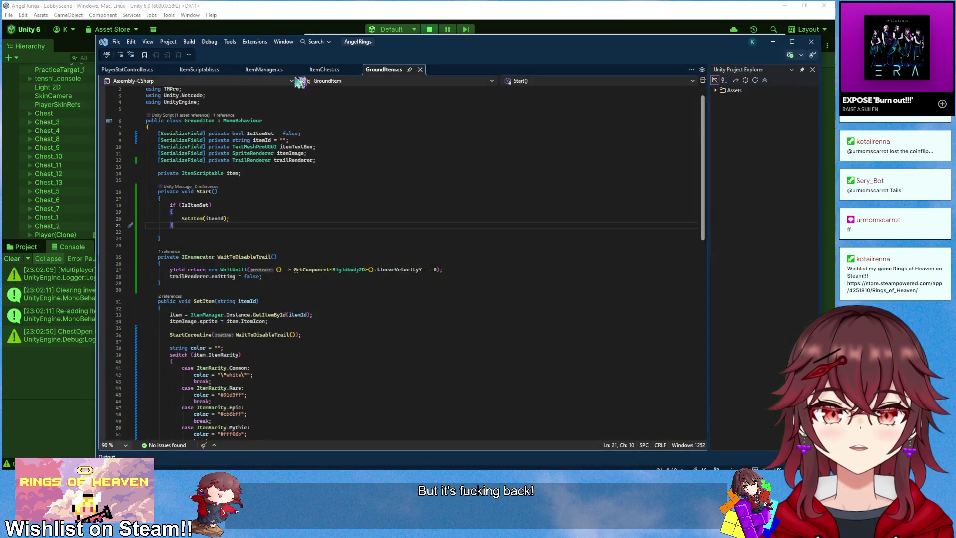
# - From ItemManager.cs, jump to the PlayerItemInventory definition and place the cursor in line 51's condition
pyautogui.click(127, 70)
pyautogui.click(198, 69)
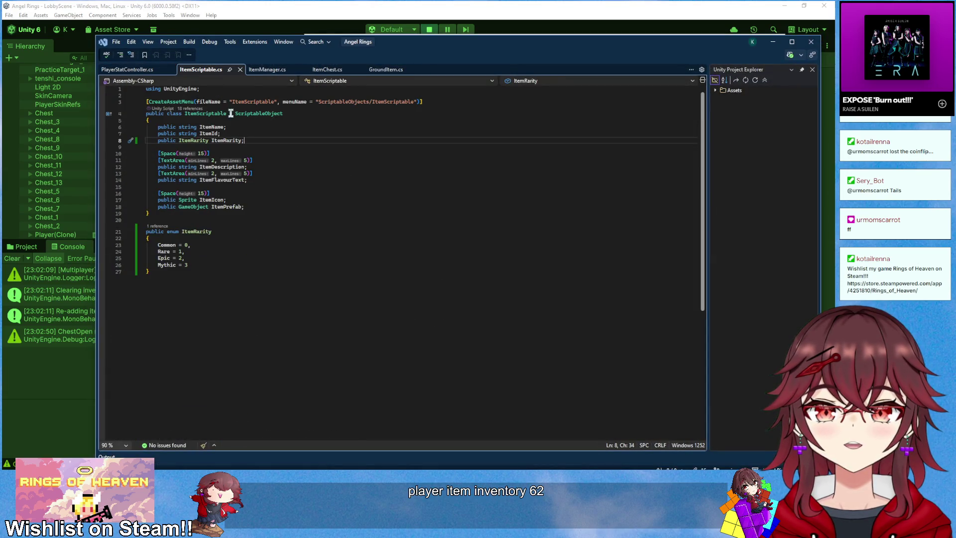
pyautogui.click(267, 69)
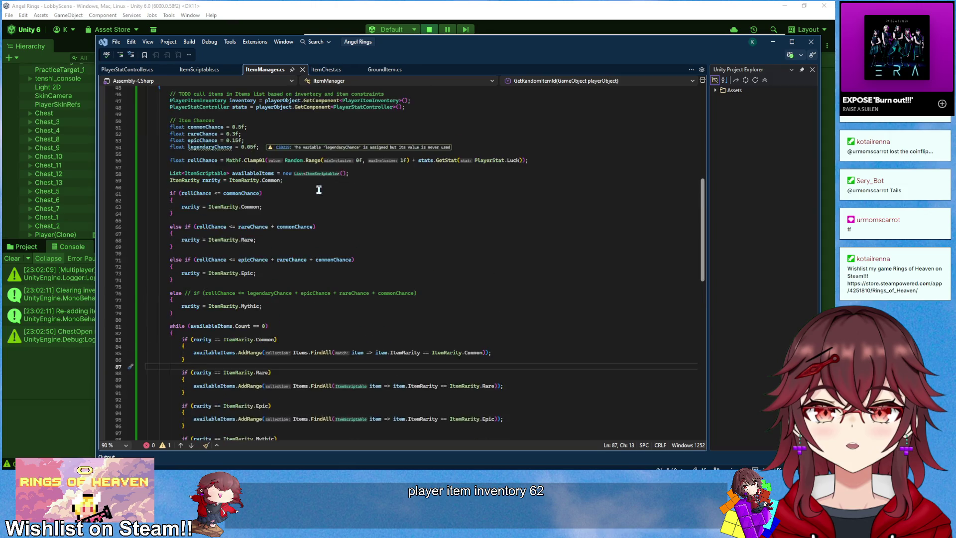
pyautogui.scroll(5, 319, 189)
pyautogui.keyDown('ctrl'); pyautogui.click(371, 201); pyautogui.keyUp('ctrl')
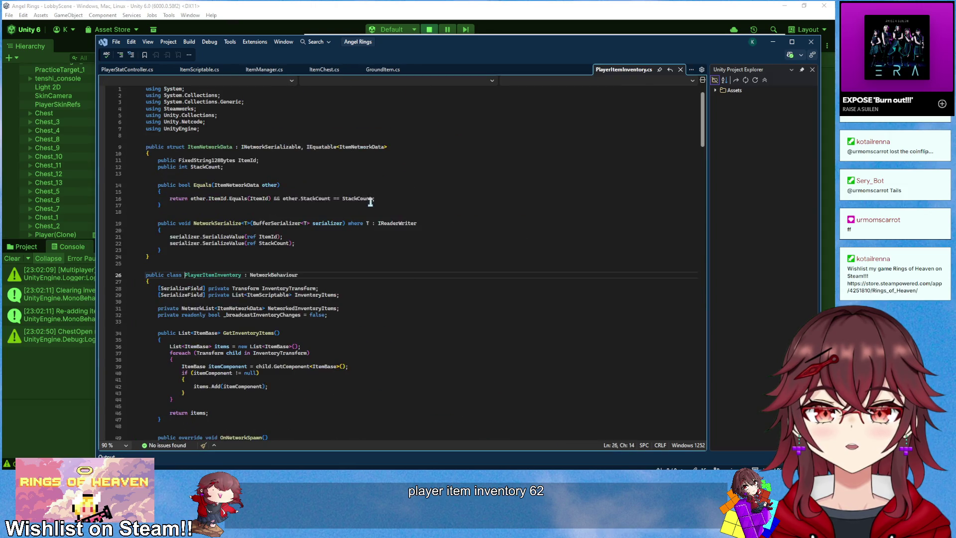
pyautogui.scroll(-10, 209, 325)
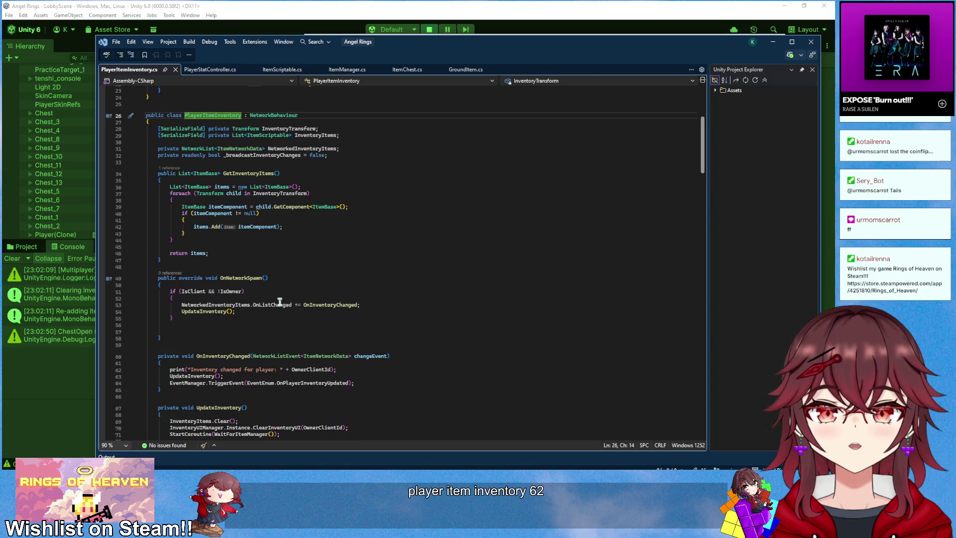
pyautogui.moveTo(196, 296); pyautogui.dragTo(392, 296)
pyautogui.scroll(1, 419, 309)
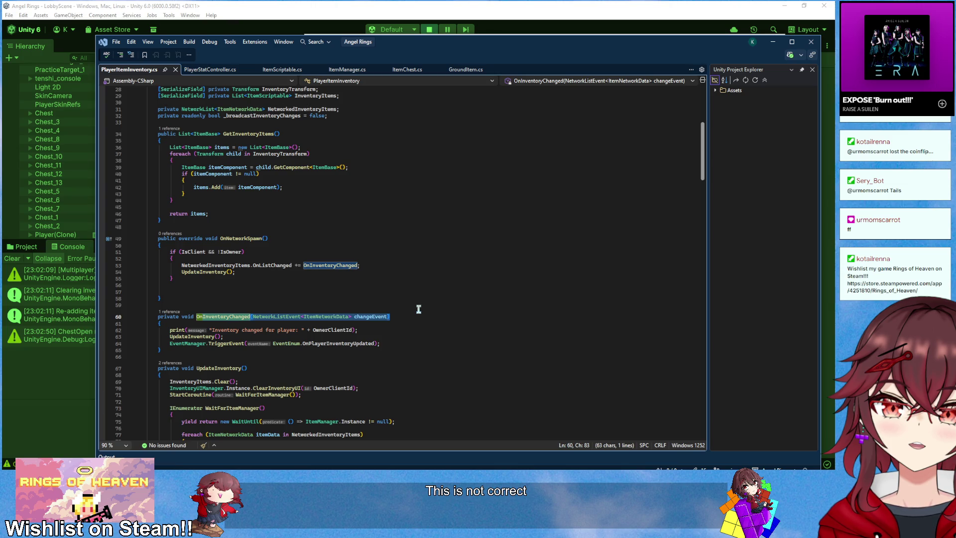
pyautogui.click(220, 253)
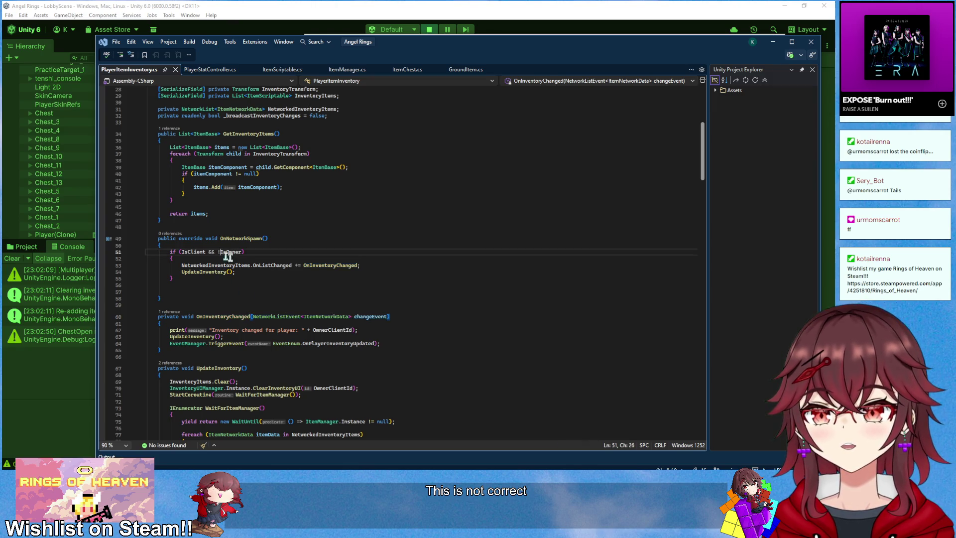
# - Delete 'IsClient && ' on line 51 so only IsOwner is checked, save, and return to Unity
pyautogui.press('BackSpace')
pyautogui.press('BackSpace')
pyautogui.press('BackSpace')
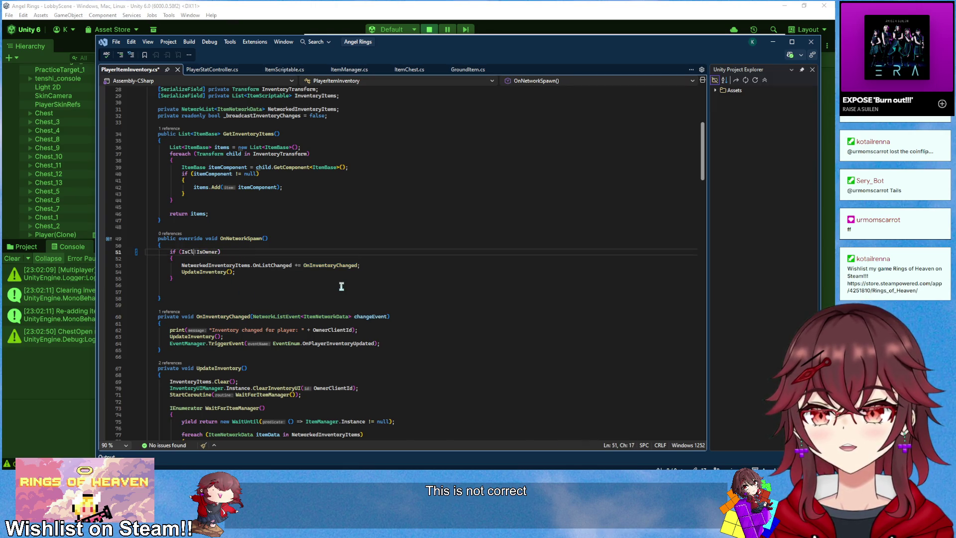
pyautogui.hotkey('ctrl', 's')
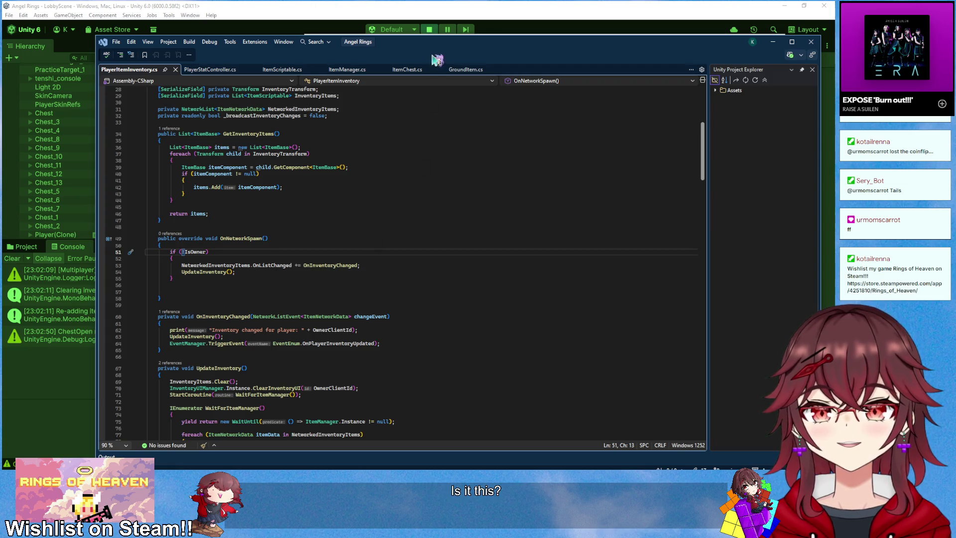
pyautogui.click(431, 30)
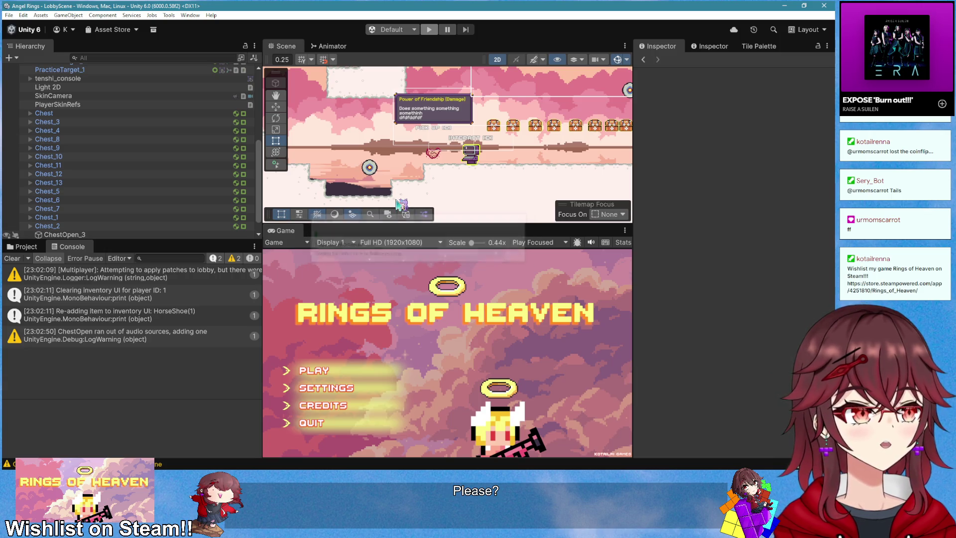
# - Start Play mode, host a room, move the Player 2 window aside, and open and close the in-game lobby
pyautogui.click(433, 33)
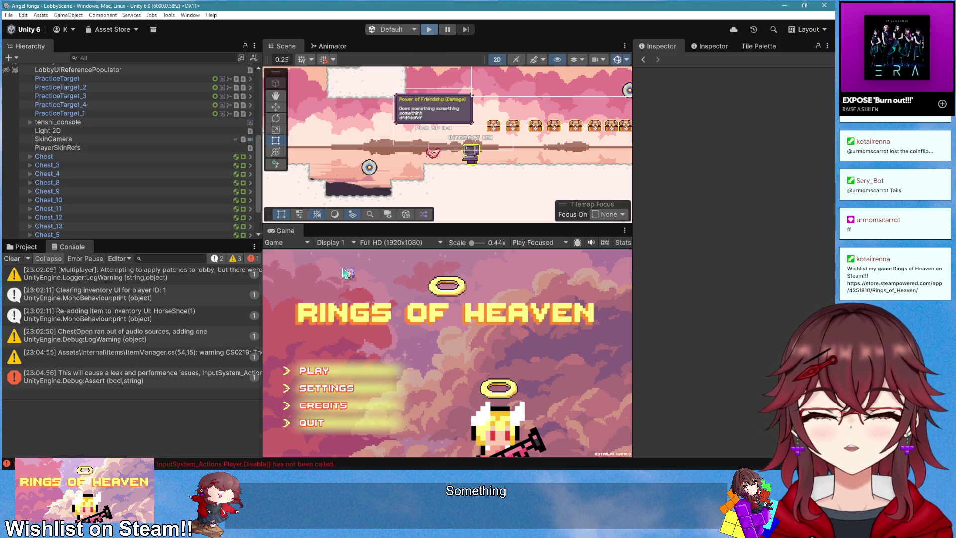
pyautogui.click(333, 371)
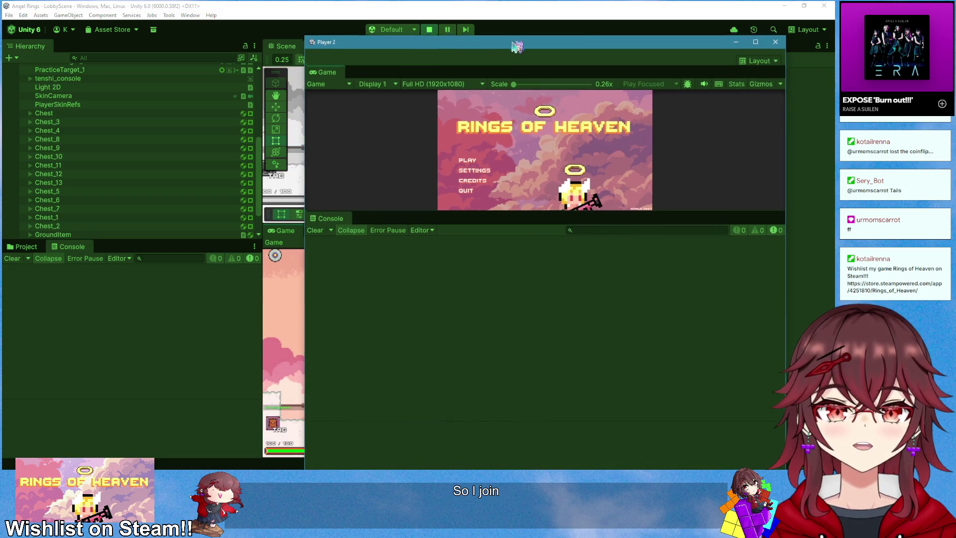
pyautogui.moveTo(516, 47); pyautogui.dragTo(720, 140)
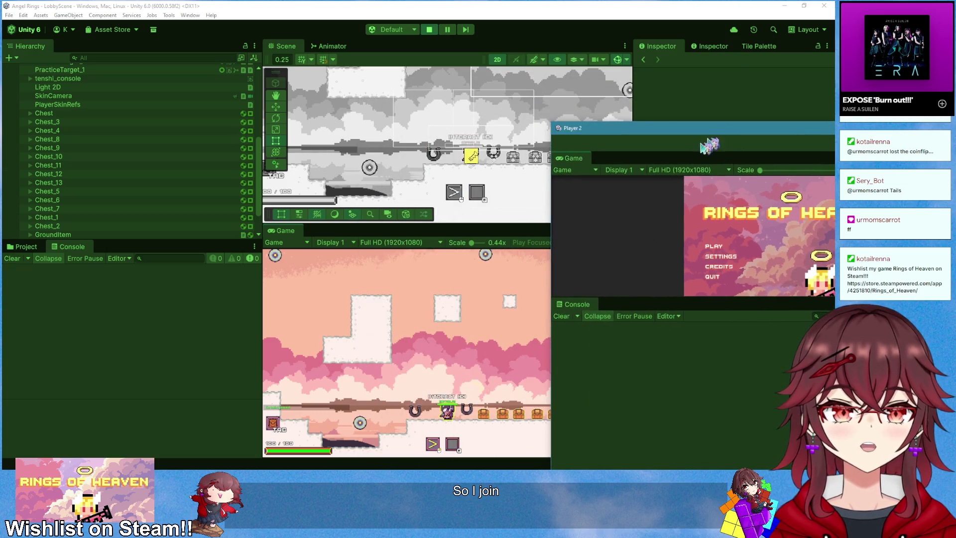
pyautogui.click(469, 346)
pyautogui.press('e')
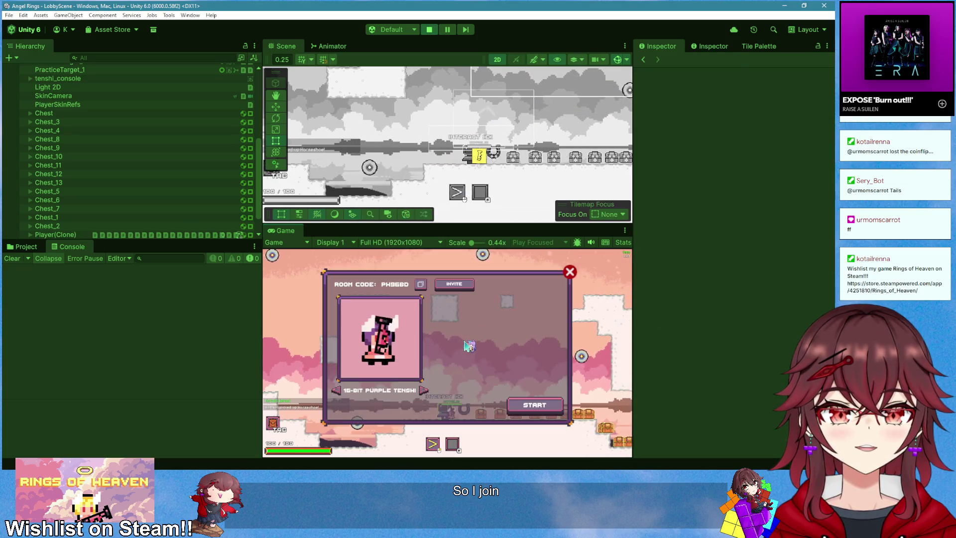
pyautogui.press('Escape')
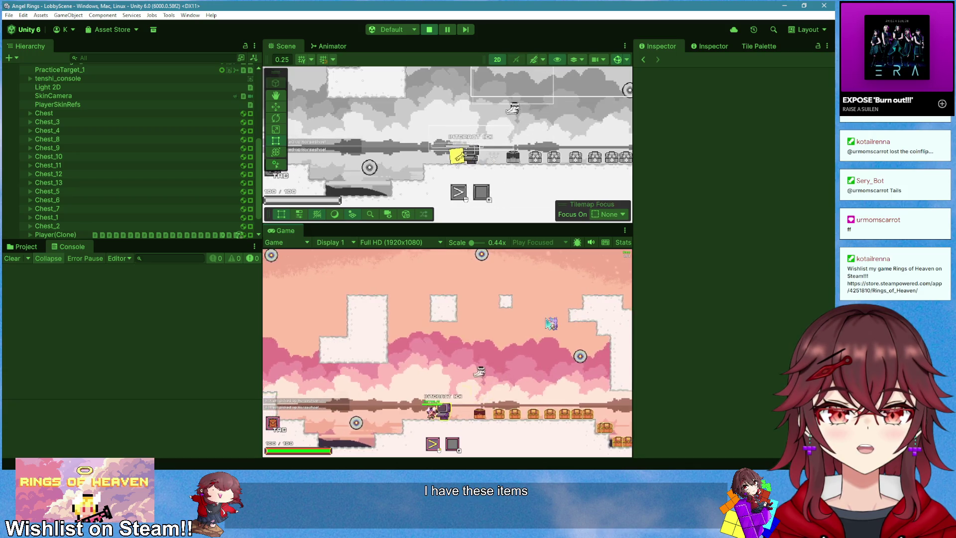
pyautogui.press('e')
pyautogui.press('Escape')
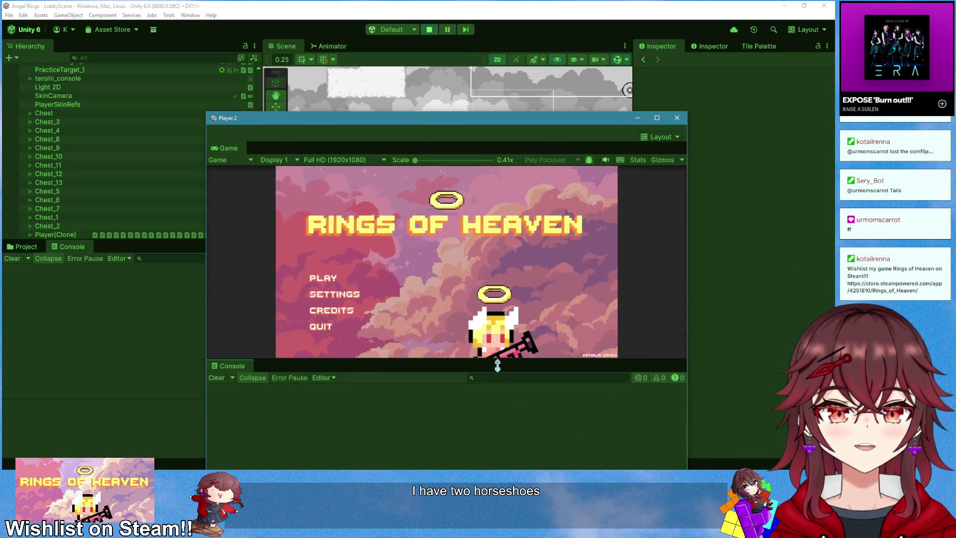
pyautogui.moveTo(497, 366); pyautogui.dragTo(497, 375)
pyautogui.click(320, 283)
# - Restart Play mode, create a fresh room, close the lobby panel, and open the inventory overlay
pyautogui.click(429, 29)
pyautogui.click(429, 29)
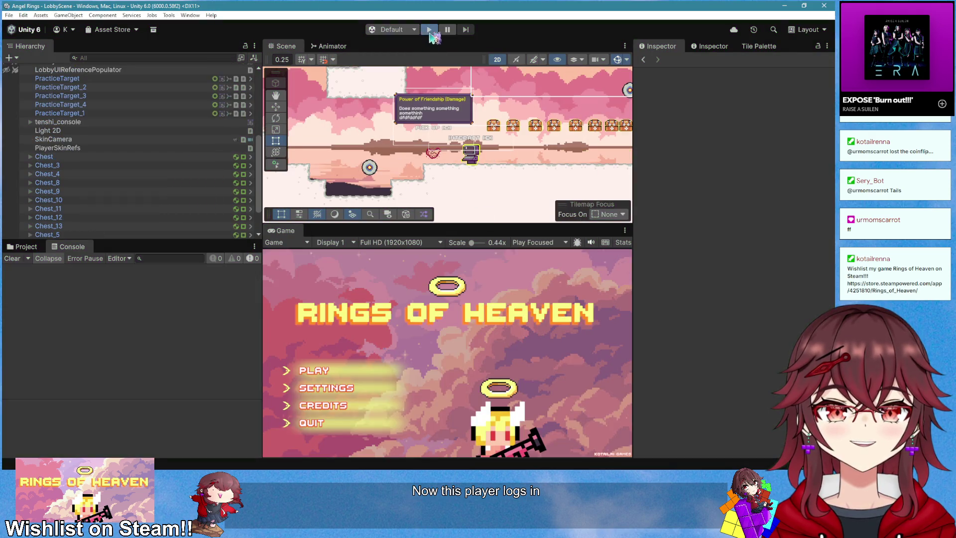
pyautogui.click(313, 369)
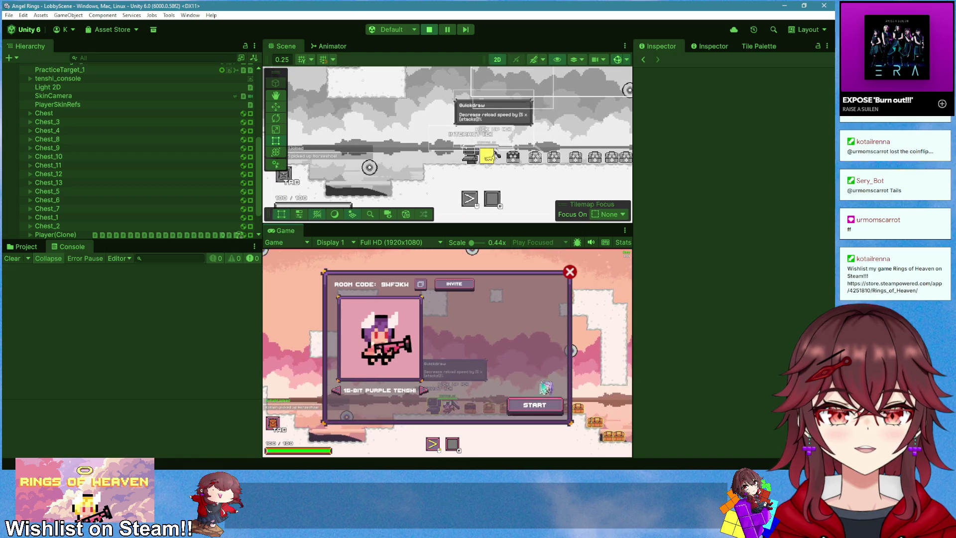
pyautogui.click(570, 272)
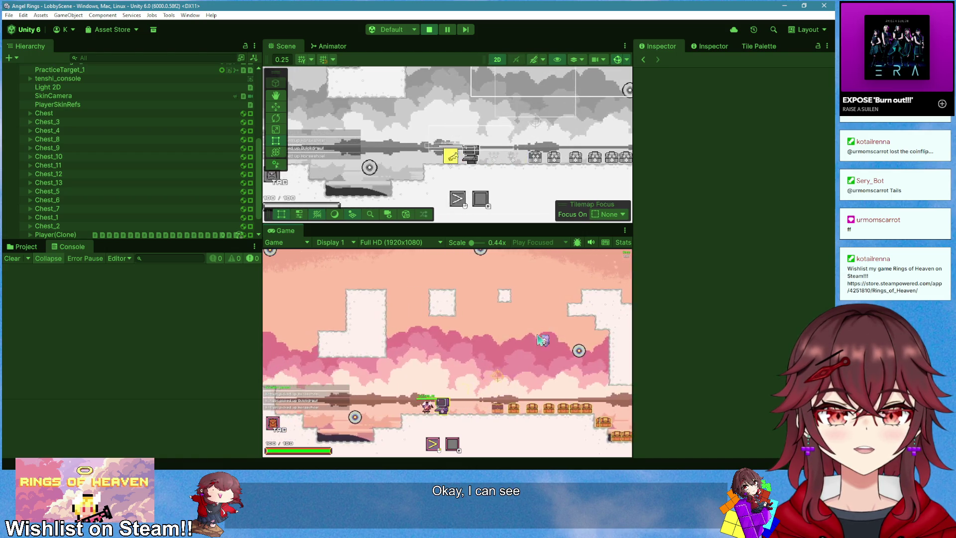
pyautogui.press('Tab')
pyautogui.press('Tab')
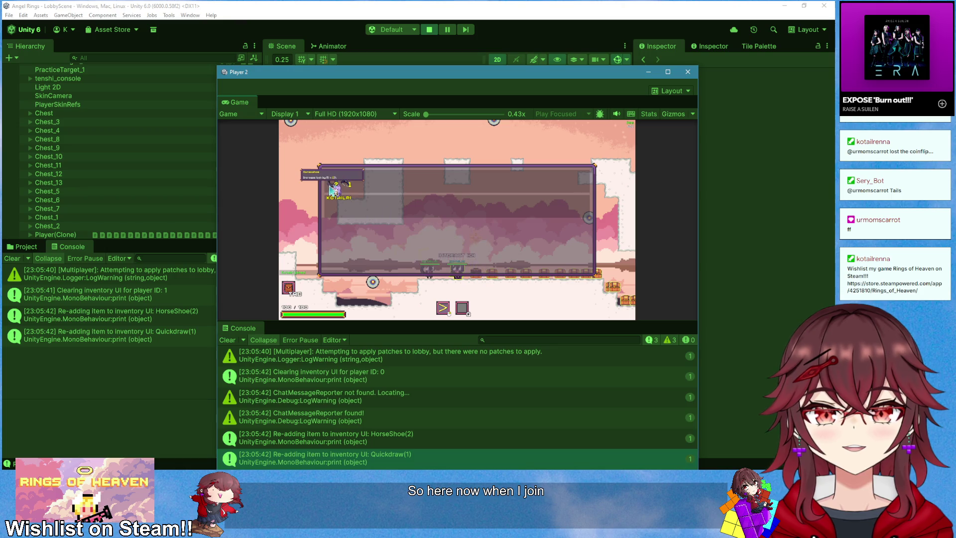
# - Compare both players' inventory overlays, confirming Player 2 reloaded HorseShoe and Quickdraw
pyautogui.hotkey('alt', 'Tab')
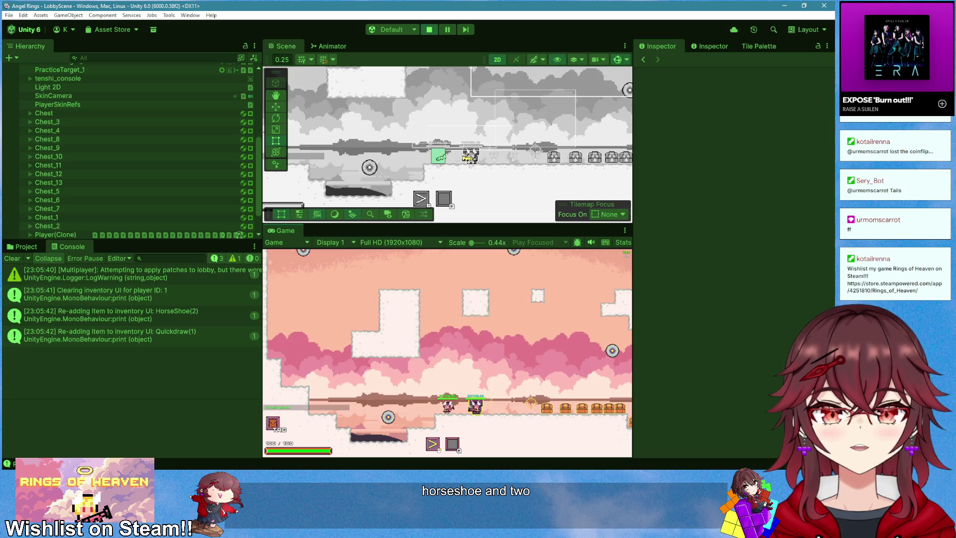
pyautogui.hotkey('alt', 'Tab')
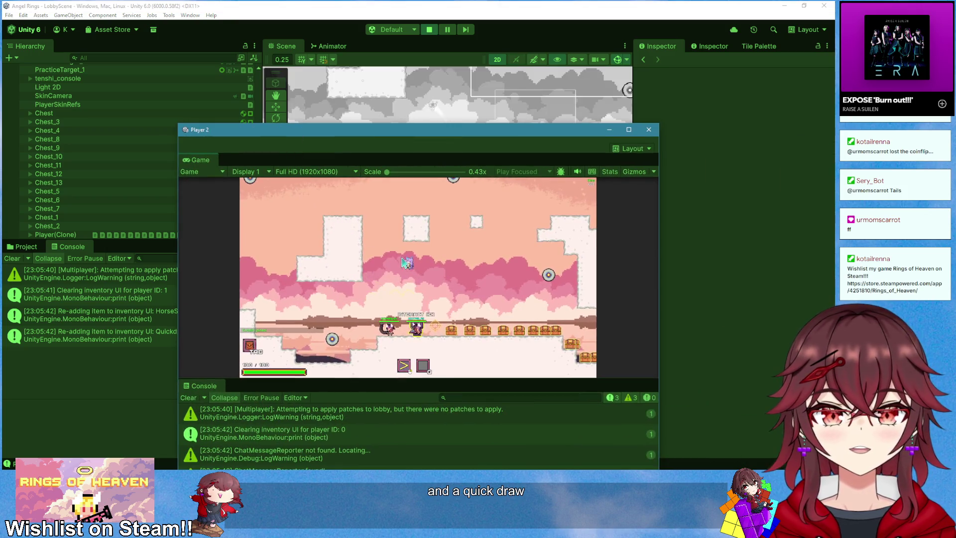
pyautogui.press('Tab')
pyautogui.hotkey('alt', 'Tab')
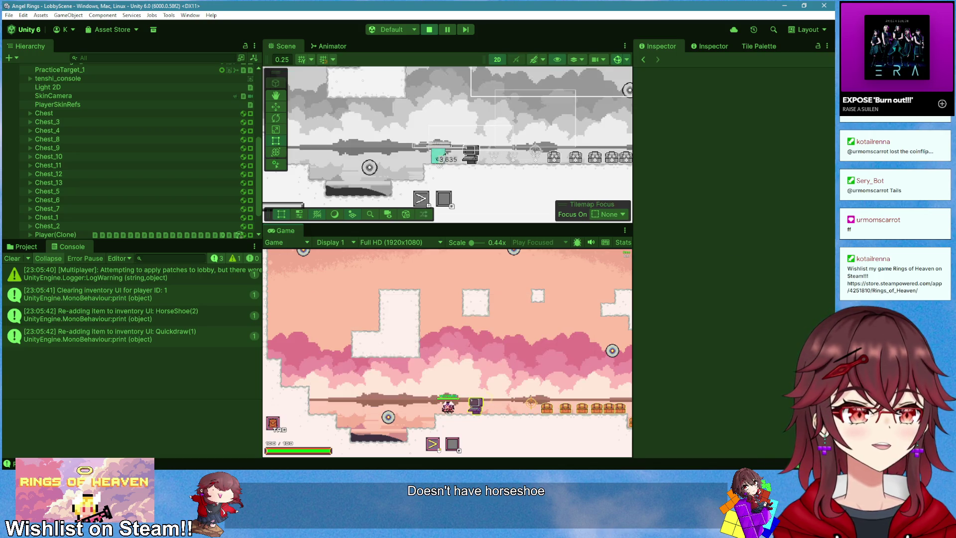
pyautogui.hotkey('alt', 'Tab')
pyautogui.press('Tab')
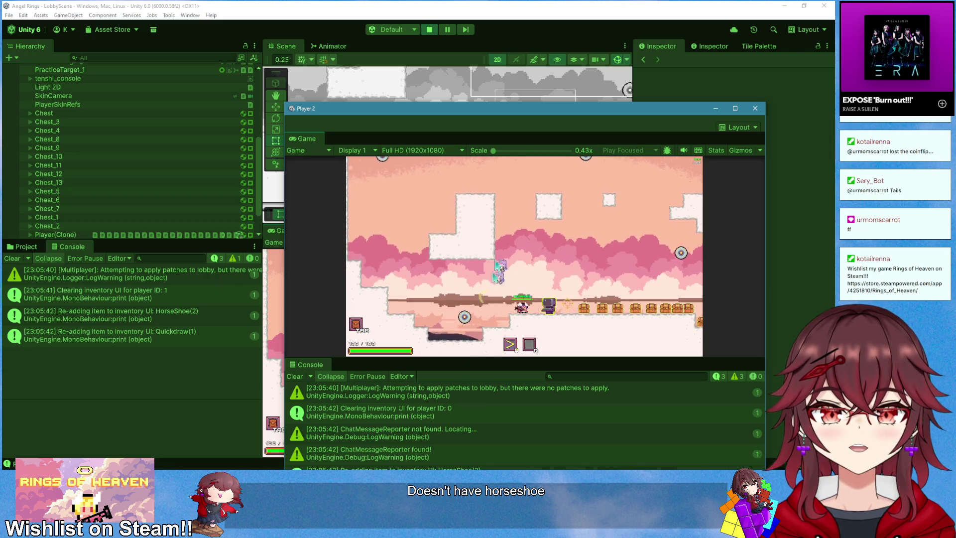
pyautogui.moveTo(506, 108)
pyautogui.mouseDown()
pyautogui.moveTo(486, 45)
pyautogui.moveTo(0, 40)
pyautogui.mouseUp()
pyautogui.press('Tab')
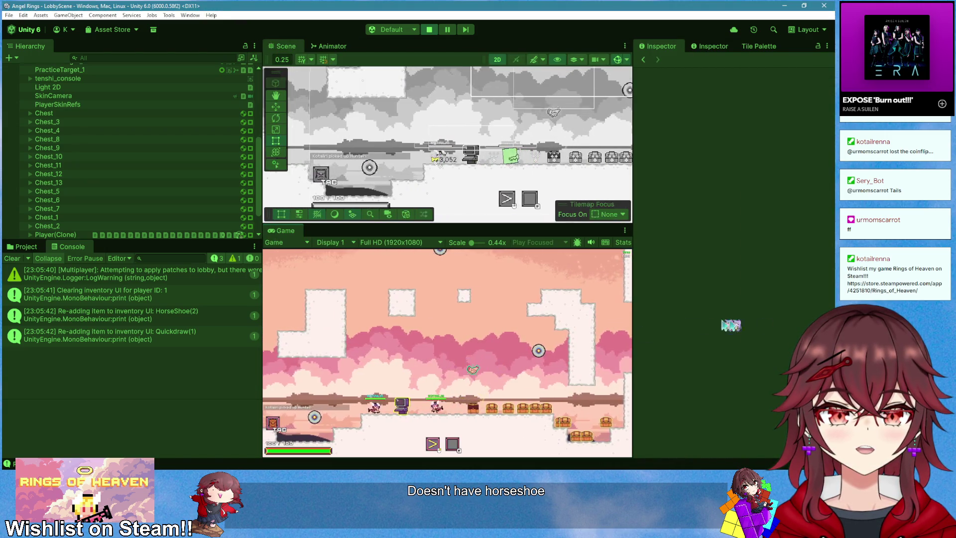
pyautogui.press('super+shift+Right')
pyautogui.press('Tab')
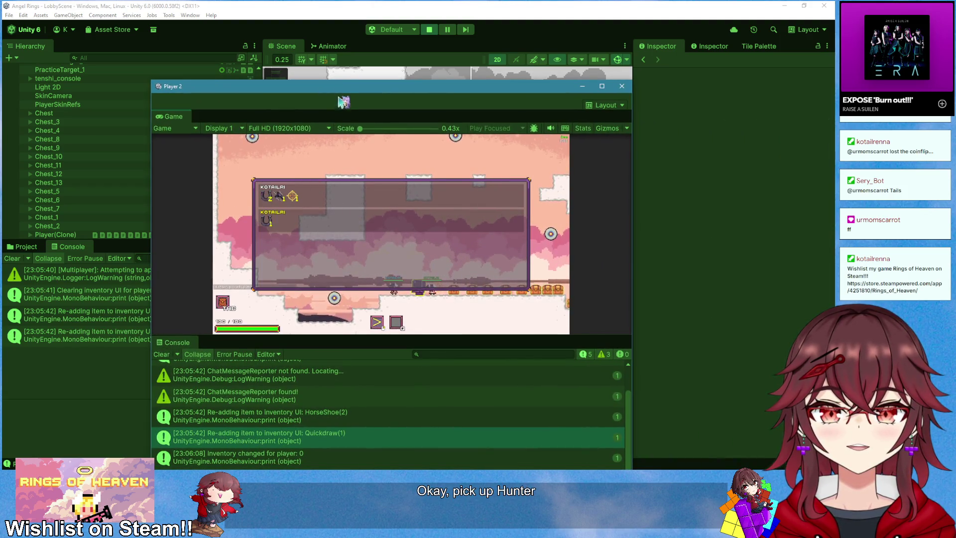
# - Pick up the Hunter item and check the inventory overlay after the pickup
pyautogui.press('Tab')
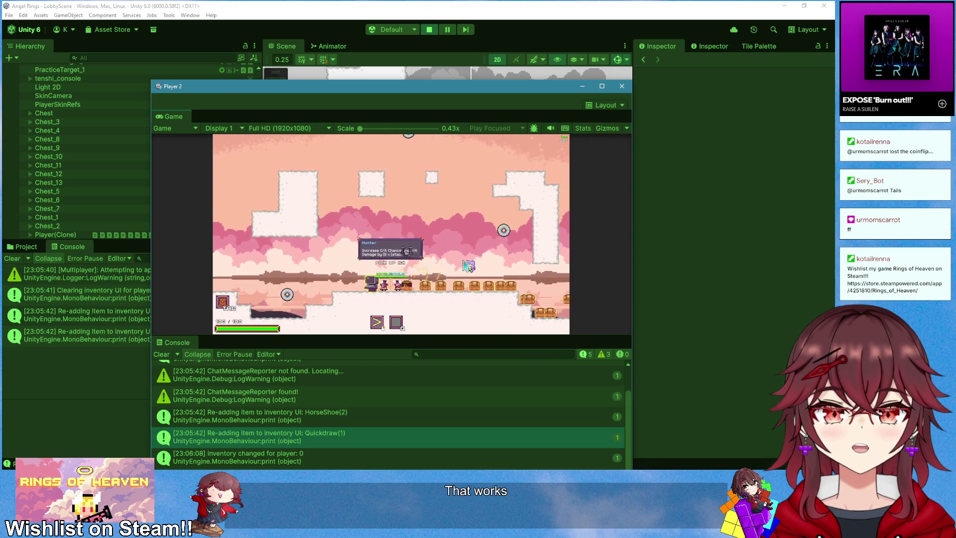
pyautogui.press('e')
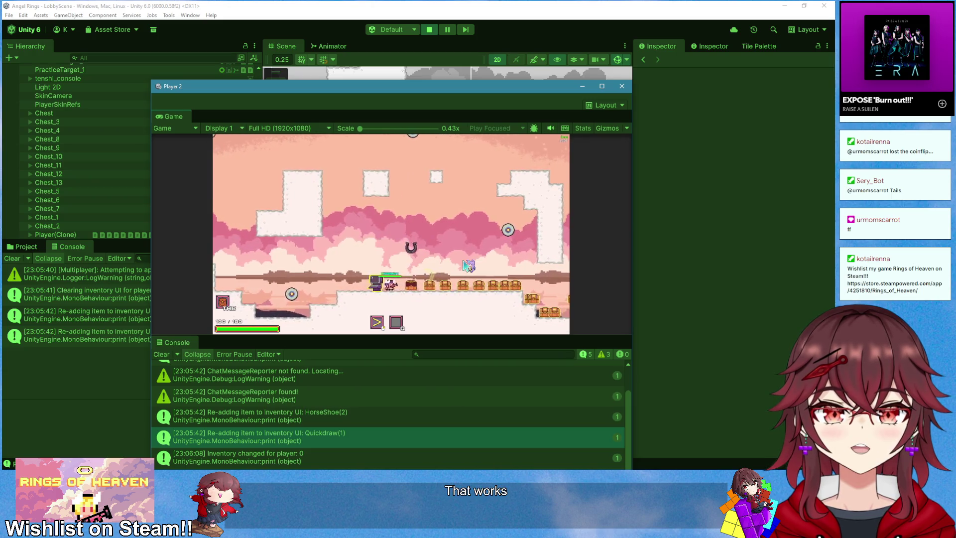
pyautogui.press('Tab')
pyautogui.press('Tab')
pyautogui.moveTo(391, 94); pyautogui.dragTo(399, 96)
pyautogui.click(704, 304)
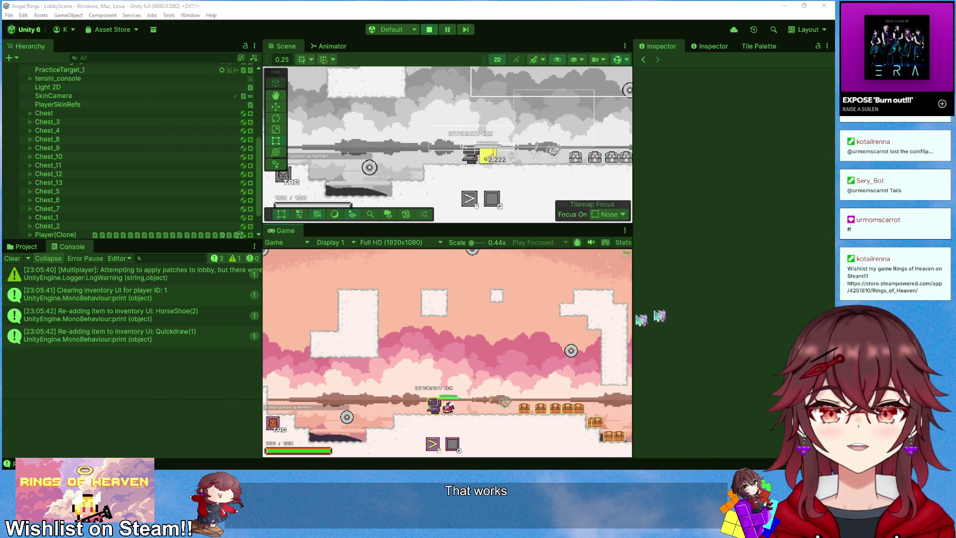
pyautogui.press('Tab')
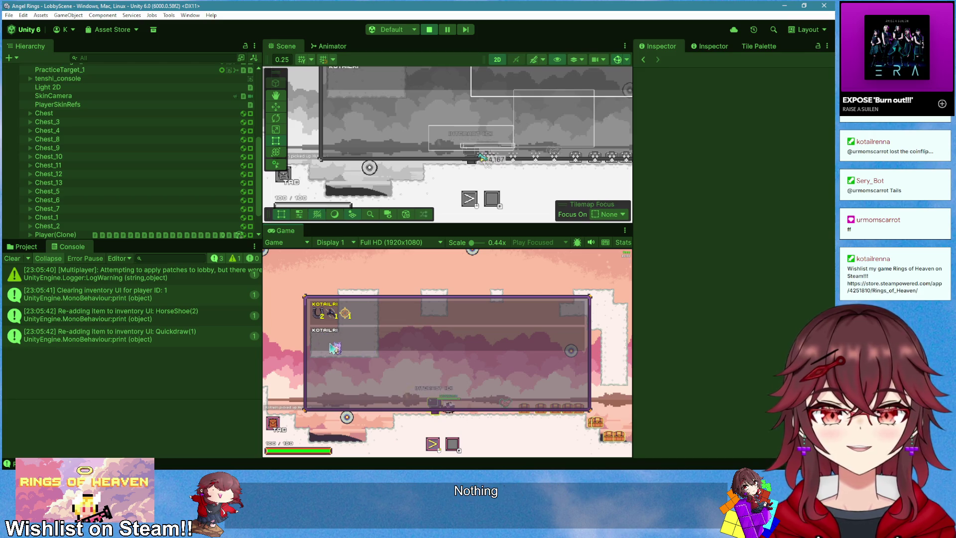
pyautogui.press('Tab')
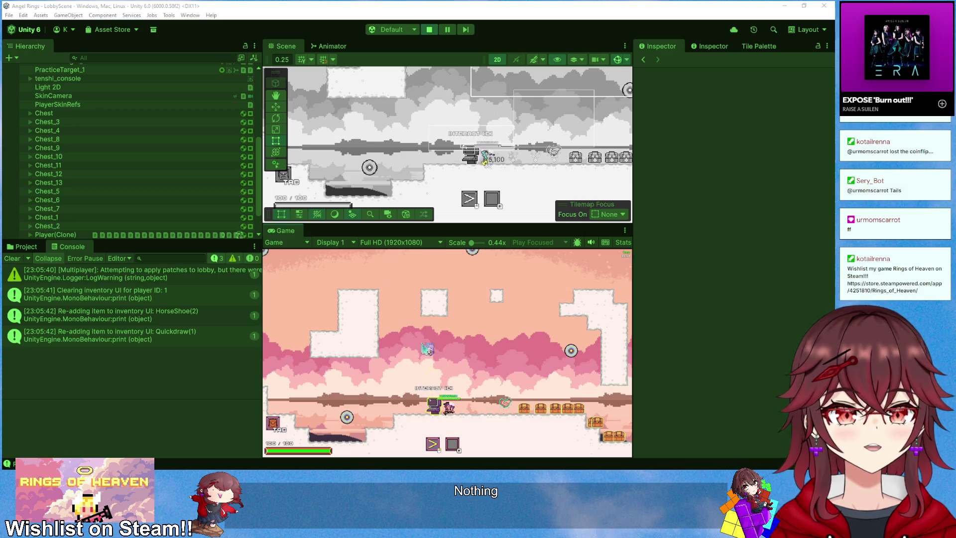
# - Recheck the host's inventory overlay in the main game view, then clear the Console log
pyautogui.click(491, 356)
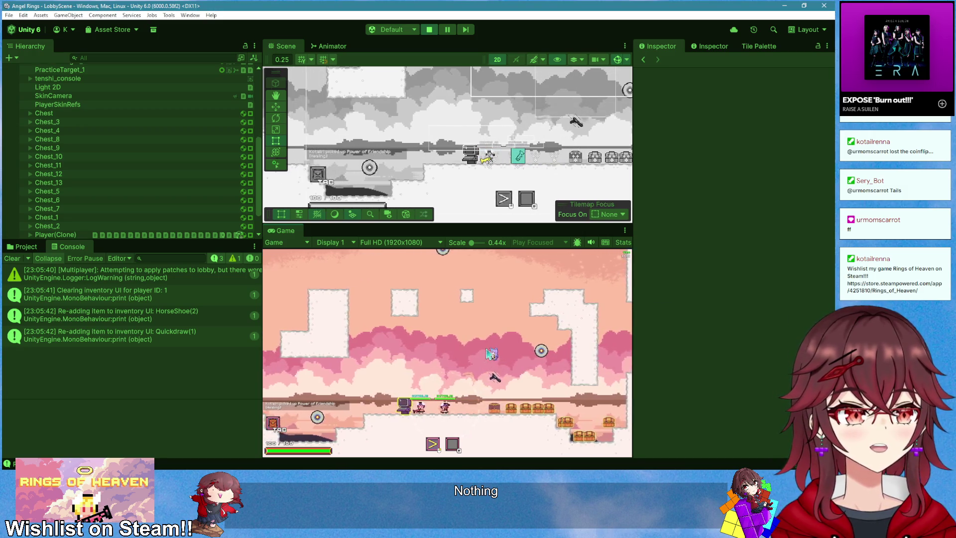
pyautogui.press('Tab')
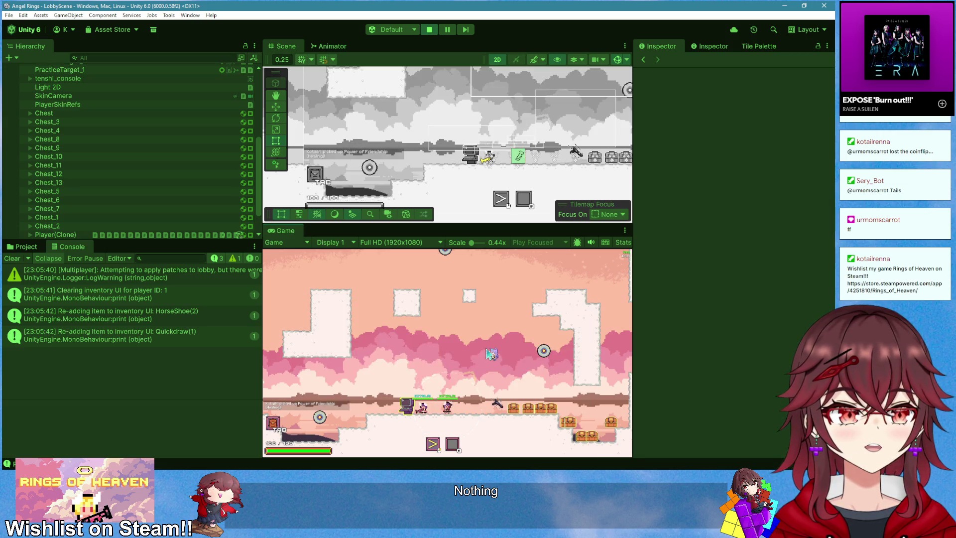
pyautogui.press('Tab')
pyautogui.press('Tab')
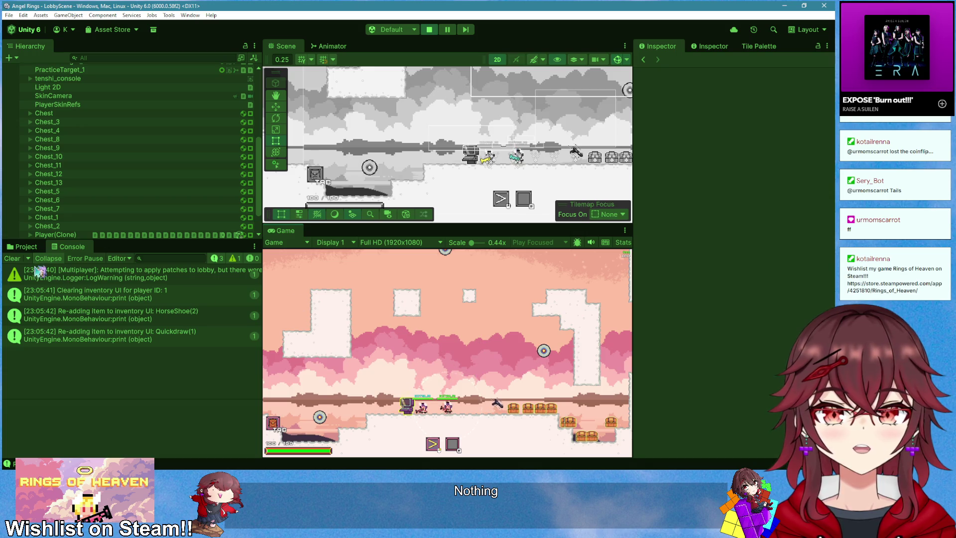
pyautogui.click(13, 258)
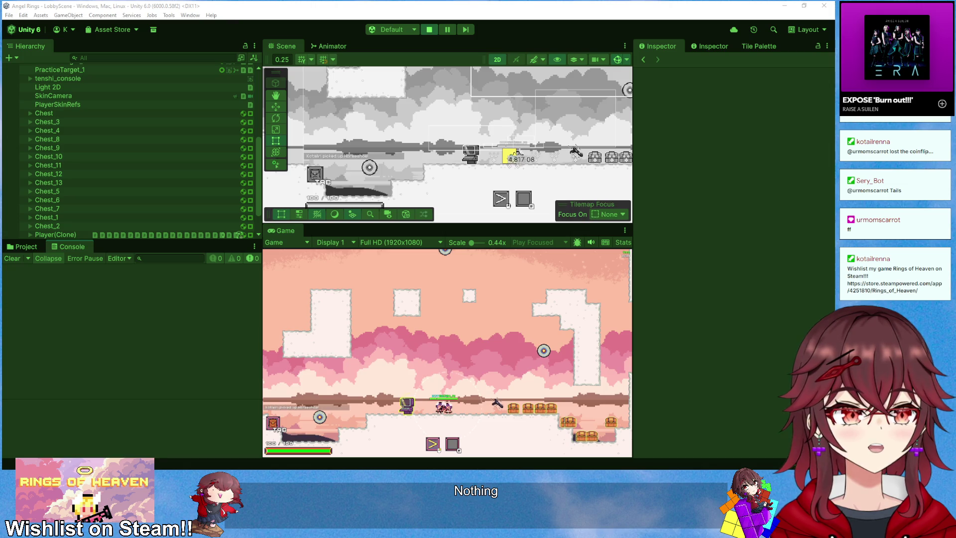
# - Stop Play mode, replace the if (!IsOwner) block with its subscribe and UpdateInventory lines, and save
pyautogui.click(432, 31)
pyautogui.hotkey('alt', 'Tab')
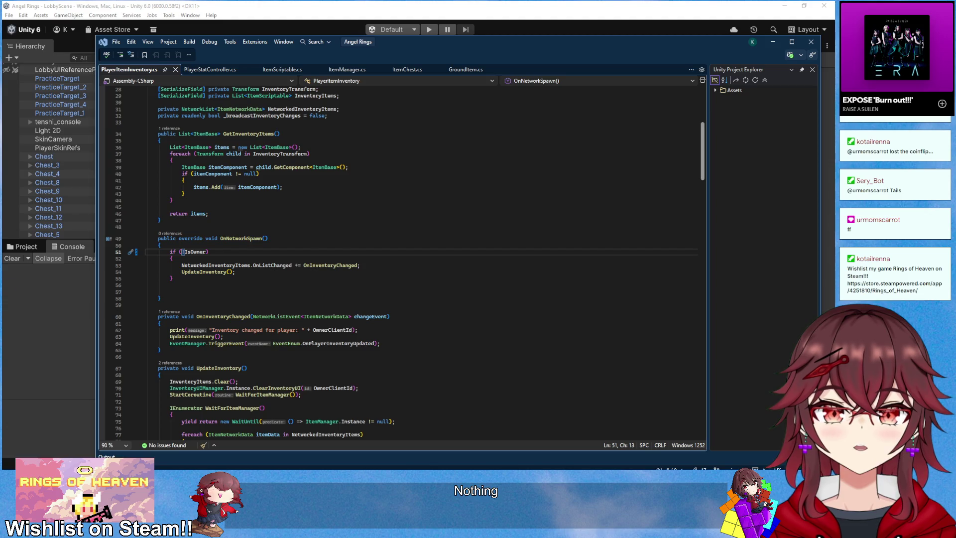
pyautogui.moveTo(237, 275); pyautogui.dragTo(182, 265)
pyautogui.hotkey('ctrl', 'c')
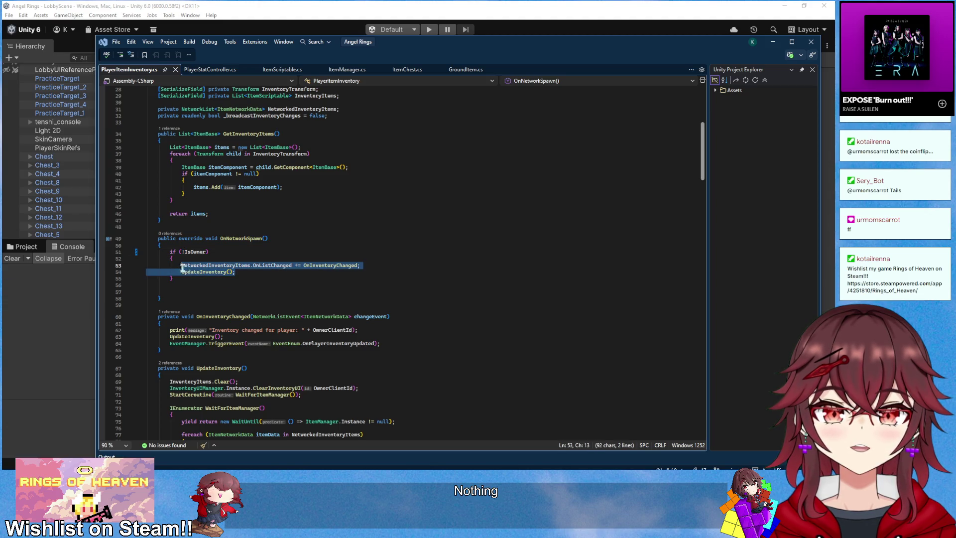
pyautogui.press('BackSpace')
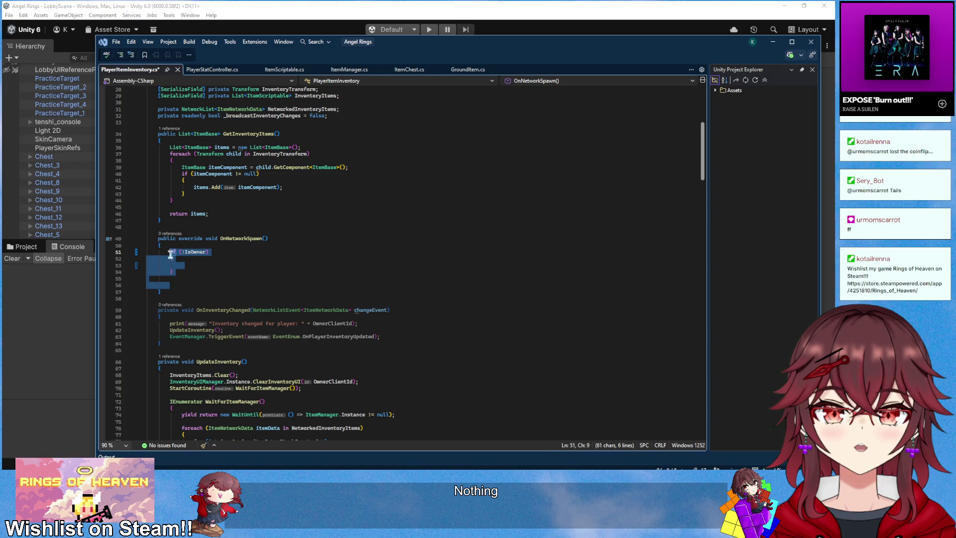
pyautogui.hotkey('ctrl', 'v')
pyautogui.click(298, 239)
pyautogui.hotkey('ctrl', 's')
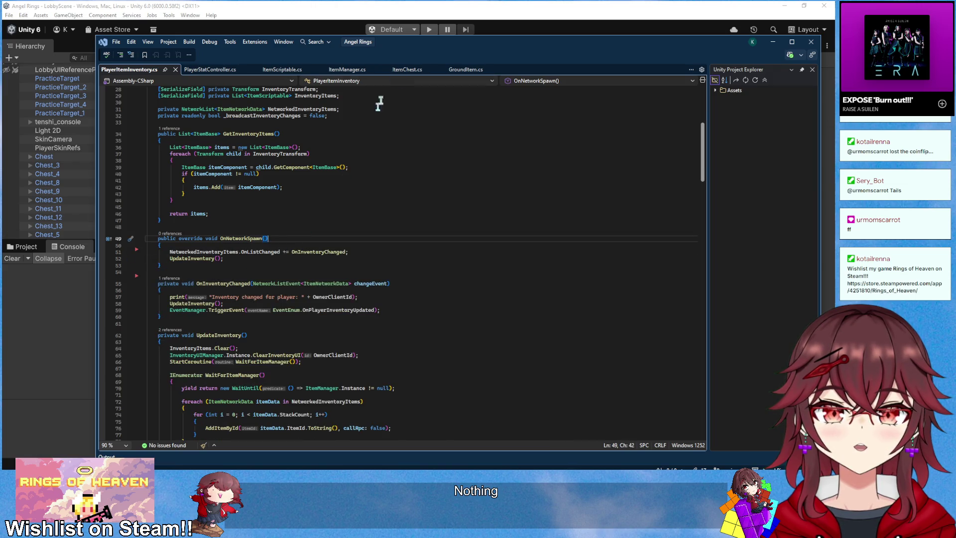
pyautogui.click(443, 6)
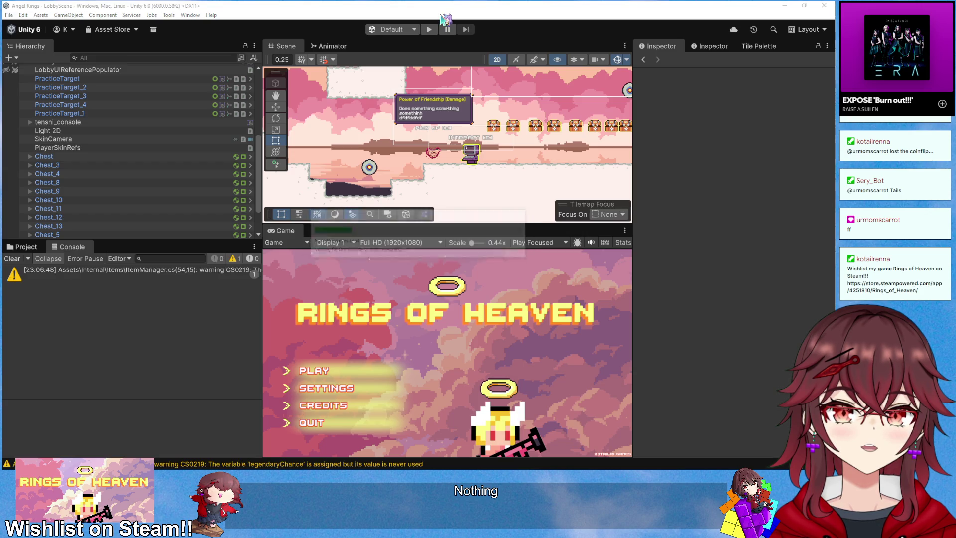
# - Start Play mode, create a new multiplayer room and close the lobby panel
pyautogui.click(428, 30)
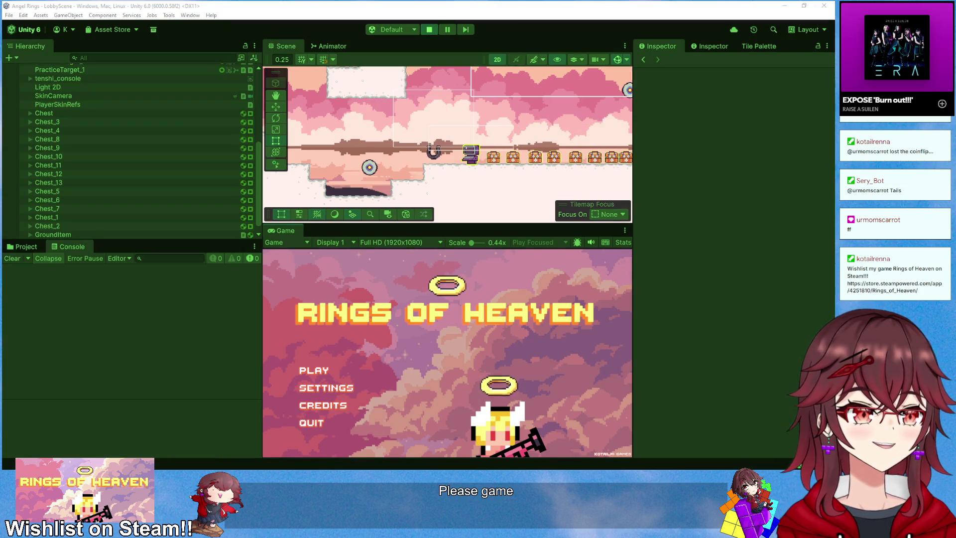
pyautogui.click(316, 371)
pyautogui.click(326, 371)
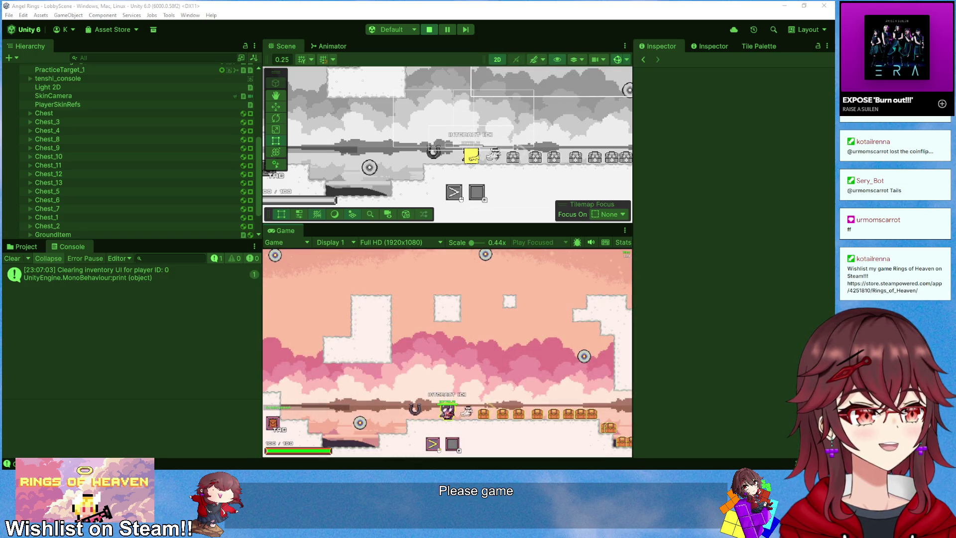
pyautogui.press('e')
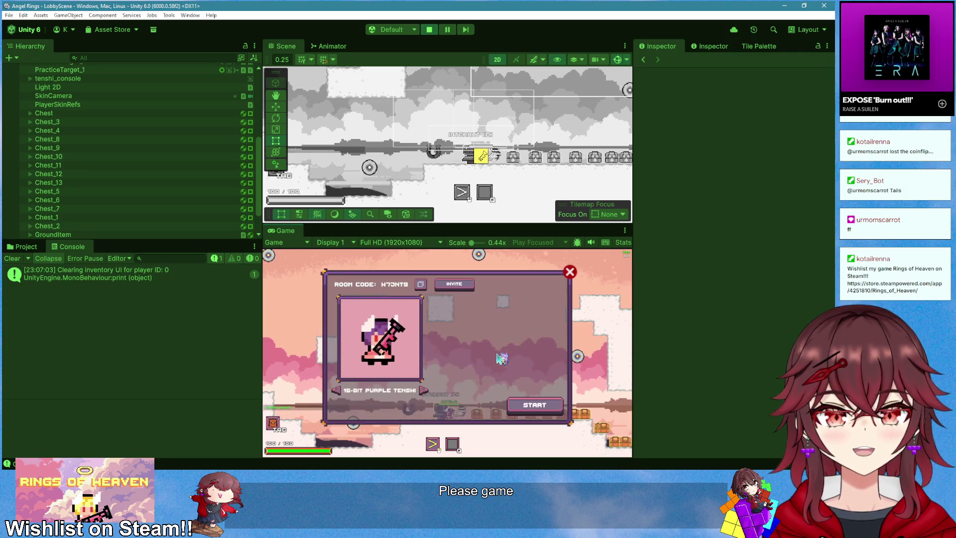
pyautogui.click(570, 273)
# - Test item pickups by toggling the inventory overlay in both players' game windows
pyautogui.press('Tab')
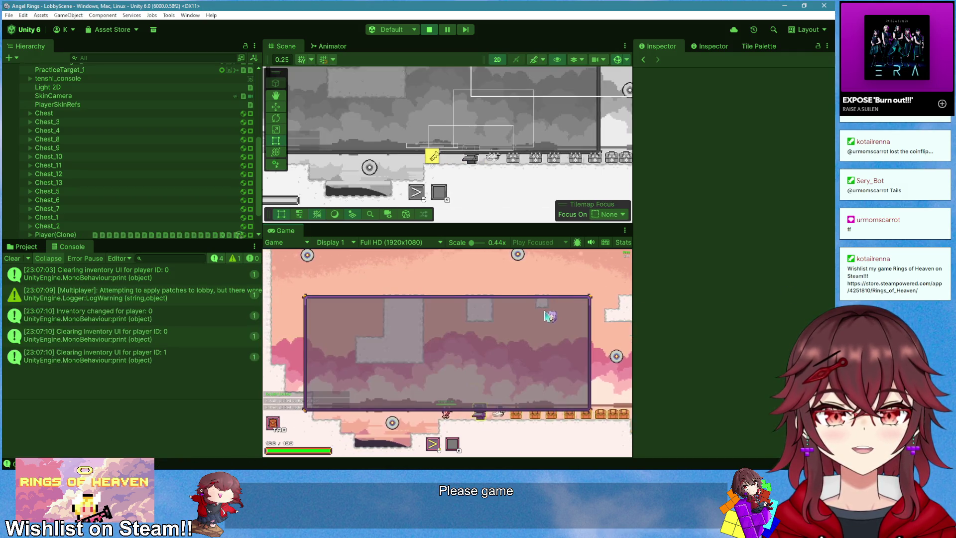
pyautogui.press('Tab')
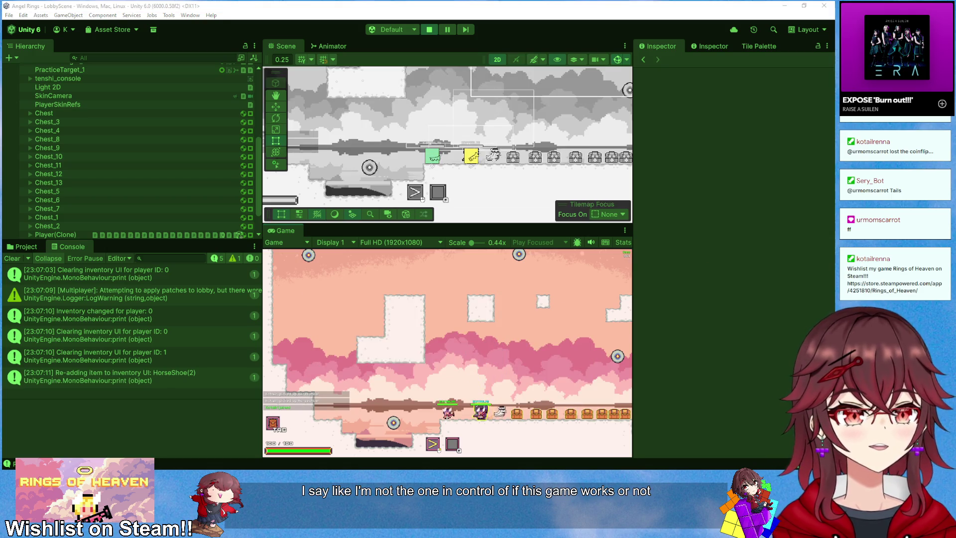
pyautogui.click(377, 393)
pyautogui.press('Tab')
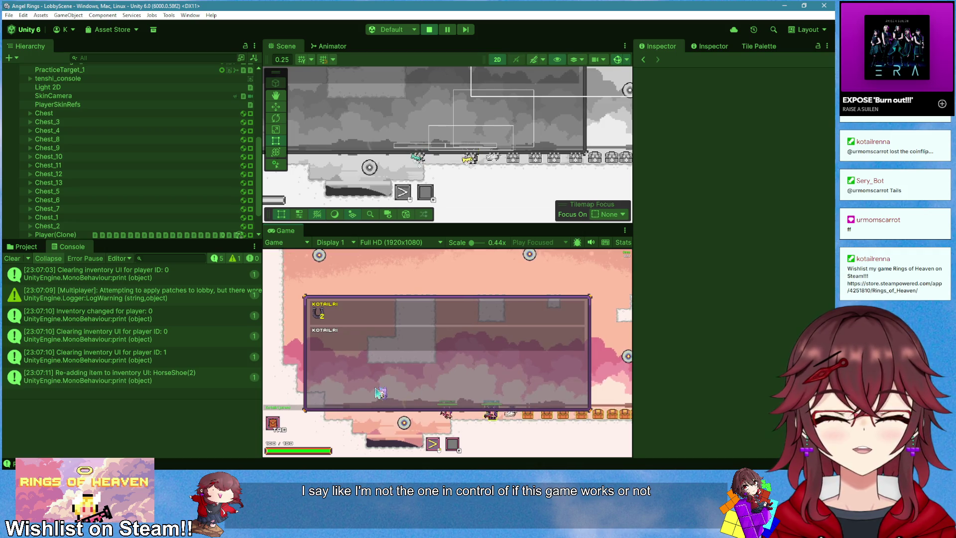
pyautogui.press('Tab')
pyautogui.hotkey('alt', 'Tab')
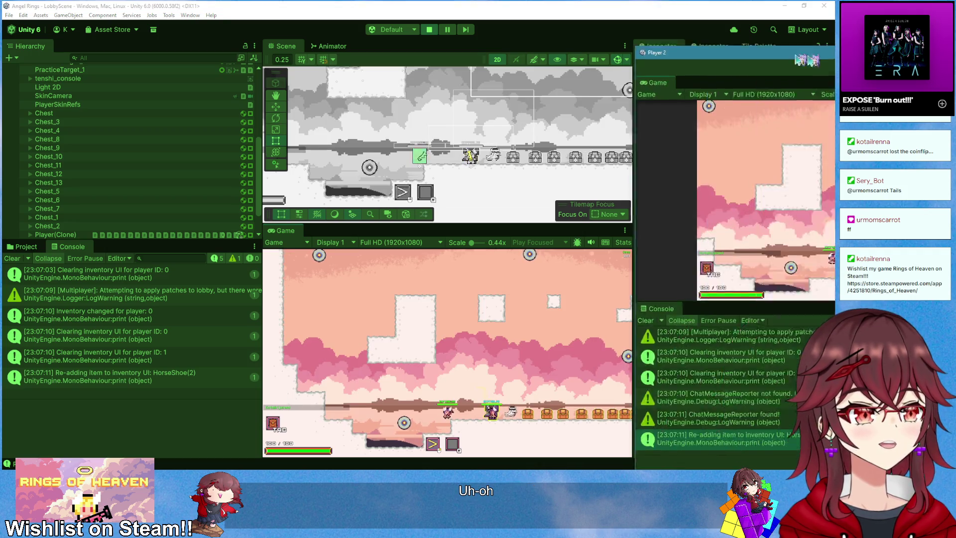
pyautogui.press('Tab')
pyautogui.press('Tab')
pyautogui.hotkey('alt', 'Tab')
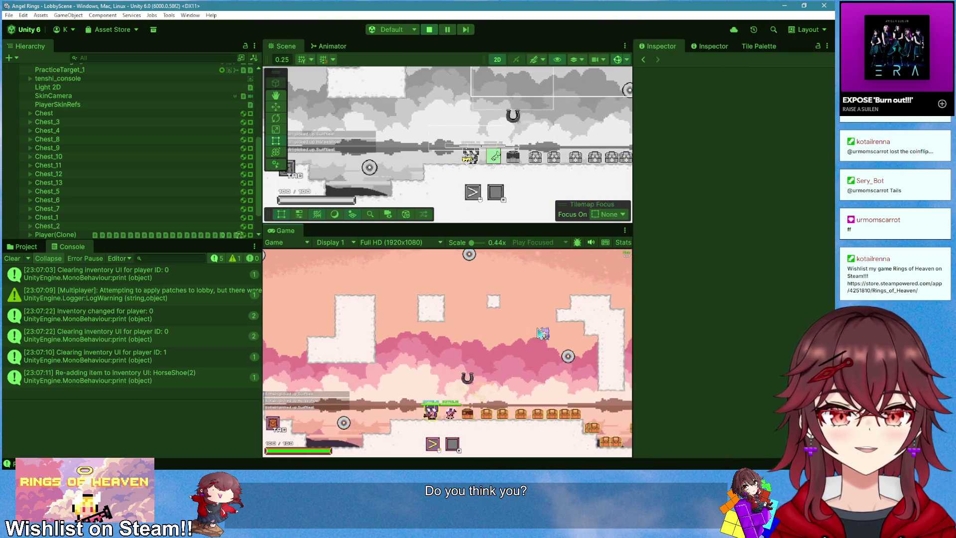
pyautogui.press('Tab')
pyautogui.press('Tab')
pyautogui.hotkey('alt', 'Tab')
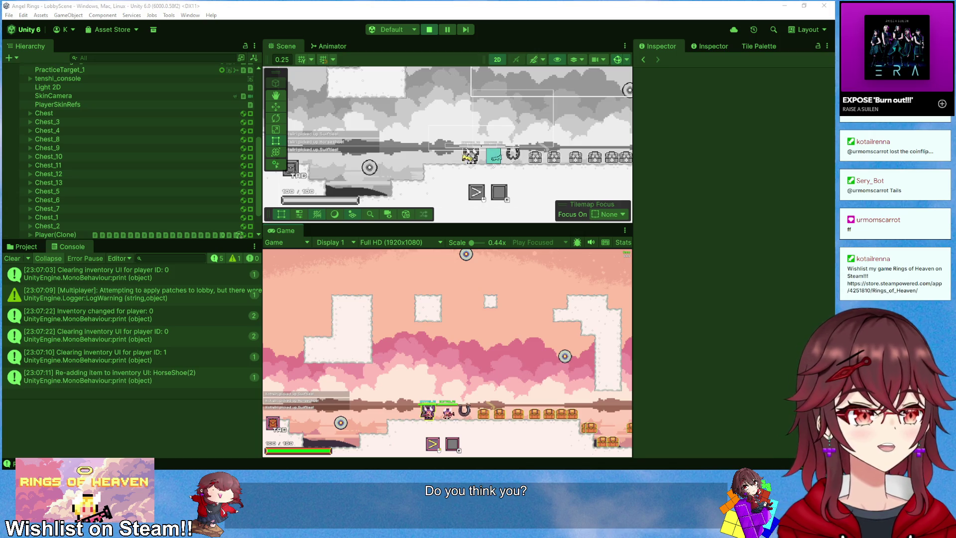
pyautogui.hotkey('alt', 'Tab')
# - Reposition the Player 2 window and inspect the 'Inventory changed' log entry's stack trace
pyautogui.moveTo(762, 142); pyautogui.dragTo(540, 111)
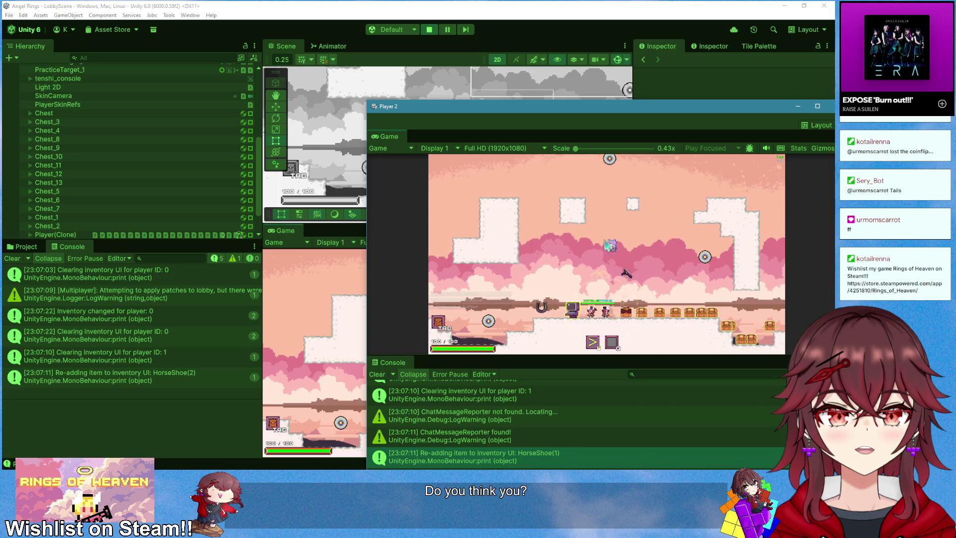
pyautogui.press('super+shift+Right')
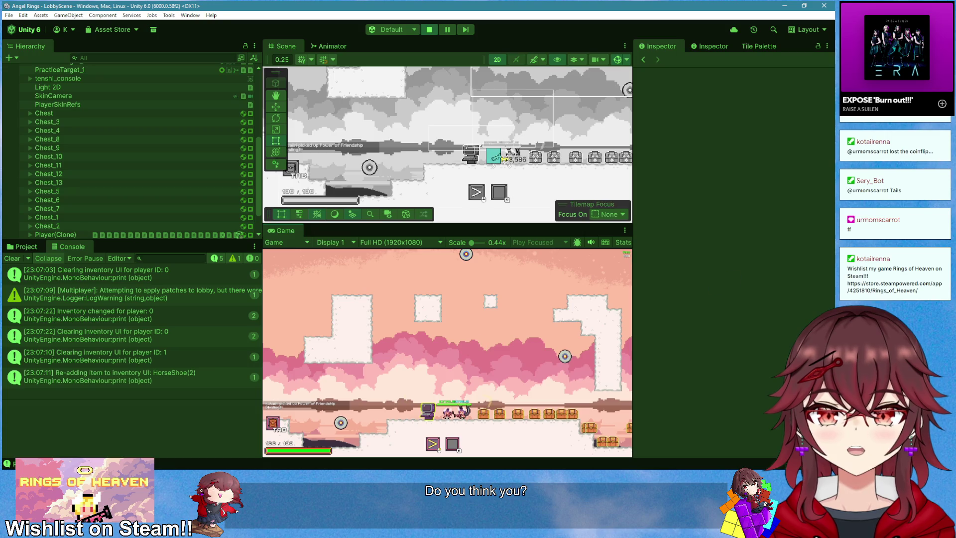
pyautogui.press('super+shift+Left')
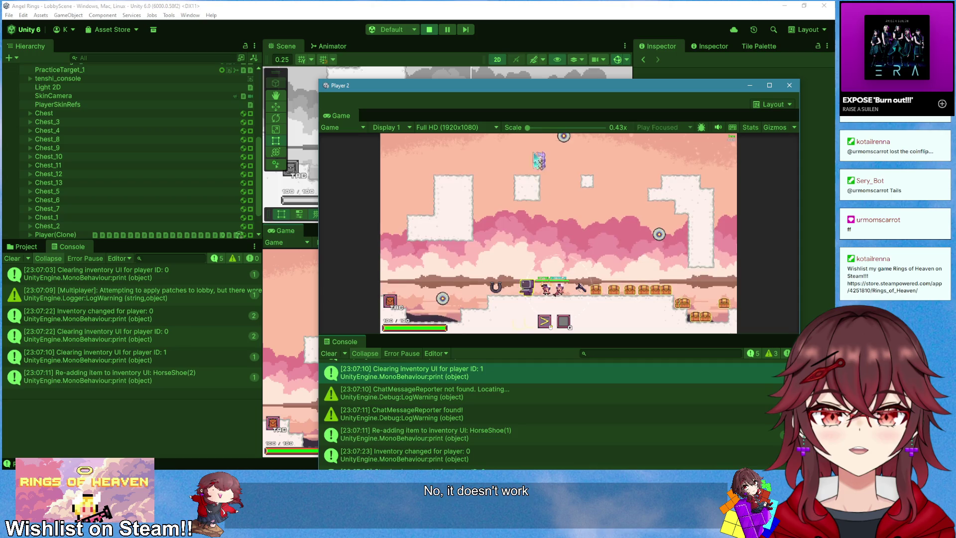
pyautogui.moveTo(449, 416); pyautogui.dragTo(475, 373)
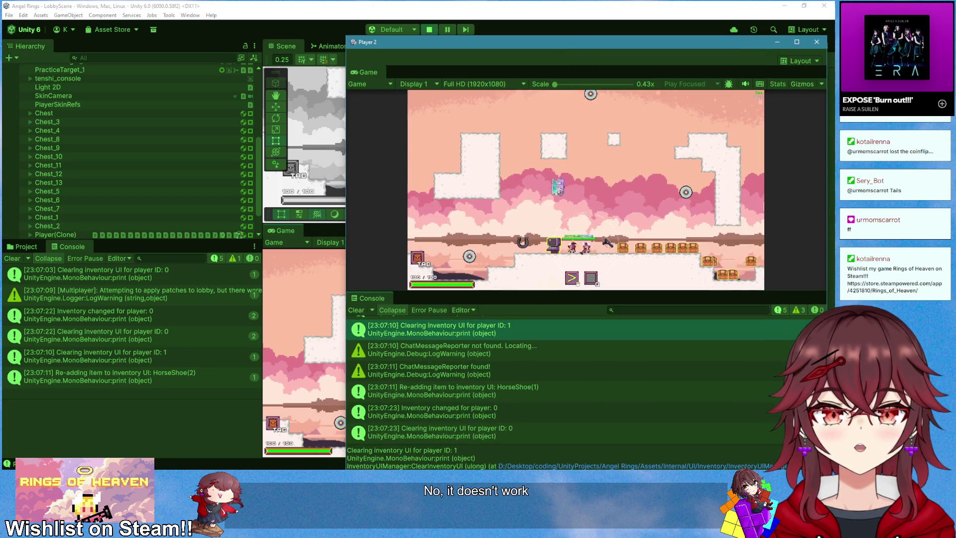
pyautogui.click(516, 413)
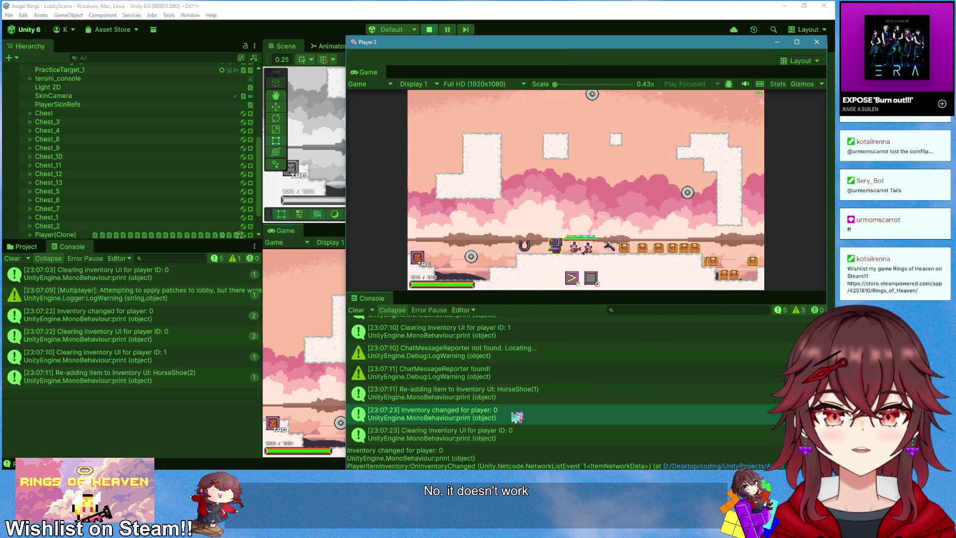
pyautogui.hotkey('alt', 'Tab')
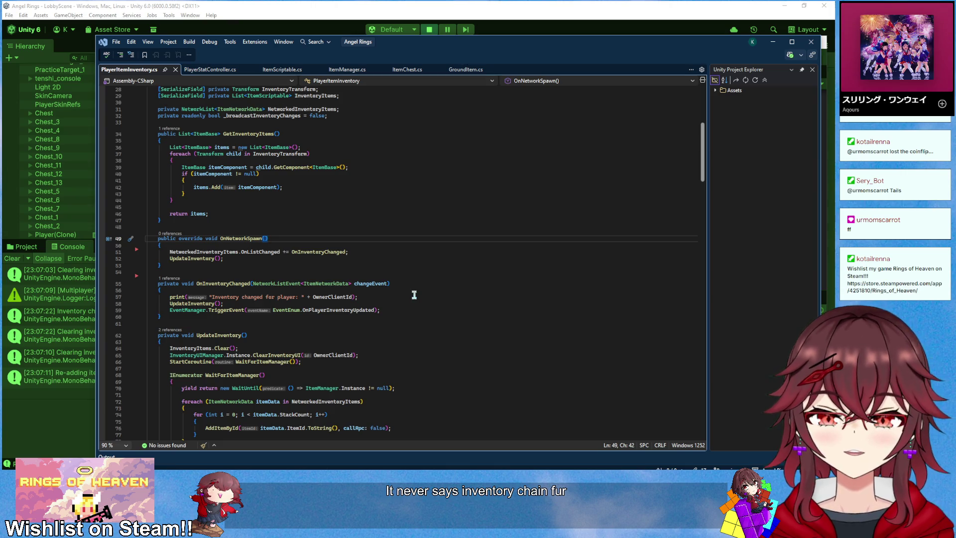
pyautogui.press('Tab')
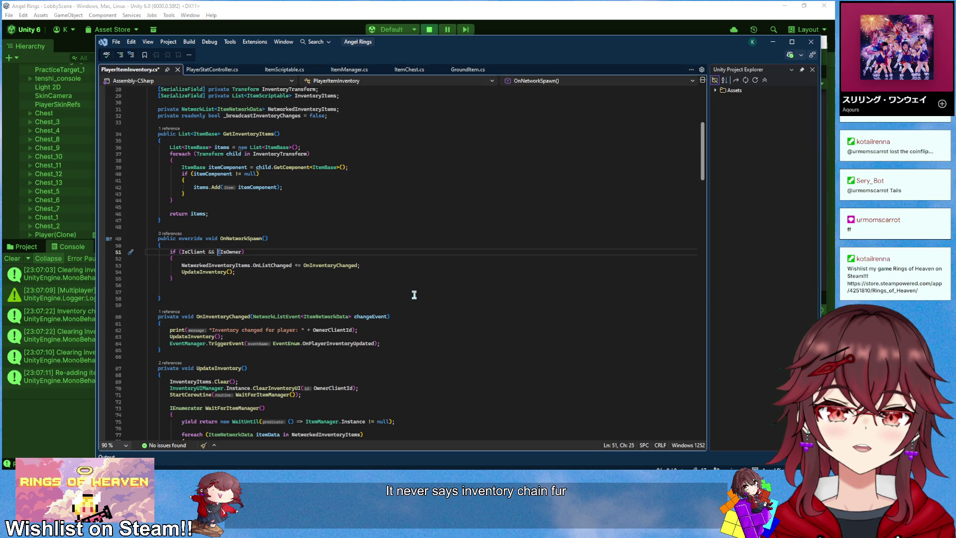
pyautogui.scroll(-4, 416, 271)
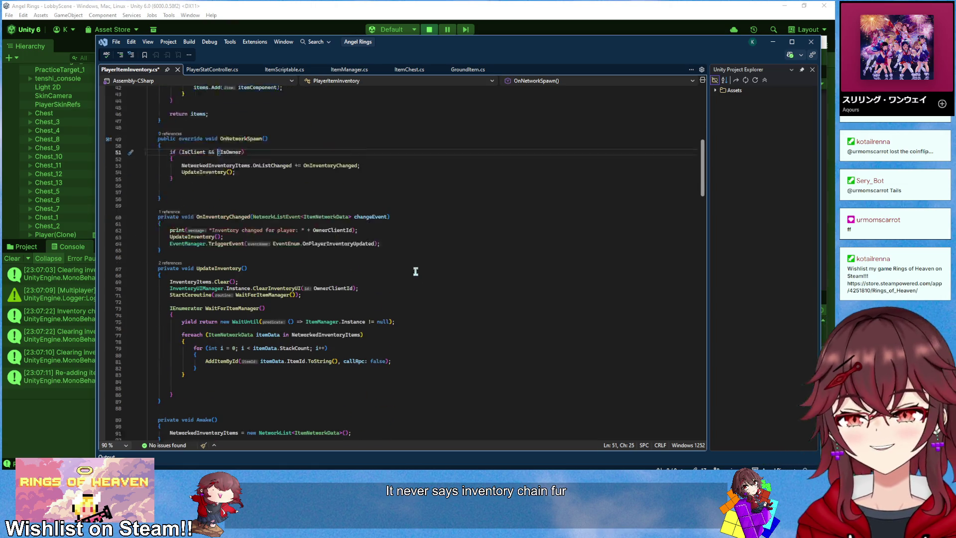
pyautogui.scroll(-15, 416, 271)
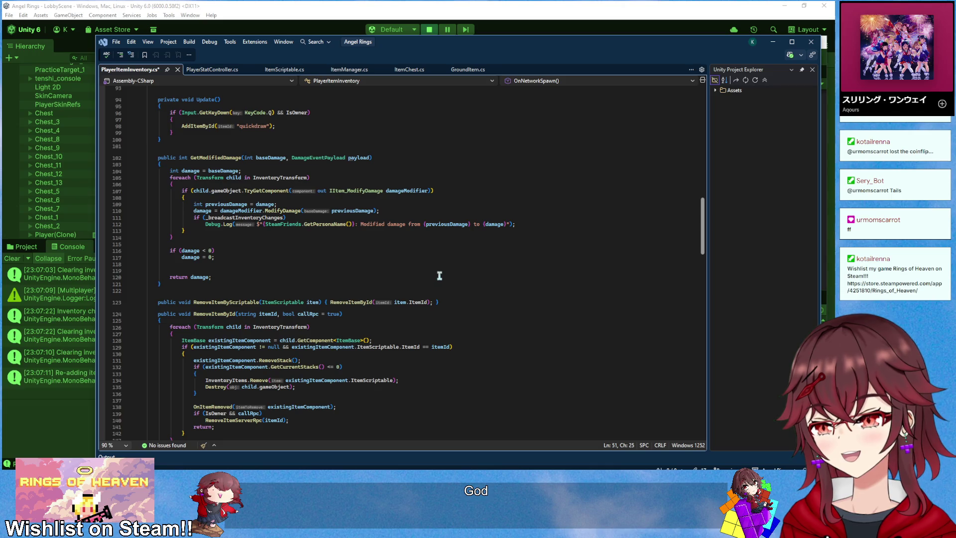
pyautogui.scroll(14, 440, 276)
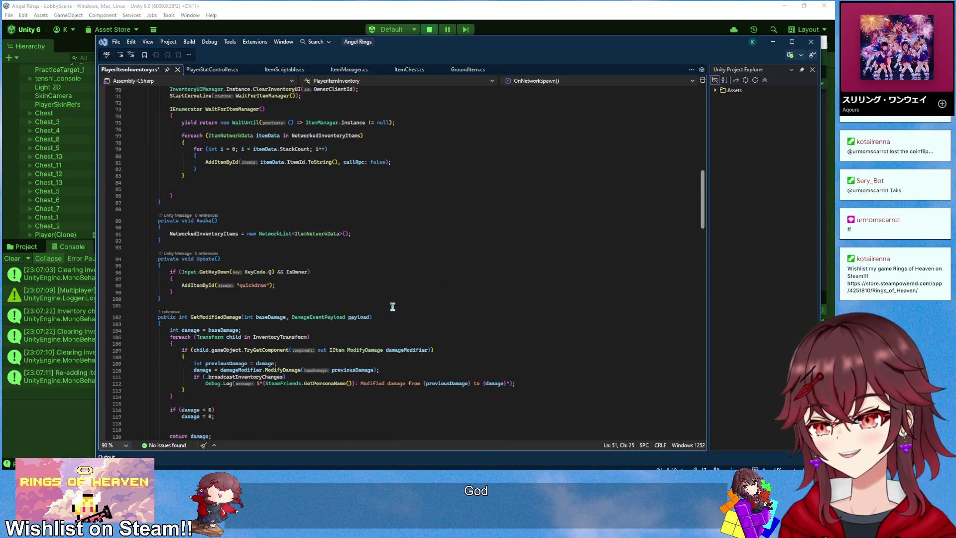
pyautogui.scroll(5, 381, 325)
pyautogui.click(356, 297)
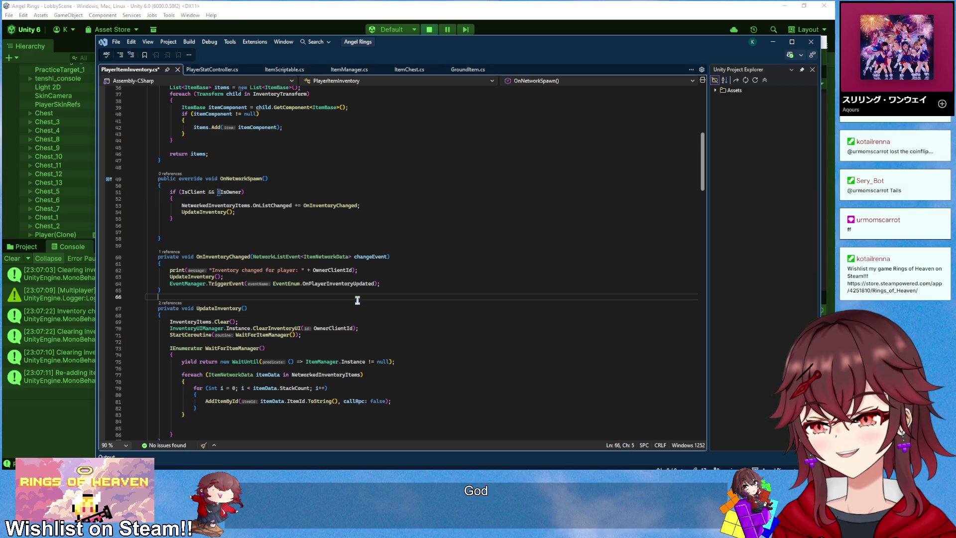
pyautogui.scroll(3, 378, 321)
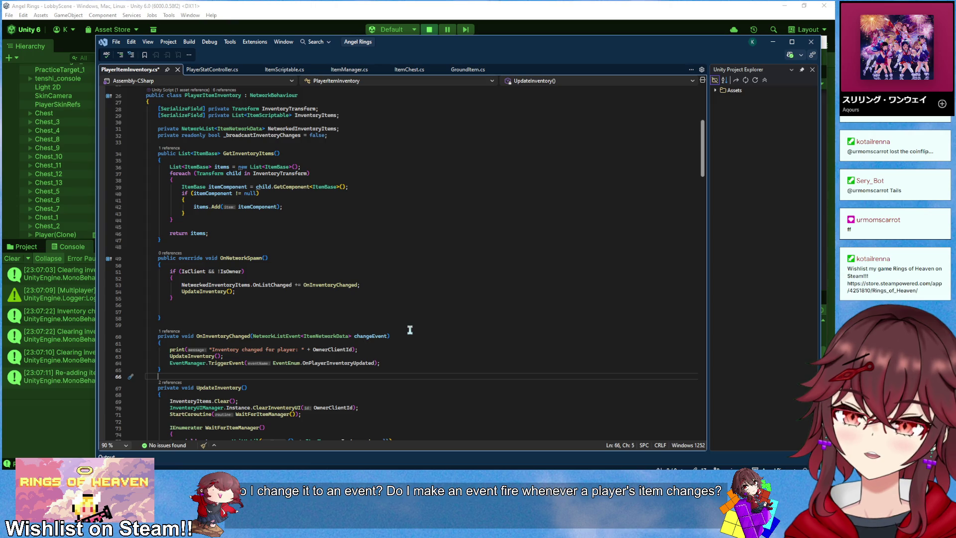
pyautogui.scroll(-20, 401, 314)
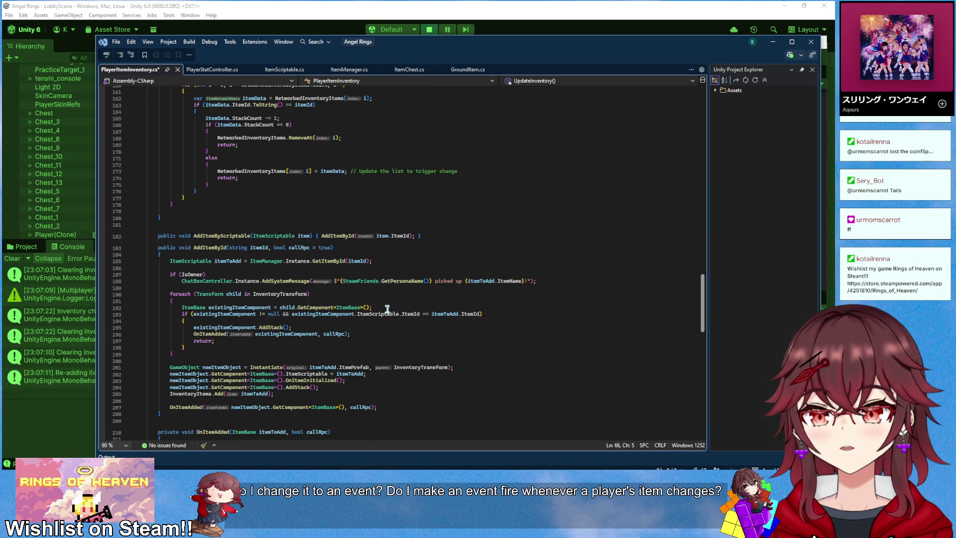
pyautogui.scroll(7, 386, 310)
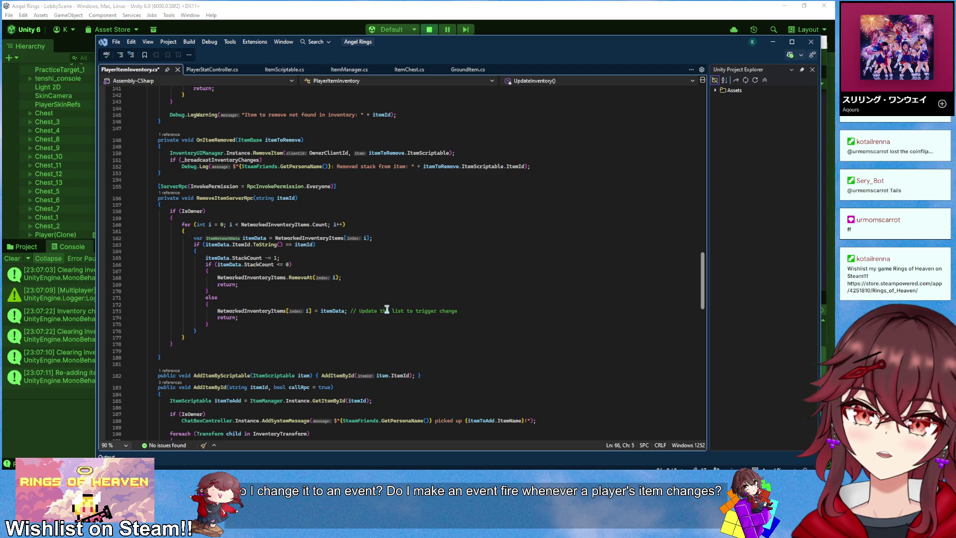
pyautogui.scroll(-5, 391, 285)
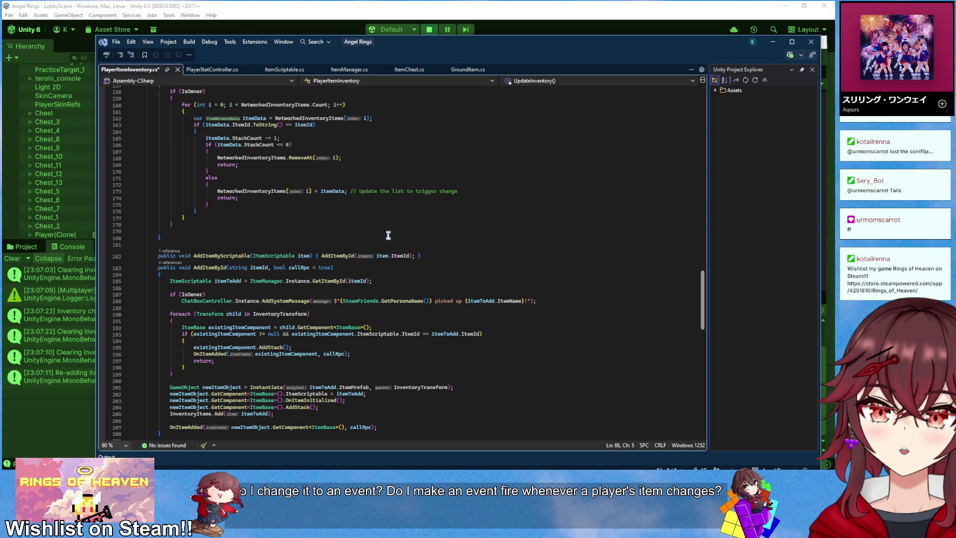
pyautogui.scroll(20, 427, 252)
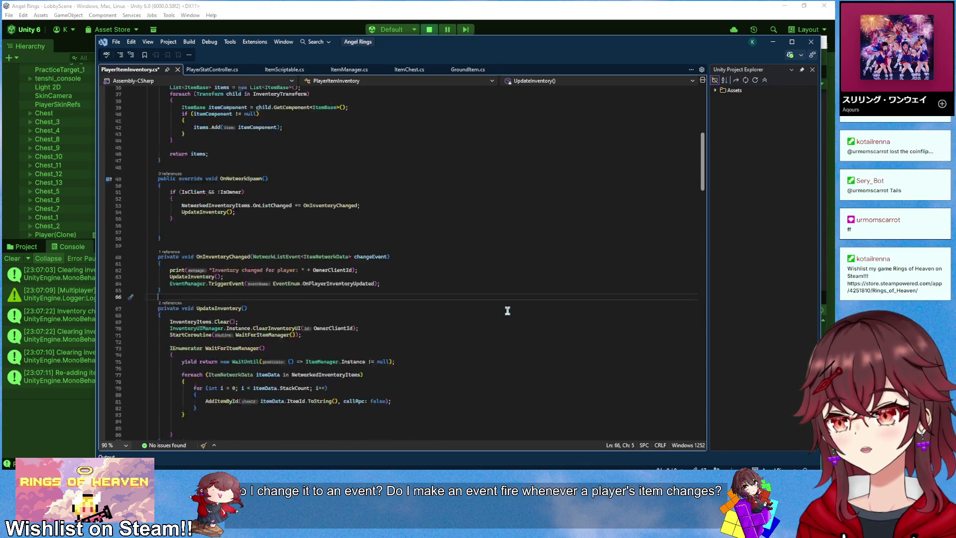
pyautogui.scroll(6, 504, 309)
pyautogui.scroll(6, 502, 306)
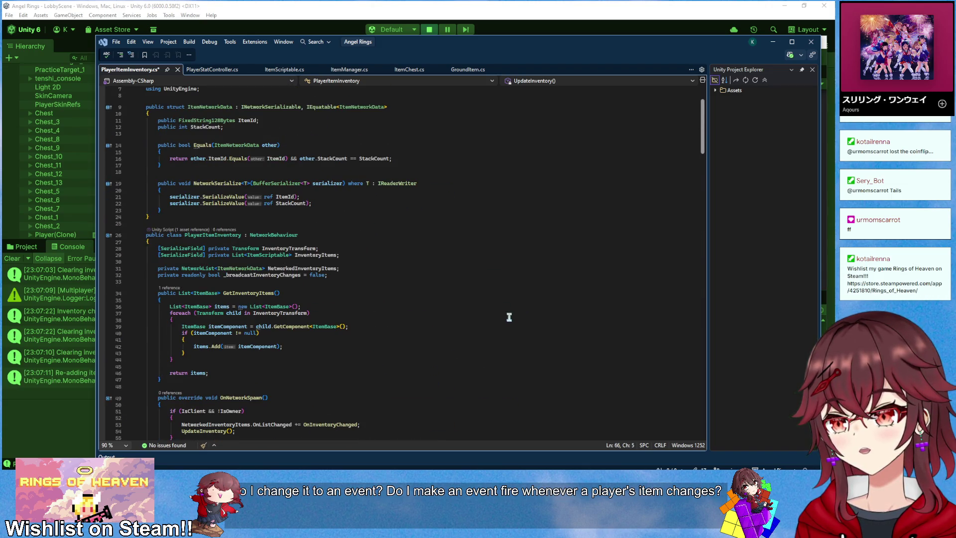
pyautogui.scroll(-8, 511, 319)
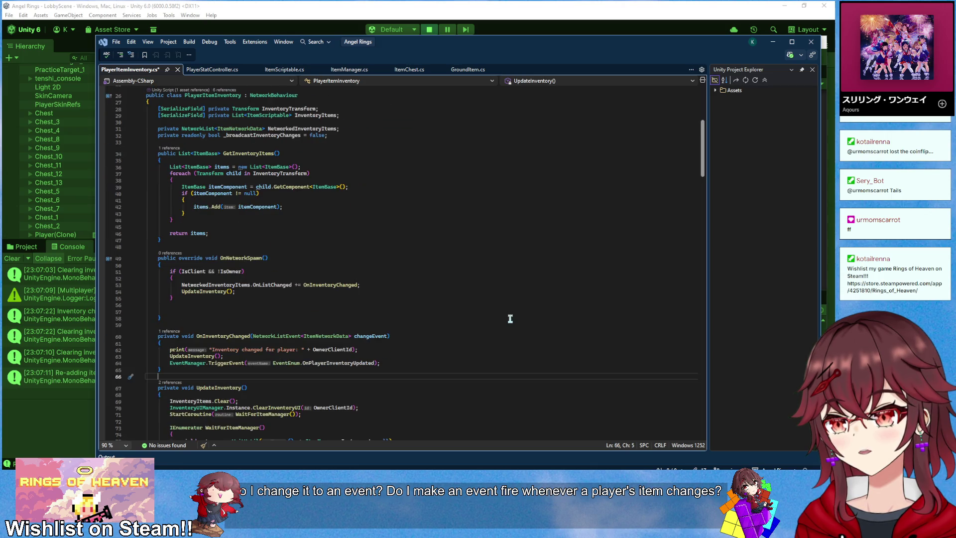
pyautogui.scroll(-4, 510, 319)
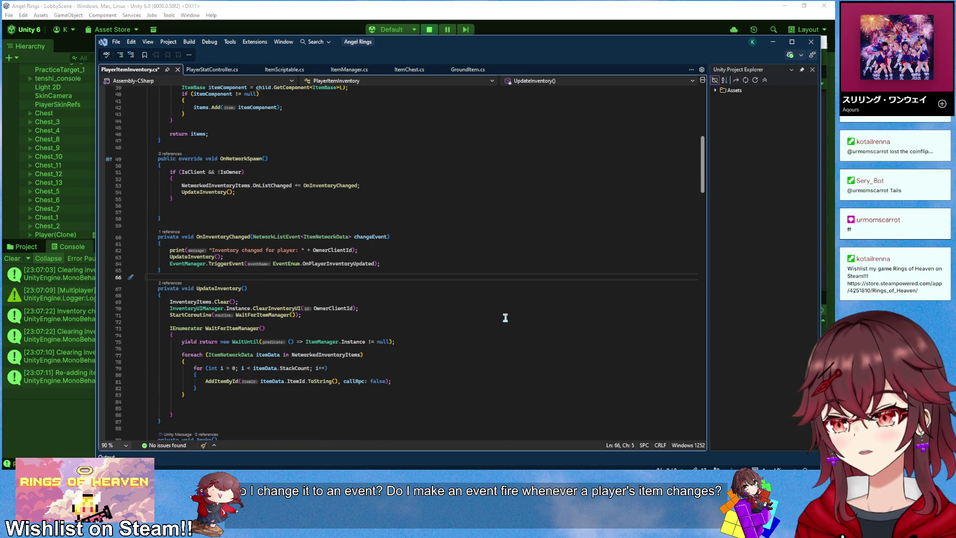
pyautogui.scroll(3, 203, 251)
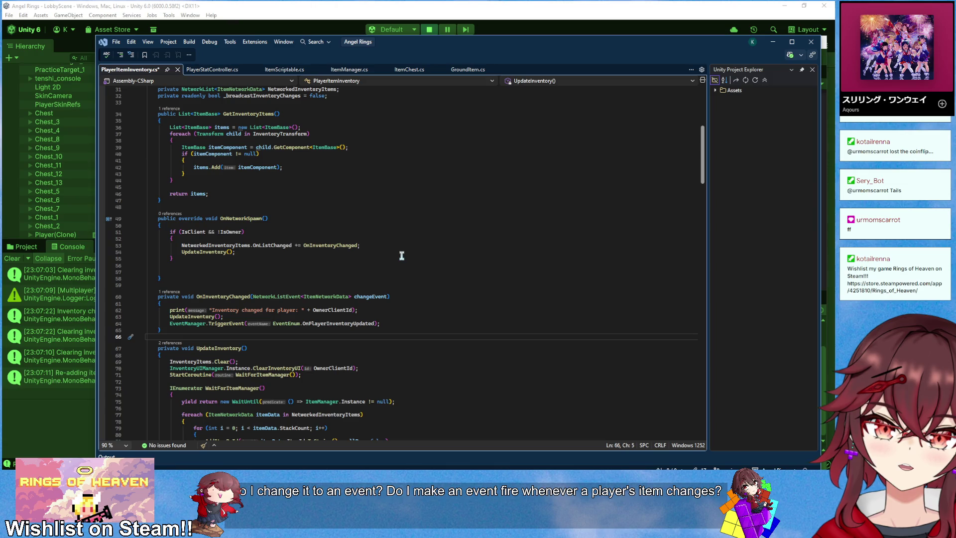
# - Stop Play mode and add Debug.LogWarning("Starting inventory sync for non-owner client: " + OwnerClientId) inside the if block
pyautogui.click(429, 30)
pyautogui.hotkey('alt', 'Tab')
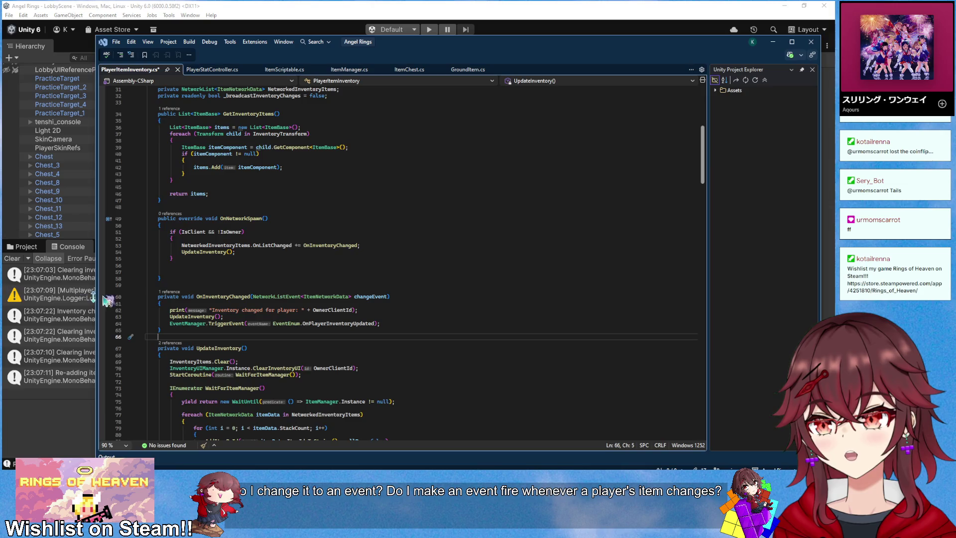
pyautogui.click(276, 239)
pyautogui.press('Return')
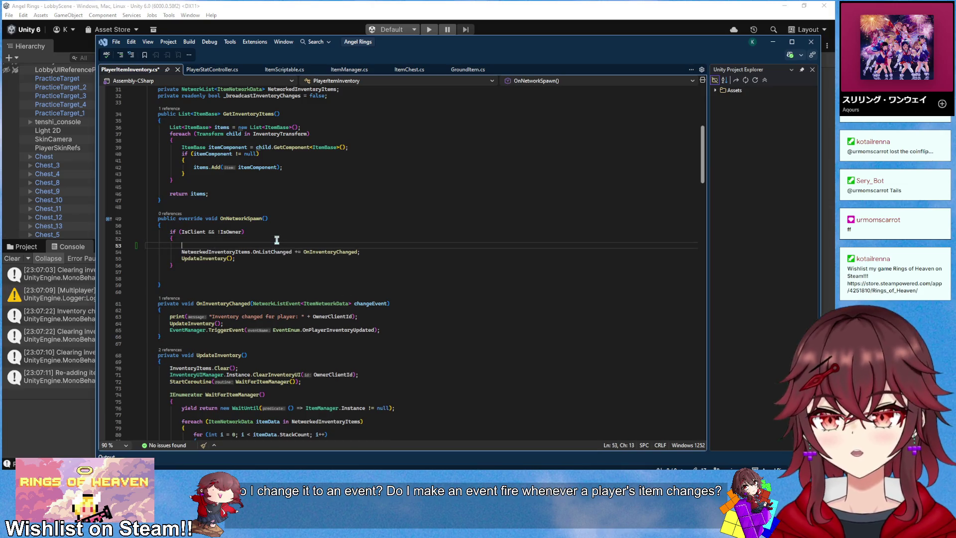
pyautogui.write('Debug')
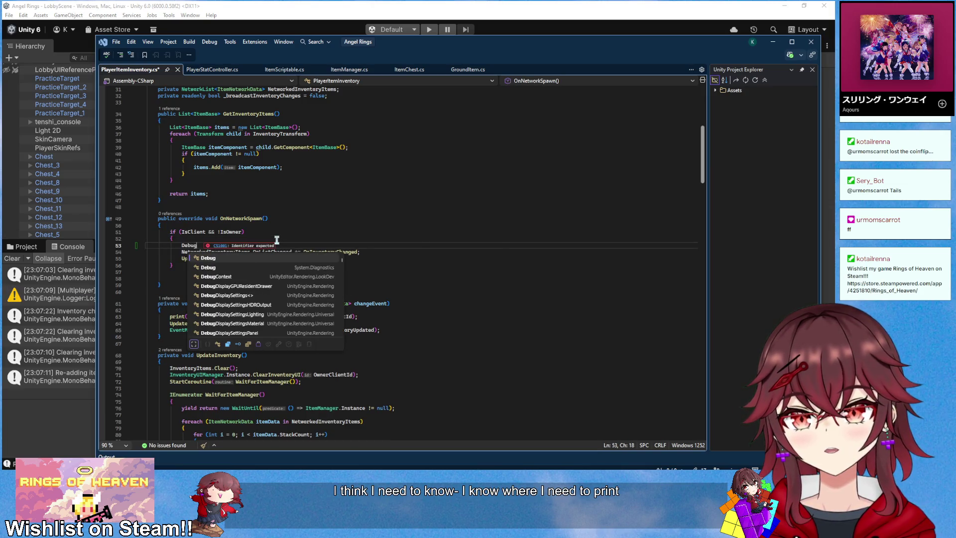
pyautogui.write('.Log')
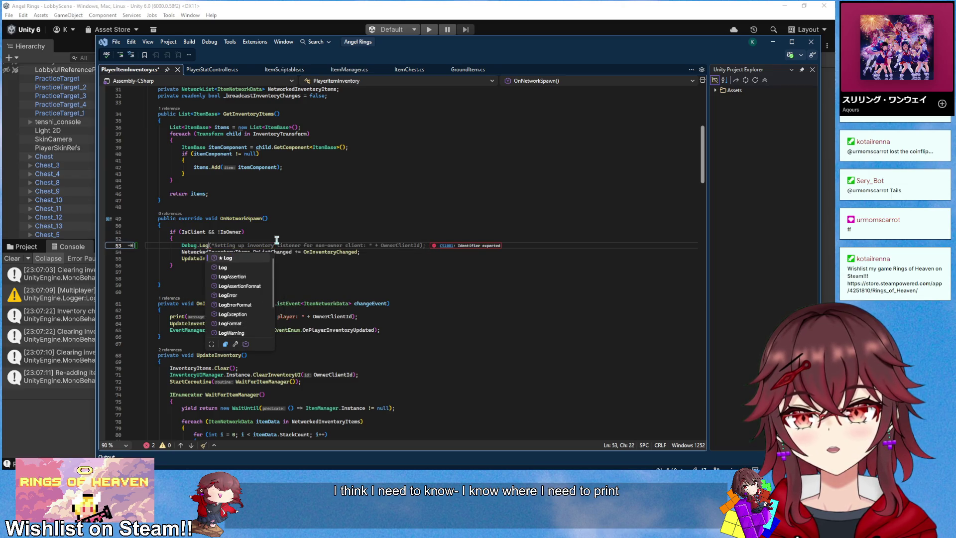
pyautogui.write('Warning("St')
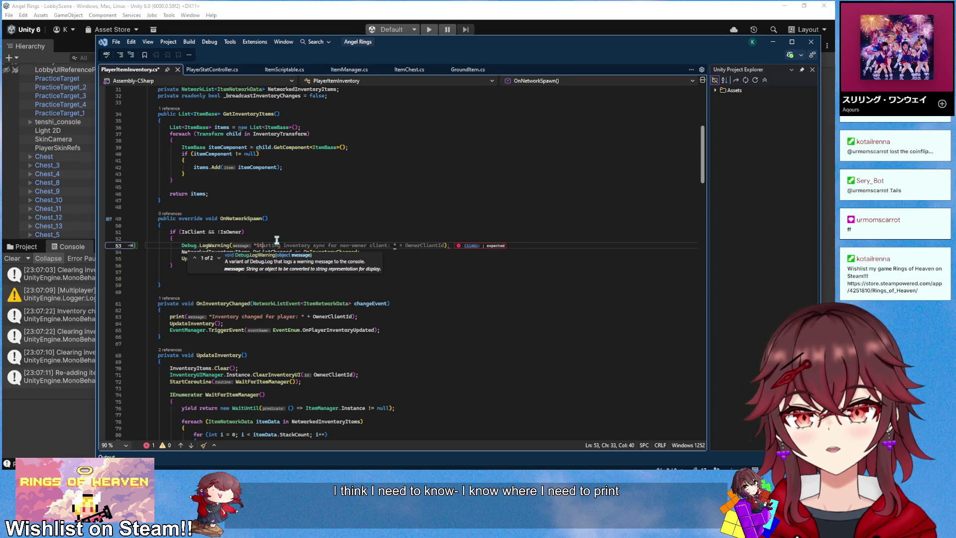
pyautogui.press('Tab')
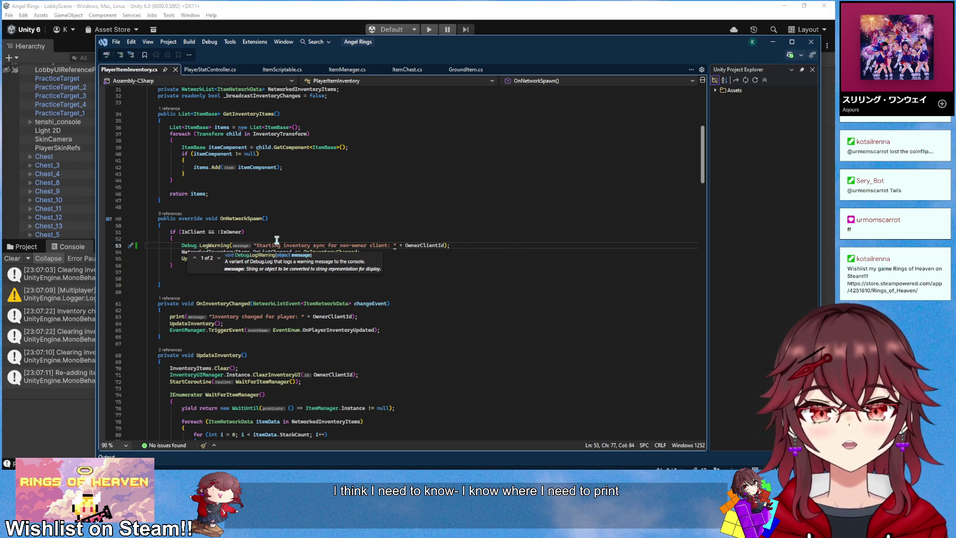
pyautogui.hotkey('alt', 'Tab')
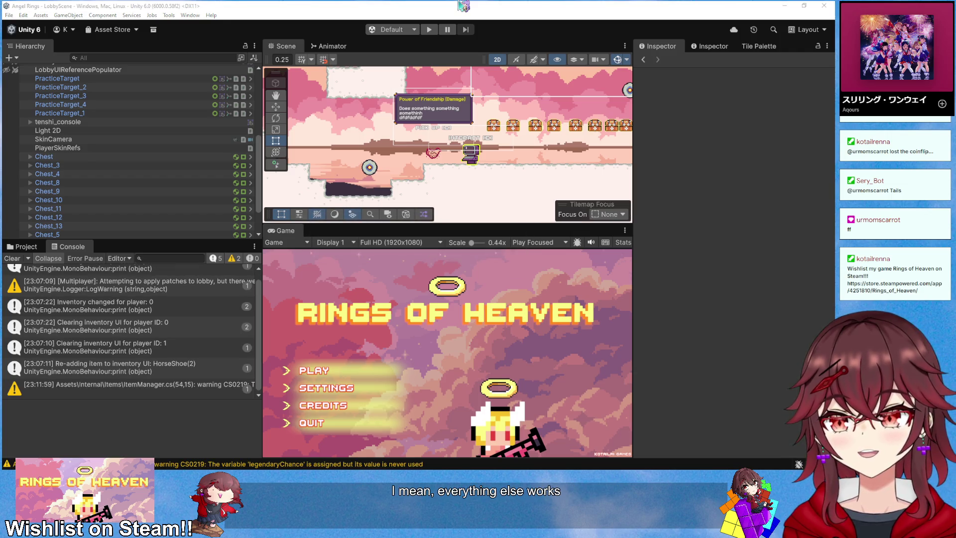
# - Host a new lobby and pick up the Horseshoe and Quickdraw items
pyautogui.click(429, 30)
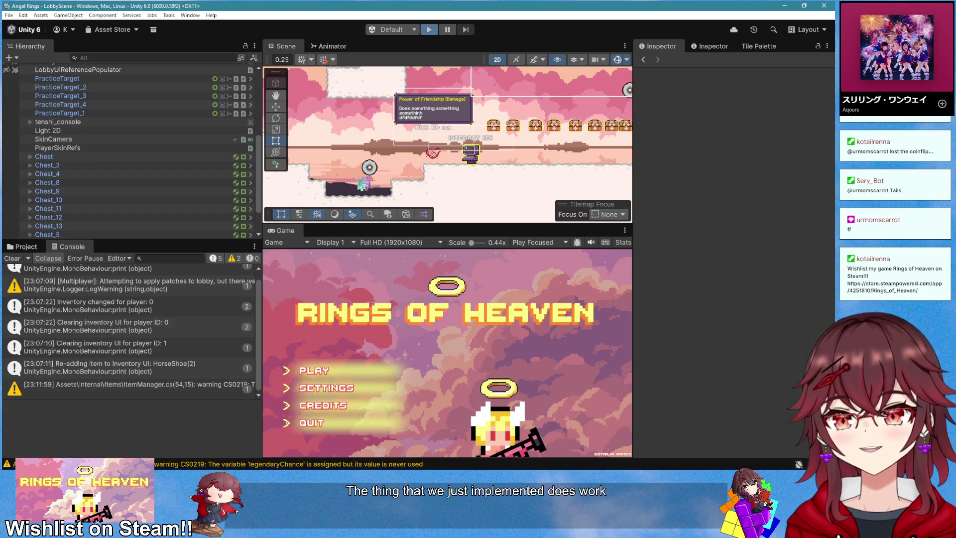
pyautogui.click(342, 373)
pyautogui.click(343, 374)
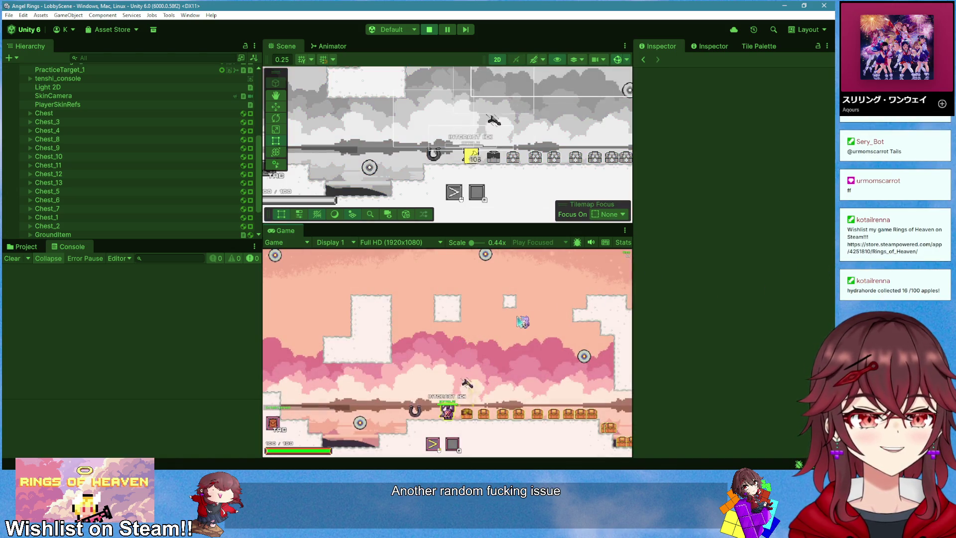
pyautogui.press('a')
pyautogui.press('e')
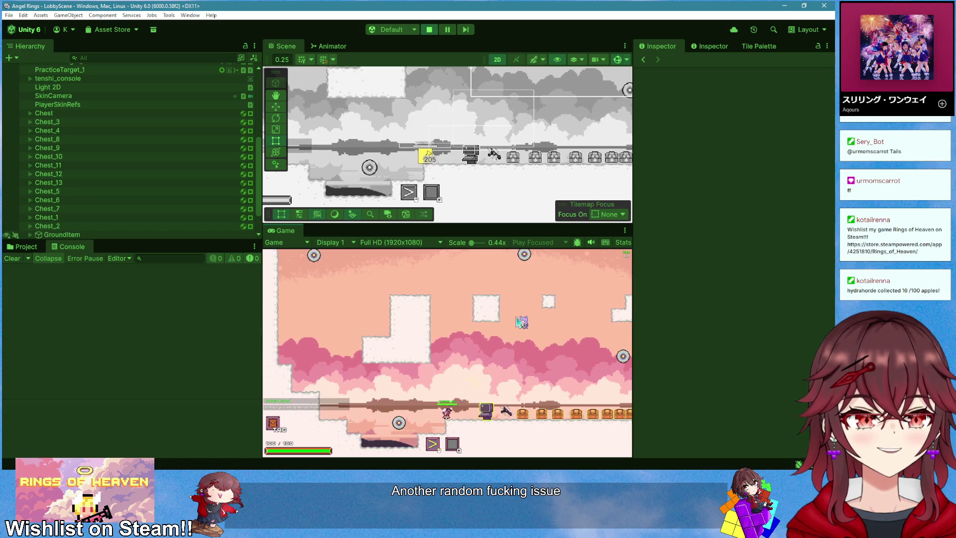
pyautogui.press('d')
pyautogui.press('e')
pyautogui.press('a')
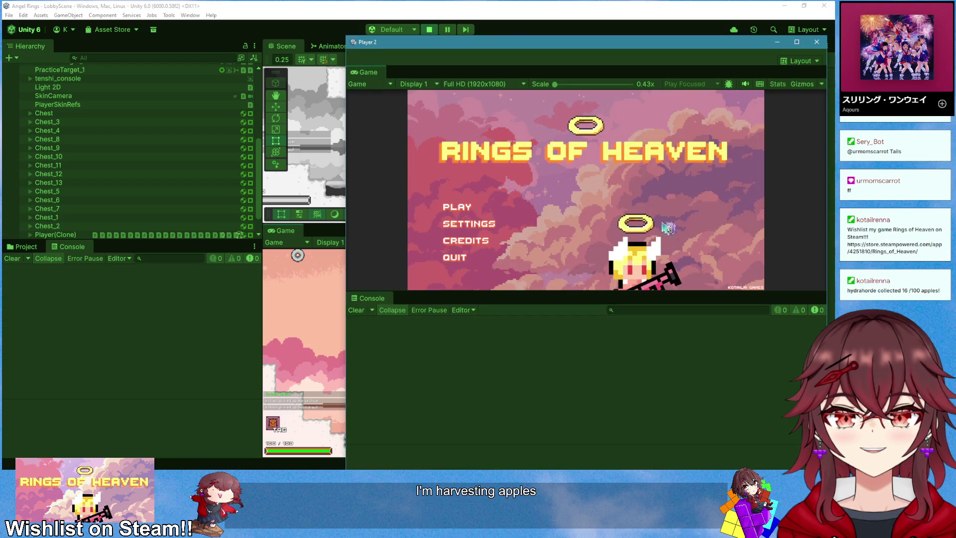
# - Join from the Player 2 window, clear the Console, check the scoreboard, then stop playing
pyautogui.click(455, 204)
pyautogui.hotkey('ctrl', 'v')
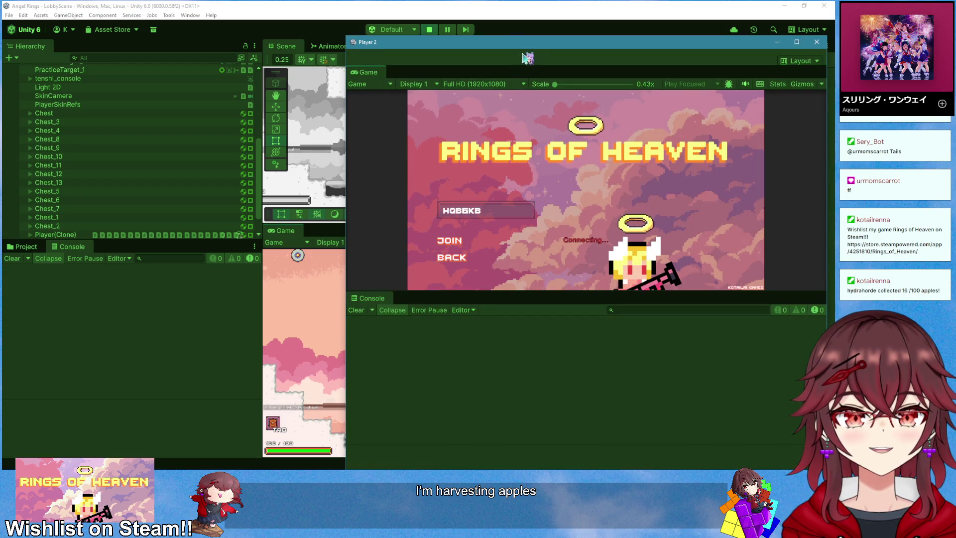
pyautogui.hotkey('alt', 'Tab')
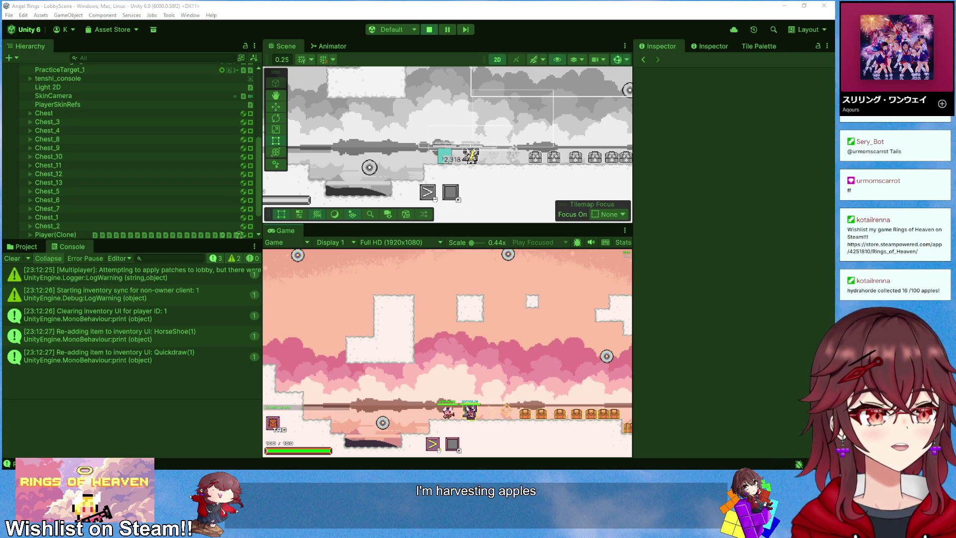
pyautogui.click(12, 258)
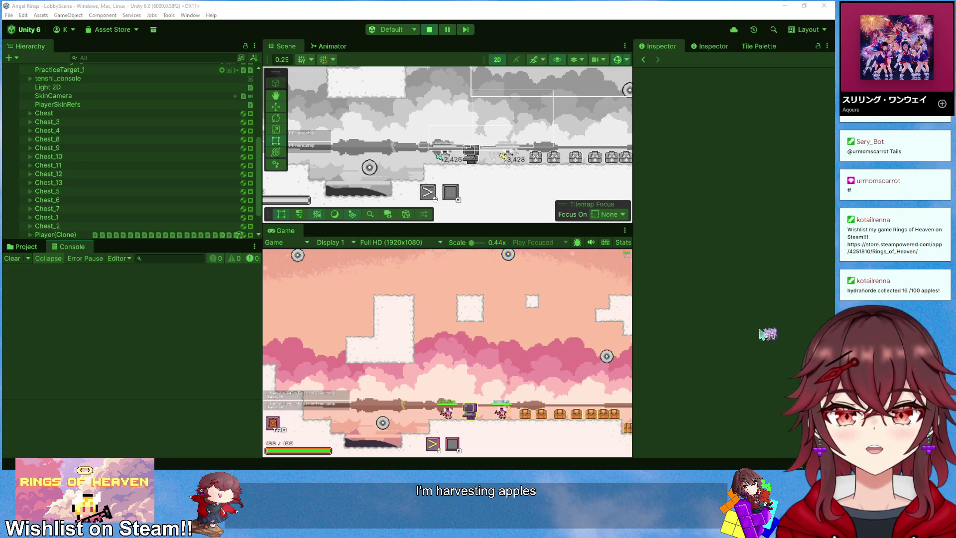
pyautogui.click(524, 377)
pyautogui.press('Tab')
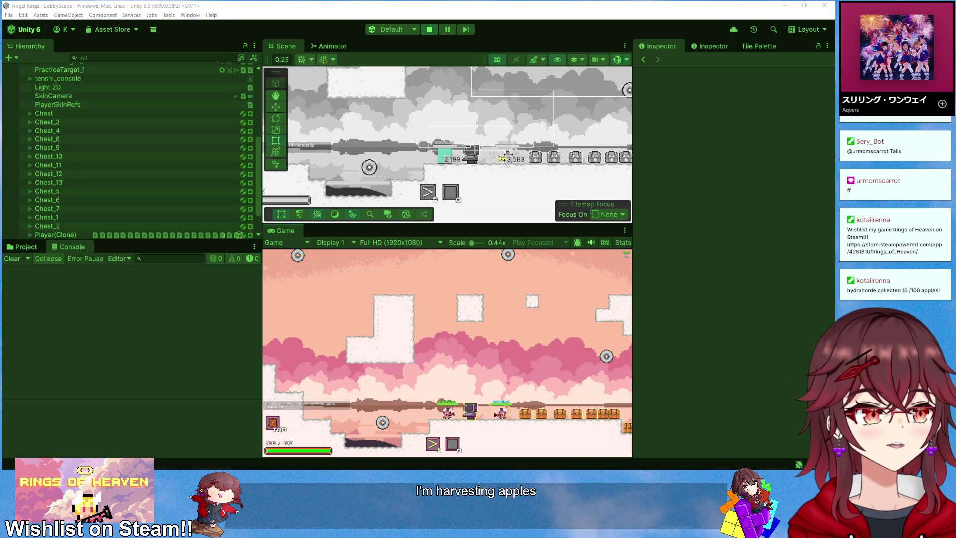
pyautogui.press('Tab')
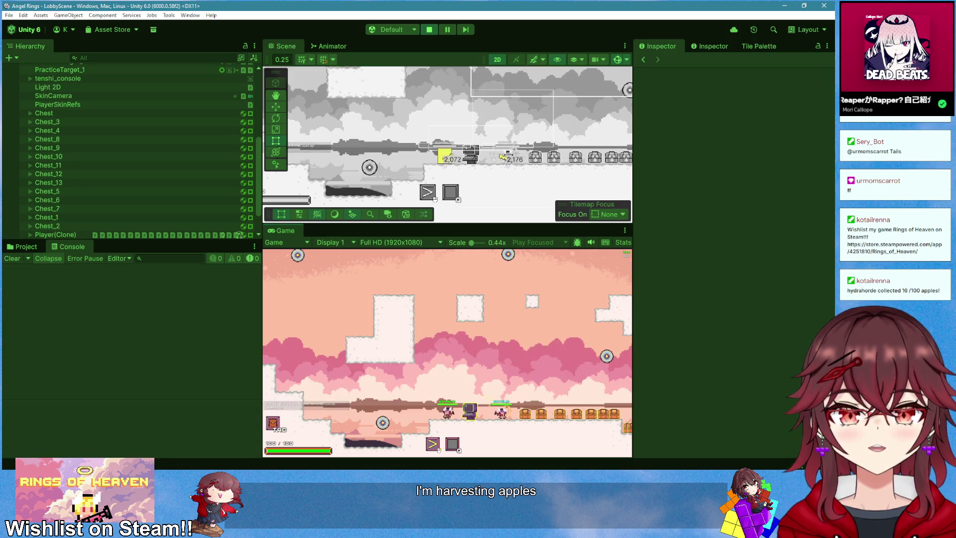
pyautogui.click(434, 30)
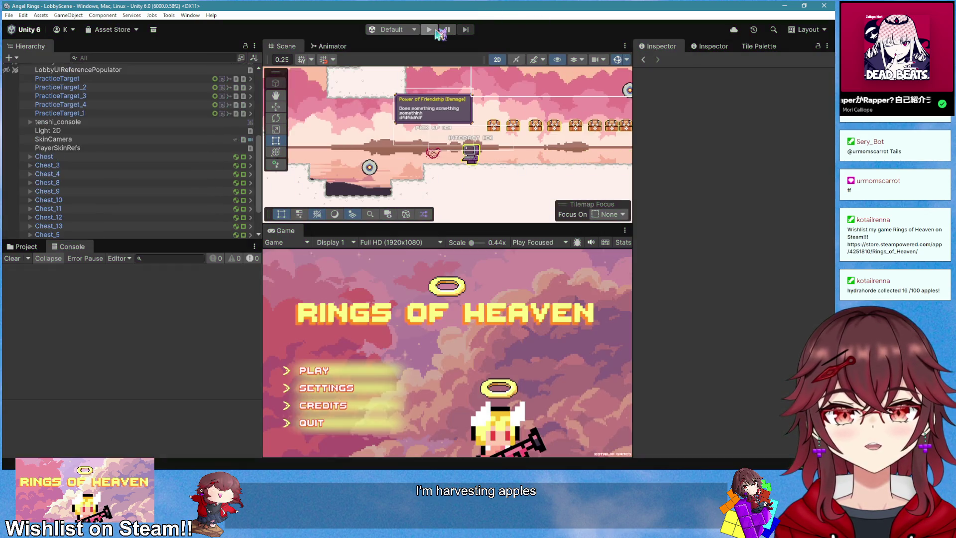
# - Replay, collect Quickdraw from the chest, then open the 'Starting inventory sync' warning's source
pyautogui.click(434, 29)
pyautogui.press('Return')
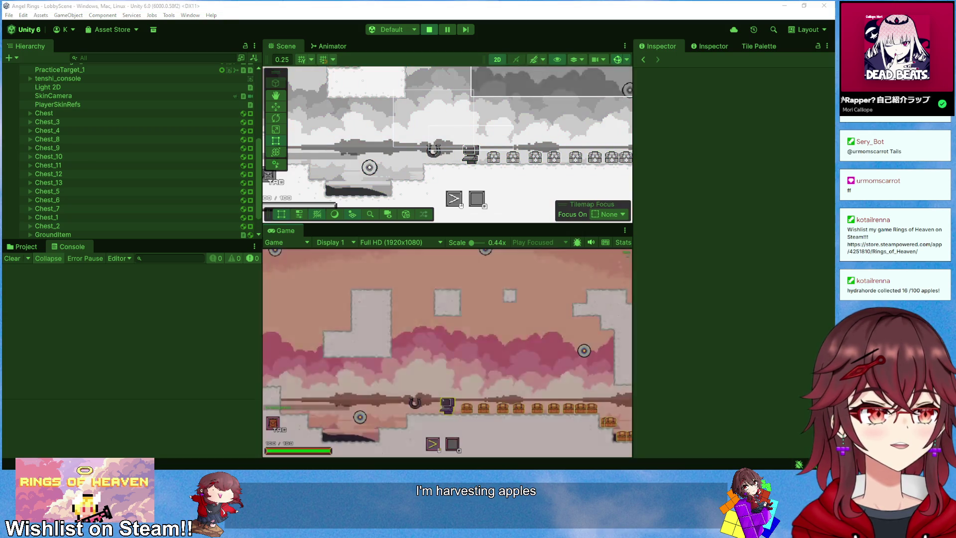
pyautogui.press('d')
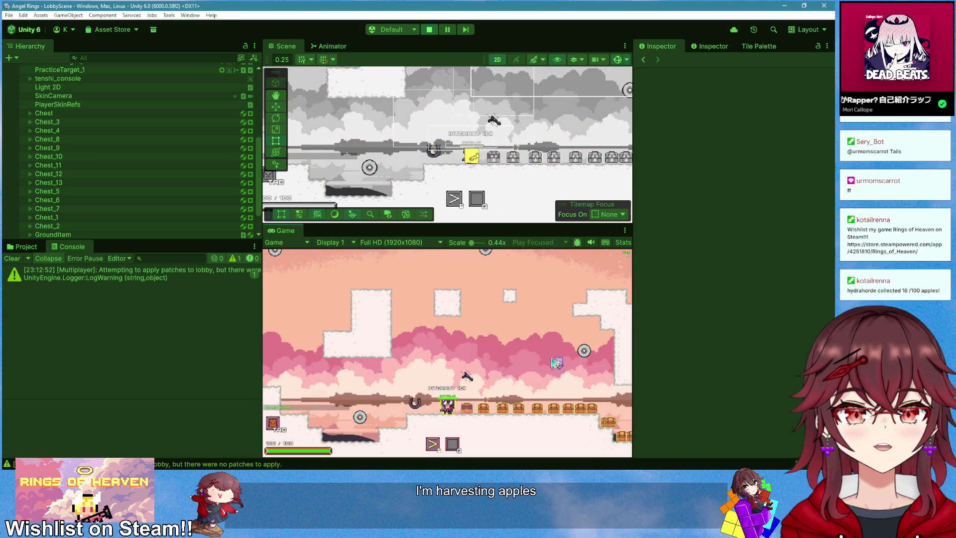
pyautogui.press('e')
pyautogui.press('a')
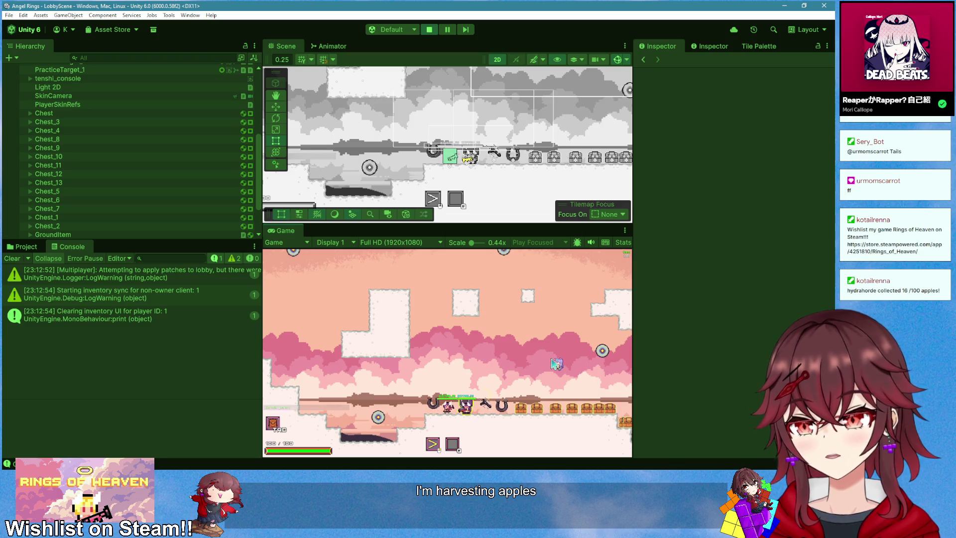
pyautogui.doubleClick(204, 296)
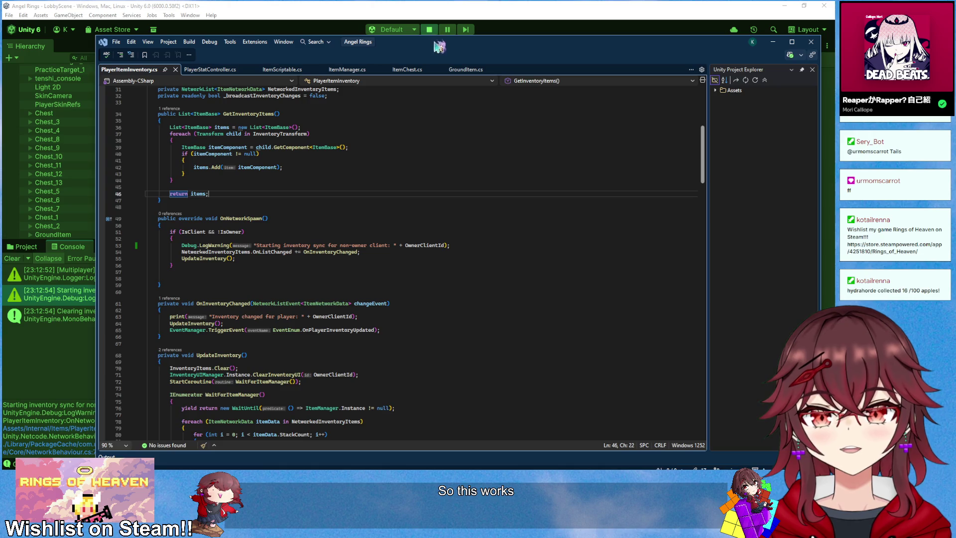
pyautogui.moveTo(431, 37); pyautogui.dragTo(535, 33)
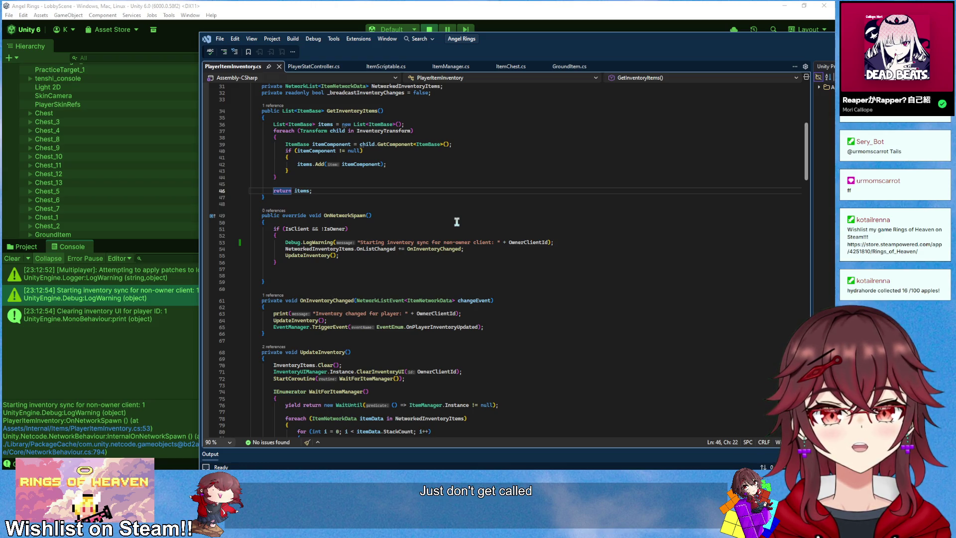
pyautogui.moveTo(313, 314); pyautogui.dragTo(461, 317)
pyautogui.click(461, 317)
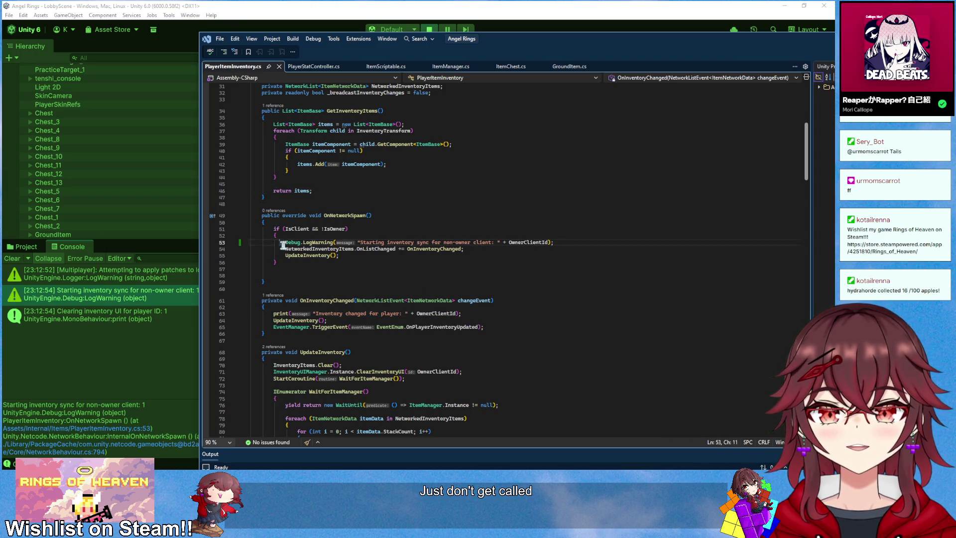
pyautogui.moveTo(282, 242); pyautogui.dragTo(464, 249)
pyautogui.click(279, 314)
pyautogui.press('End')
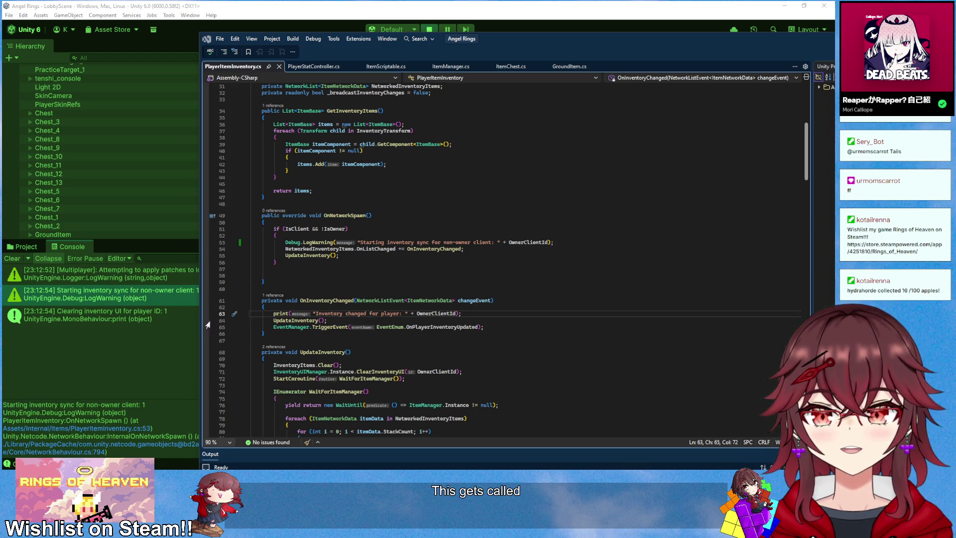
pyautogui.moveTo(419, 58); pyautogui.dragTo(479, 67)
pyautogui.moveTo(354, 55); pyautogui.dragTo(375, 74)
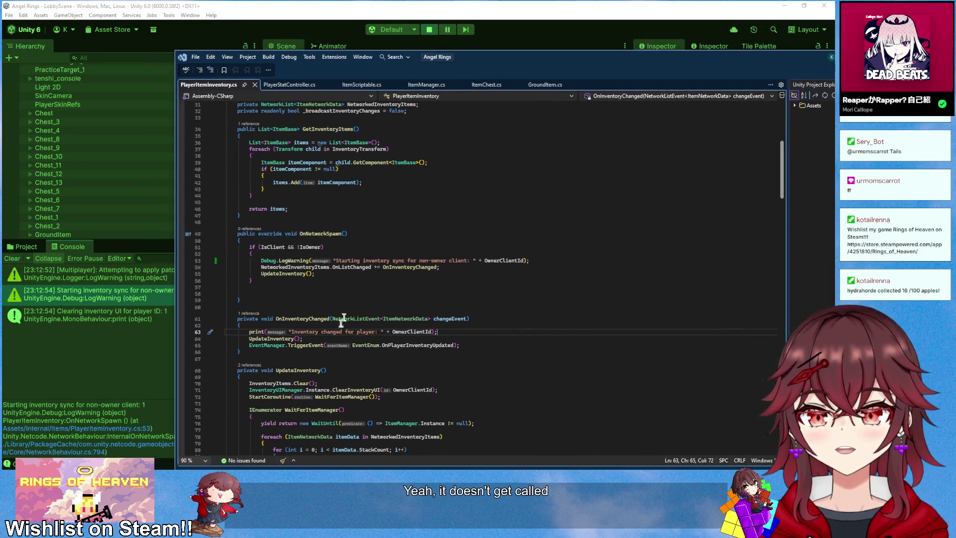
pyautogui.moveTo(268, 260); pyautogui.dragTo(530, 260)
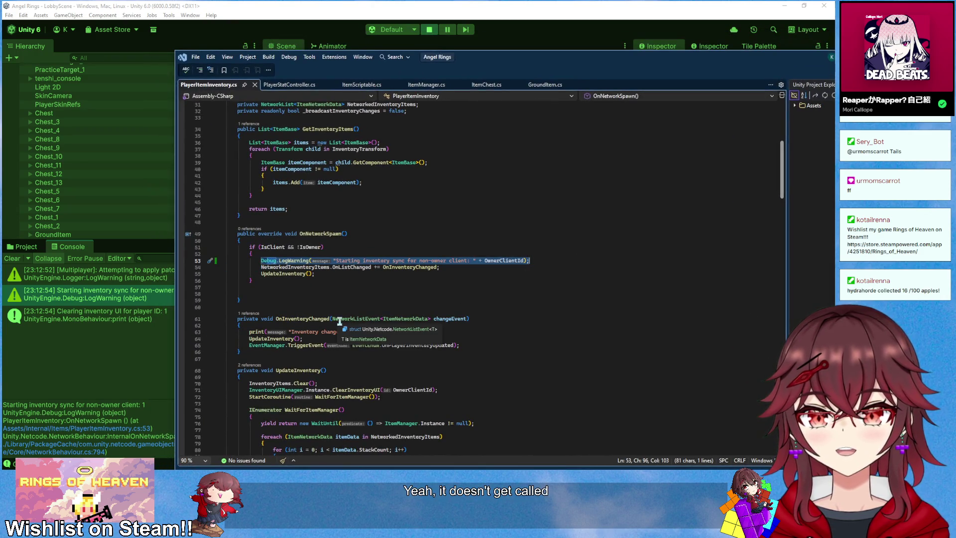
pyautogui.click(354, 272)
pyautogui.doubleClick(354, 268)
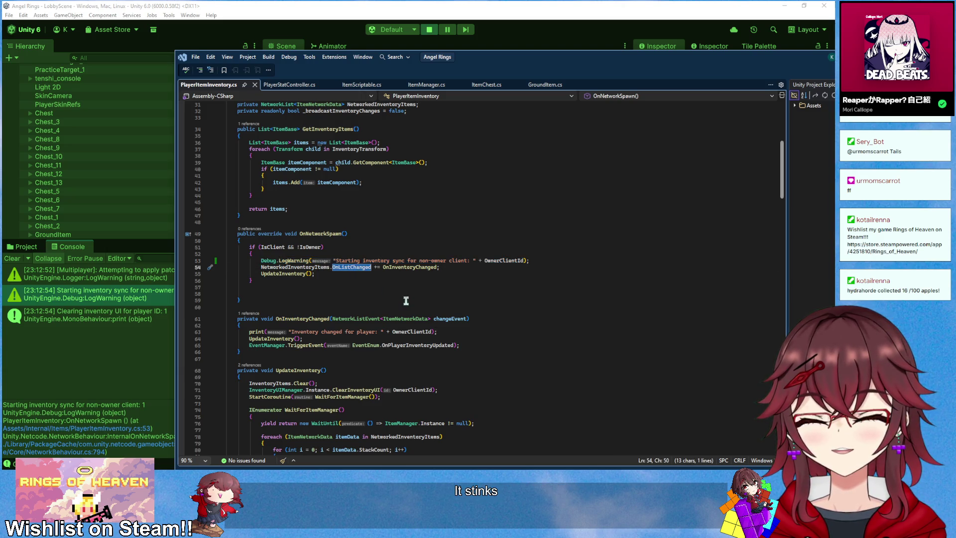
pyautogui.scroll(-20, 436, 343)
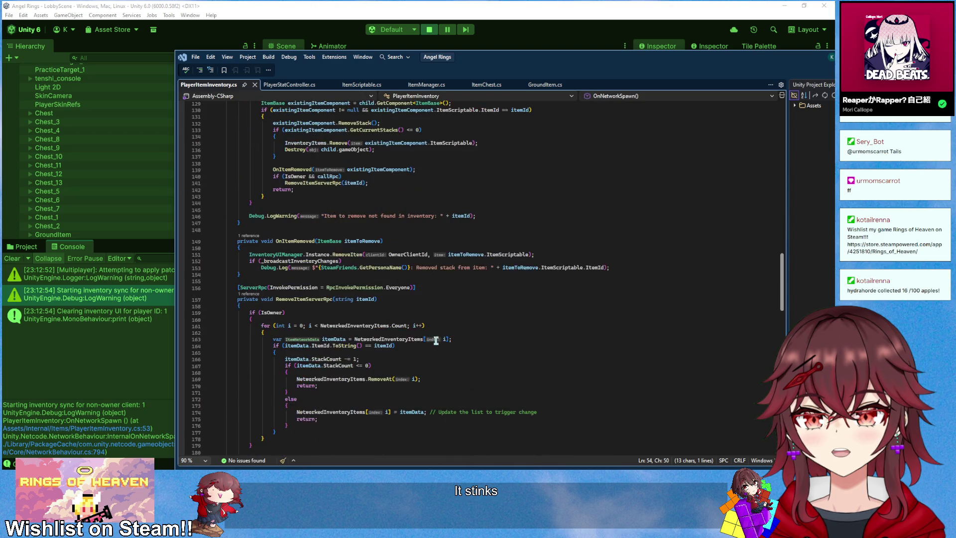
pyautogui.scroll(-9, 436, 341)
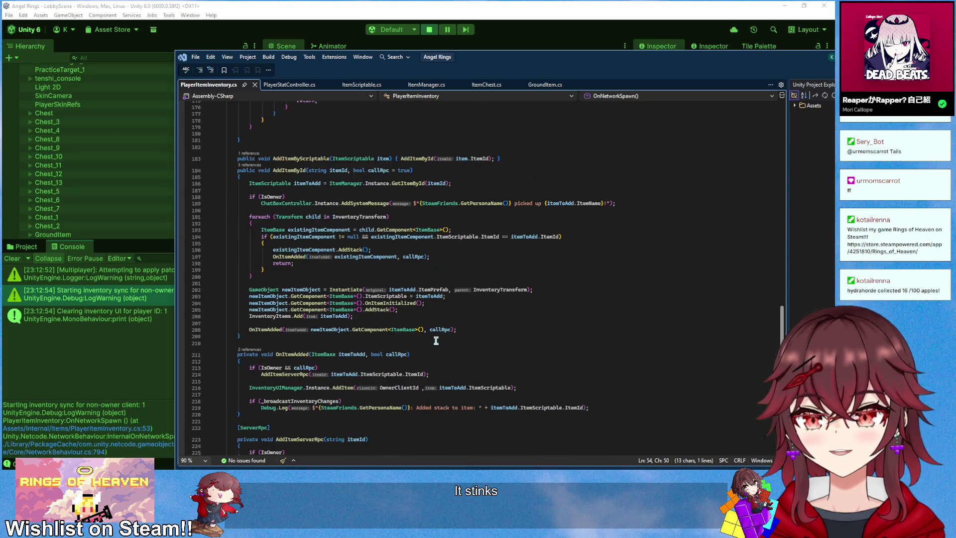
pyautogui.scroll(-4, 437, 340)
pyautogui.scroll(5, 436, 340)
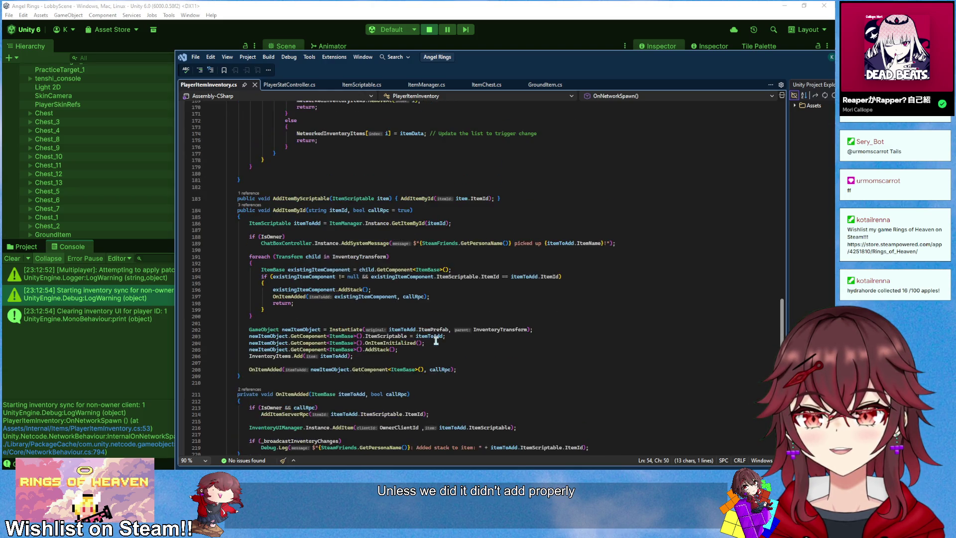
pyautogui.scroll(-10, 436, 341)
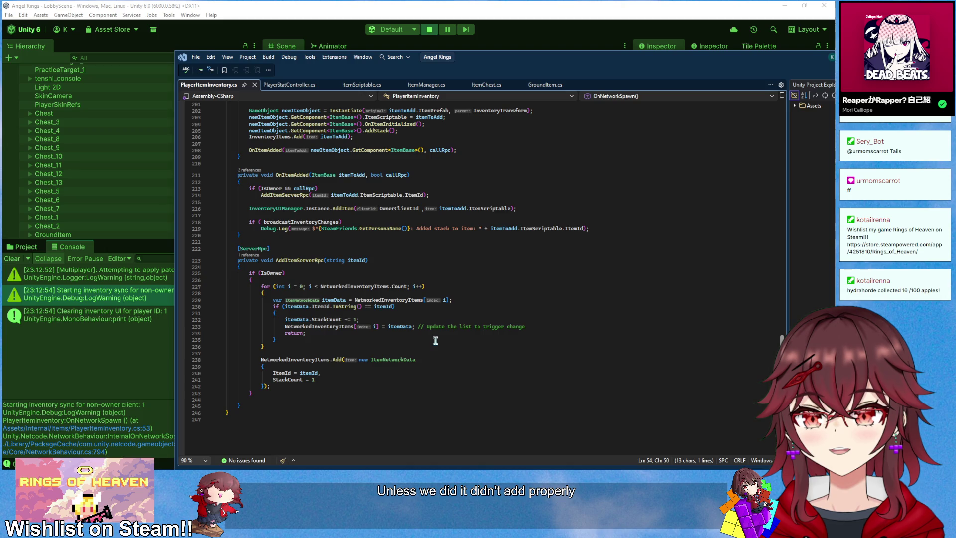
pyautogui.scroll(3, 436, 341)
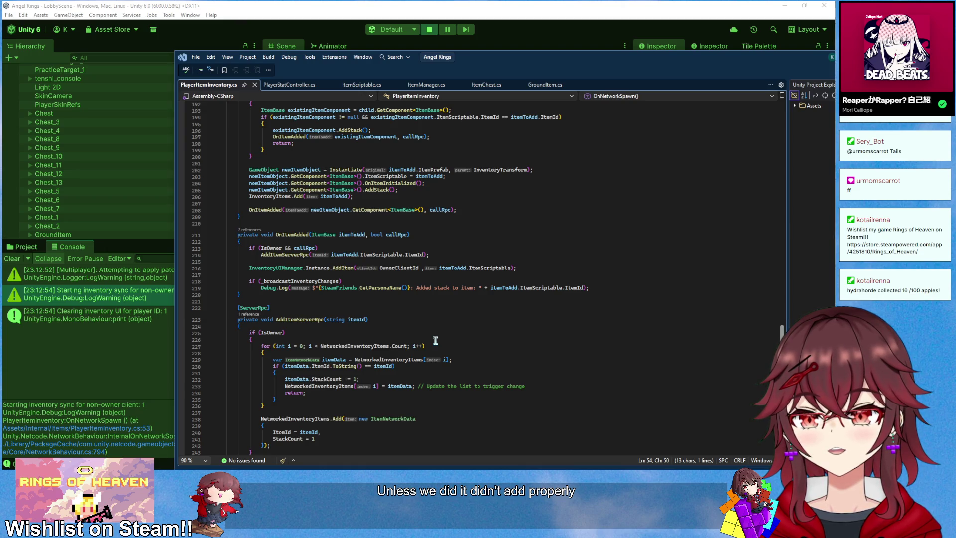
pyautogui.scroll(3, 435, 341)
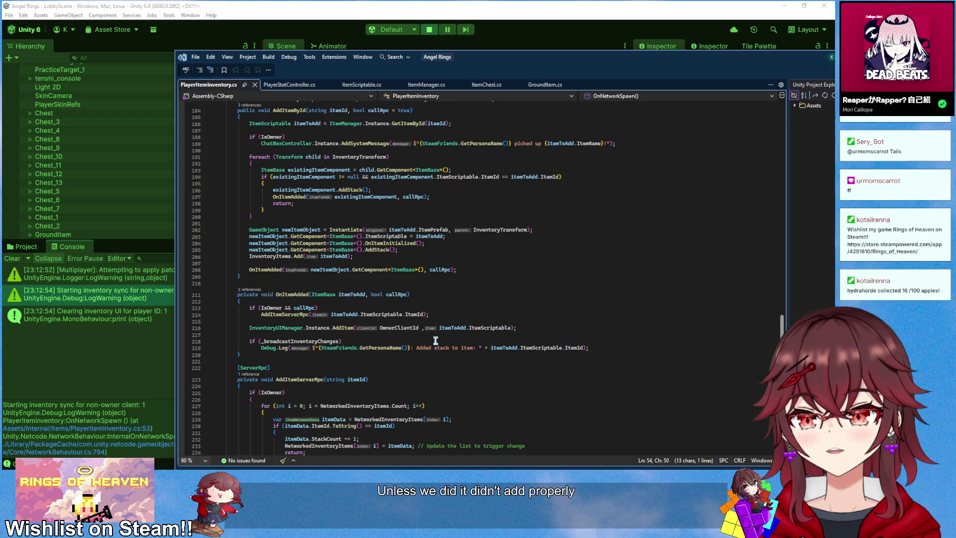
pyautogui.scroll(-5, 436, 341)
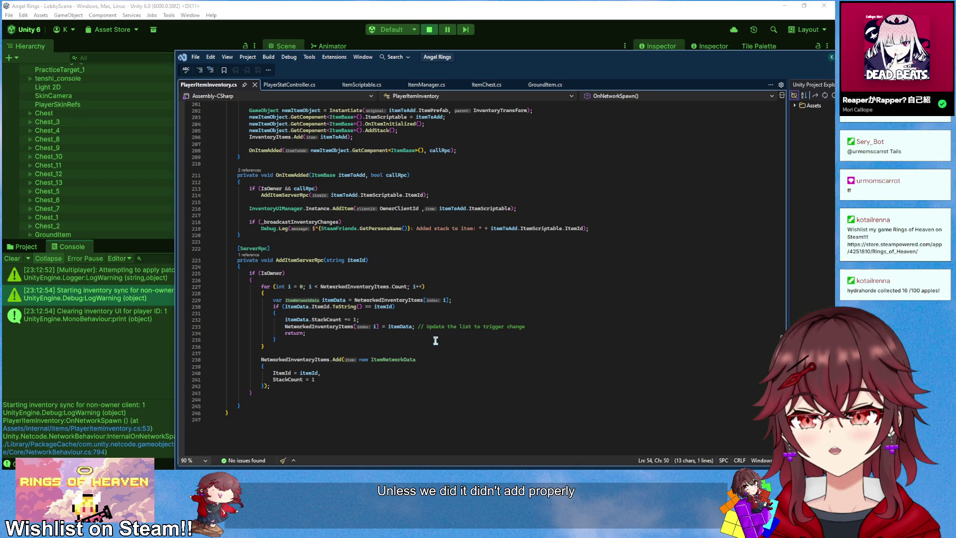
pyautogui.scroll(1, 436, 340)
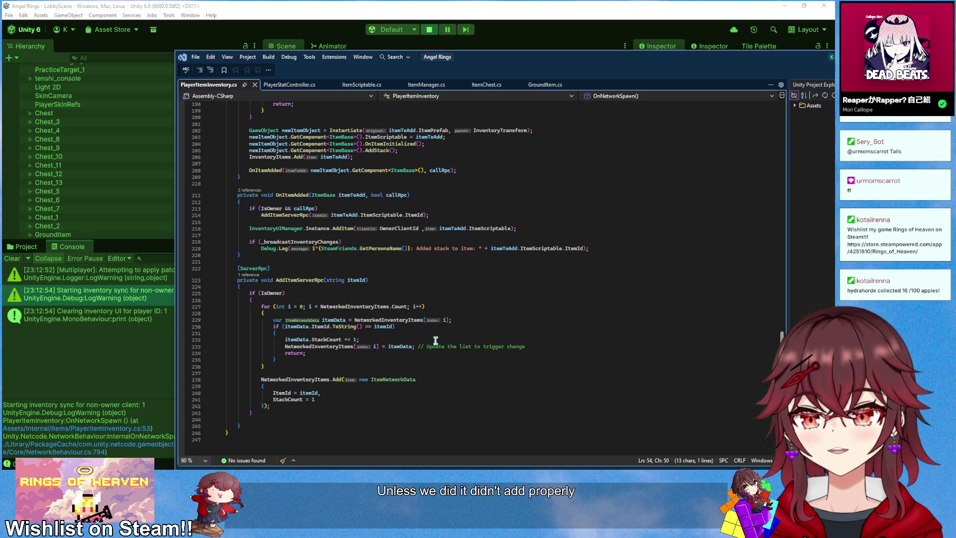
pyautogui.scroll(20, 436, 340)
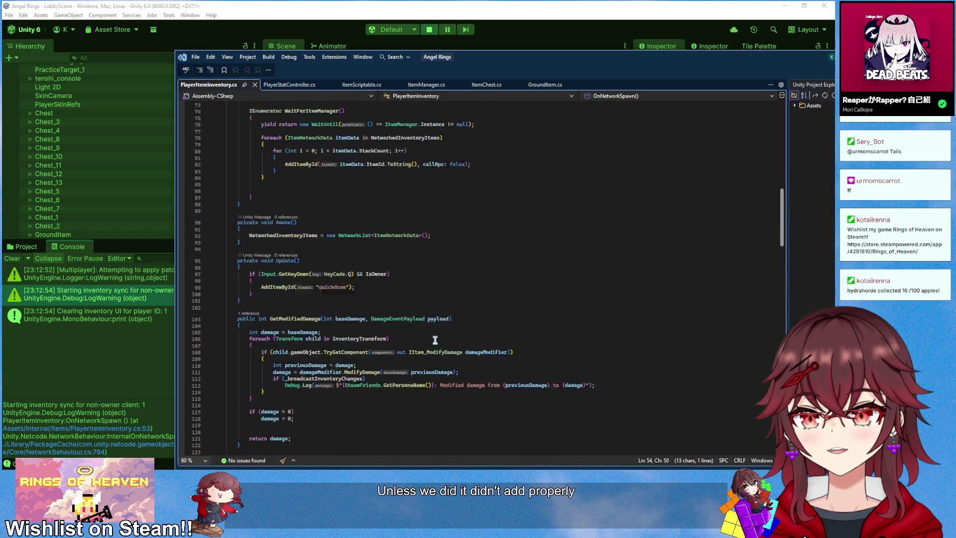
pyautogui.scroll(5, 435, 340)
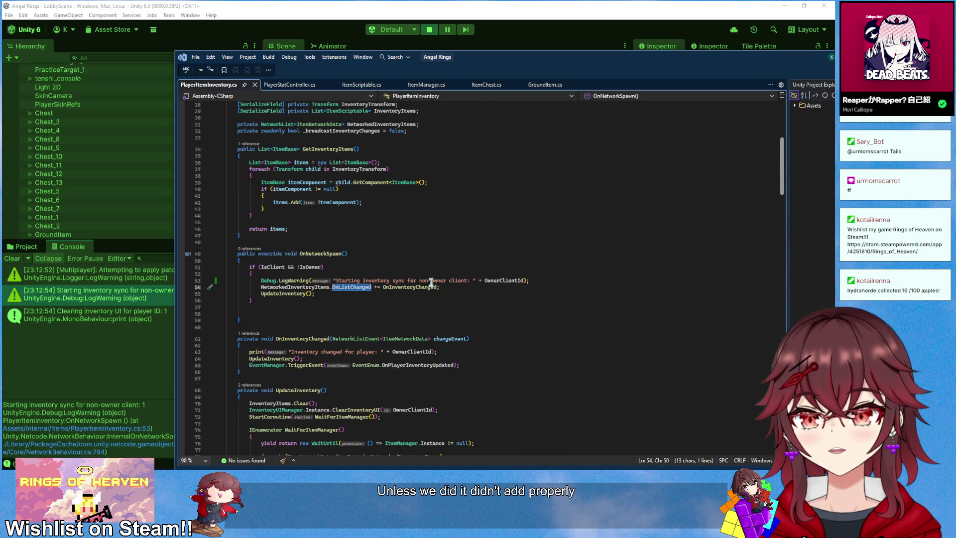
pyautogui.scroll(-20, 432, 281)
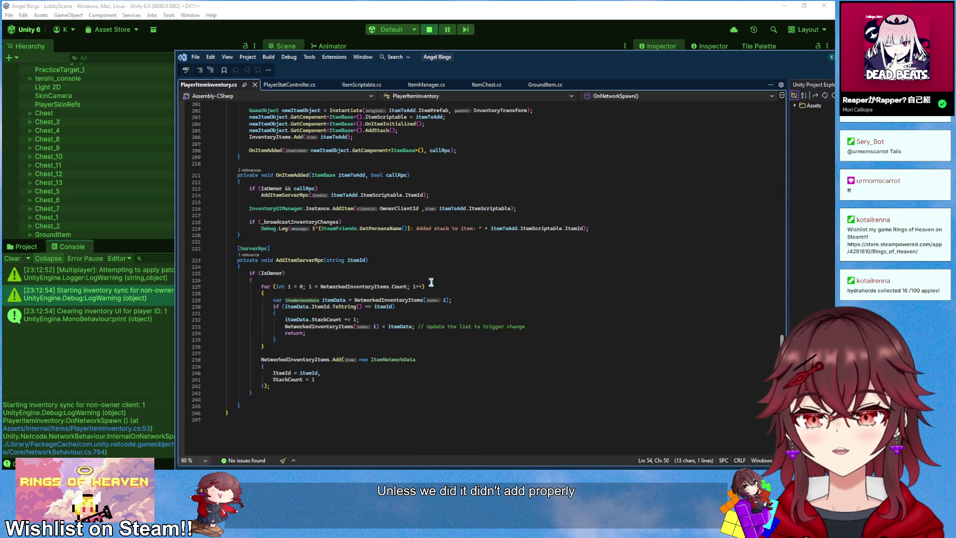
# - Add print("Added item to network inventory client " + OwnerClientId) after the list add on line 242
pyautogui.click(365, 373)
pyautogui.click(370, 367)
pyautogui.press('Return')
pyautogui.press('Return')
pyautogui.write('print')
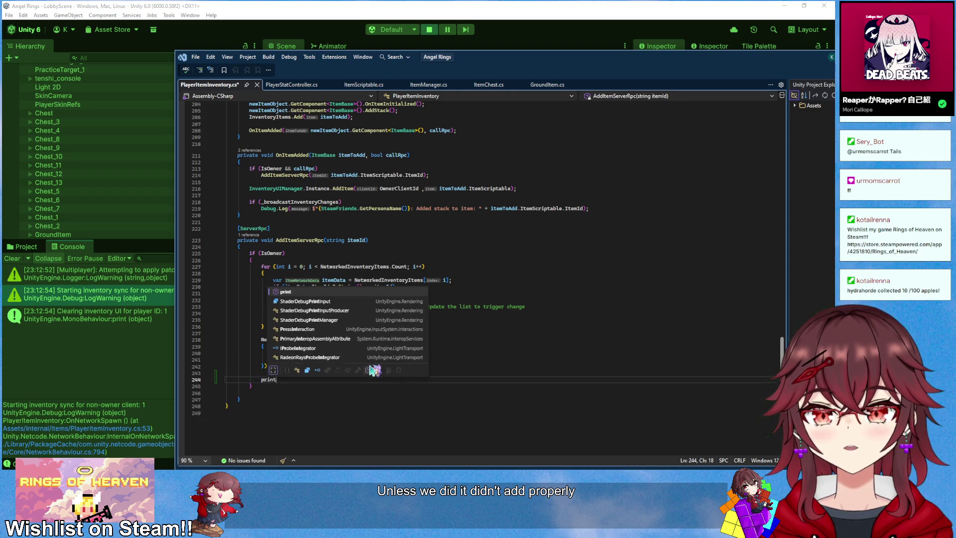
pyautogui.write('("Added item to')
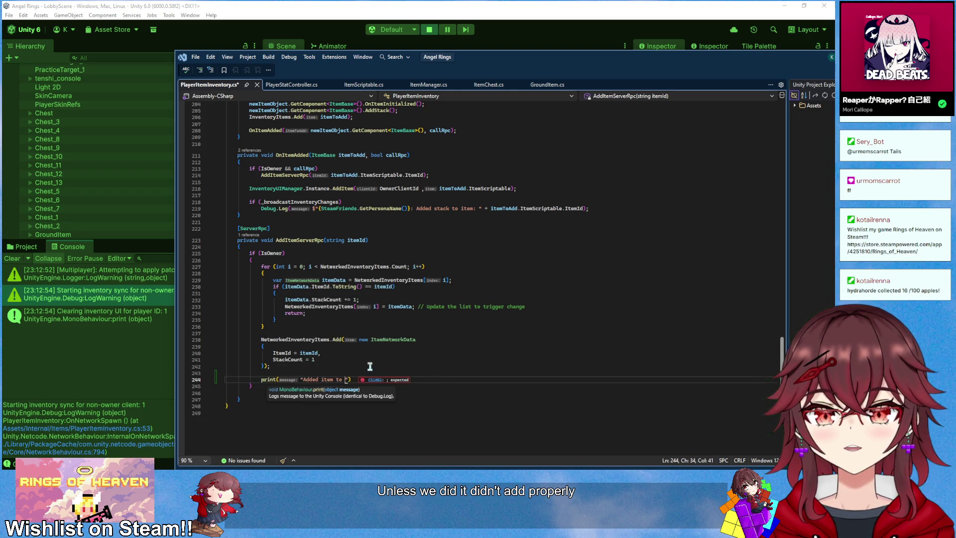
pyautogui.press('Tab')
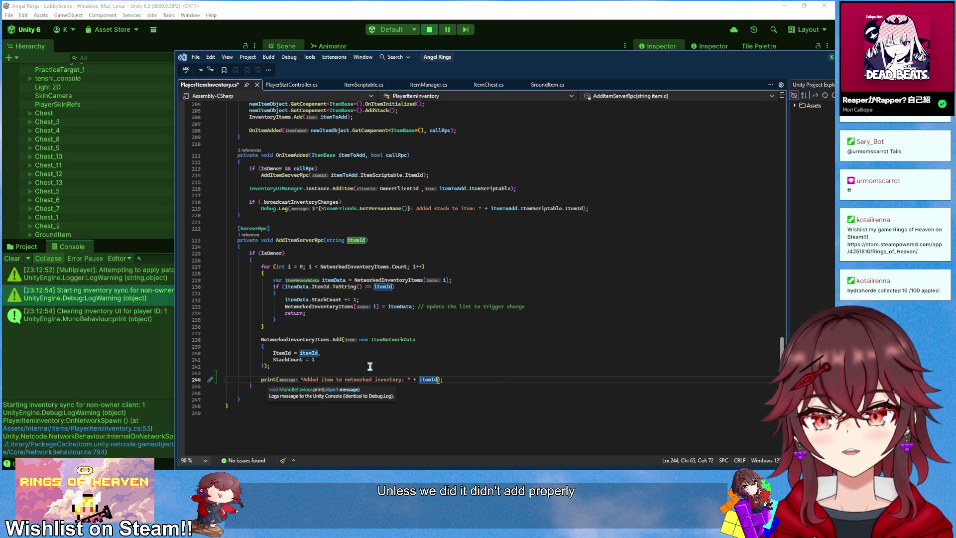
pyautogui.hotkey('ctrl', 'BackSpace')
pyautogui.hotkey('ctrl', 'BackSpace')
pyautogui.hotkey('ctrl', 'BackSpace')
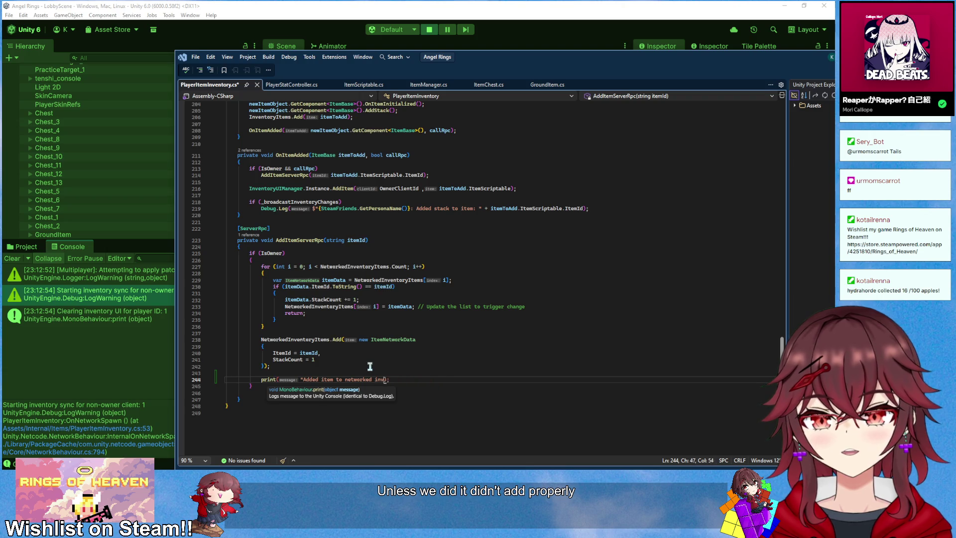
pyautogui.write('network inv')
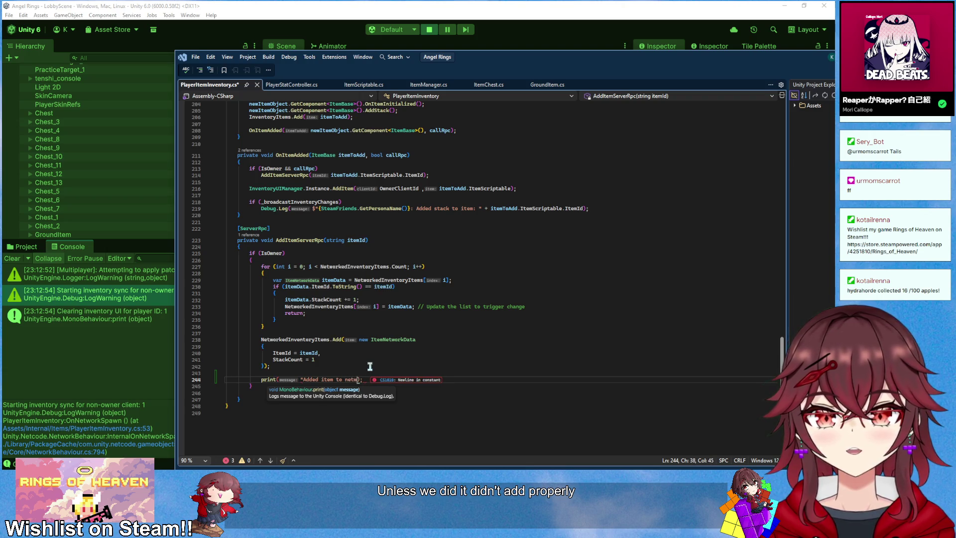
pyautogui.write('entory client')
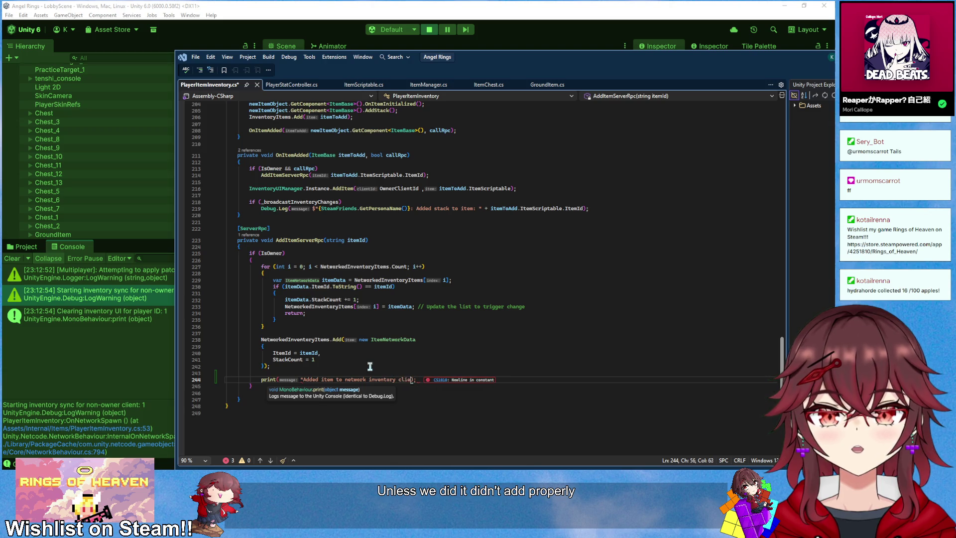
pyautogui.write(' " + owne')
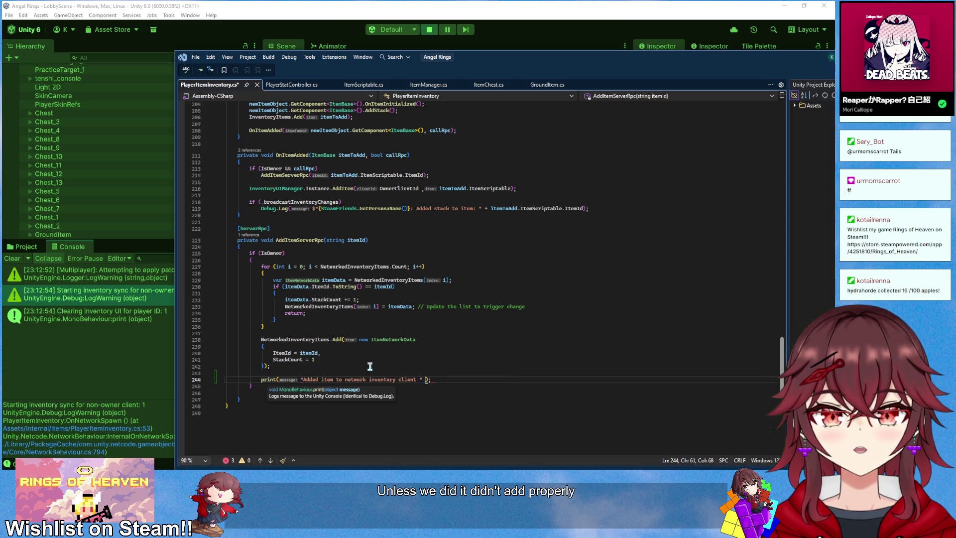
pyautogui.write('rcli')
pyautogui.press('Tab')
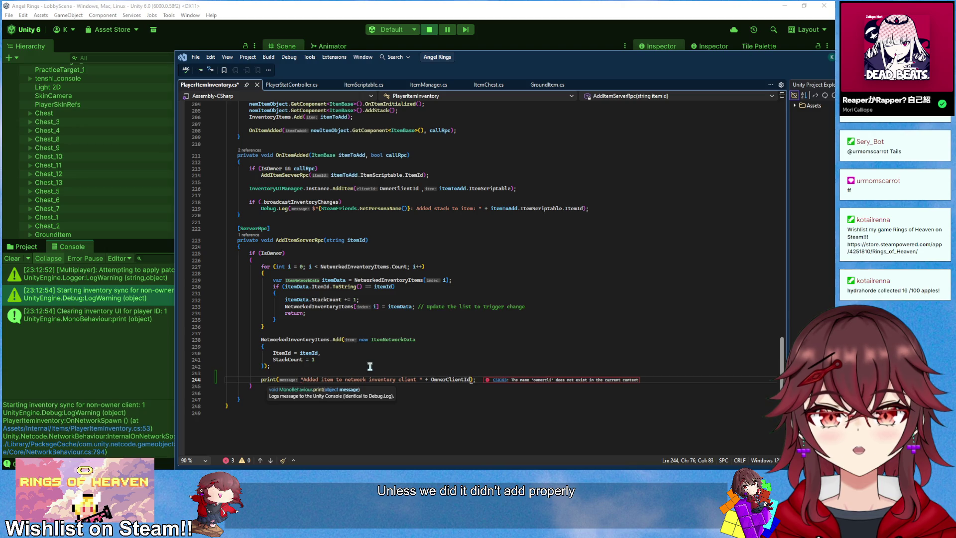
pyautogui.click(370, 366)
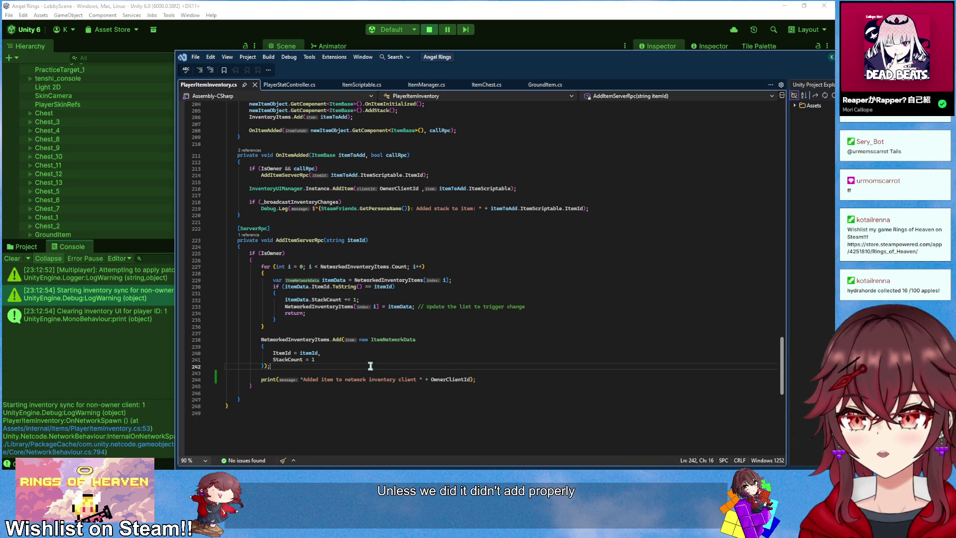
pyautogui.click(447, 31)
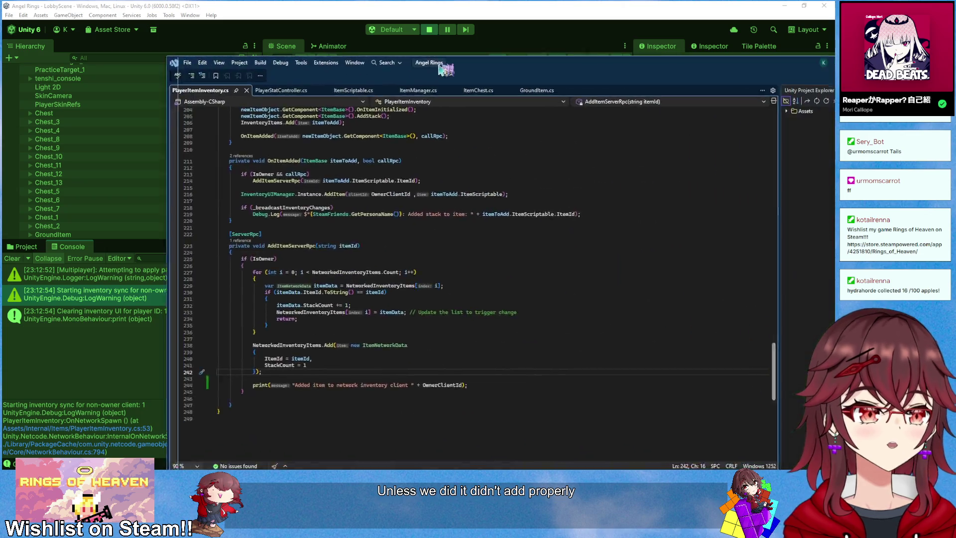
pyautogui.click(429, 30)
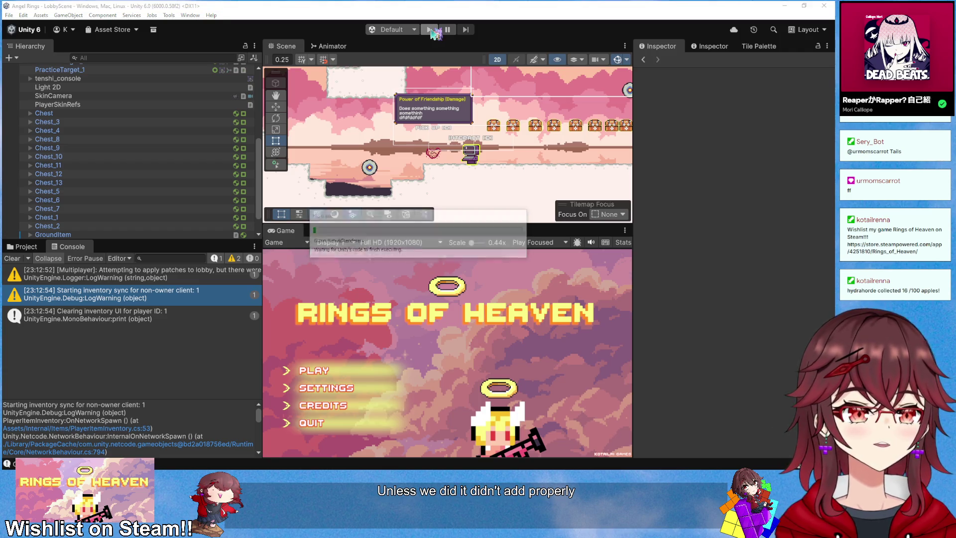
# - Play a session, pick up the horseshoe, and check the console's 'Added item to network inventory client 0' log
pyautogui.click(430, 30)
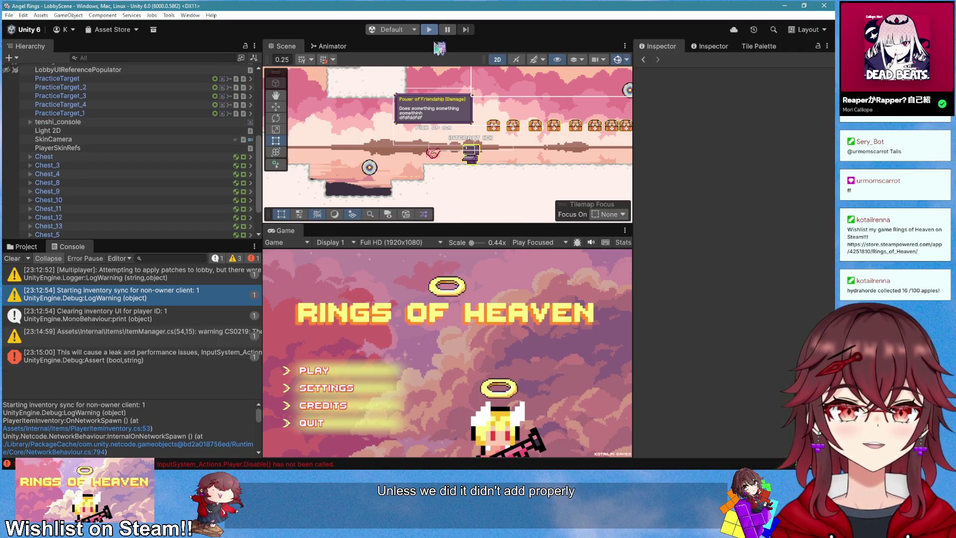
pyautogui.click(319, 371)
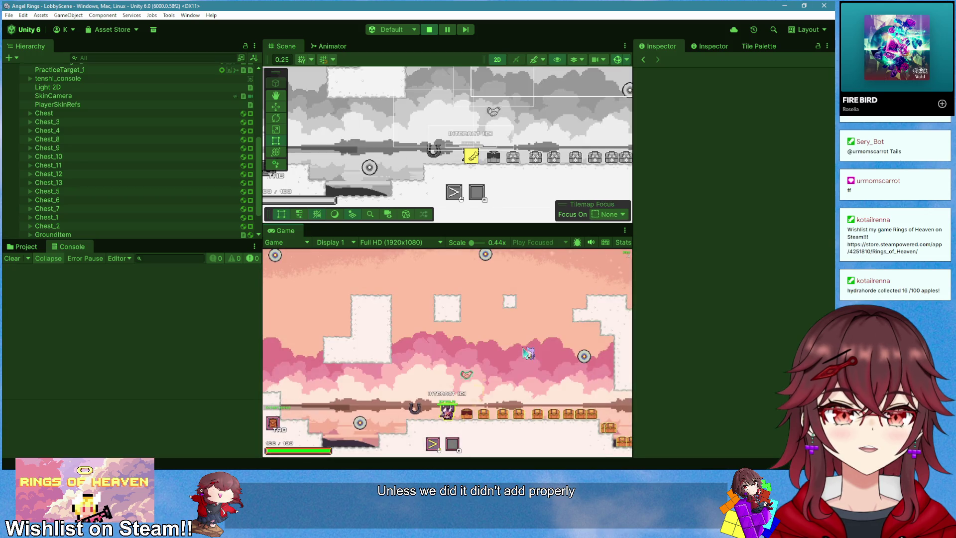
pyautogui.press('a')
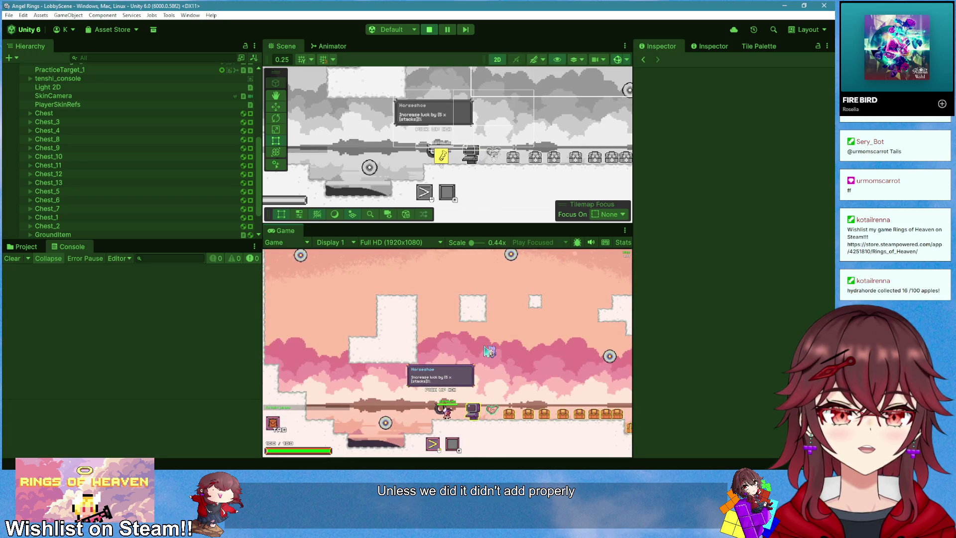
pyautogui.press('Tab')
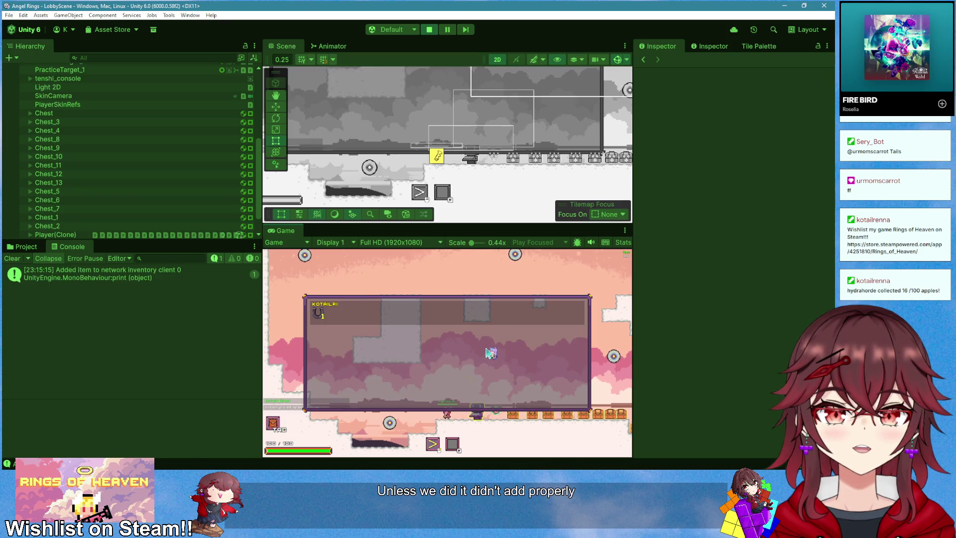
pyautogui.press('Tab')
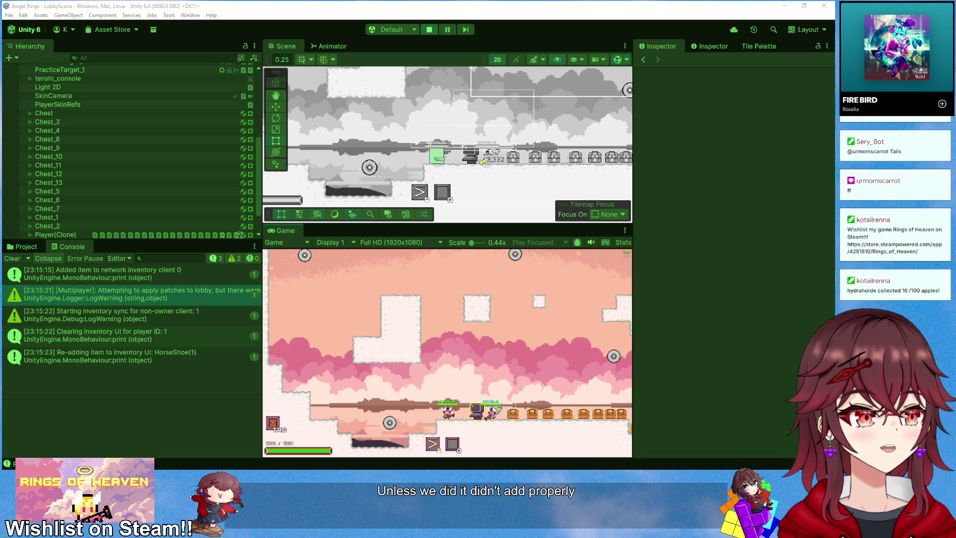
pyautogui.click(137, 277)
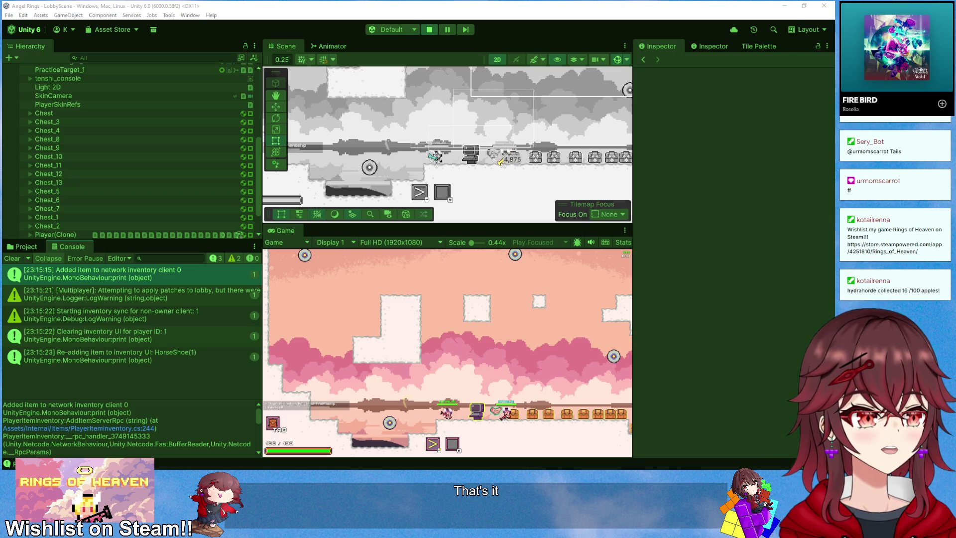
pyautogui.click(428, 30)
# - Replace the IsOwner check on line 225 of AddItemServerRpc with true
pyautogui.hotkey('alt', 'Tab')
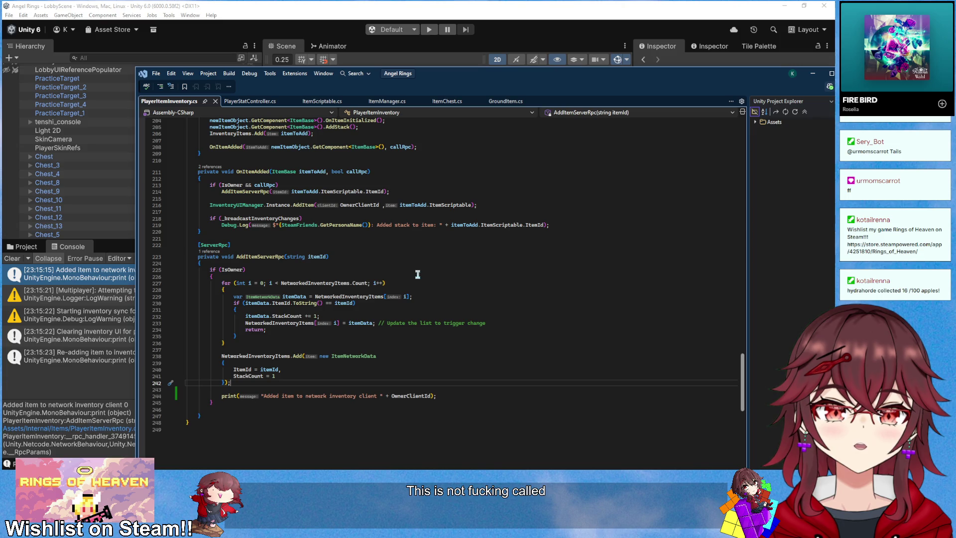
pyautogui.click(229, 270)
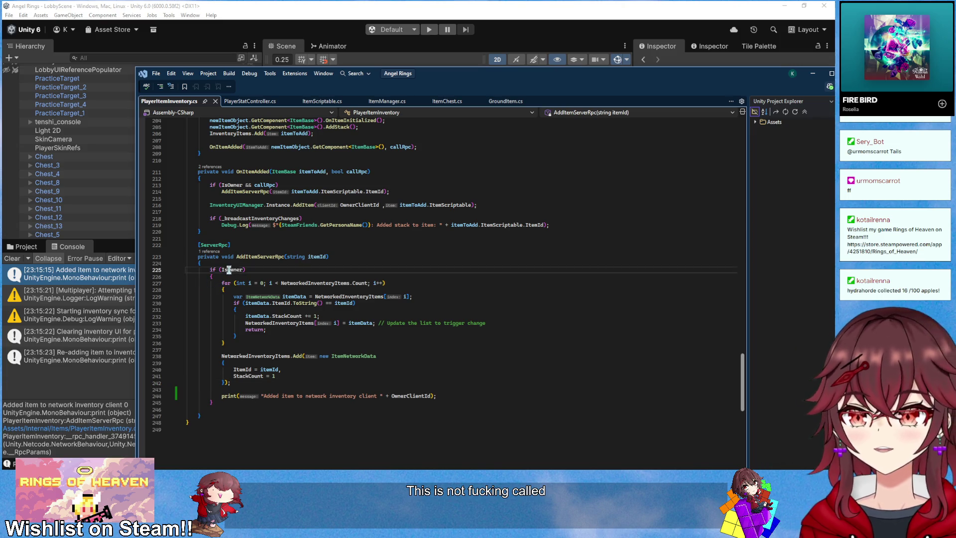
pyautogui.hotkey('ctrl', 'shift', 'Left')
pyautogui.write('true')
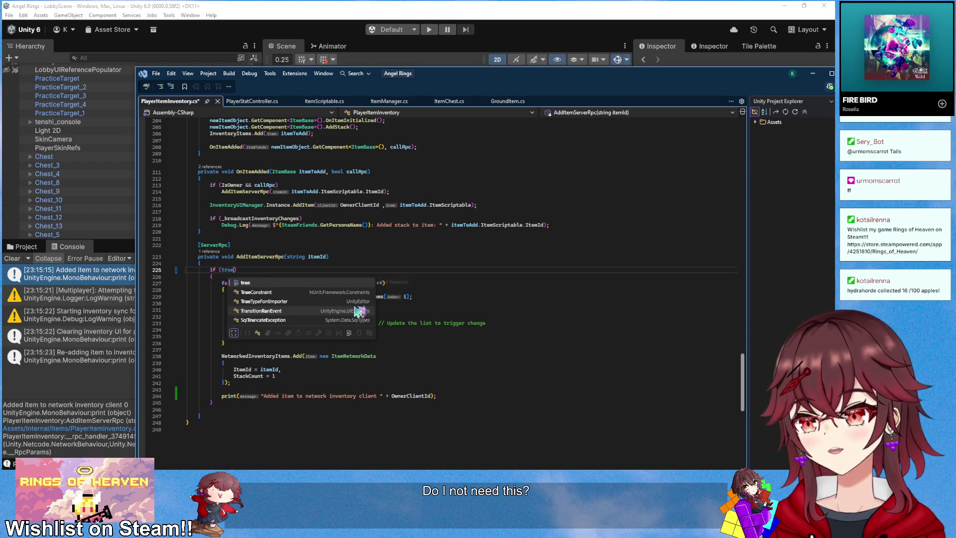
pyautogui.click(451, 6)
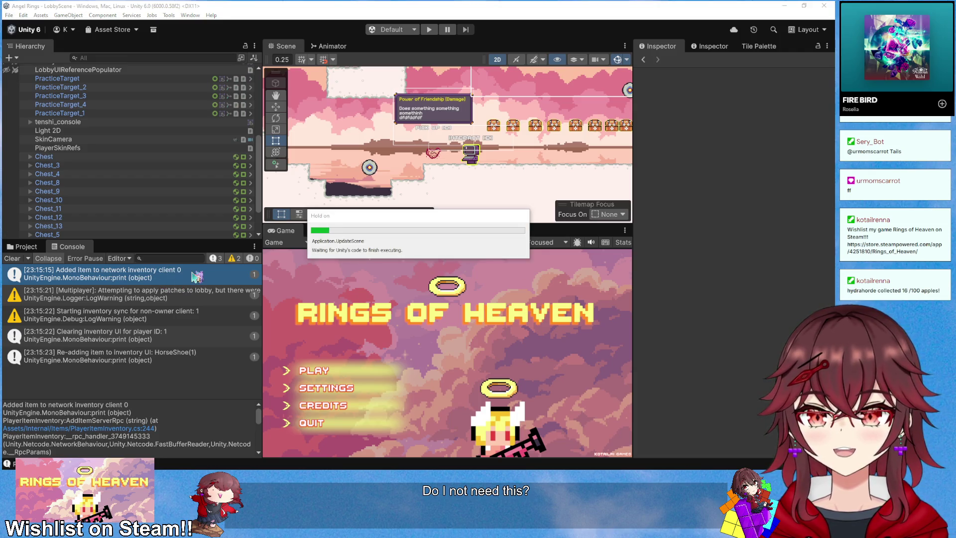
# - Start a new session, pick up the horseshoe and check it shows in the inventory
pyautogui.click(429, 30)
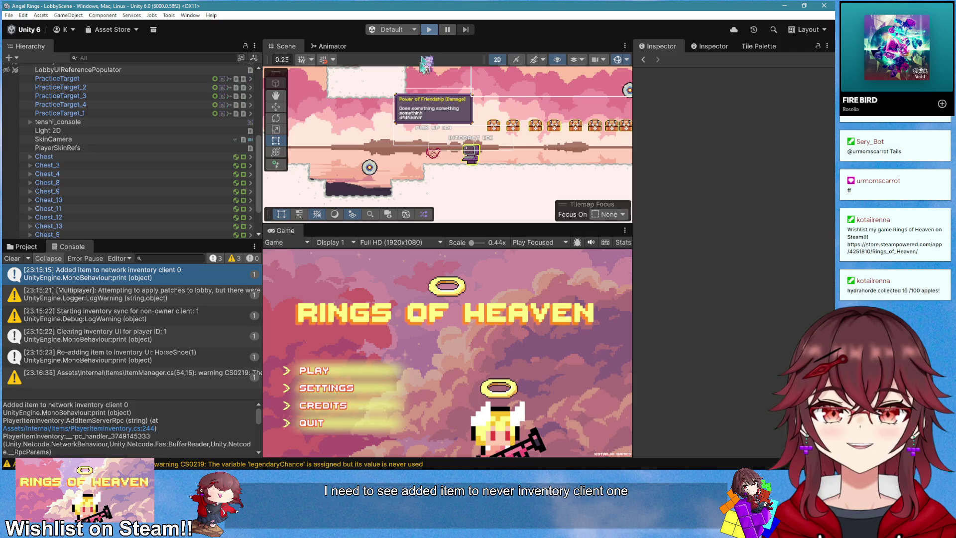
pyautogui.click(321, 371)
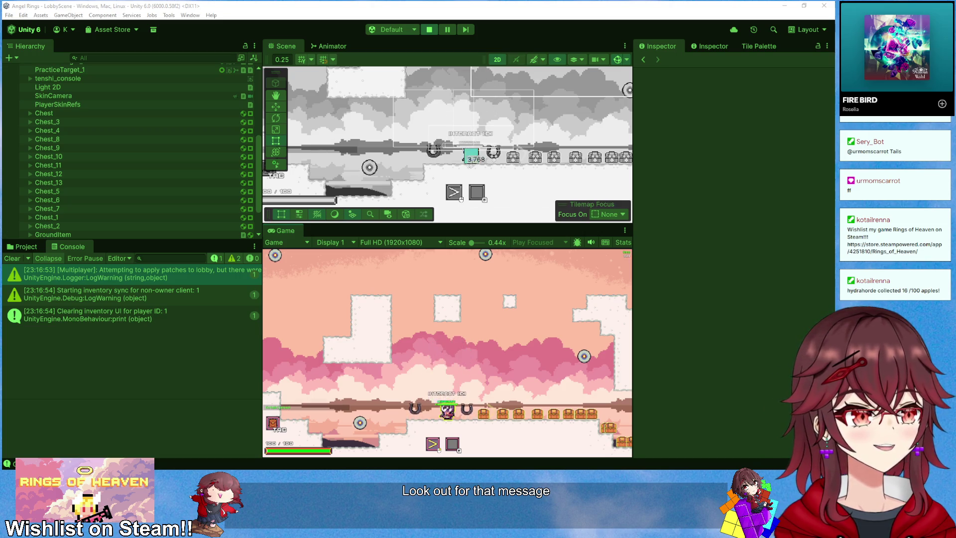
pyautogui.press('e')
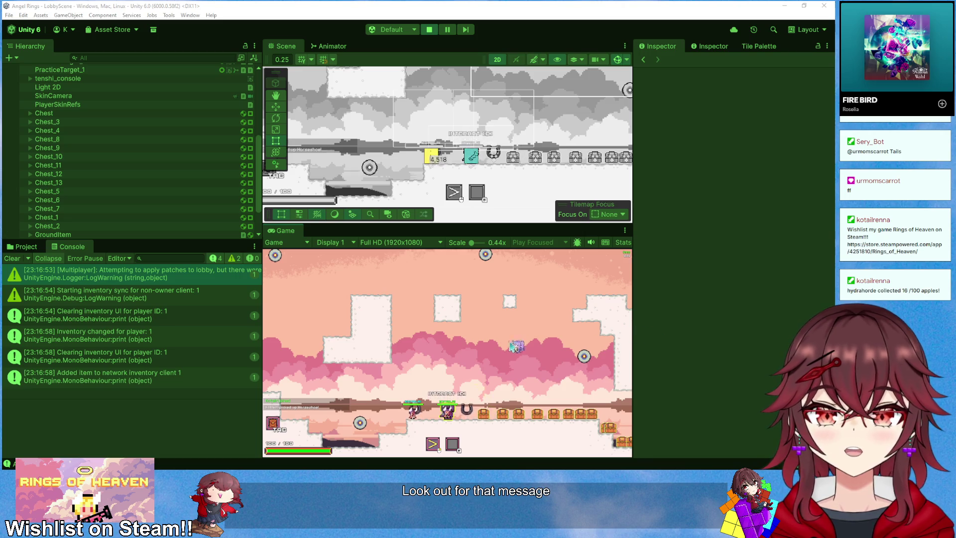
pyautogui.press('Tab')
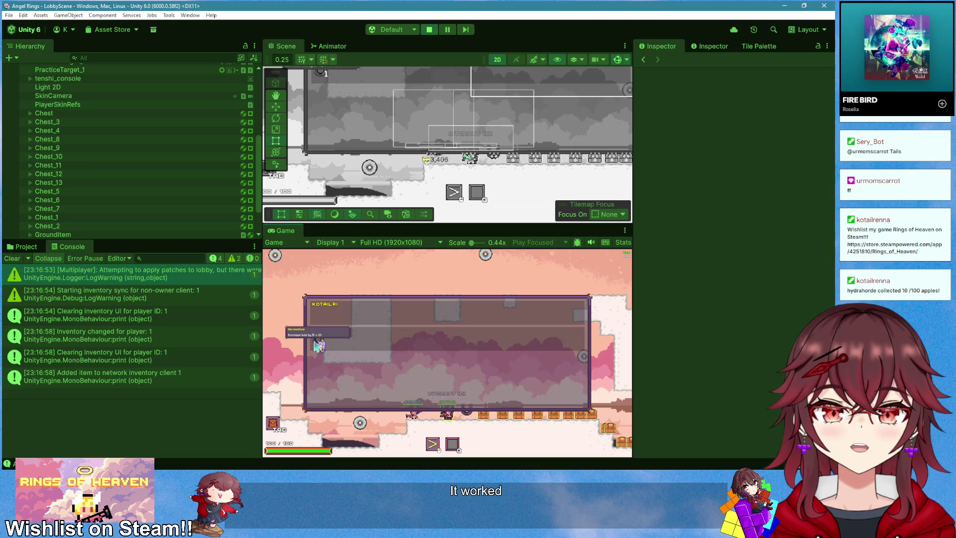
pyautogui.press('Tab')
# - Maximize the Game view, collect Swifties and Hunter, then stop Play mode
pyautogui.rightClick(290, 237)
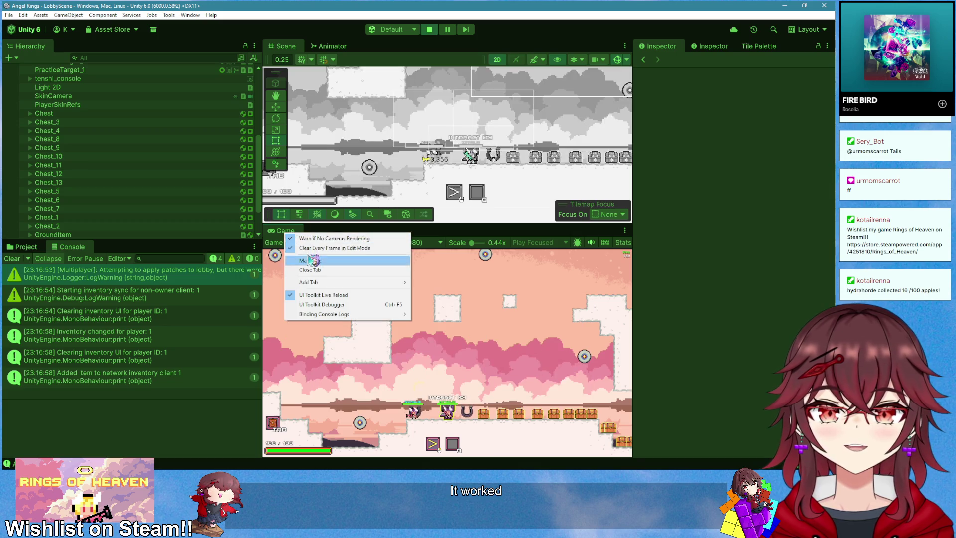
pyautogui.click(311, 254)
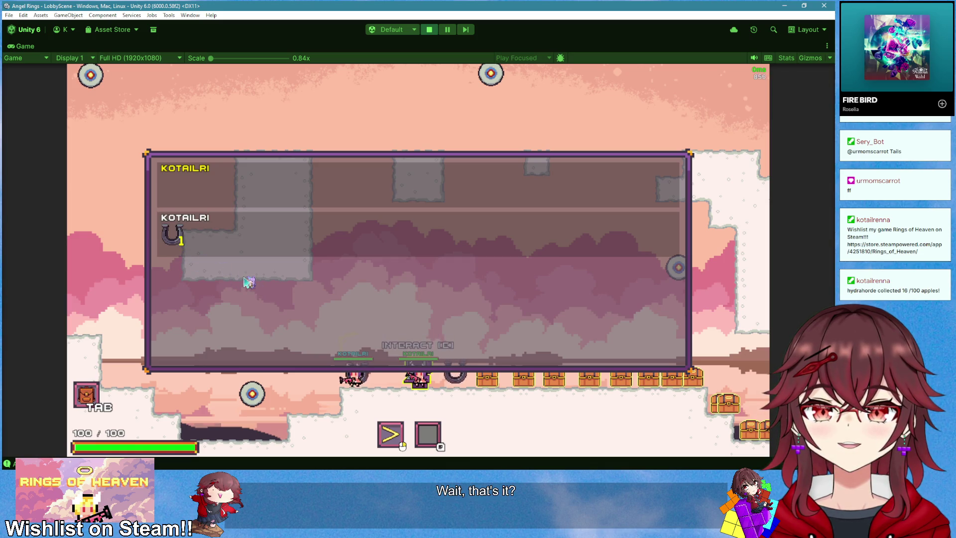
pyautogui.press('Tab')
pyautogui.press('e')
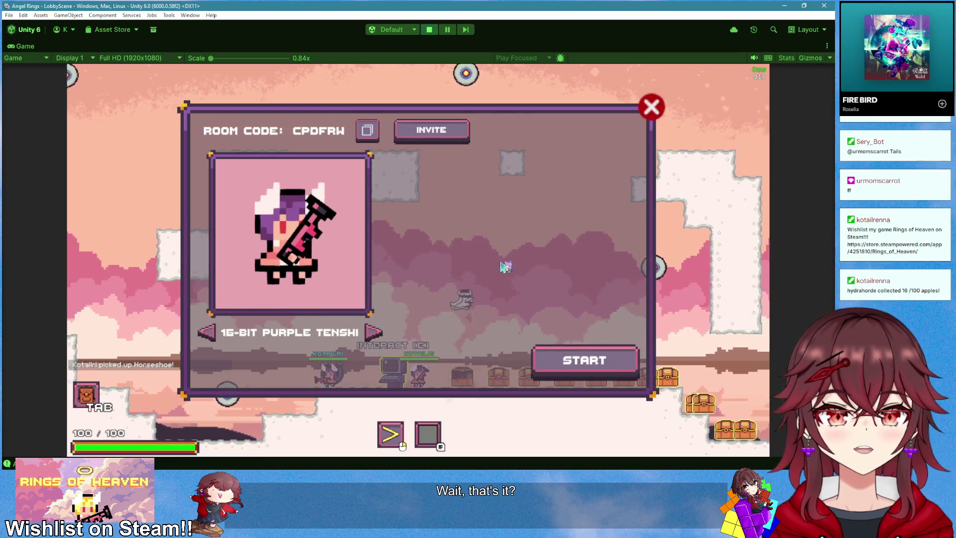
pyautogui.click(651, 104)
pyautogui.press('d')
pyautogui.press('e')
pyautogui.press('Escape')
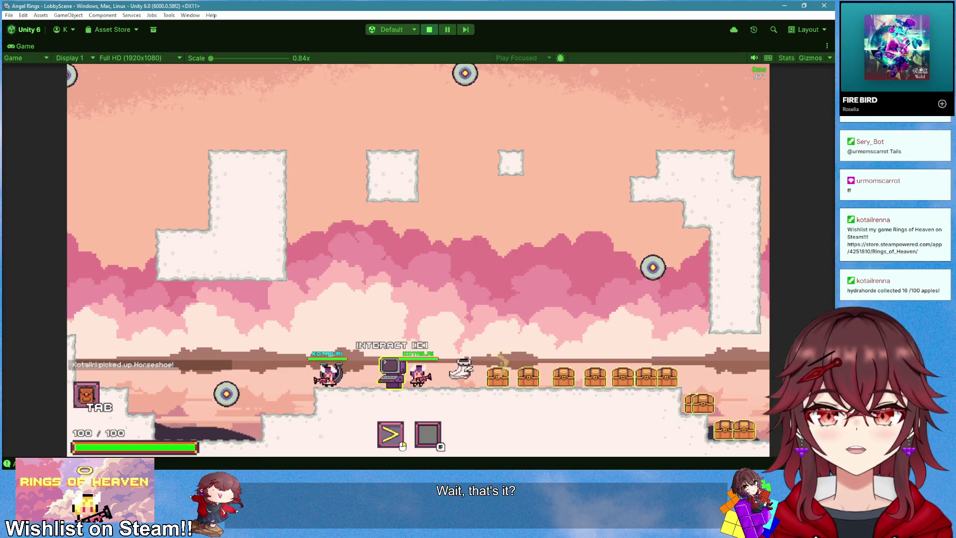
pyautogui.press('d')
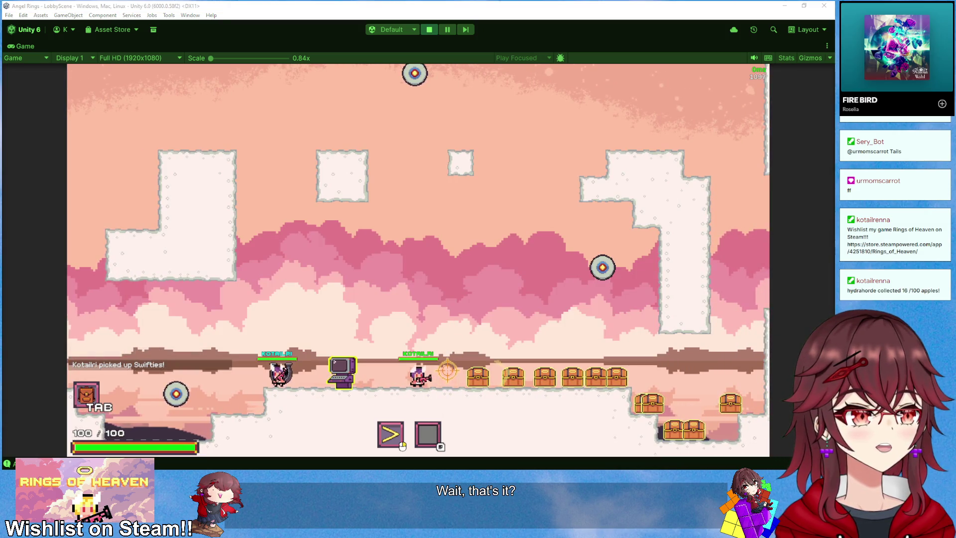
pyautogui.press('d')
pyautogui.press('d')
pyautogui.press('Tab')
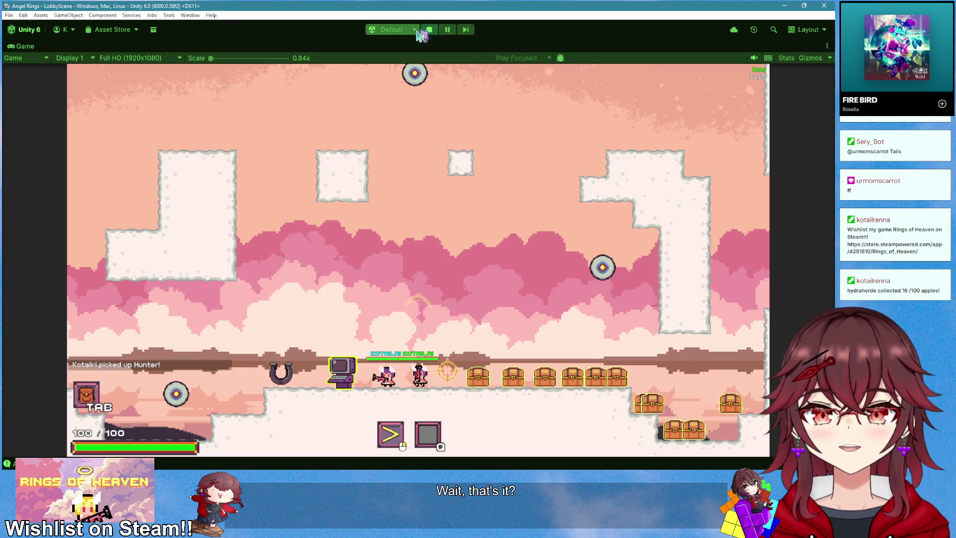
pyautogui.click(429, 29)
pyautogui.hotkey('alt', 'Tab')
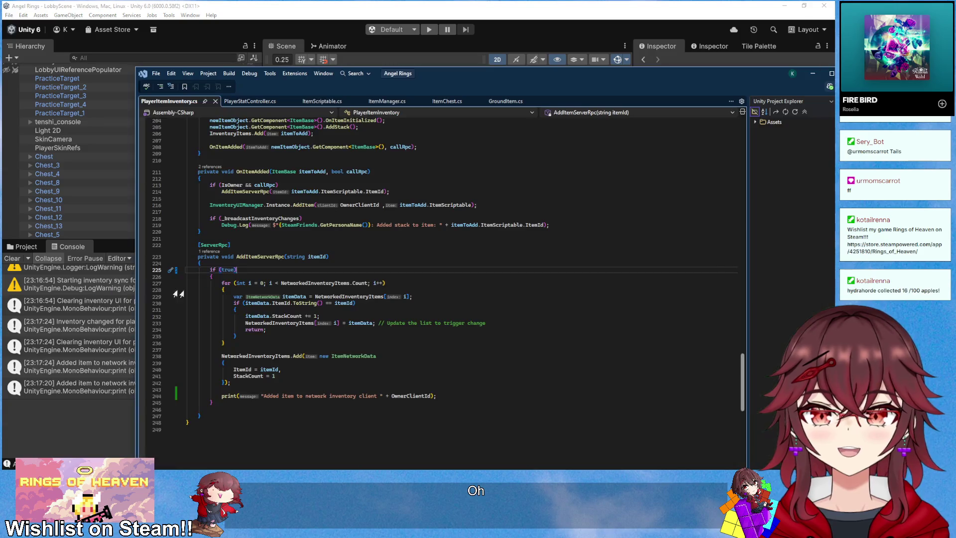
# - Delete the debug print line and move the loop and add-item code out of the if (true) wrapper
pyautogui.moveTo(437, 396); pyautogui.dragTo(350, 386)
pyautogui.press('Delete')
pyautogui.moveTo(233, 382)
pyautogui.mouseDown()
pyautogui.moveTo(209, 381)
pyautogui.moveTo(221, 288)
pyautogui.moveTo(211, 271)
pyautogui.mouseUp()
pyautogui.press('Delete')
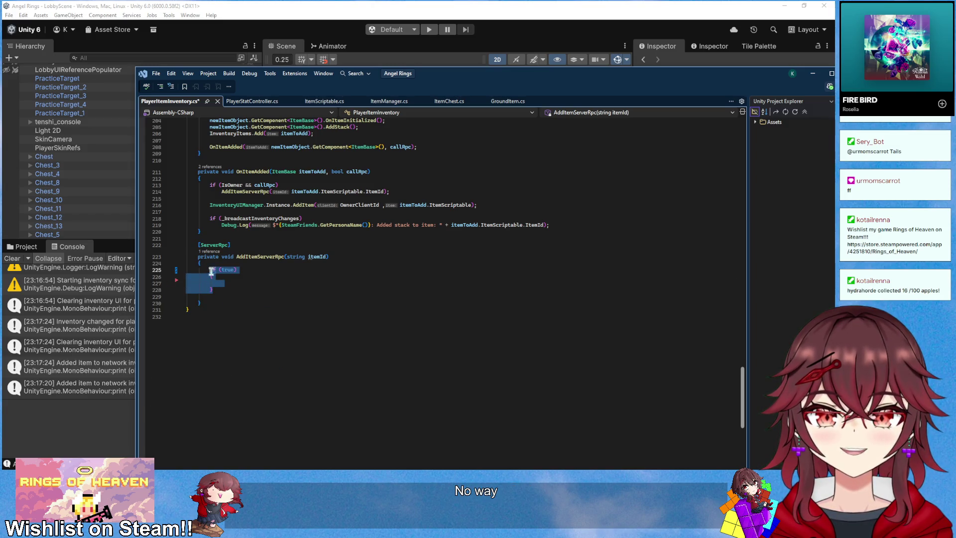
pyautogui.write('for (int i = 0; i < NetworkedInventoryItems.Count; i++)         {             var itemData = NetworkedInventoryItems[i];             if (itemData.ItemId.ToString() == itemId)             {                 itemData.StackCount += 1;                 NetworkedInventoryItems[i] = itemData; // Update the list to trigger change                 return;             }         }          NetworkedInventoryItems.Add(new ItemNetworkData         {             ItemId = itemId,             StackCount = 1         });')
# - Remove the test Update method that adds Quickdraw
pyautogui.click(414, 258)
pyautogui.scroll(20, 372, 296)
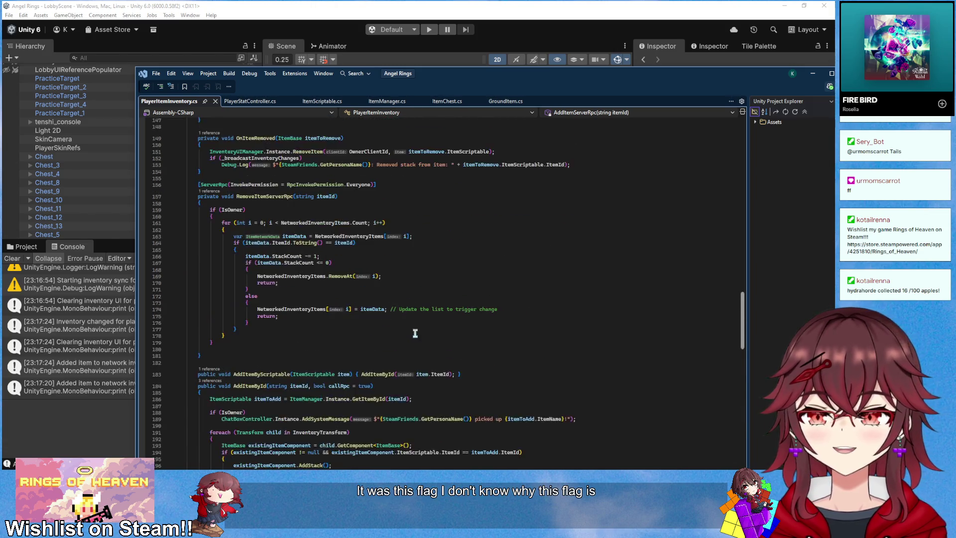
pyautogui.scroll(-20, 411, 336)
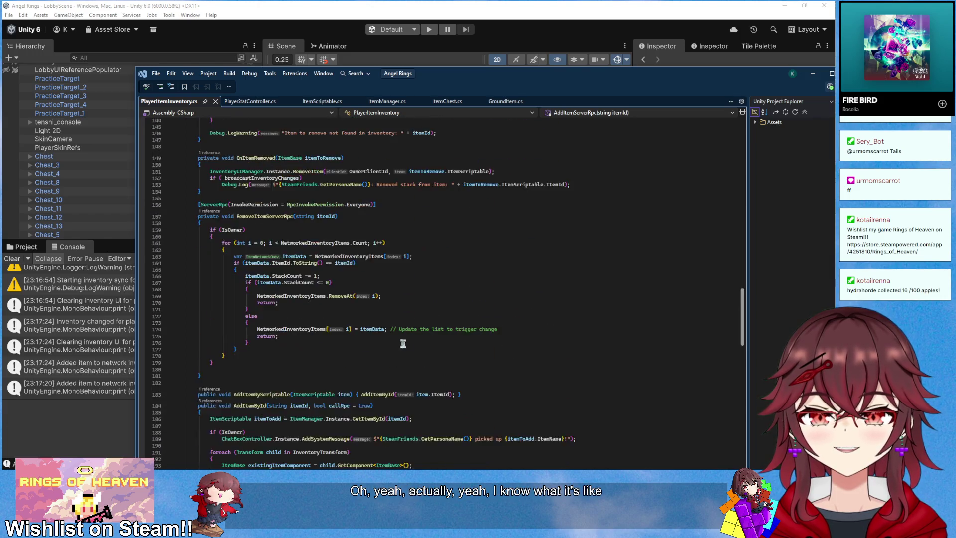
pyautogui.scroll(1, 254, 392)
pyautogui.moveTo(197, 254); pyautogui.dragTo(359, 367)
pyautogui.click(358, 367)
pyautogui.scroll(1, 358, 367)
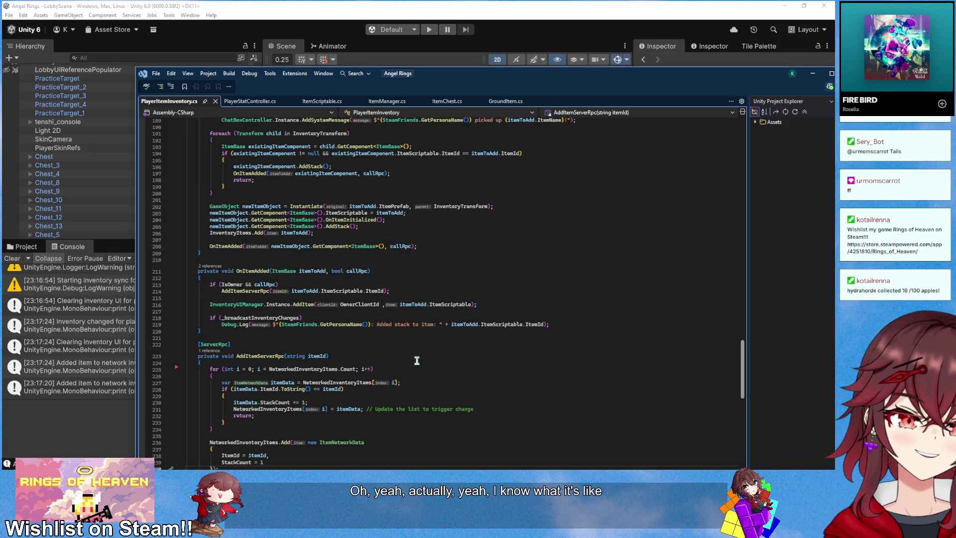
pyautogui.scroll(20, 417, 360)
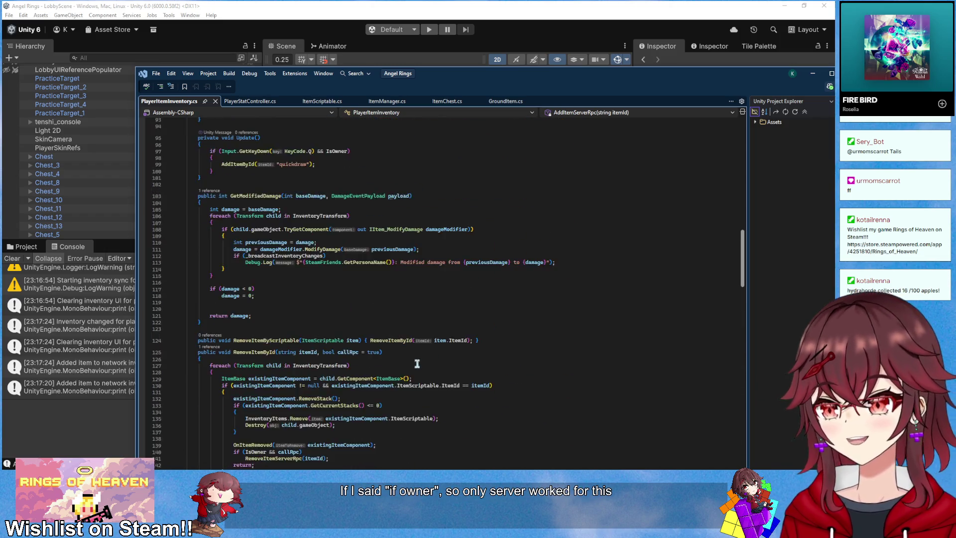
pyautogui.scroll(9, 417, 363)
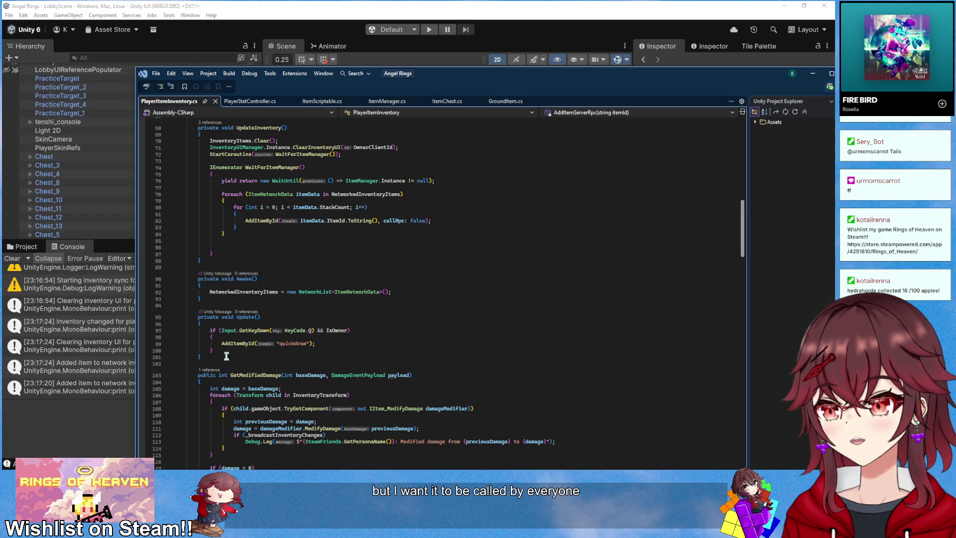
pyautogui.moveTo(217, 359); pyautogui.dragTo(243, 302)
pyautogui.hotkey('ctrl', 'x')
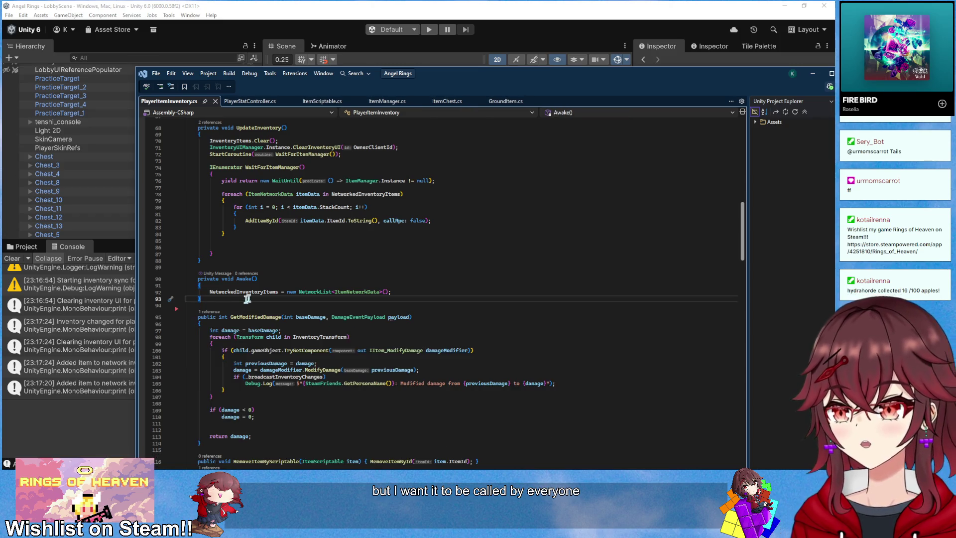
pyautogui.scroll(19, 413, 318)
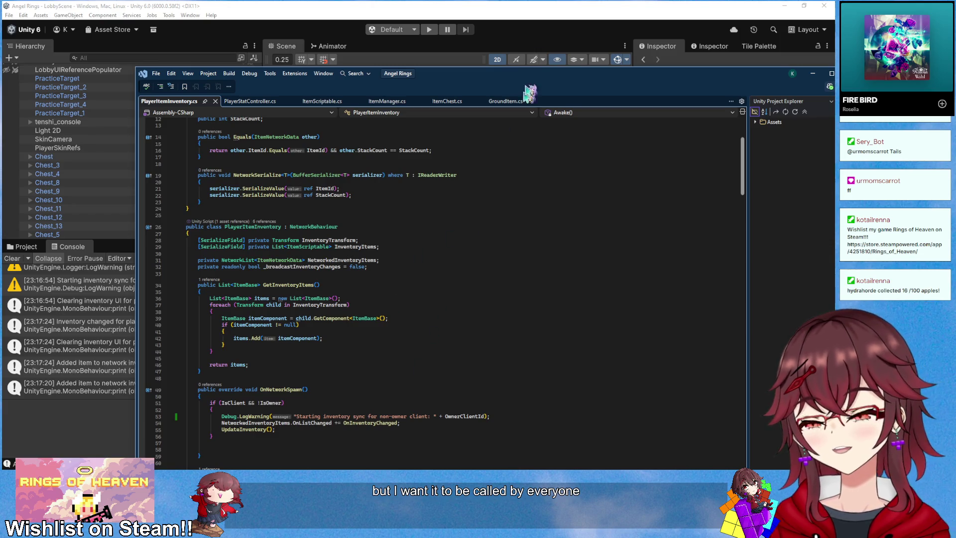
pyautogui.click(546, 5)
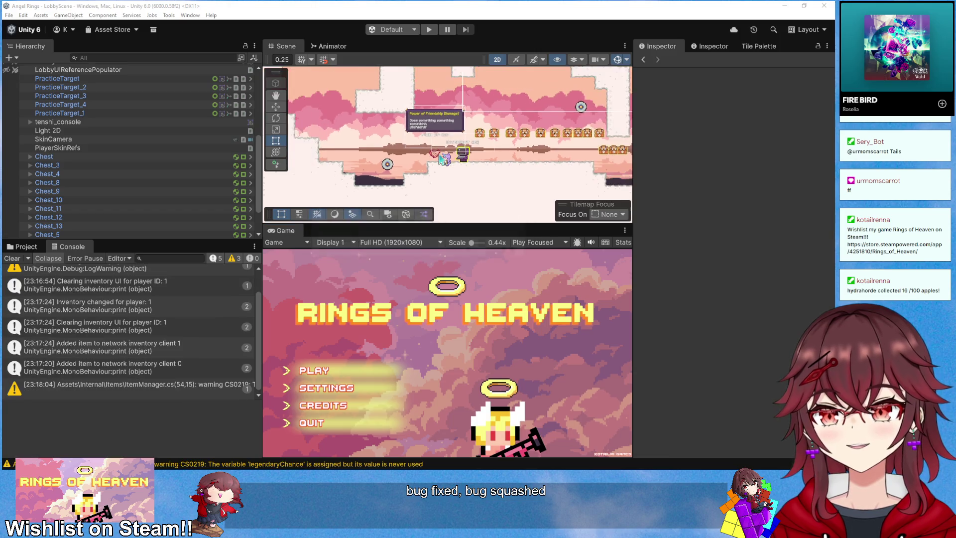
# - After Unity reloads the scripts, review the 17 changed files in GitHub Desktop
pyautogui.scroll(-3, 136, 200)
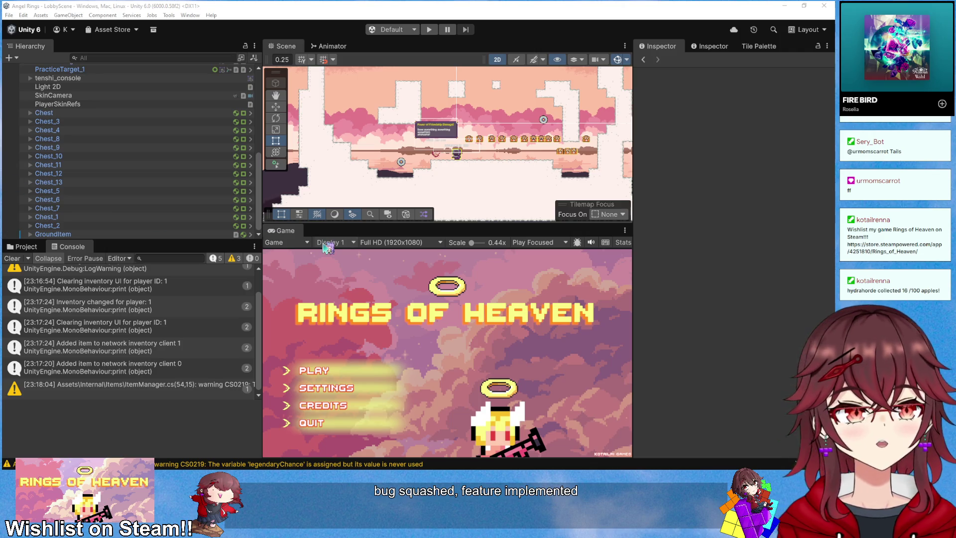
pyautogui.hotkey('alt', 'Tab')
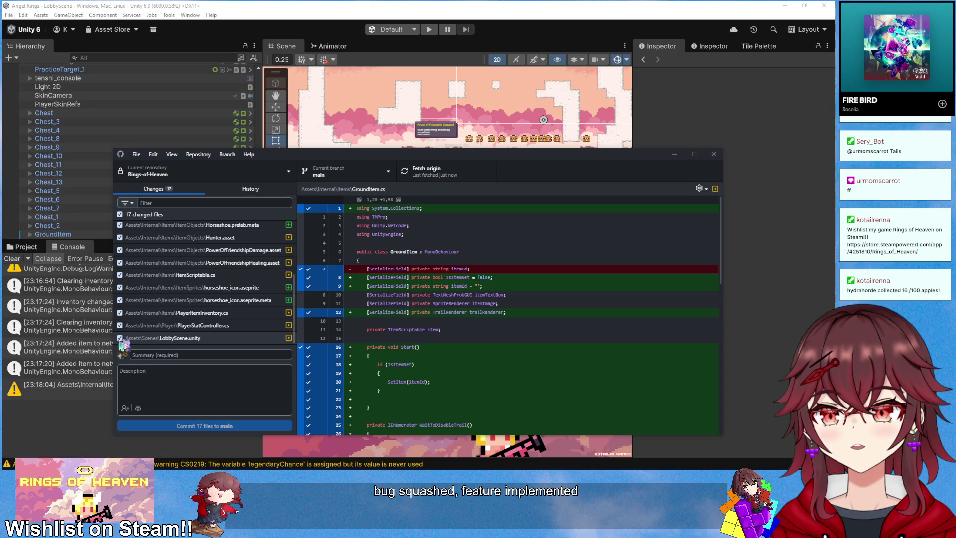
# - Leave LobbyScene.unity out of the commit and review the PowerOfFriendshipDamage.asset changes
pyautogui.click(120, 338)
pyautogui.scroll(2, 223, 291)
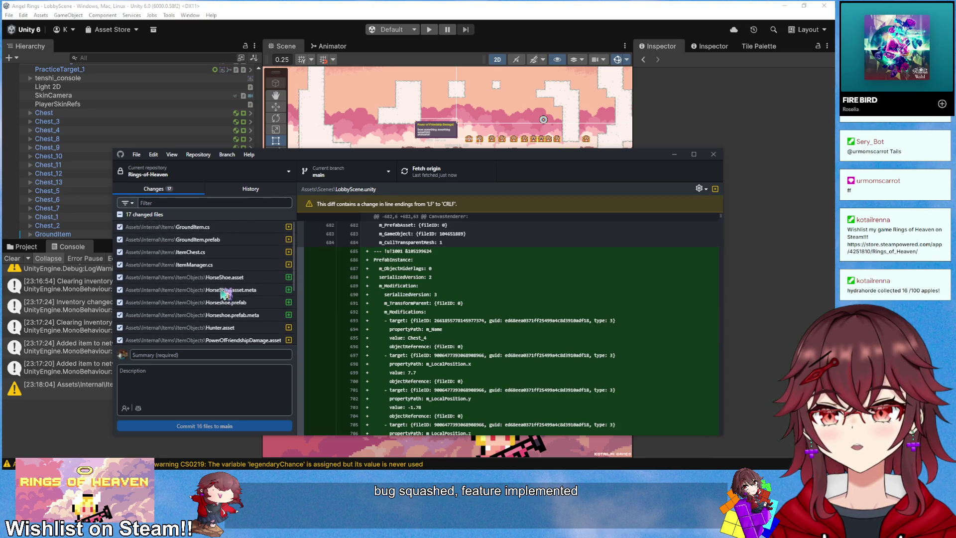
pyautogui.scroll(-1, 223, 291)
pyautogui.click(221, 283)
pyautogui.scroll(3, 223, 289)
# - Commit 16 files to main as 'added item rarities and item generation', push to origin, and minimize GitHub Desktop
pyautogui.click(234, 352)
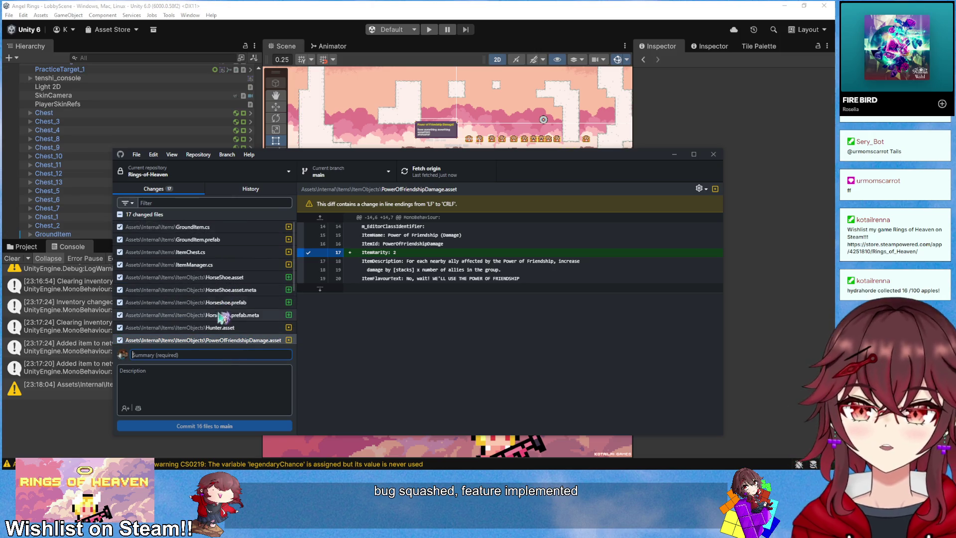
pyautogui.write('I')
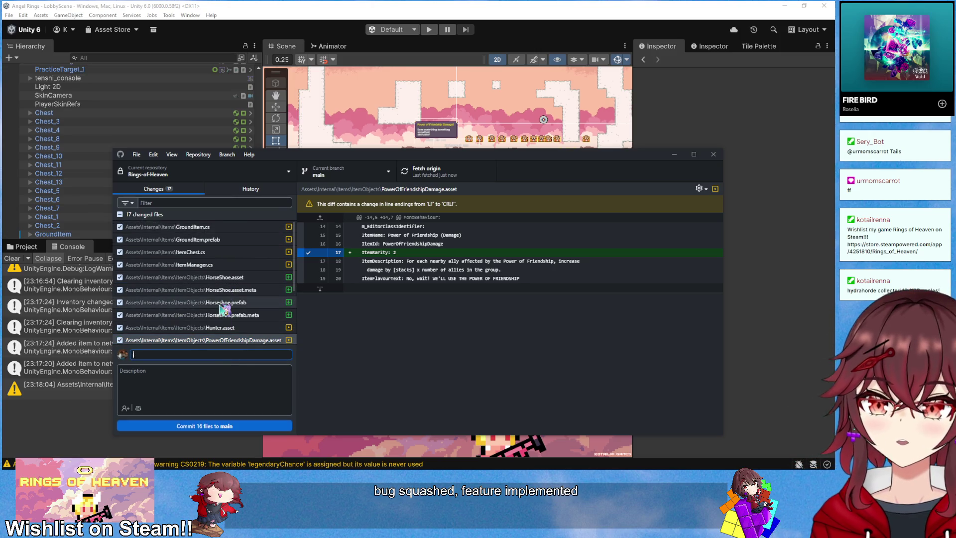
pyautogui.press('BackSpace')
pyautogui.press('BackSpace')
pyautogui.press('BackSpace')
pyautogui.write('added item')
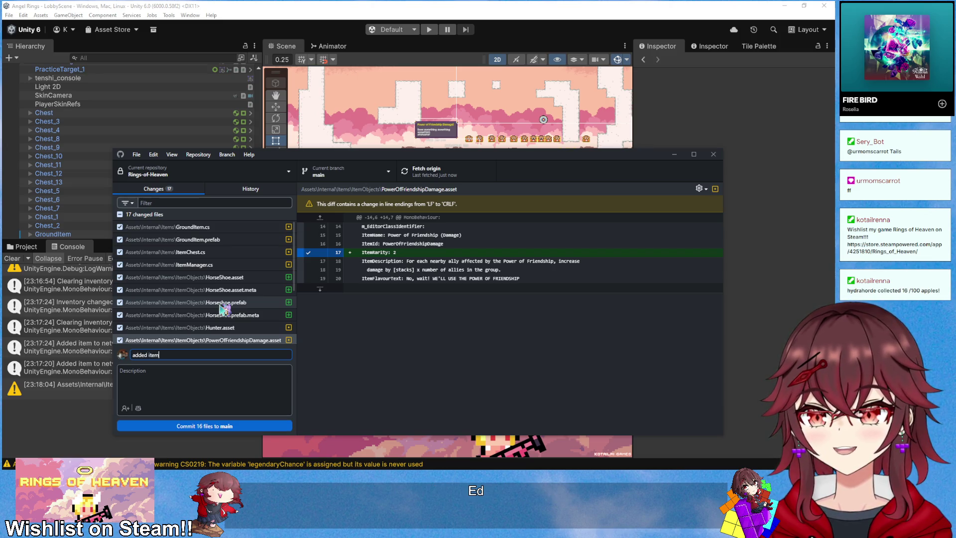
pyautogui.write(' rarities and item generation')
pyautogui.click(204, 426)
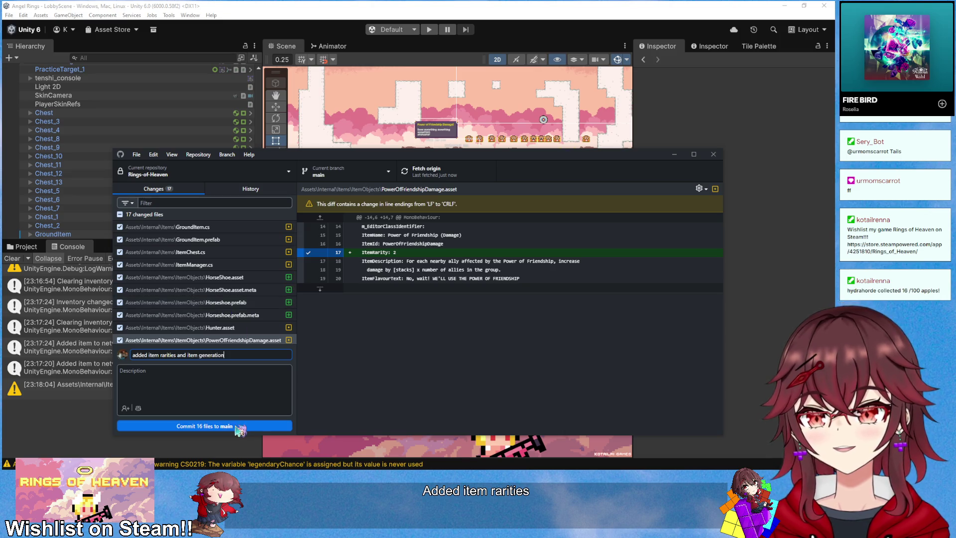
pyautogui.click(450, 179)
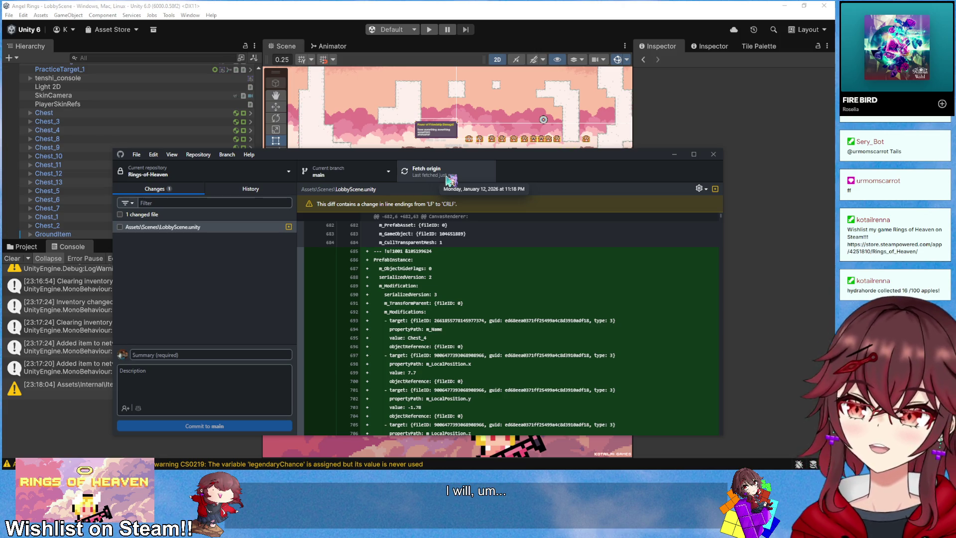
pyautogui.click(674, 153)
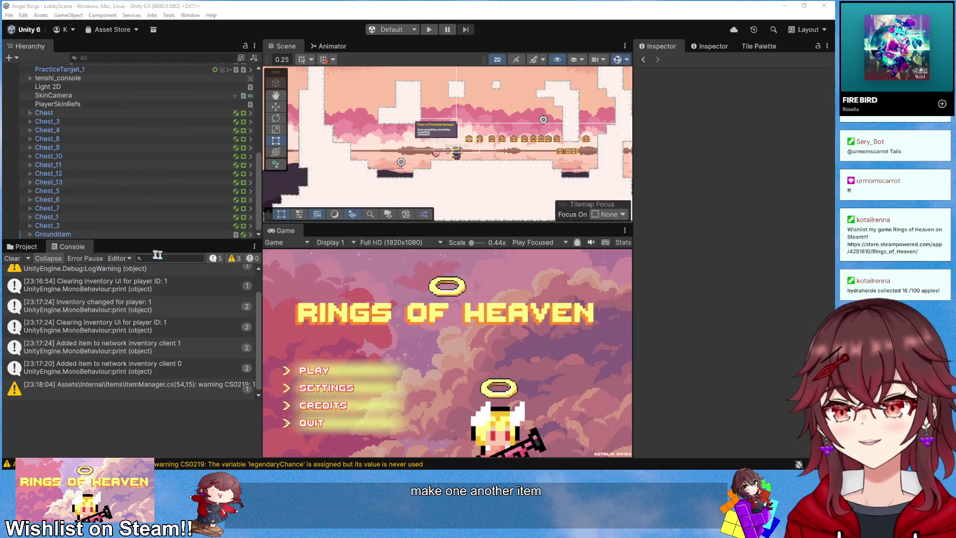
# - In Visual Studio, close every script tab except PlayerStatController.cs
pyautogui.hotkey('alt', 'Tab')
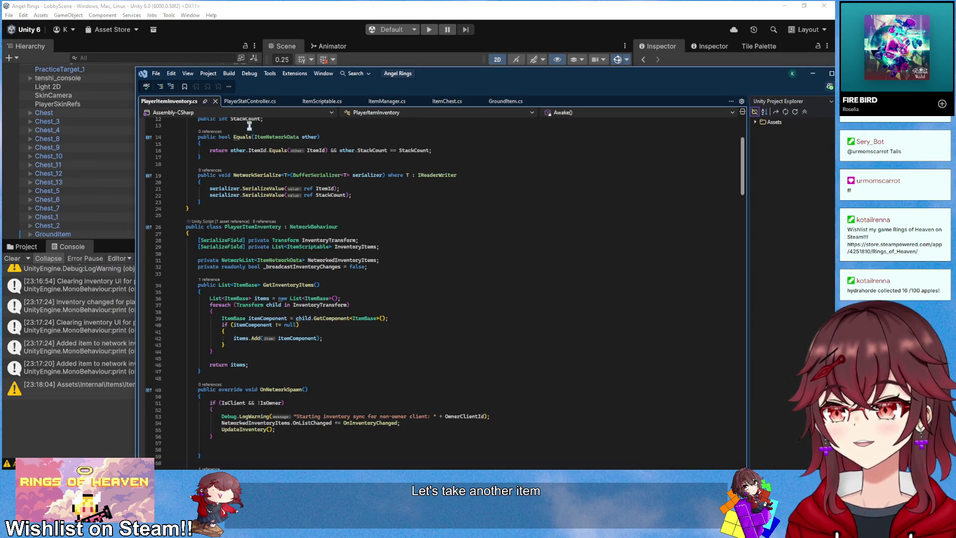
pyautogui.click(249, 101)
pyautogui.click(215, 101)
pyautogui.click(282, 101)
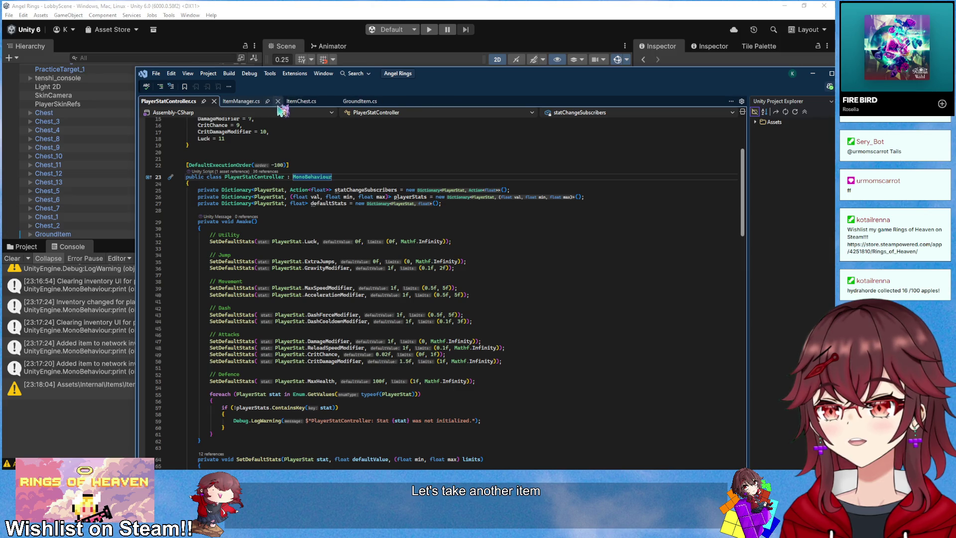
pyautogui.click(278, 101)
pyautogui.click(271, 101)
pyautogui.click(274, 102)
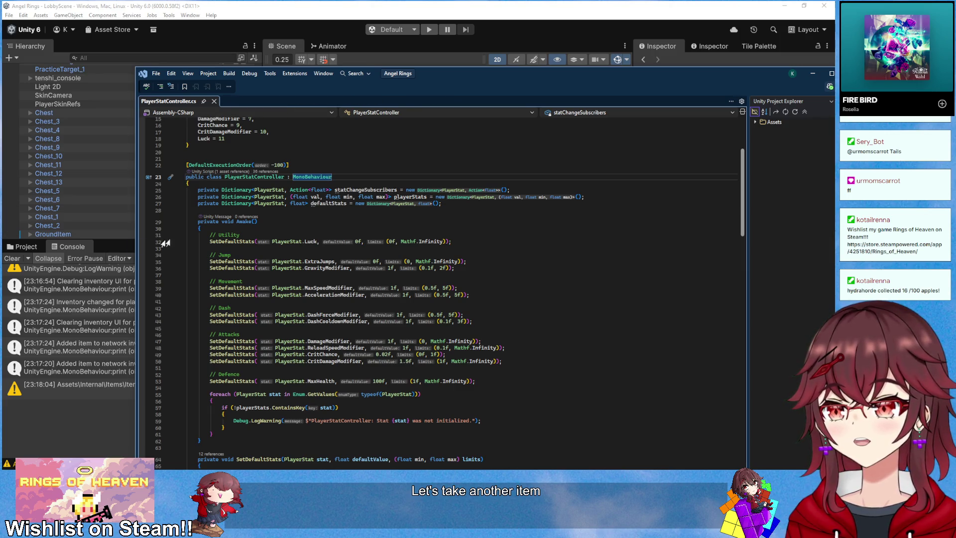
# - Check Unity's ItemObjects folder, review the PlayerStat enum, then bring up the horseshoe icon in Aseprite
pyautogui.click(20, 246)
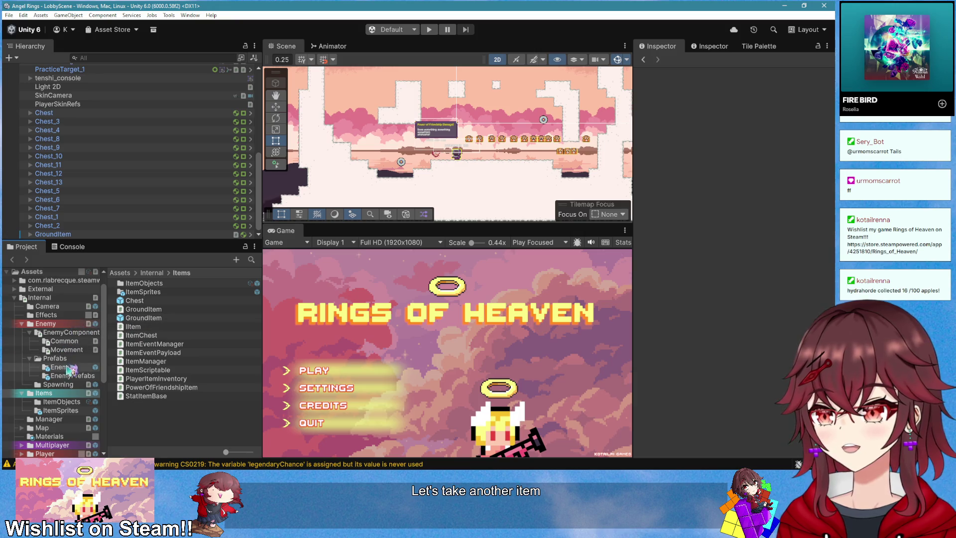
pyautogui.click(59, 402)
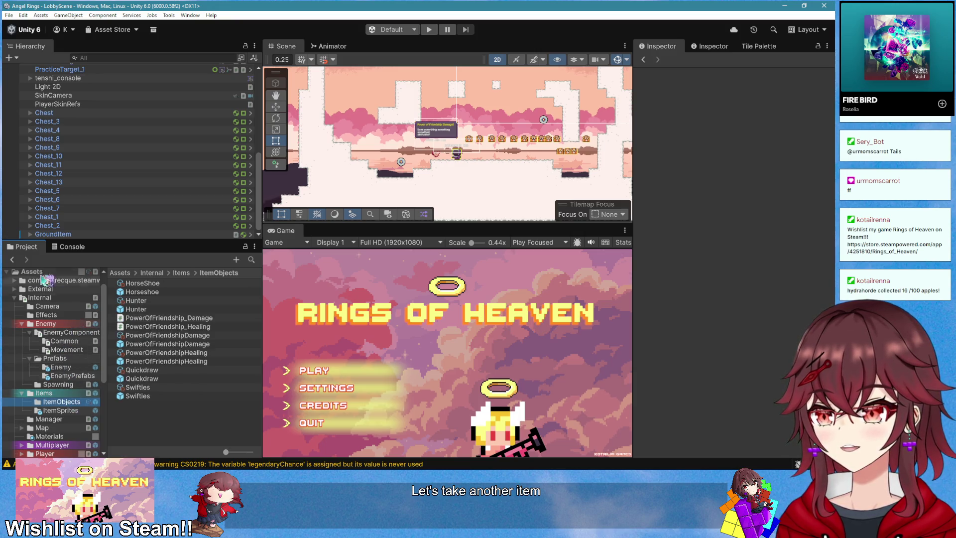
pyautogui.hotkey('alt', 'Tab')
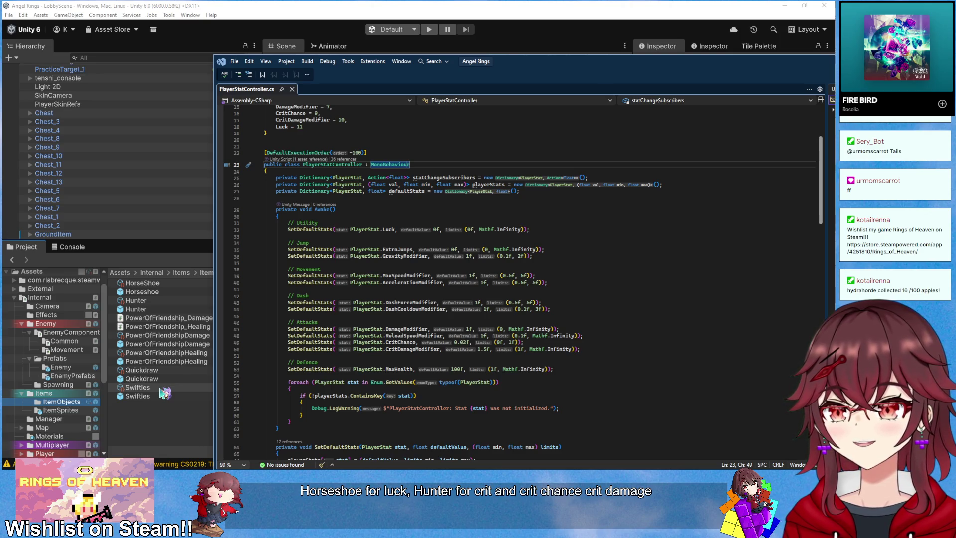
pyautogui.moveTo(535, 72); pyautogui.dragTo(422, 78)
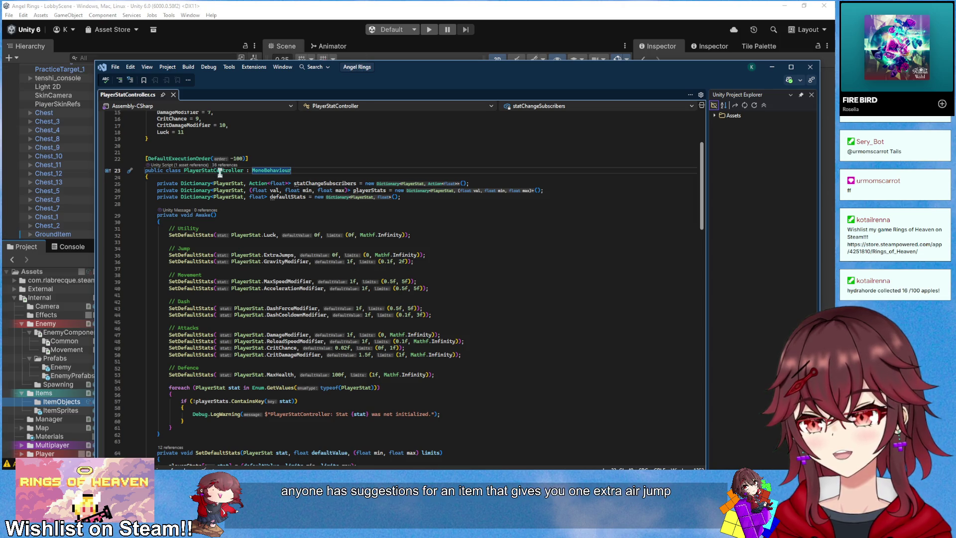
pyautogui.scroll(4, 259, 199)
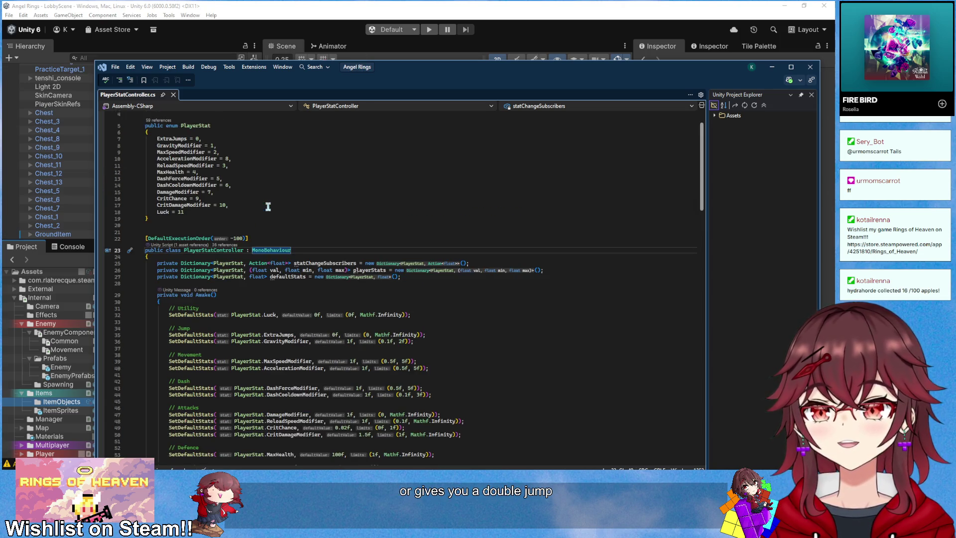
pyautogui.hotkey('alt', 'Tab')
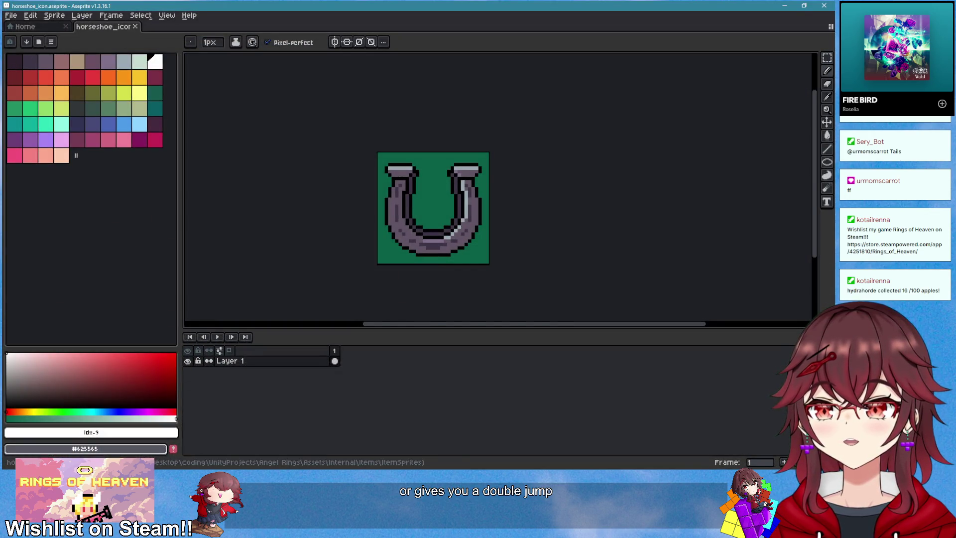
# - Search Google for 'jump' in Firefox and scroll through the results
pyautogui.hotkey('alt', 'Tab')
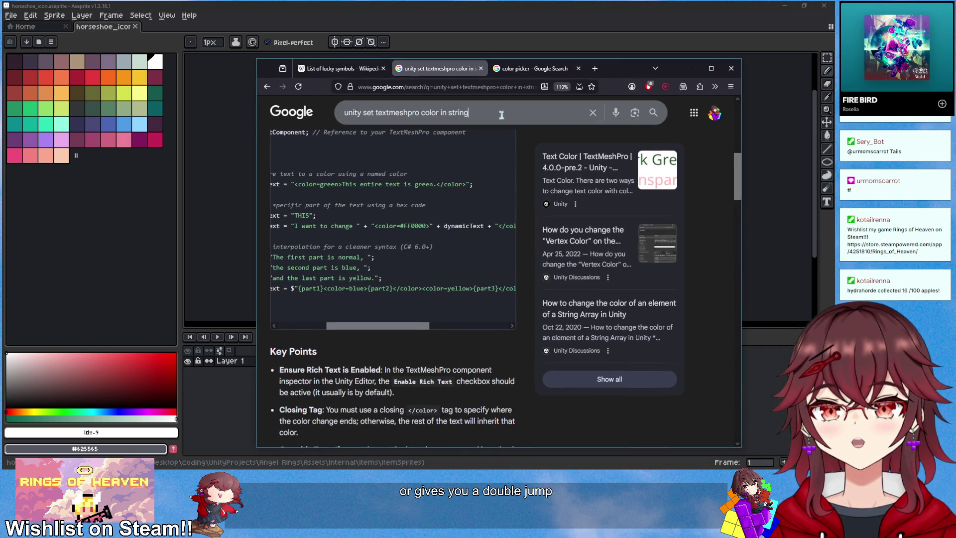
pyautogui.click(502, 115)
pyautogui.write('jump')
pyautogui.press('Return')
pyautogui.scroll(-2, 423, 277)
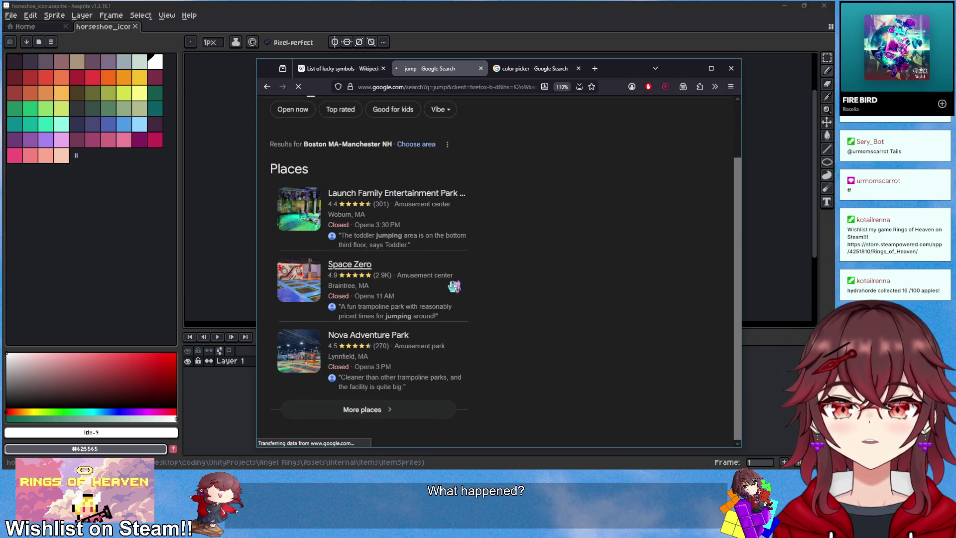
pyautogui.scroll(-10, 441, 243)
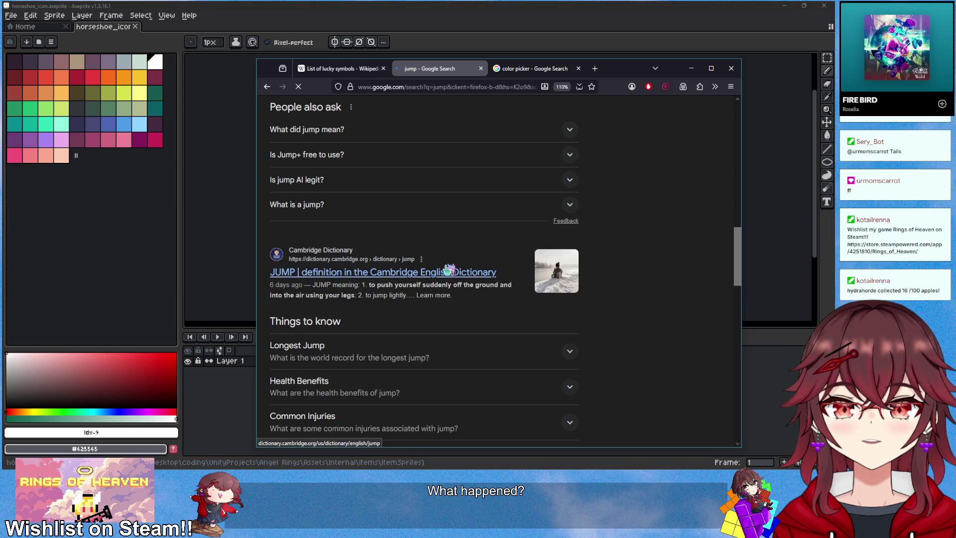
pyautogui.scroll(-5, 445, 254)
pyautogui.scroll(6, 450, 270)
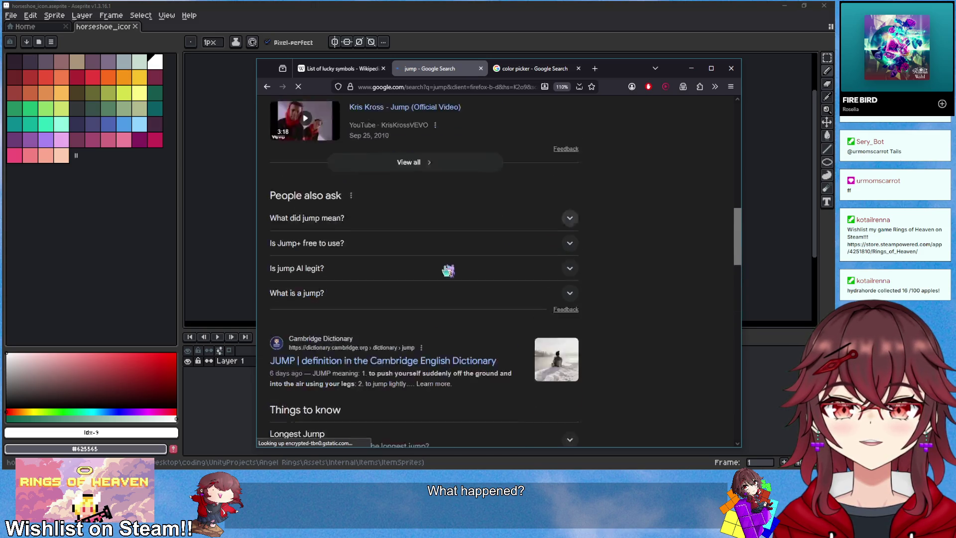
pyautogui.scroll(-3, 446, 269)
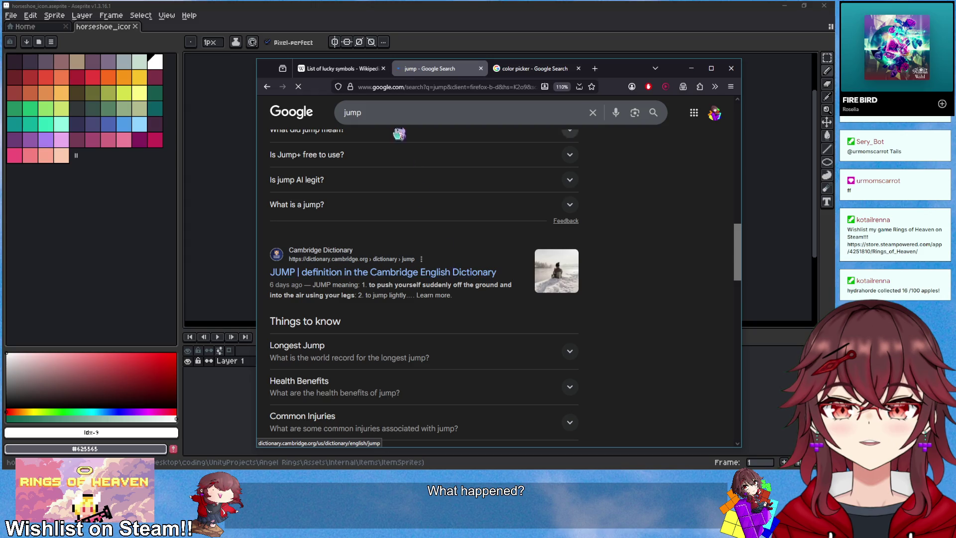
# - Search 'jump thesaurus' to show synonyms like leap, spring, bound and hop
pyautogui.click(393, 113)
pyautogui.write('es')
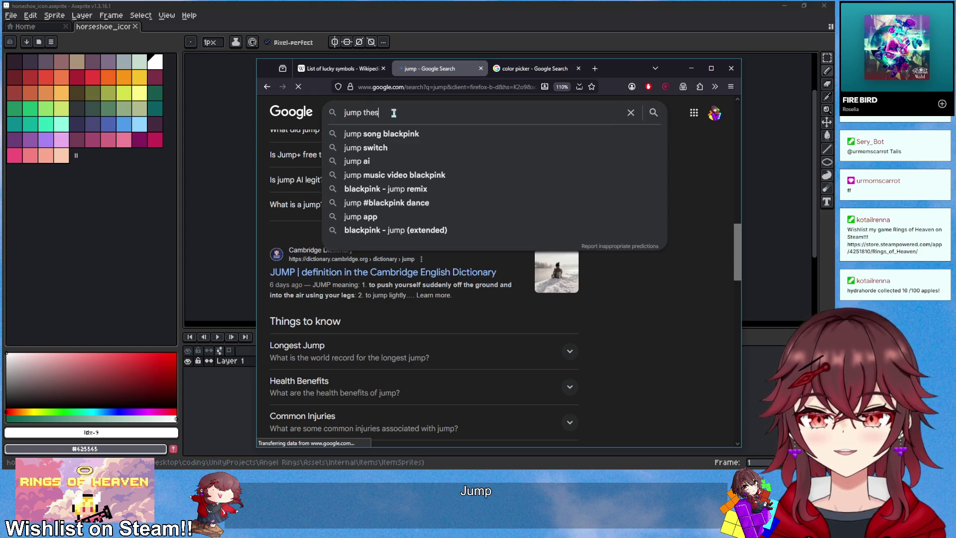
pyautogui.write('aurus')
pyautogui.press('Return')
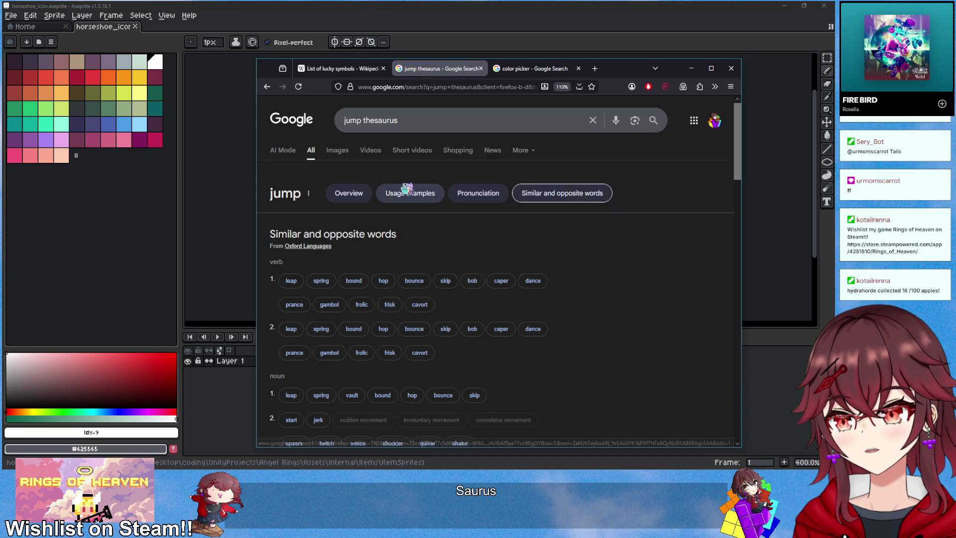
pyautogui.scroll(-2, 471, 198)
pyautogui.scroll(1, 604, 224)
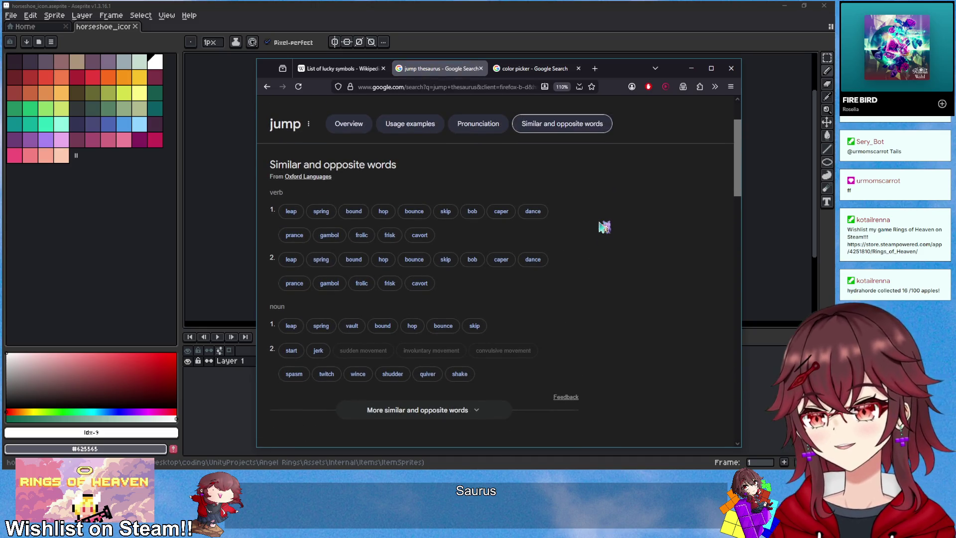
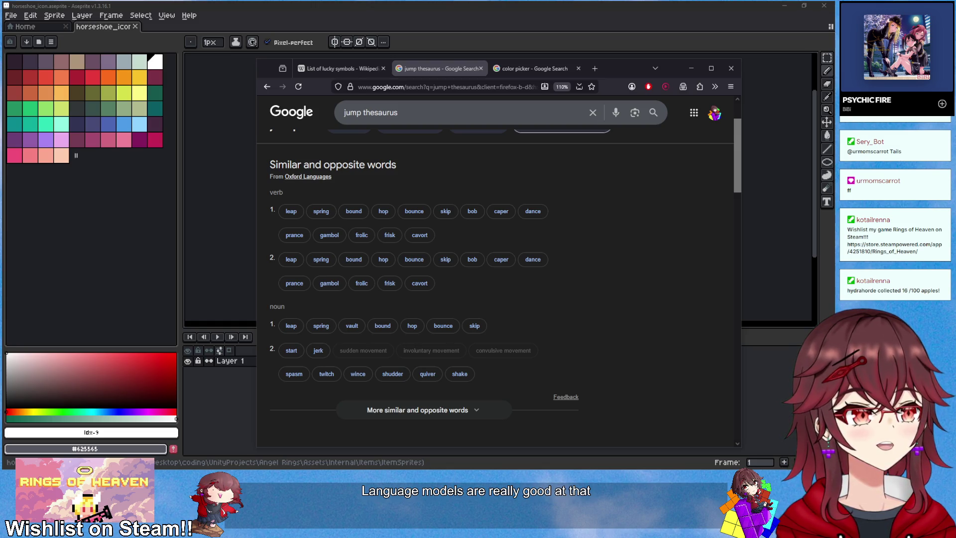
# - Bring the ChatGPT window forward, move it up-left, and scroll through the 'Nouns Related to Jumping' answer
pyautogui.hotkey('alt', 'Tab')
pyautogui.moveTo(553, 93); pyautogui.dragTo(437, 77)
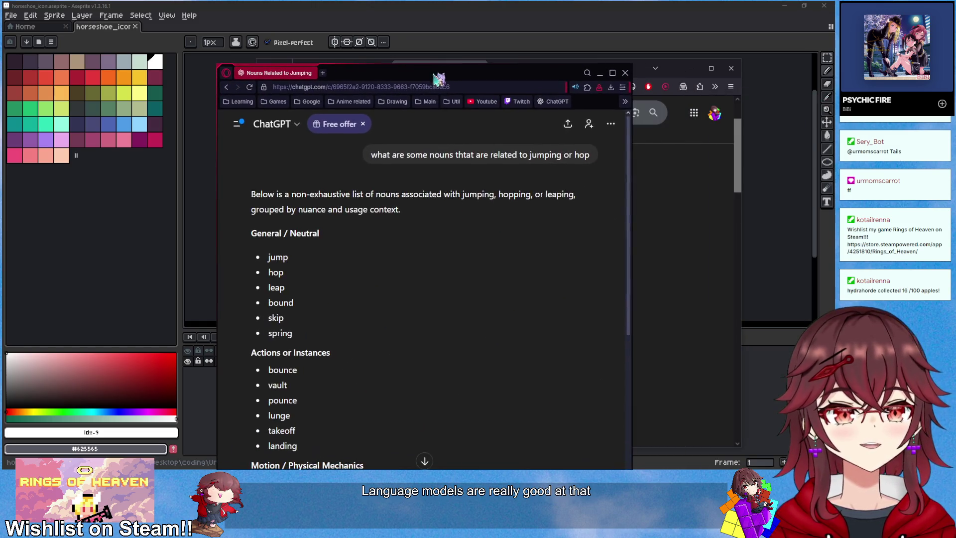
pyautogui.scroll(-10, 401, 259)
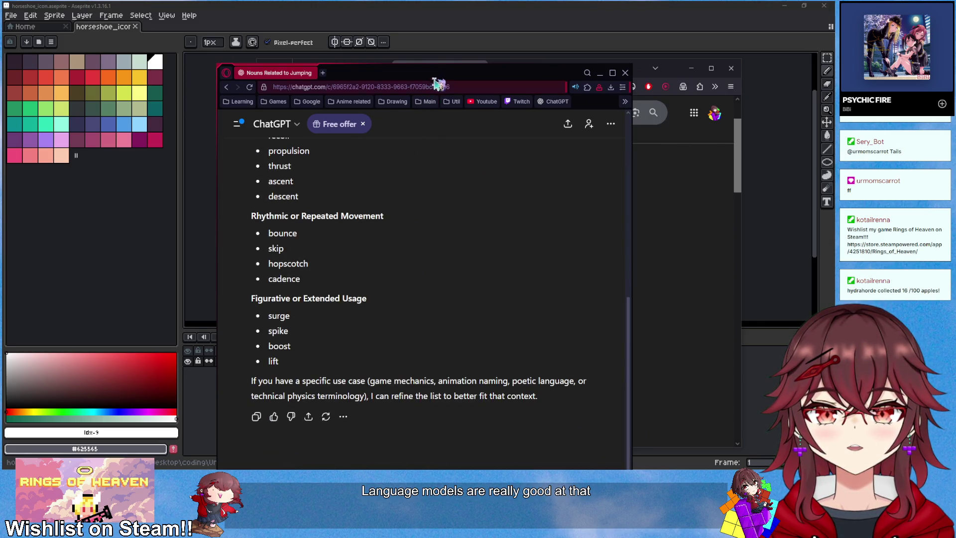
pyautogui.moveTo(445, 74); pyautogui.dragTo(443, 34)
pyautogui.scroll(2, 385, 295)
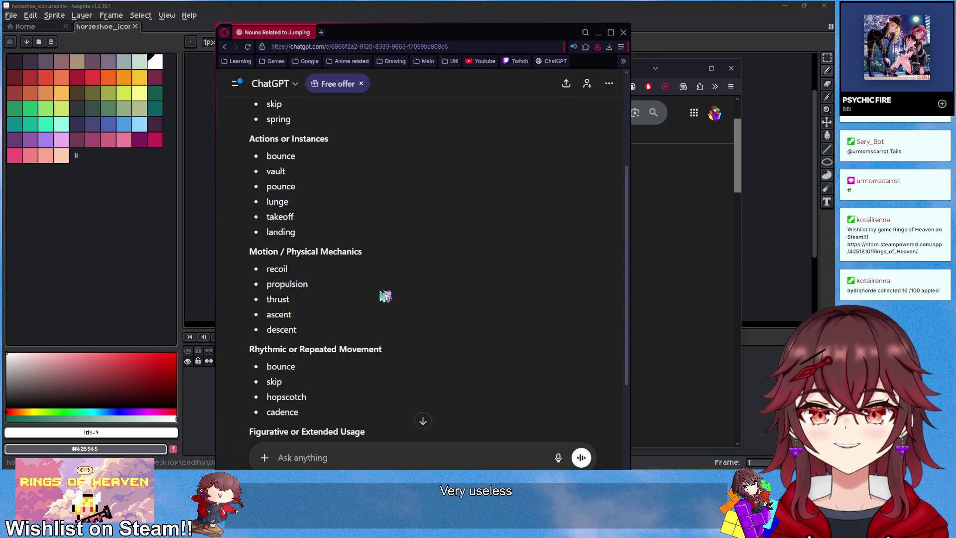
pyautogui.scroll(4, 391, 271)
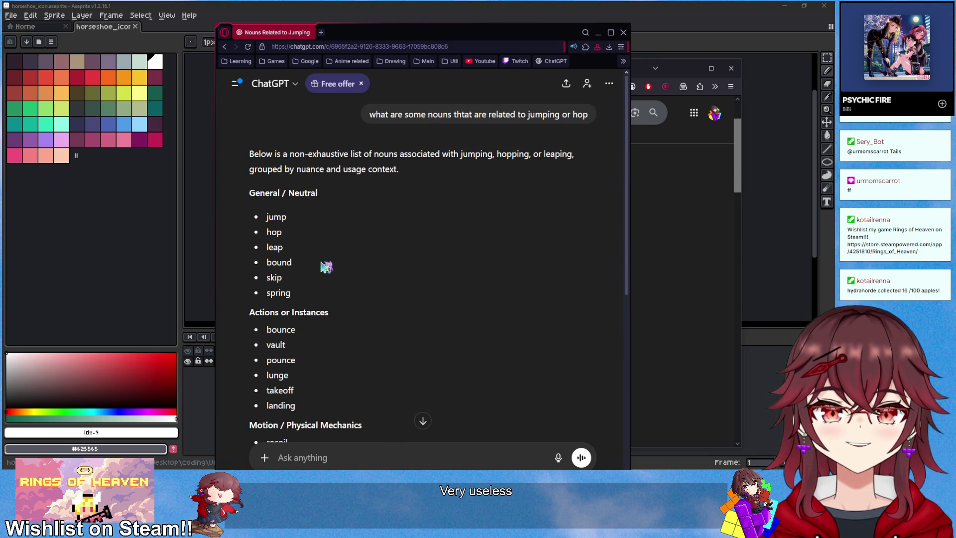
pyautogui.scroll(-8, 326, 267)
# - Ask ChatGPT a follow-up for 'tangible object nouns'
pyautogui.click(366, 453)
pyautogui.write('object')
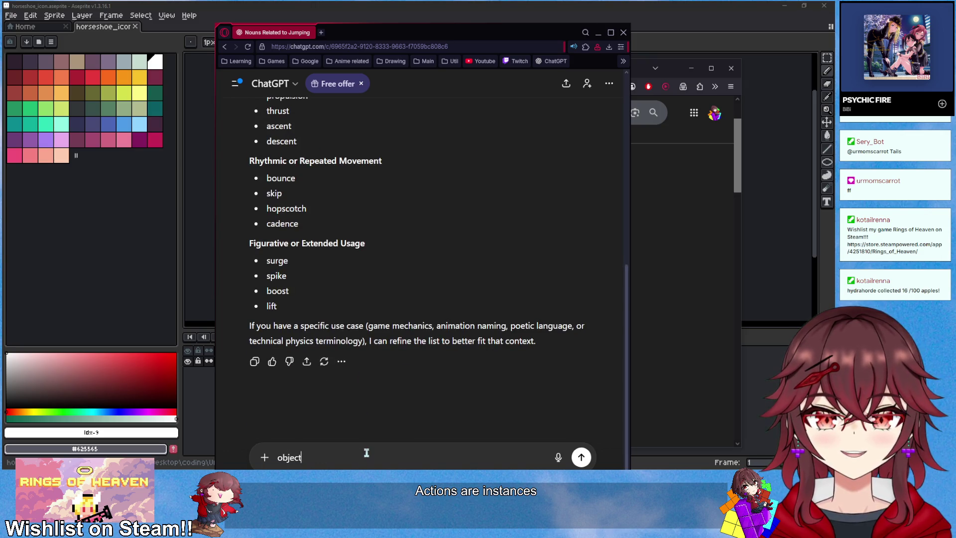
pyautogui.write(' nouns')
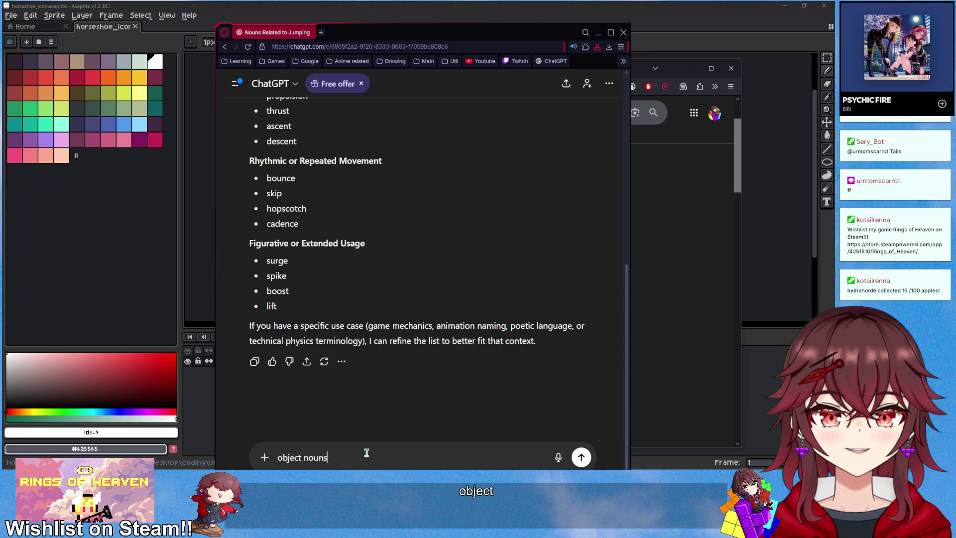
pyautogui.press('Home')
pyautogui.write('tan')
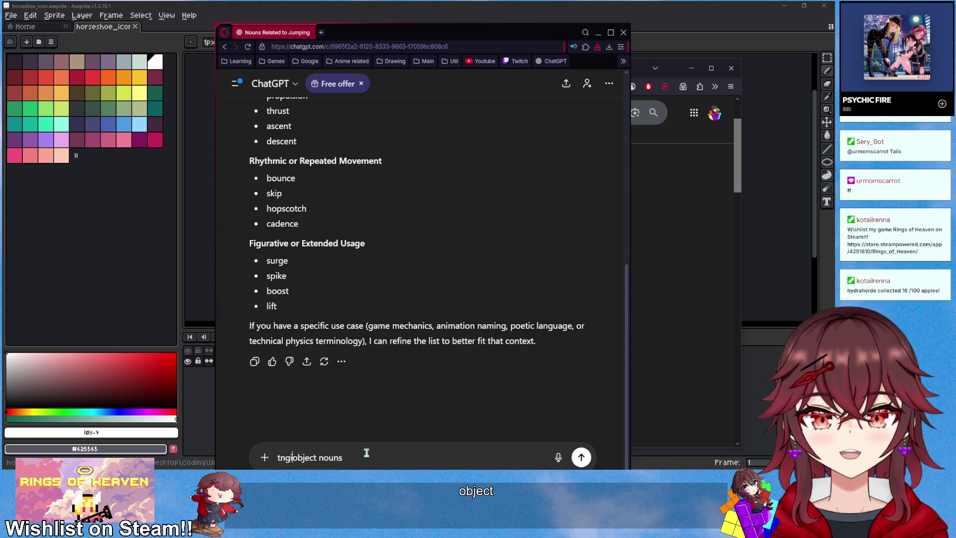
pyautogui.press('BackSpace')
pyautogui.press('BackSpace')
pyautogui.write('angible')
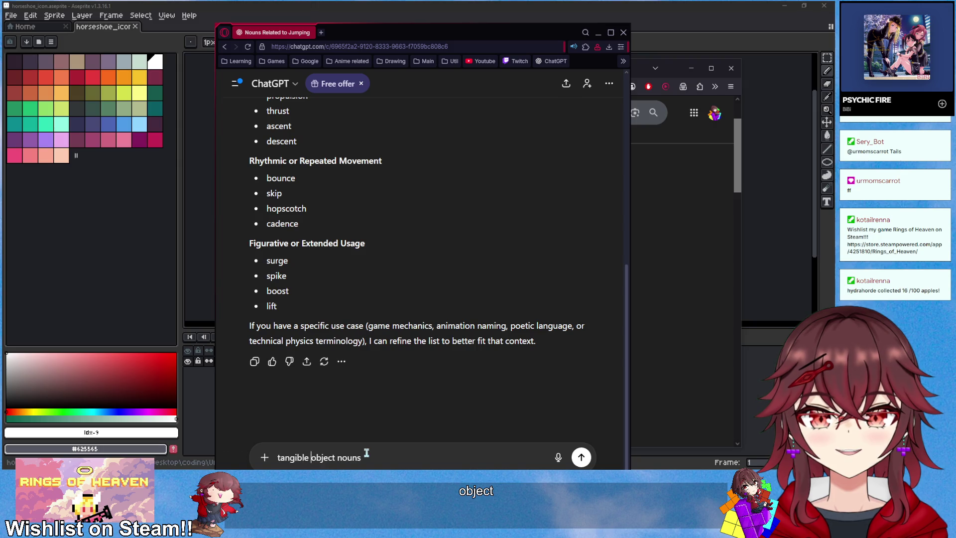
pyautogui.press('Return')
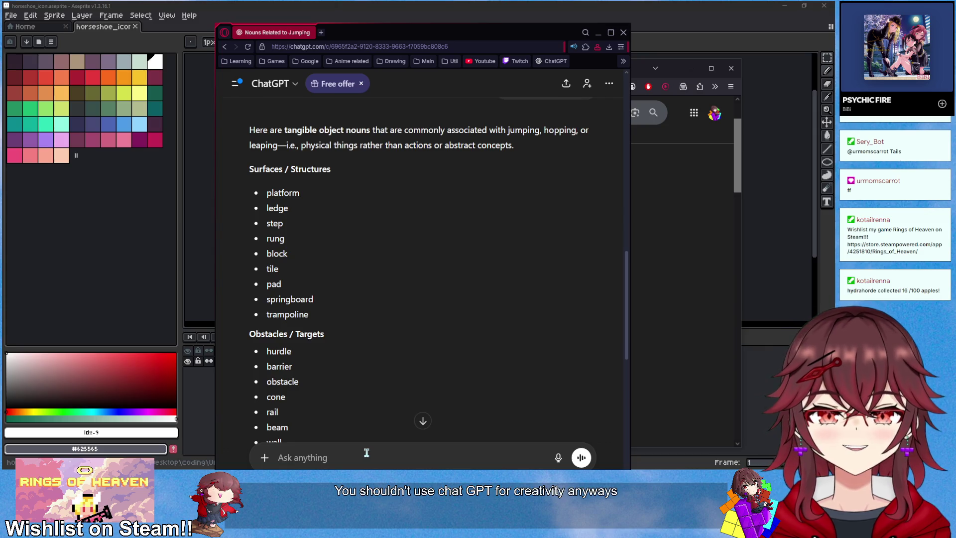
# - Skim the categorized object list, then minimize the Opera window
pyautogui.scroll(-10, 374, 401)
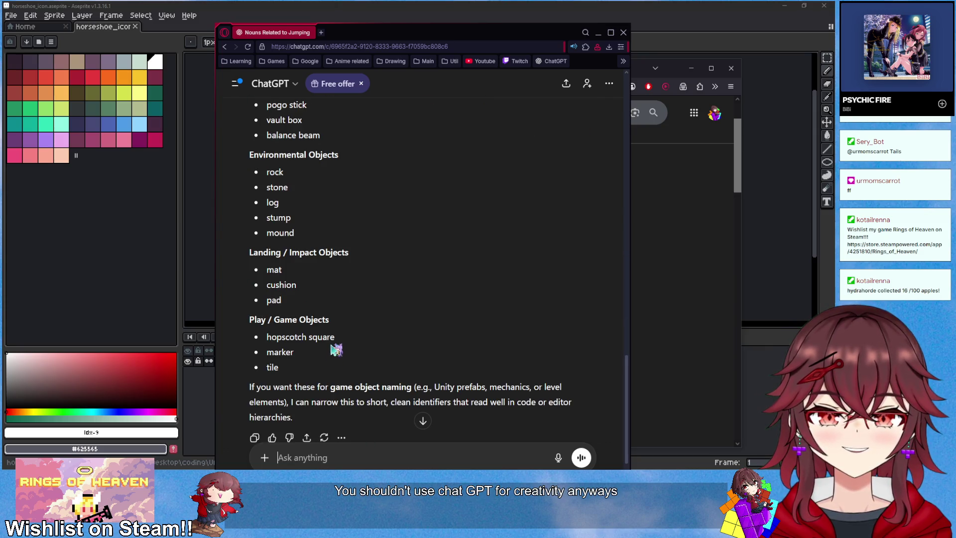
pyautogui.scroll(4, 355, 370)
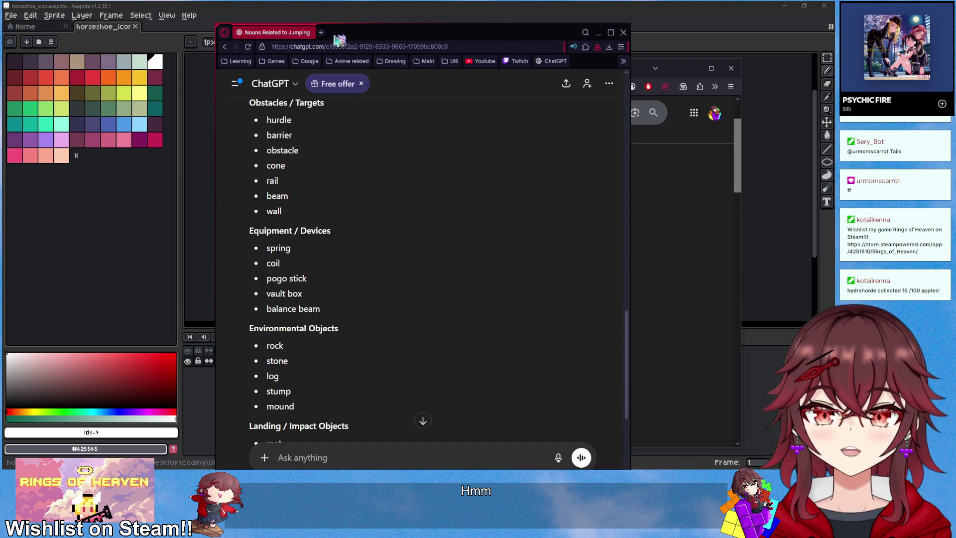
pyautogui.press('super+Down')
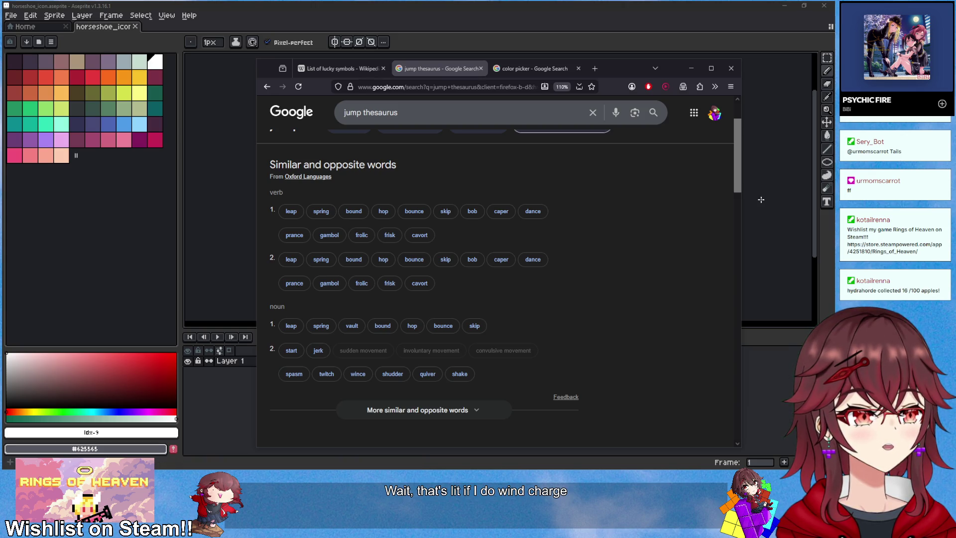
# - Hide the browser and create a new 32x32 px RGB sprite
pyautogui.click(691, 69)
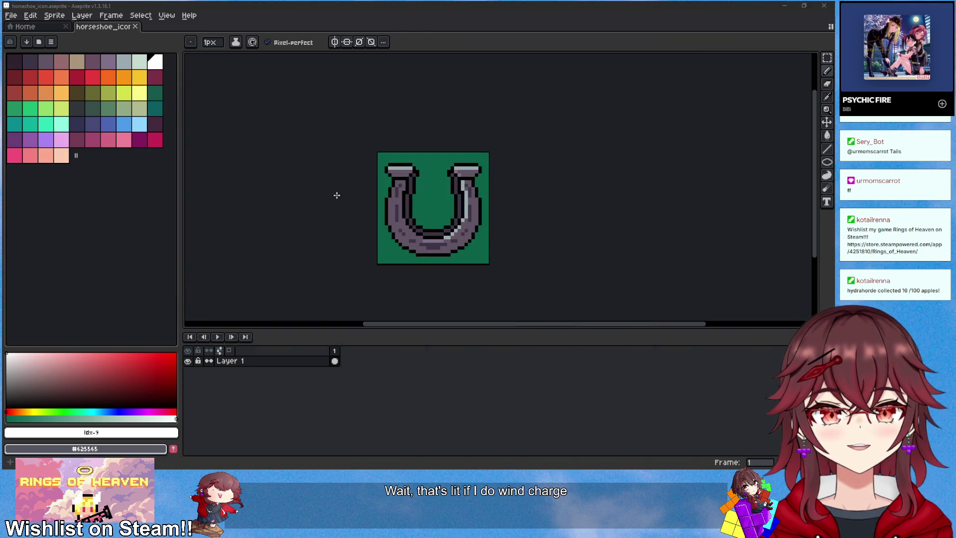
pyautogui.click(11, 15)
pyautogui.click(15, 23)
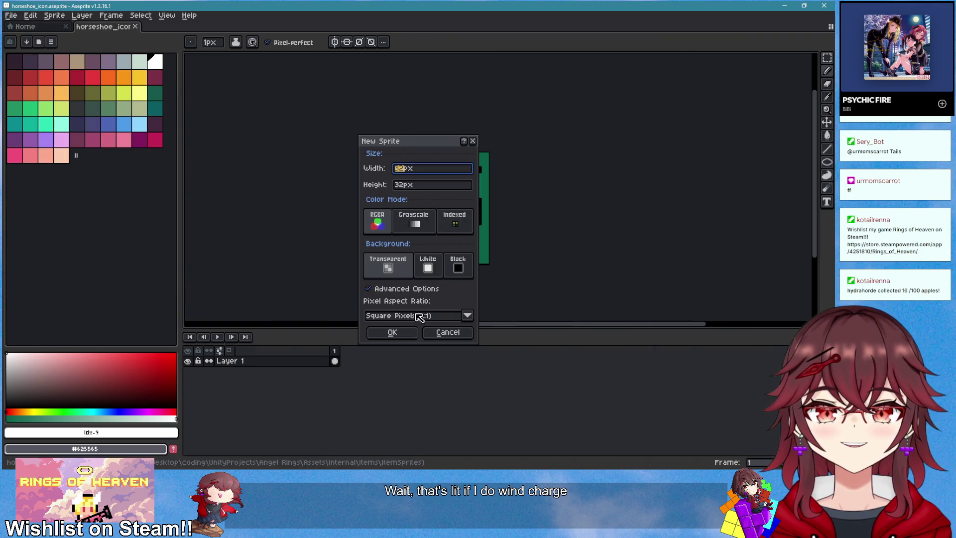
pyautogui.click(391, 344)
# - Zoom in on the canvas and select the purple-grey palette colour
pyautogui.scroll(4, 512, 155)
pyautogui.scroll(1, 284, 175)
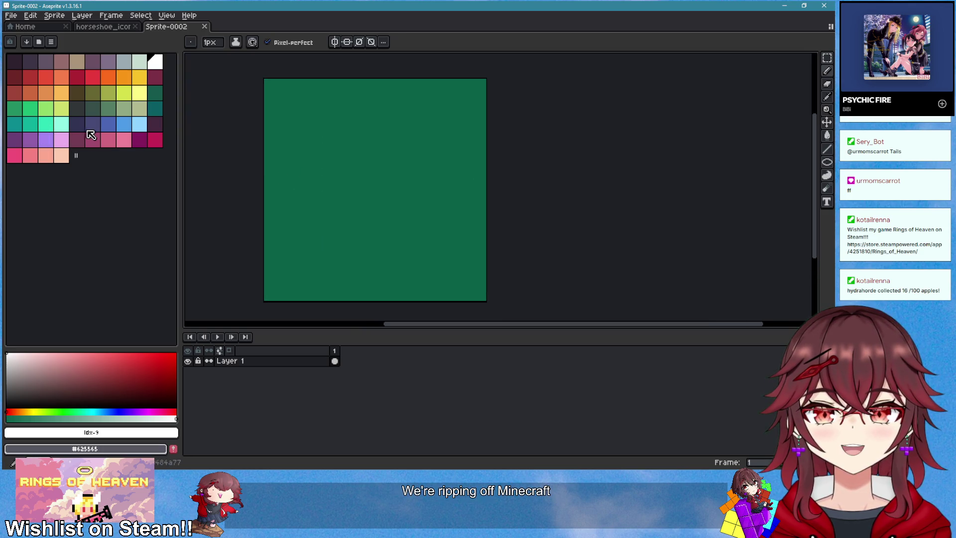
pyautogui.click(106, 59)
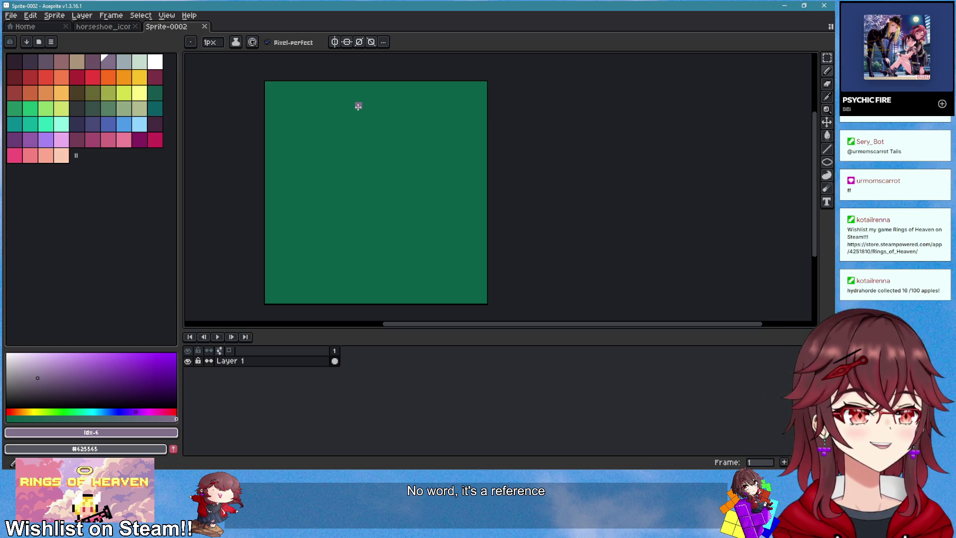
# - Draw a purple-grey ellipse outline filling most of the canvas and fill it light blue
pyautogui.moveTo(336, 127)
pyautogui.mouseDown()
pyautogui.moveTo(444, 145)
pyautogui.moveTo(447, 262)
pyautogui.moveTo(311, 241)
pyautogui.moveTo(319, 127)
pyautogui.mouseUp()
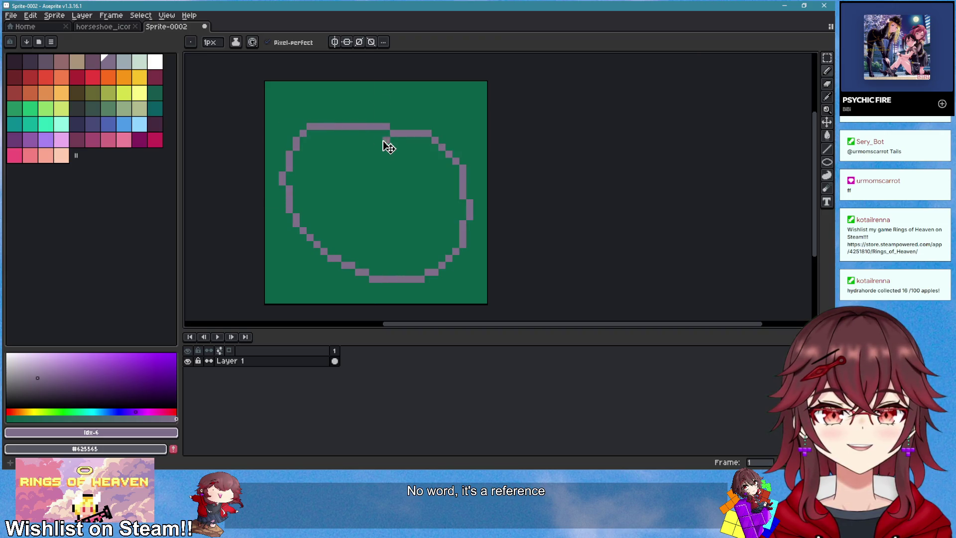
pyautogui.hotkey('ctrl', 'z')
pyautogui.moveTo(825, 159); pyautogui.dragTo(800, 160)
pyautogui.moveTo(280, 132); pyautogui.dragTo(471, 280)
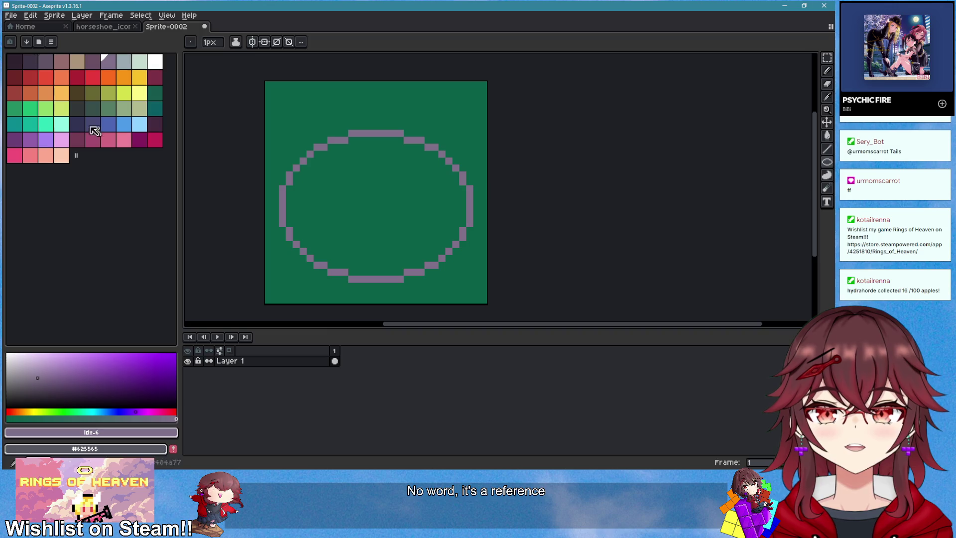
pyautogui.click(140, 124)
pyautogui.press('g')
pyautogui.click(414, 183)
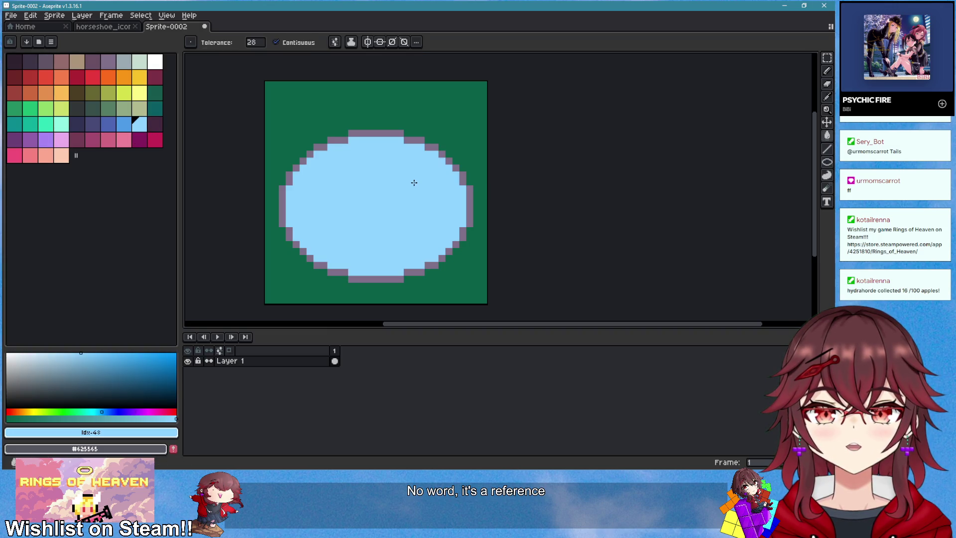
# - Add two curved purple-grey swirl lines inside the blob, then sample the light blue back
pyautogui.press('b')
pyautogui.keyDown('alt'); pyautogui.click(305, 154); pyautogui.keyUp('alt')
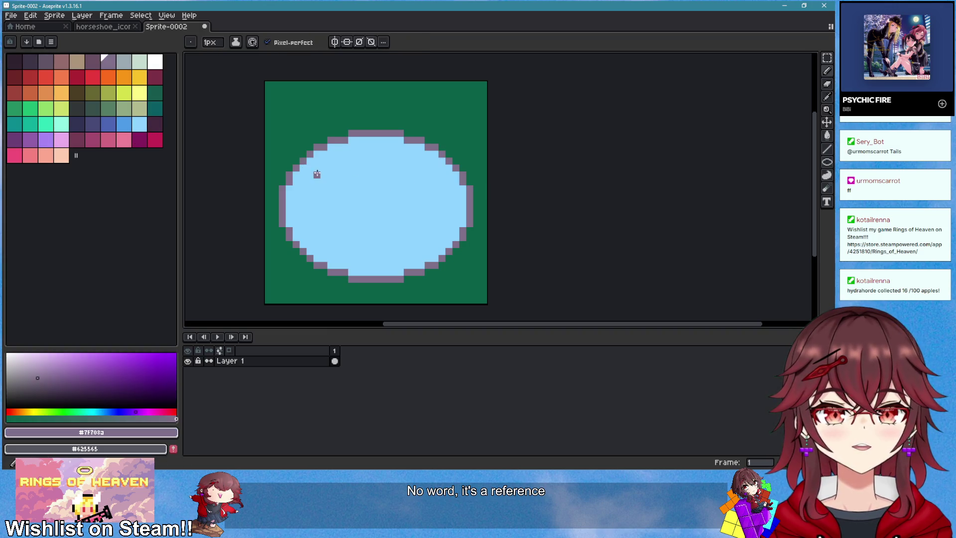
pyautogui.moveTo(426, 153); pyautogui.dragTo(356, 183)
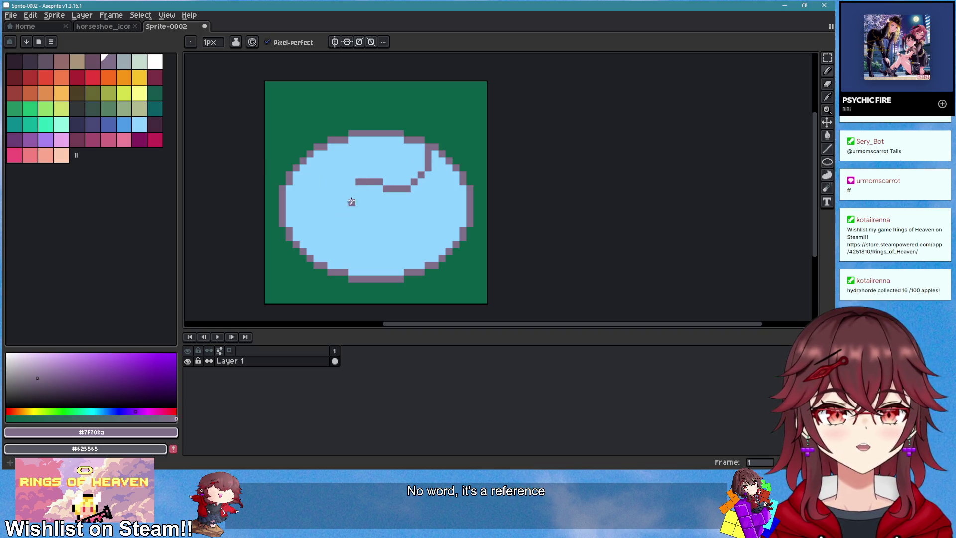
pyautogui.moveTo(288, 220)
pyautogui.mouseDown()
pyautogui.moveTo(418, 242)
pyautogui.moveTo(419, 274)
pyautogui.mouseUp()
pyautogui.keyDown('alt'); pyautogui.click(431, 258); pyautogui.keyUp('alt')
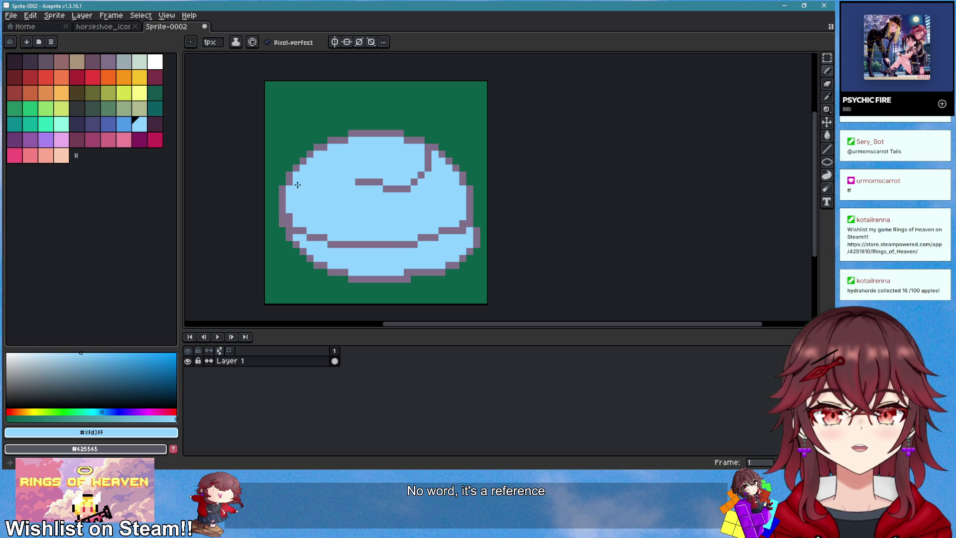
pyautogui.keyDown('alt'); pyautogui.click(296, 169); pyautogui.keyUp('alt')
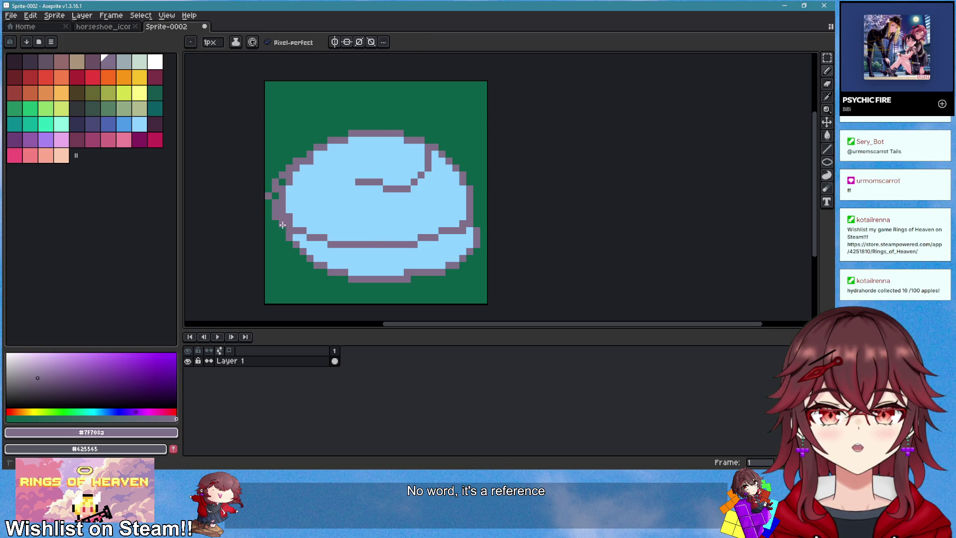
pyautogui.keyDown('alt'); pyautogui.click(307, 209); pyautogui.keyUp('alt')
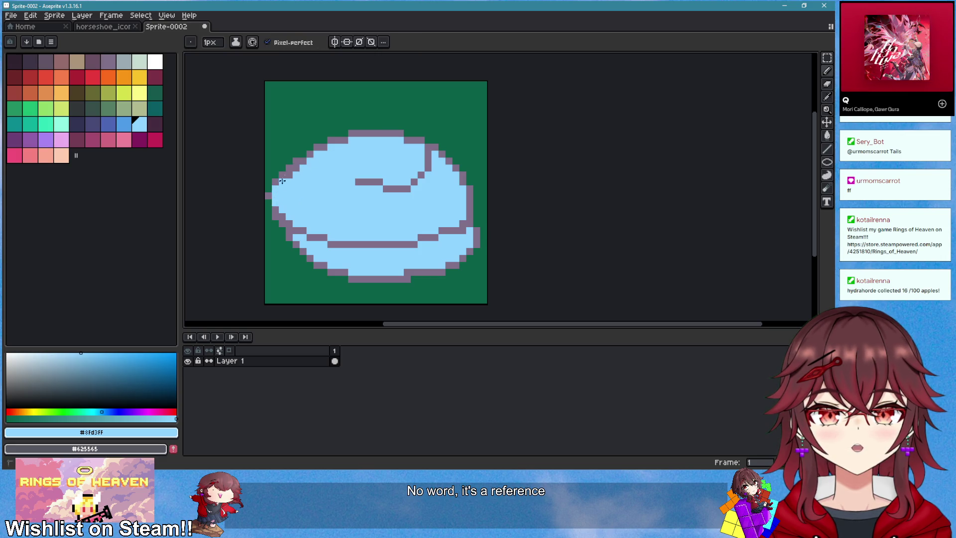
# - Sample the outline purple and erase light-blue pixels along the cloud's left edge
pyautogui.scroll(-2, 371, 180)
pyautogui.scroll(3, 371, 180)
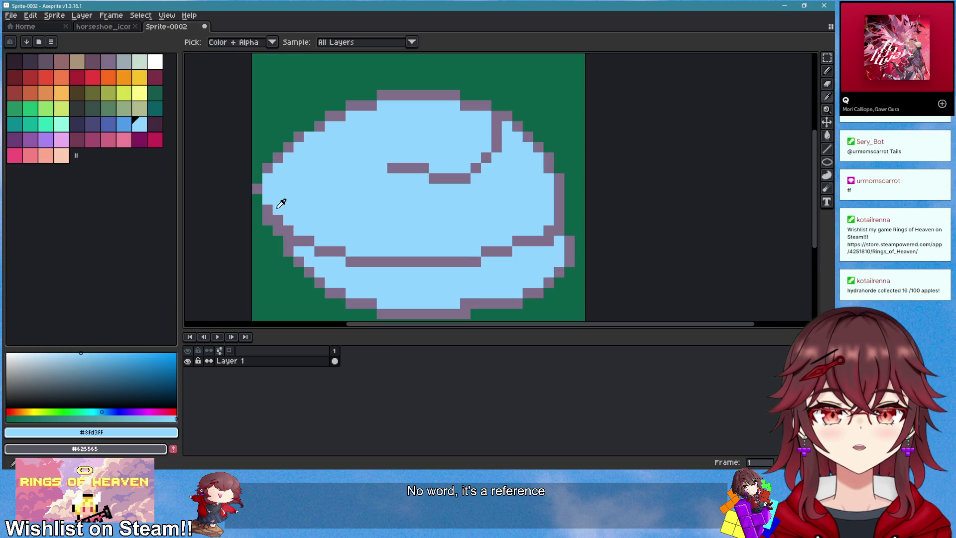
pyautogui.keyDown('alt'); pyautogui.click(269, 209); pyautogui.keyUp('alt')
pyautogui.scroll(-2, 278, 199)
pyautogui.scroll(2, 260, 203)
pyautogui.scroll(-3, 484, 200)
pyautogui.scroll(1, 459, 204)
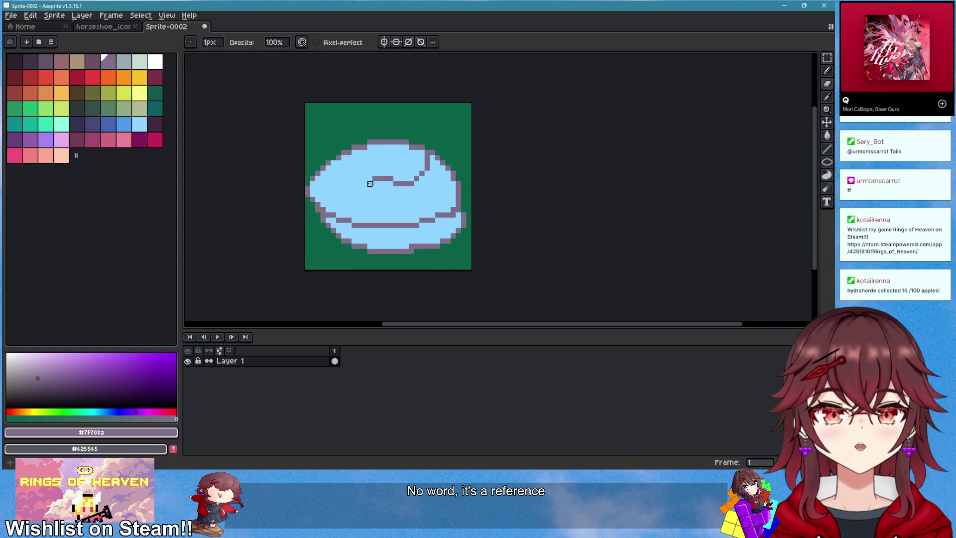
pyautogui.scroll(1, 357, 202)
pyautogui.moveTo(324, 212)
pyautogui.mouseDown()
pyautogui.moveTo(294, 211)
pyautogui.moveTo(240, 185)
pyautogui.moveTo(333, 211)
pyautogui.mouseUp()
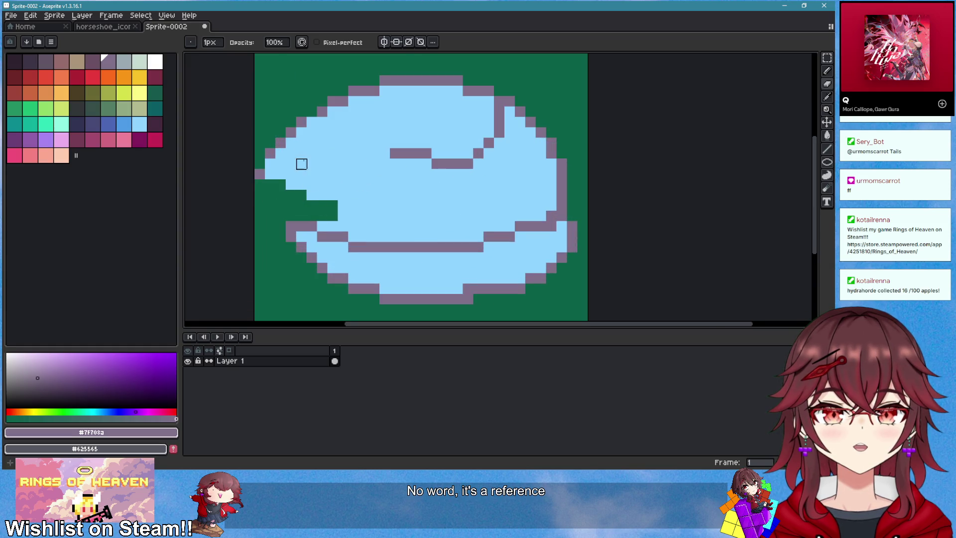
# - Redraw the purple outline along the top-left and left, filling the green patch inside with light blue
pyautogui.press('b')
pyautogui.click(298, 163)
pyautogui.moveTo(352, 152)
pyautogui.mouseDown()
pyautogui.moveTo(260, 202)
pyautogui.moveTo(282, 217)
pyautogui.mouseUp()
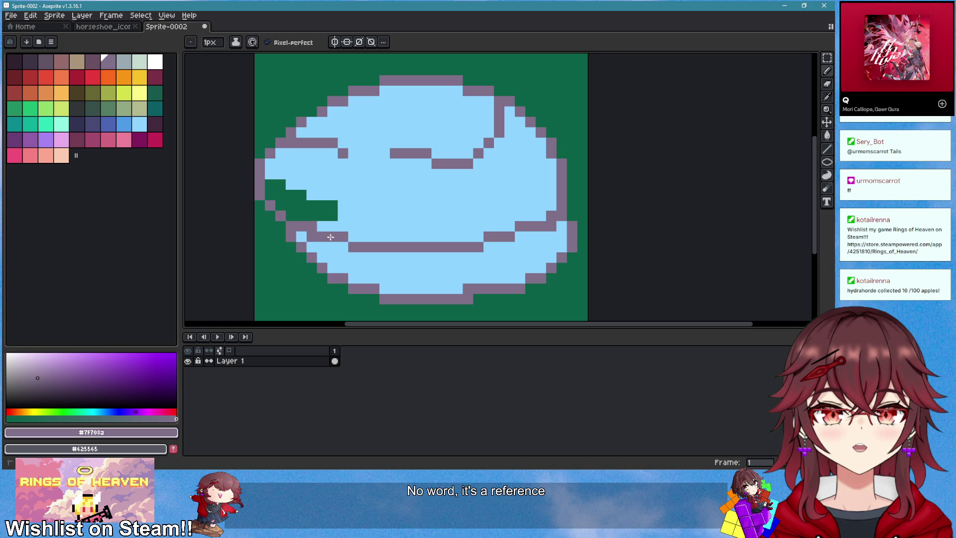
pyautogui.keyDown('alt'); pyautogui.click(361, 181); pyautogui.keyUp('alt')
pyautogui.moveTo(277, 181)
pyautogui.mouseDown()
pyautogui.moveTo(279, 194)
pyautogui.moveTo(333, 204)
pyautogui.moveTo(331, 217)
pyautogui.moveTo(345, 208)
pyautogui.mouseUp()
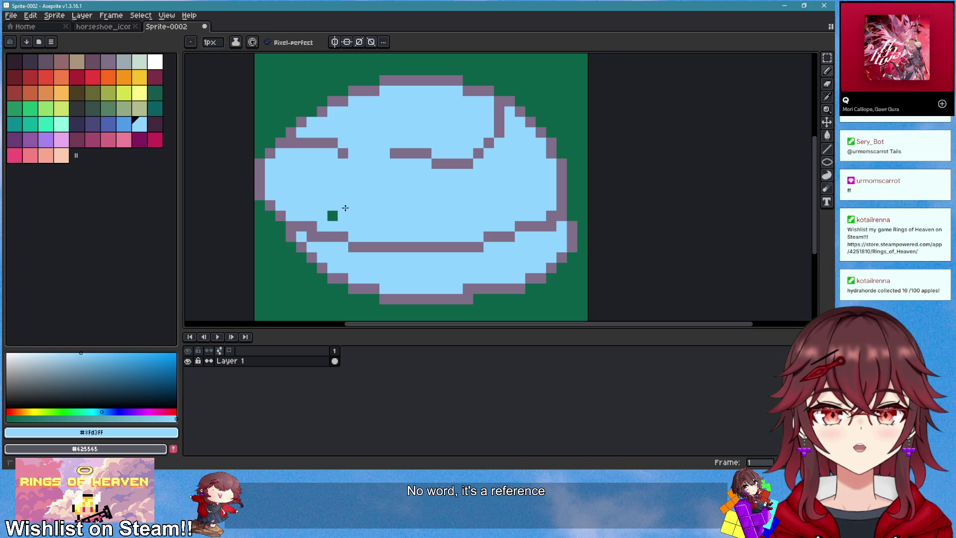
pyautogui.keyDown('alt'); pyautogui.click(293, 229); pyautogui.keyUp('alt')
pyautogui.click(303, 234)
# - Redraw the purple outline curving along the cloud's top and fill the gap beneath with light blue
pyautogui.scroll(-2, 331, 248)
pyautogui.scroll(2, 424, 220)
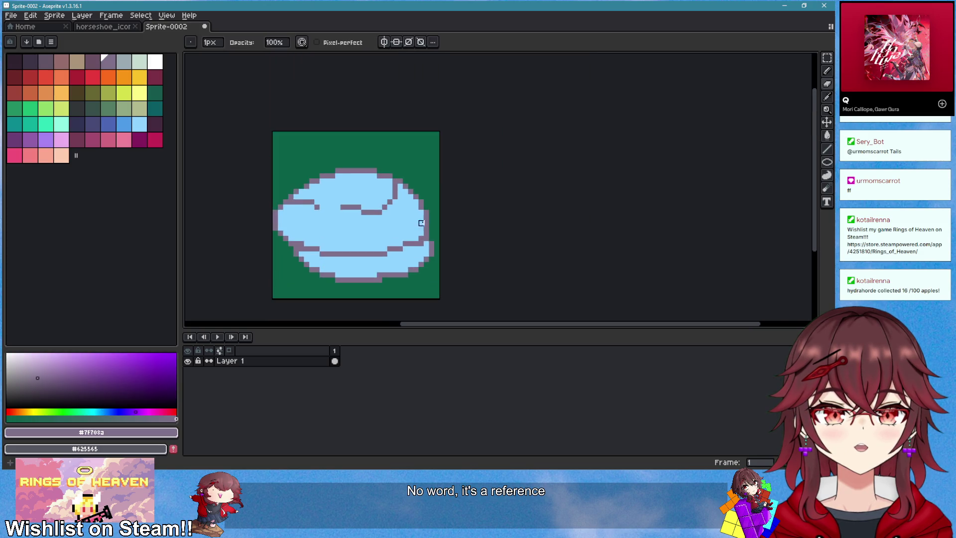
pyautogui.moveTo(469, 198)
pyautogui.mouseDown()
pyautogui.moveTo(498, 191)
pyautogui.moveTo(462, 213)
pyautogui.moveTo(406, 195)
pyautogui.moveTo(427, 211)
pyautogui.moveTo(509, 185)
pyautogui.mouseUp()
pyautogui.press('b')
pyautogui.hotkey('ctrl', 'z')
pyautogui.scroll(-1, 439, 182)
pyautogui.moveTo(421, 168); pyautogui.dragTo(479, 183)
pyautogui.scroll(1, 501, 213)
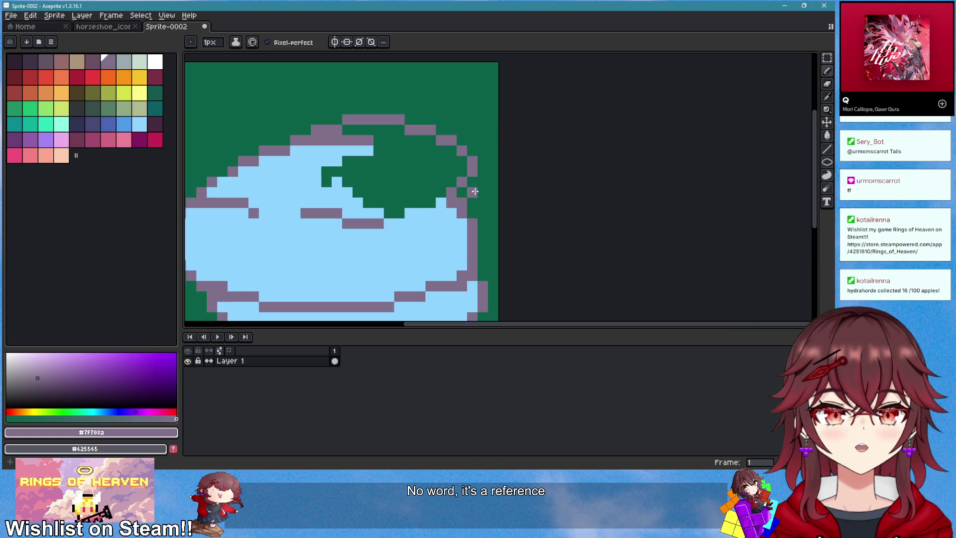
pyautogui.press('g')
pyautogui.keyDown('alt'); pyautogui.click(441, 201); pyautogui.keyUp('alt')
pyautogui.click(430, 186)
pyautogui.scroll(-1, 450, 233)
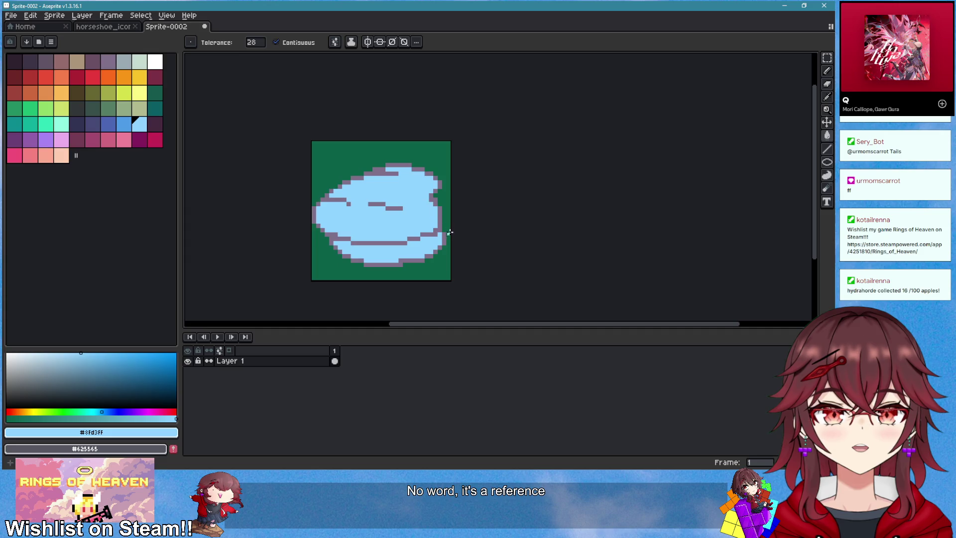
pyautogui.scroll(1, 424, 202)
# - Draw a purple outline segment on the cloud's right side and fill the green gap light blue
pyautogui.keyDown('alt'); pyautogui.click(429, 200); pyautogui.keyUp('alt')
pyautogui.press('b')
pyautogui.moveTo(431, 201); pyautogui.dragTo(395, 202)
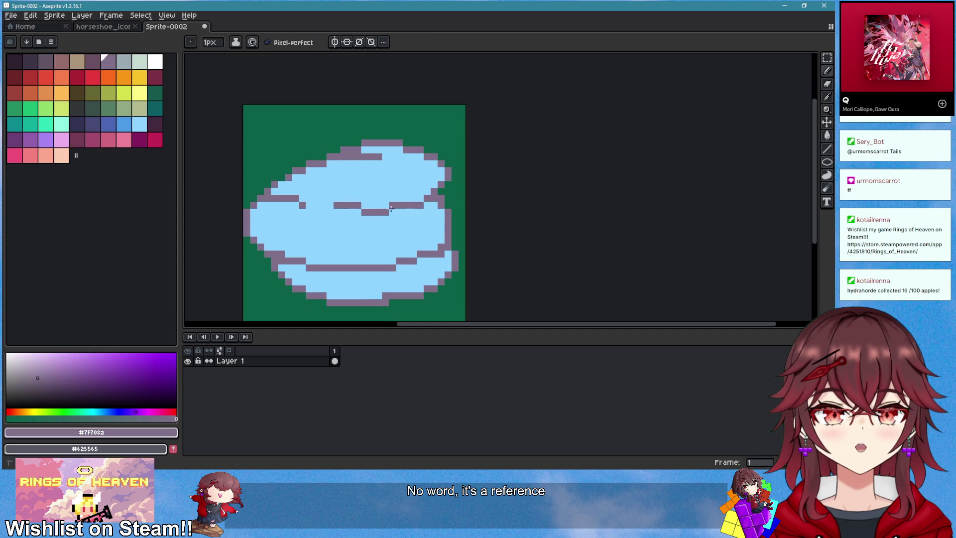
pyautogui.scroll(-1, 447, 222)
pyautogui.scroll(2, 448, 224)
pyautogui.press('e')
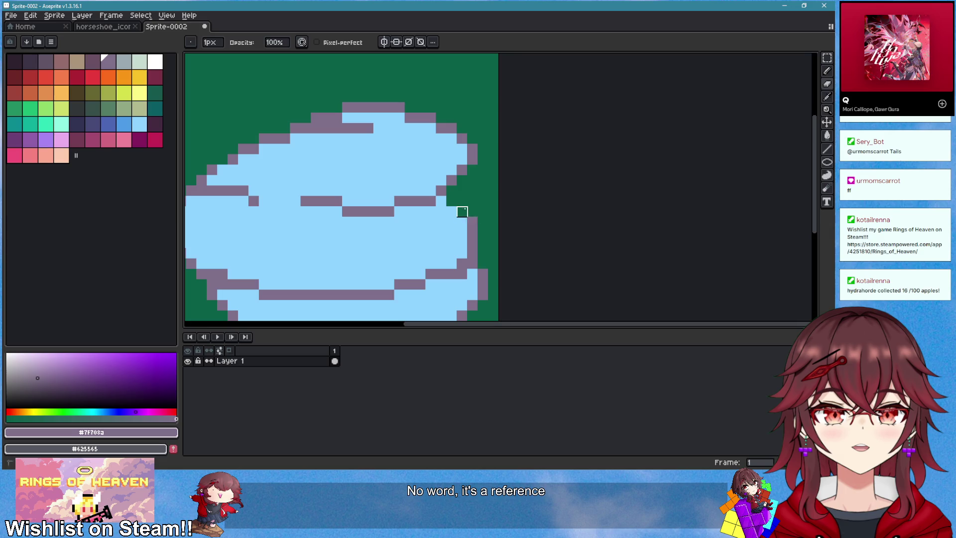
pyautogui.press('b')
pyautogui.keyDown('alt'); pyautogui.click(462, 222); pyautogui.keyUp('alt')
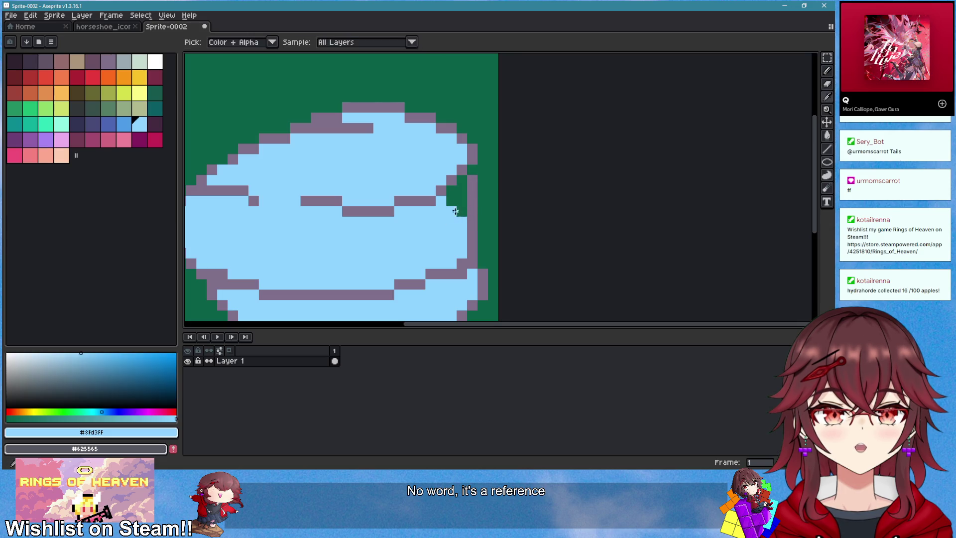
pyautogui.press('g')
pyautogui.click(456, 197)
pyautogui.scroll(-2, 478, 234)
pyautogui.scroll(2, 472, 238)
# - Add a vertical purple outline on the cloud's right and patch a light-blue pixel inside it
pyautogui.press('b')
pyautogui.keyDown('alt'); pyautogui.click(474, 241); pyautogui.keyUp('alt')
pyautogui.moveTo(484, 244)
pyautogui.mouseDown()
pyautogui.moveTo(484, 189)
pyautogui.moveTo(471, 232)
pyautogui.mouseUp()
pyautogui.keyDown('alt'); pyautogui.click(462, 195); pyautogui.keyUp('alt')
pyautogui.click(469, 197)
pyautogui.scroll(-5, 473, 242)
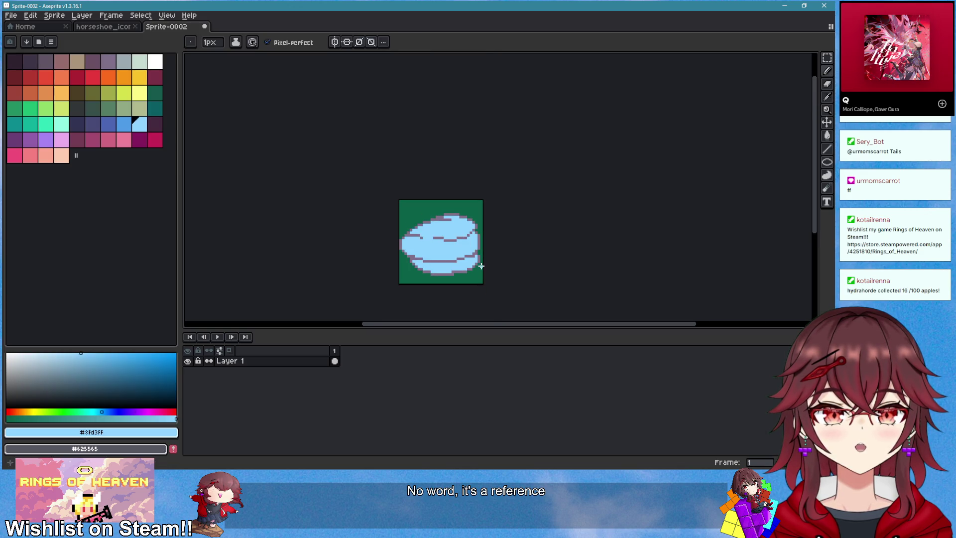
pyautogui.scroll(2, 471, 271)
pyautogui.scroll(2, 388, 179)
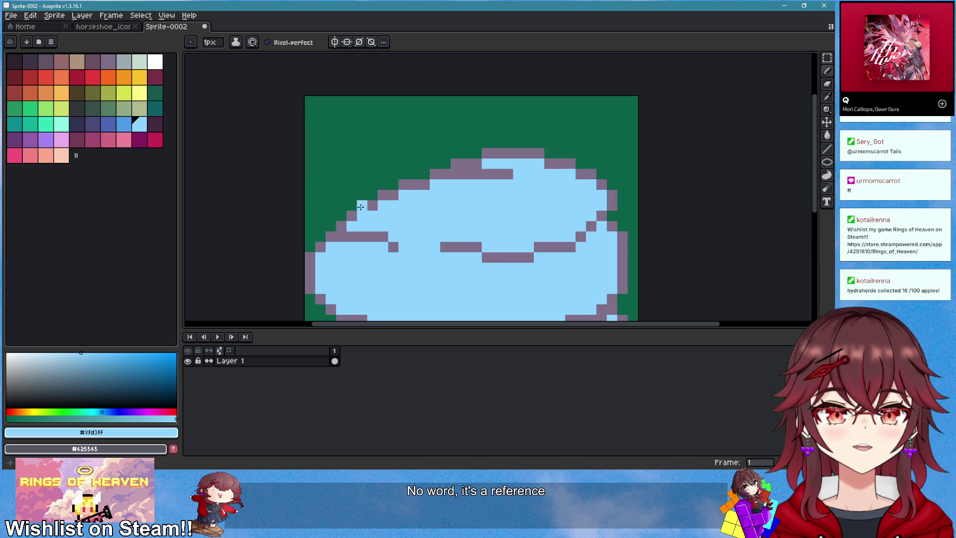
# - Turn a cloud-edge pixel purple, then sample the cloud's light blue
pyautogui.keyDown('alt'); pyautogui.click(349, 222); pyautogui.keyUp('alt')
pyautogui.click(351, 224)
pyautogui.press('e')
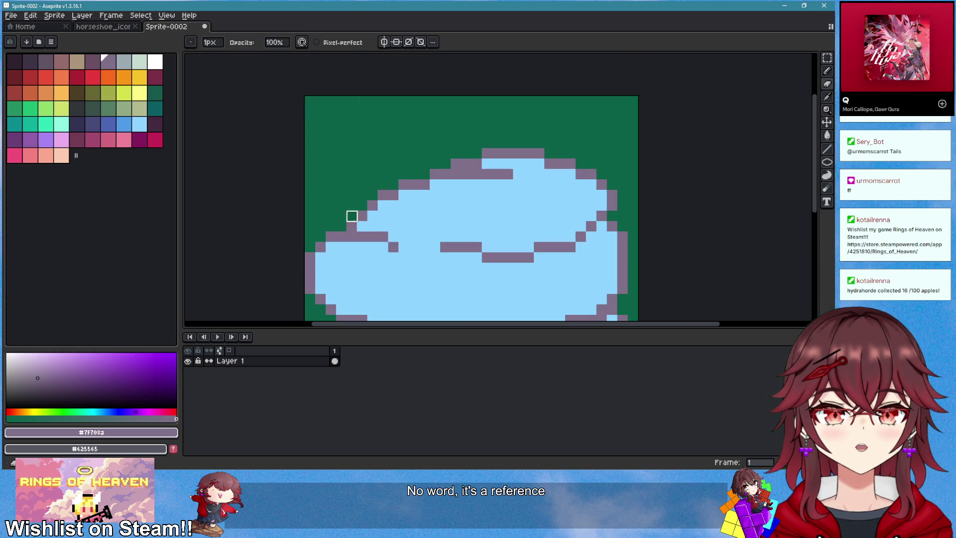
pyautogui.scroll(-2, 427, 219)
pyautogui.scroll(-1, 501, 224)
pyautogui.scroll(5, 500, 221)
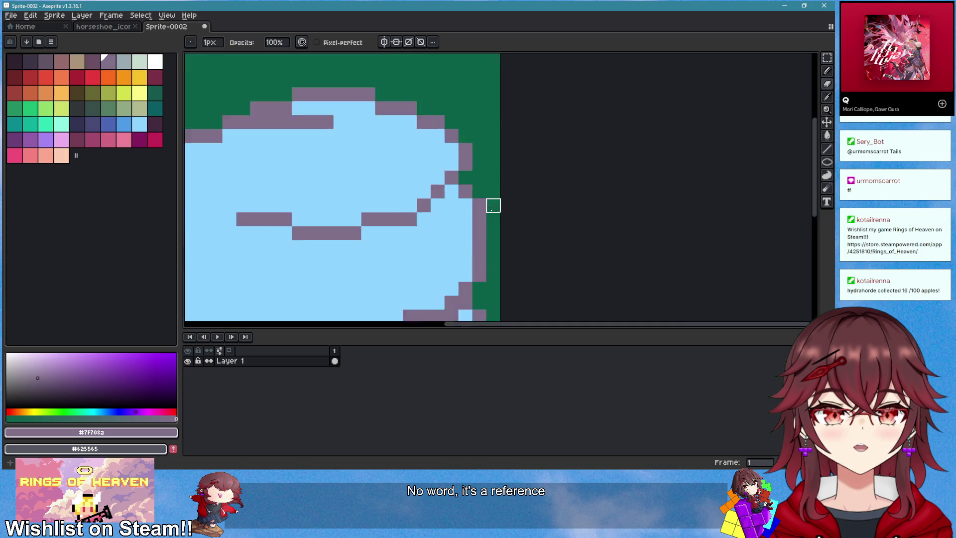
pyautogui.press('alt')
pyautogui.scroll(-1, 434, 179)
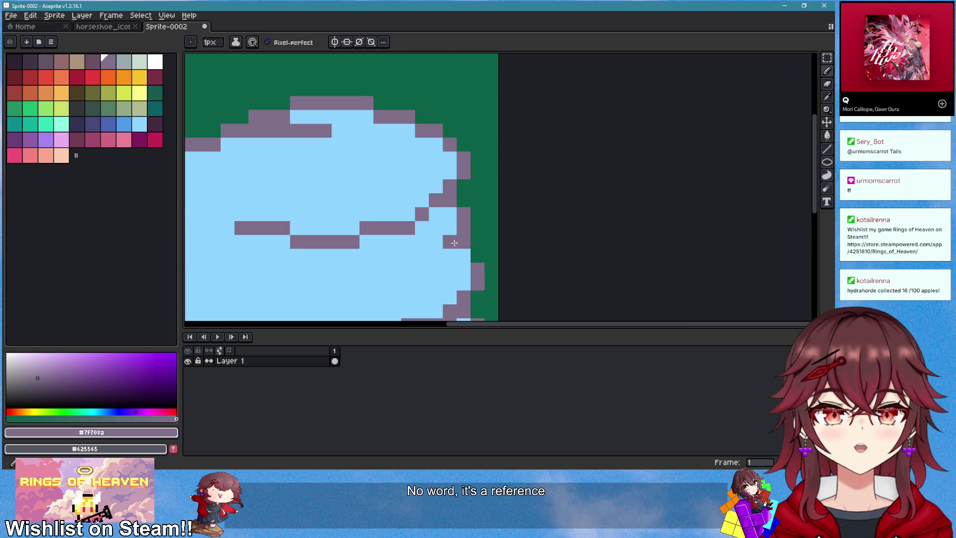
pyautogui.scroll(-2, 473, 255)
pyautogui.keyDown('alt'); pyautogui.click(518, 190); pyautogui.keyUp('alt')
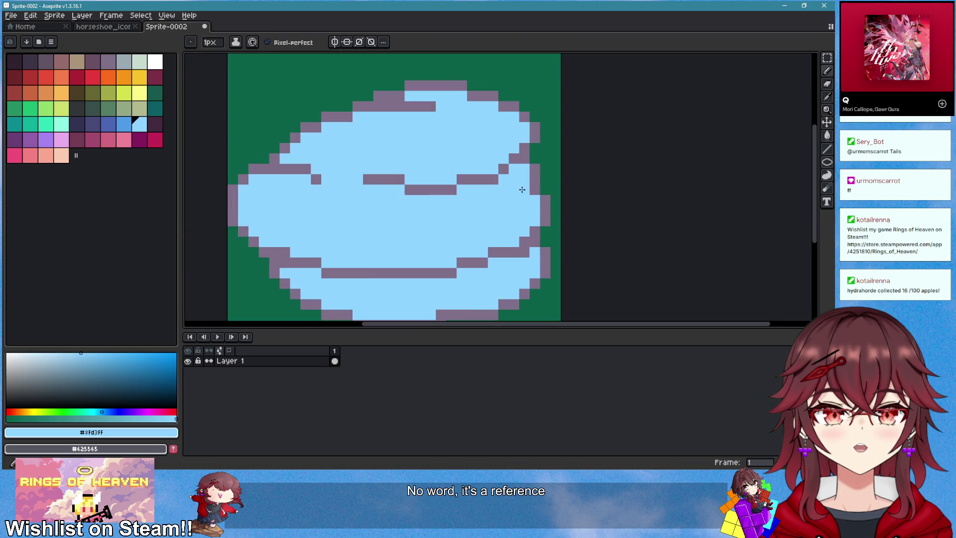
# - Draw a purple outline column at the cloud's right edge and patch its gaps with light blue
pyautogui.scroll(-3, 593, 219)
pyautogui.scroll(1, 582, 226)
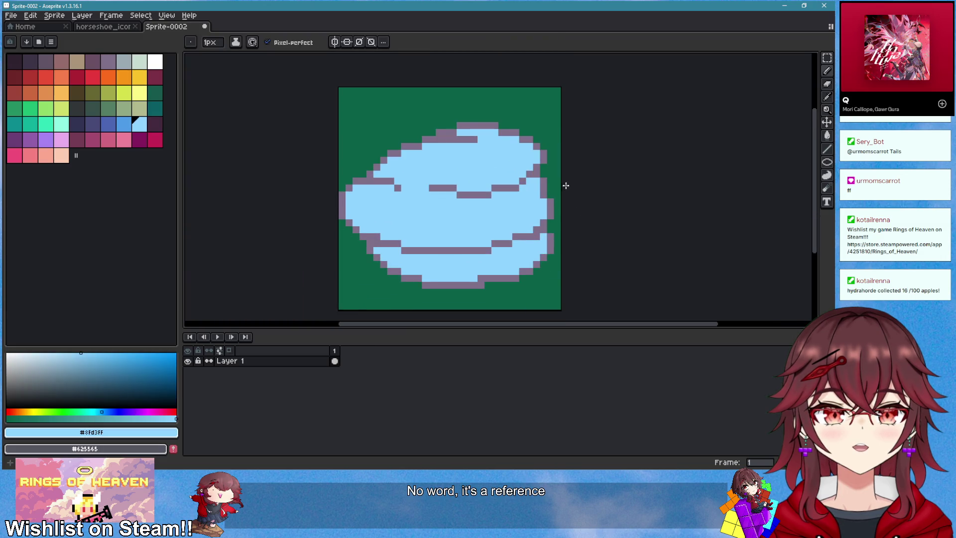
pyautogui.scroll(1, 558, 185)
pyautogui.keyDown('alt'); pyautogui.click(538, 180); pyautogui.keyUp('alt')
pyautogui.moveTo(546, 156); pyautogui.dragTo(545, 205)
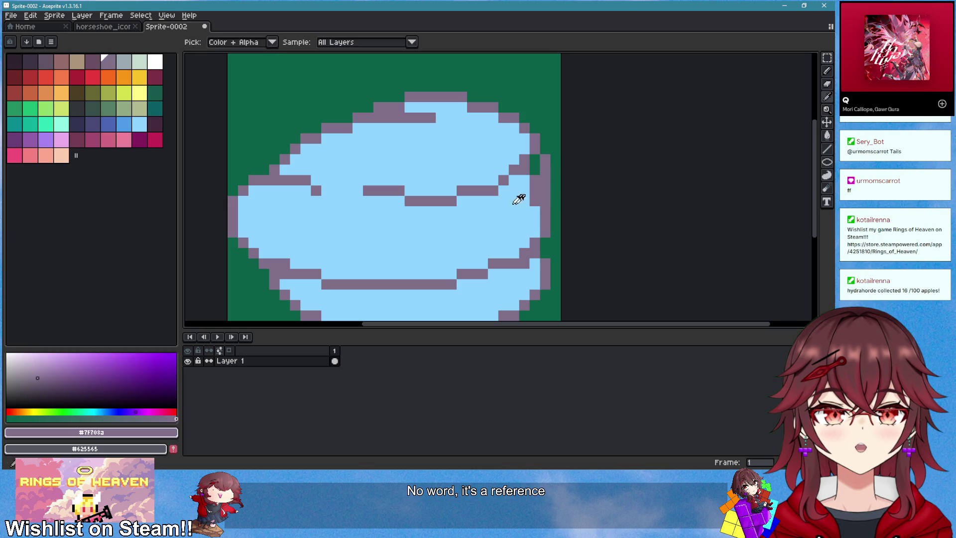
pyautogui.keyDown('alt'); pyautogui.click(528, 202); pyautogui.keyUp('alt')
pyautogui.moveTo(538, 164)
pyautogui.mouseDown()
pyautogui.moveTo(544, 241)
pyautogui.moveTo(500, 264)
pyautogui.mouseUp()
pyautogui.keyDown('alt'); pyautogui.click(544, 213); pyautogui.keyUp('alt')
pyautogui.keyDown('alt'); pyautogui.click(518, 273); pyautogui.keyUp('alt')
pyautogui.click(545, 242)
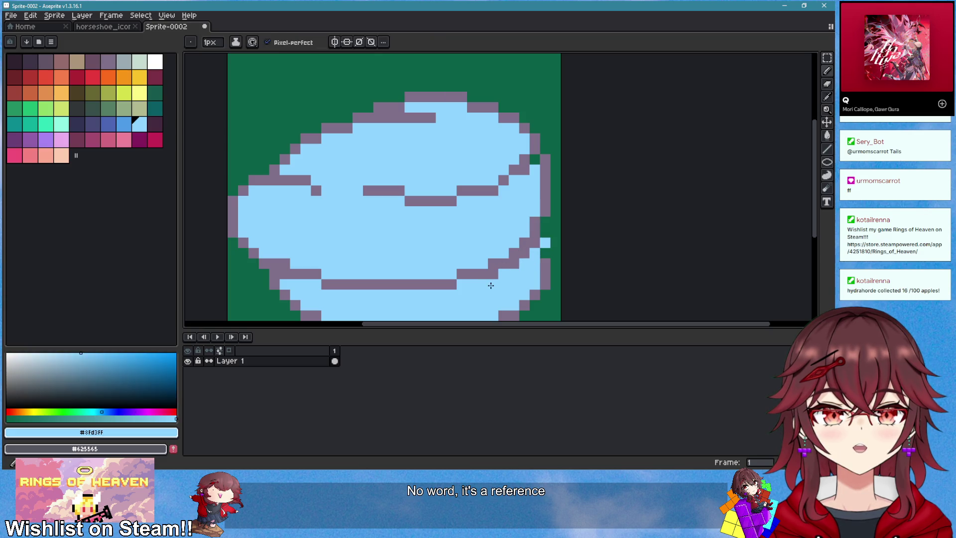
pyautogui.scroll(-1, 555, 251)
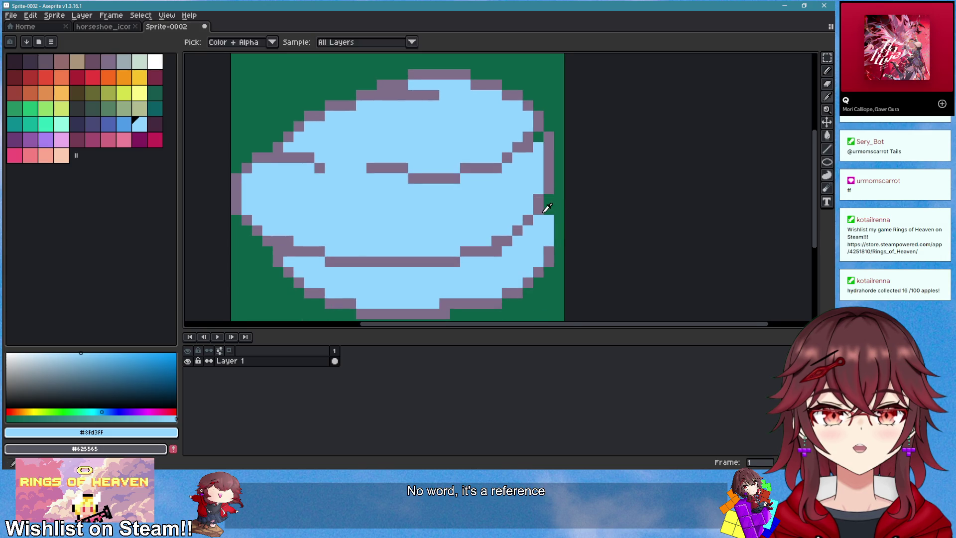
# - Redraw the purple outline along the upper-left edge and fill light blue just inside it
pyautogui.keyDown('alt'); pyautogui.click(544, 216); pyautogui.keyUp('alt')
pyautogui.scroll(-5, 559, 251)
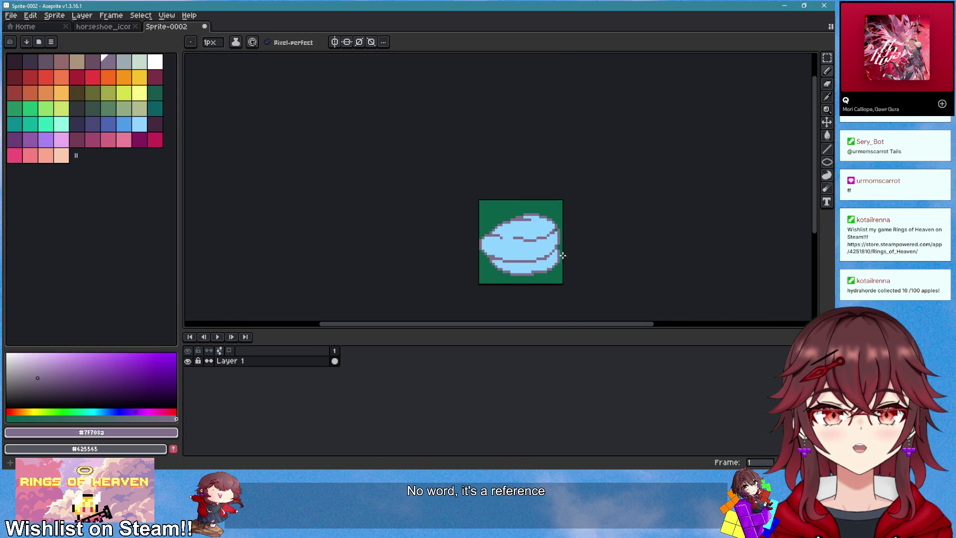
pyautogui.scroll(4, 559, 259)
pyautogui.scroll(-3, 572, 239)
pyautogui.scroll(2, 530, 247)
pyautogui.scroll(-2, 531, 243)
pyautogui.scroll(3, 531, 240)
pyautogui.scroll(-2, 478, 224)
pyautogui.scroll(3, 478, 224)
pyautogui.scroll(-2, 399, 172)
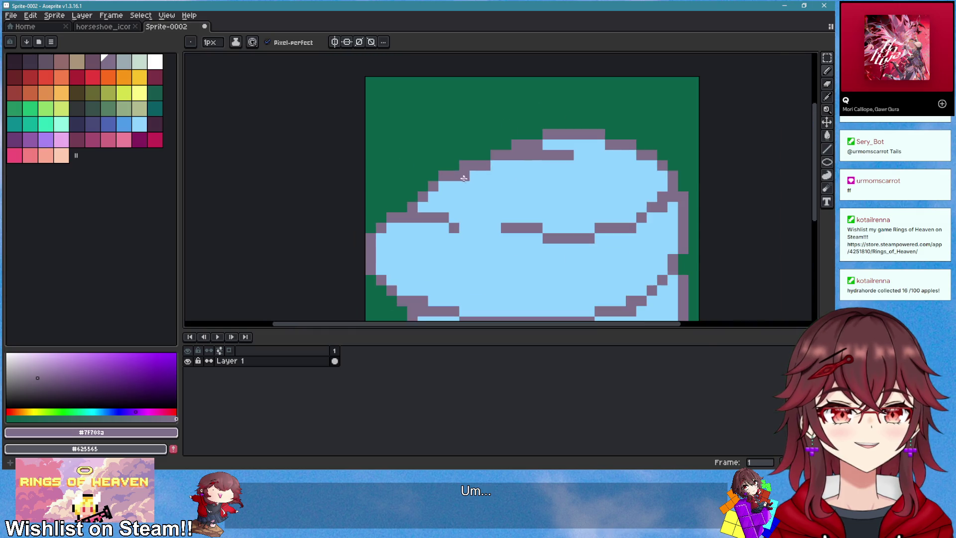
pyautogui.scroll(1, 462, 167)
pyautogui.moveTo(462, 167)
pyautogui.mouseDown()
pyautogui.moveTo(395, 215)
pyautogui.moveTo(433, 179)
pyautogui.moveTo(448, 182)
pyautogui.mouseUp()
pyautogui.keyDown('alt'); pyautogui.click(455, 207); pyautogui.keyUp('alt')
pyautogui.click(409, 205)
# - Add a purple pixel on the cloud edge and extend the purple outline along the top
pyautogui.scroll(-3, 448, 182)
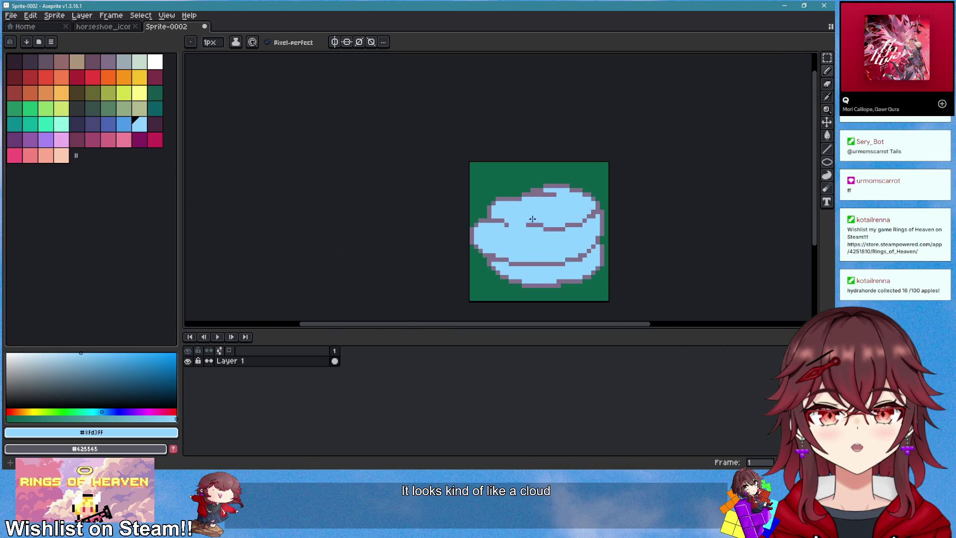
pyautogui.scroll(2, 481, 211)
pyautogui.keyDown('alt'); pyautogui.click(486, 230); pyautogui.keyUp('alt')
pyautogui.click(483, 220)
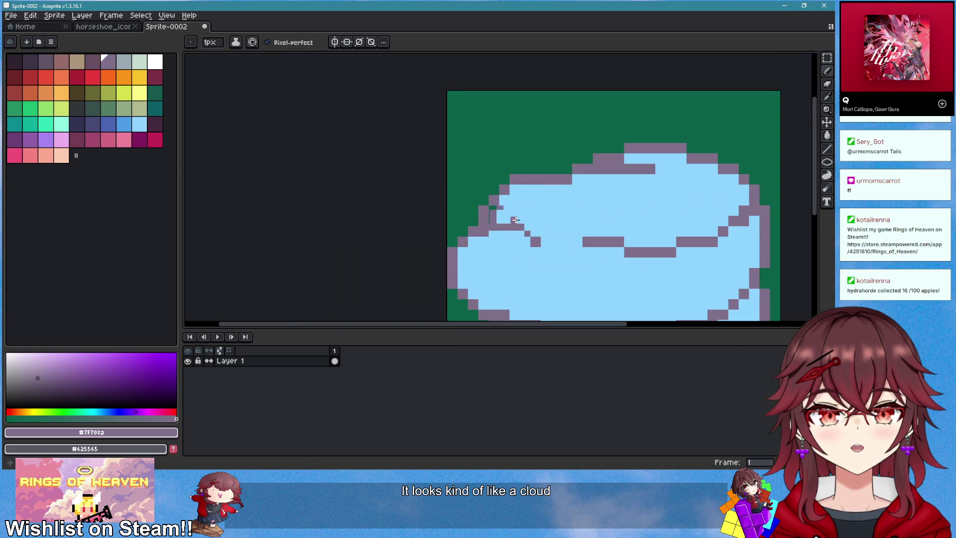
pyautogui.scroll(-2, 505, 218)
pyautogui.scroll(2, 496, 164)
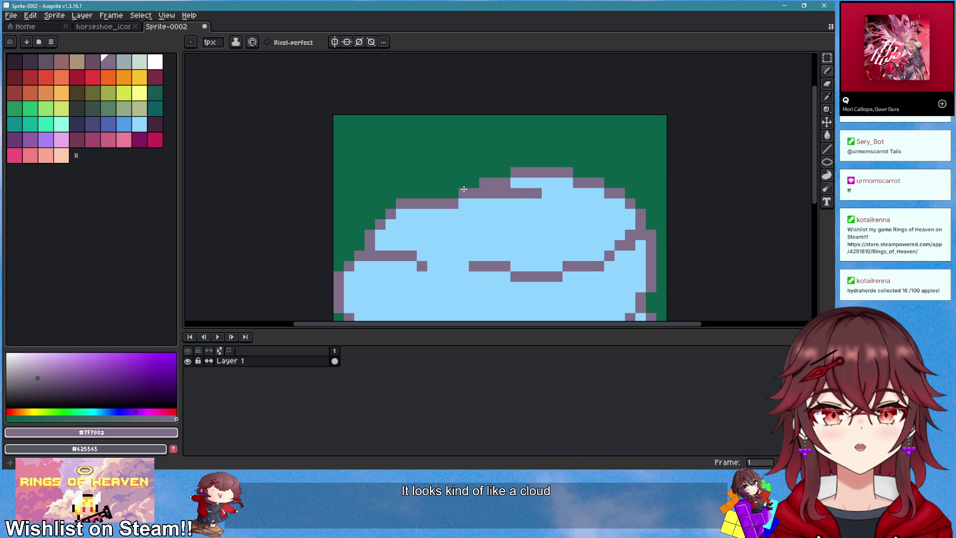
pyautogui.moveTo(517, 177); pyautogui.dragTo(548, 191)
# - Erase the cloud's lower-left outline and redraw it as a new diagonal edge
pyautogui.scroll(-3, 547, 200)
pyautogui.moveTo(600, 237); pyautogui.dragTo(501, 212)
pyautogui.scroll(4, 501, 213)
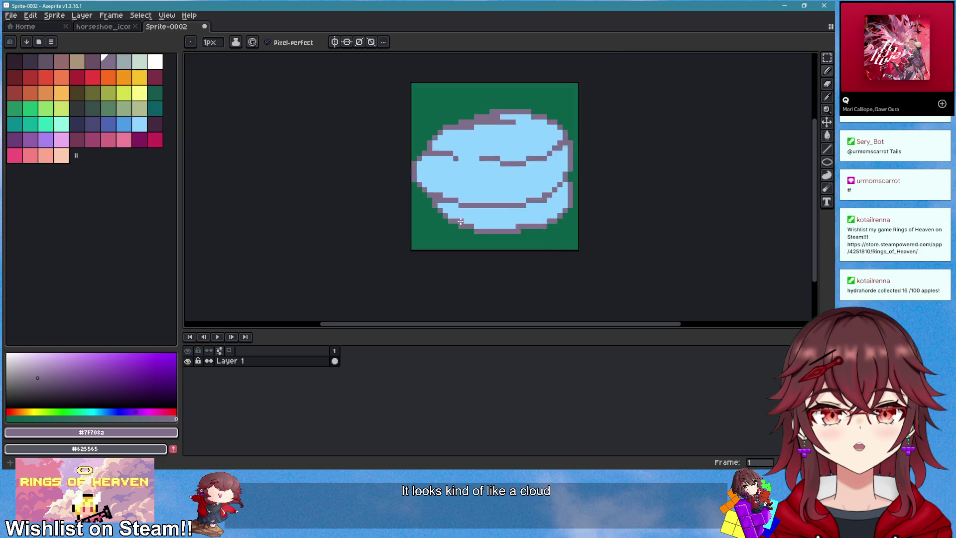
pyautogui.press('e')
pyautogui.moveTo(423, 193)
pyautogui.mouseDown()
pyautogui.moveTo(438, 213)
pyautogui.moveTo(440, 204)
pyautogui.moveTo(449, 241)
pyautogui.moveTo(438, 207)
pyautogui.moveTo(416, 197)
pyautogui.mouseUp()
pyautogui.press('b')
pyautogui.press('e')
pyautogui.click(419, 205)
pyautogui.press('b')
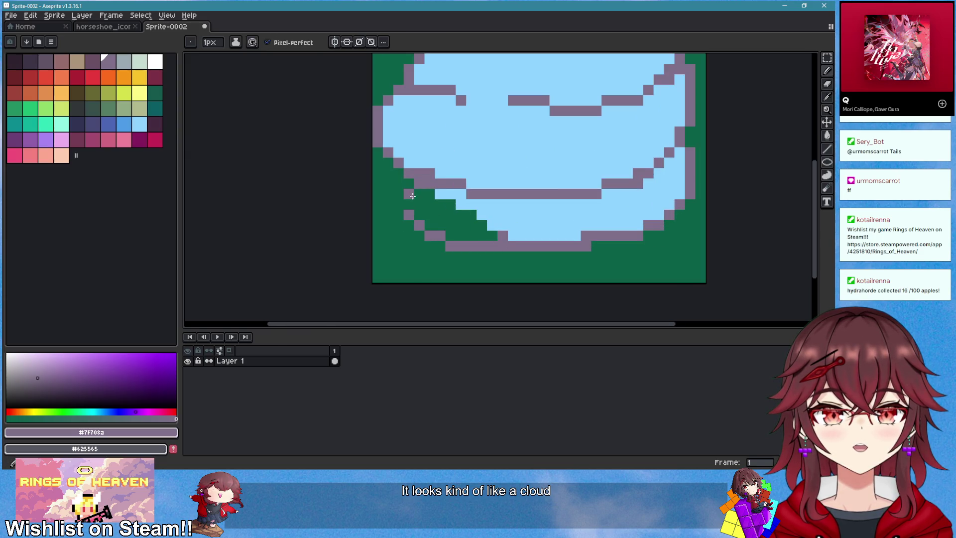
# - Flood-fill the green wedge under the cloud with the light blue fill colour
pyautogui.keyDown('alt'); pyautogui.click(468, 201); pyautogui.keyUp('alt')
pyautogui.press('g')
pyautogui.click(464, 214)
pyautogui.scroll(-4, 508, 207)
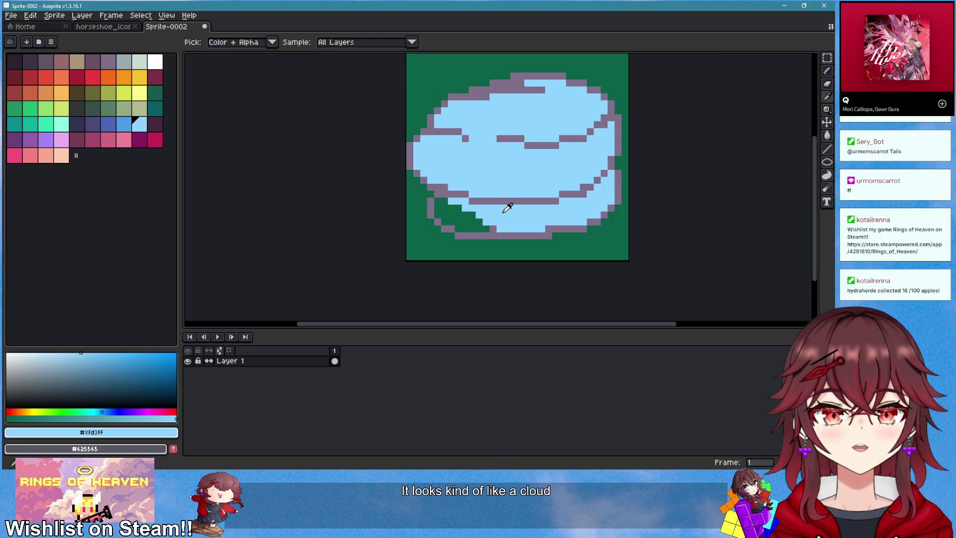
pyautogui.scroll(2, 584, 231)
# - Paint light blue over part of the notch at the cloud's bottom
pyautogui.press('b')
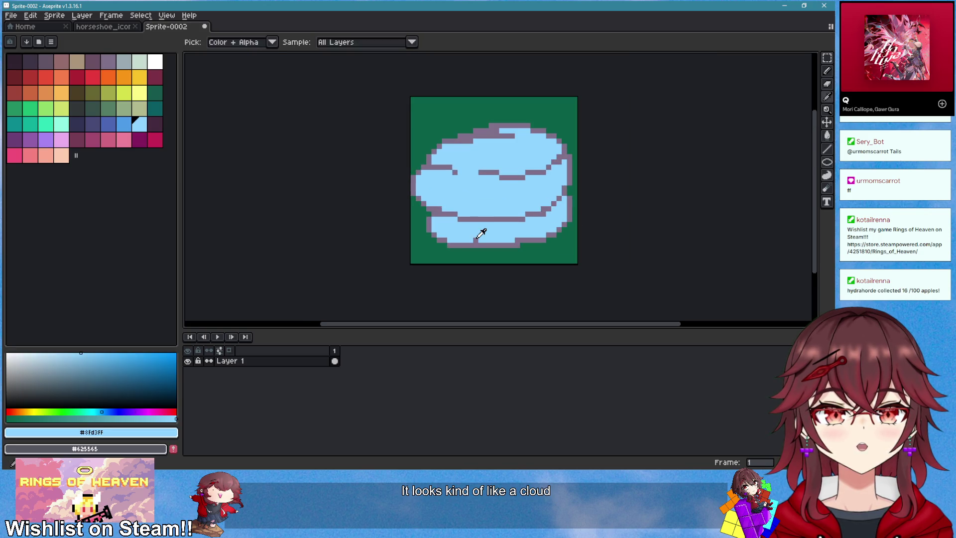
pyautogui.keyDown('alt'); pyautogui.click(476, 239); pyautogui.keyUp('alt')
pyautogui.scroll(1, 576, 198)
pyautogui.scroll(-2, 573, 196)
pyautogui.scroll(2, 524, 206)
pyautogui.keyDown('alt'); pyautogui.click(509, 220); pyautogui.keyUp('alt')
pyautogui.moveTo(493, 223); pyautogui.dragTo(499, 230)
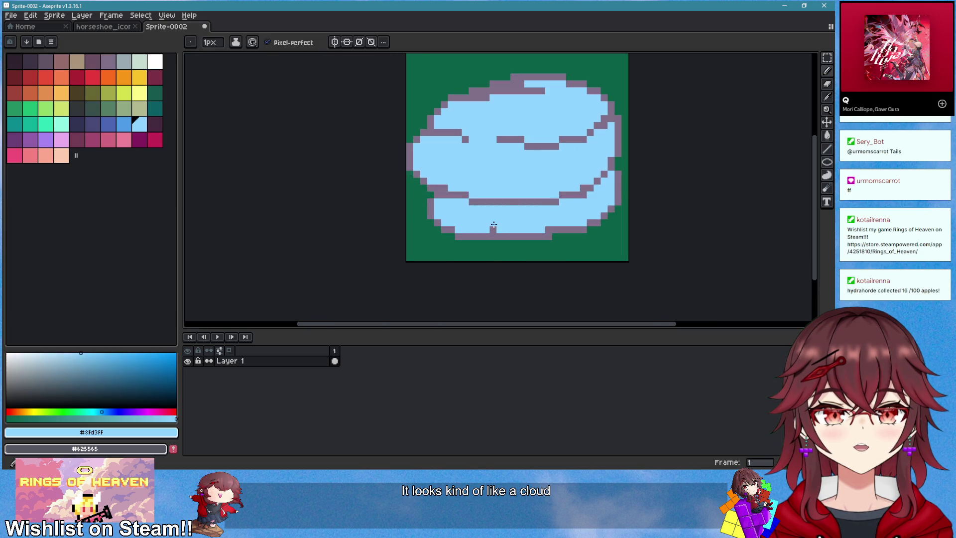
pyautogui.scroll(-2, 562, 226)
pyautogui.scroll(2, 555, 180)
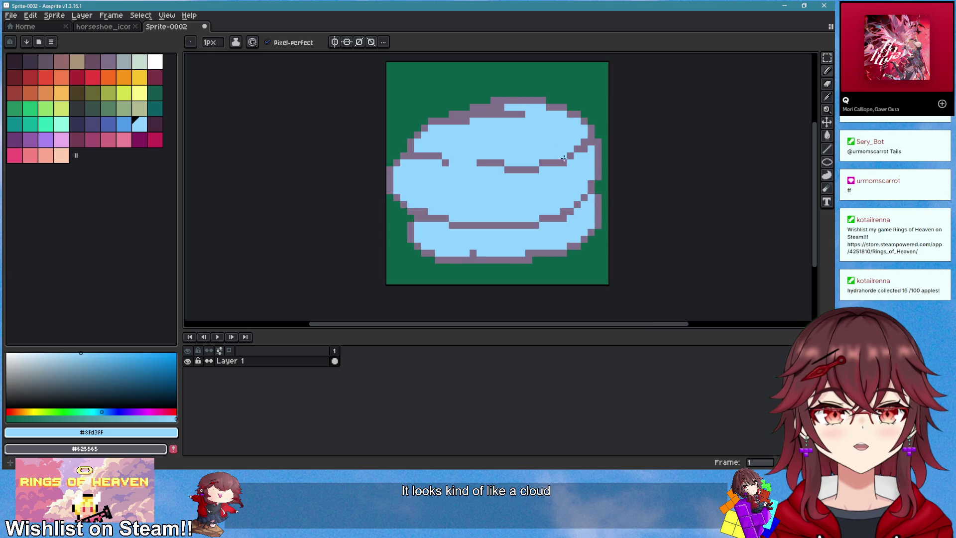
pyautogui.scroll(-2, 489, 108)
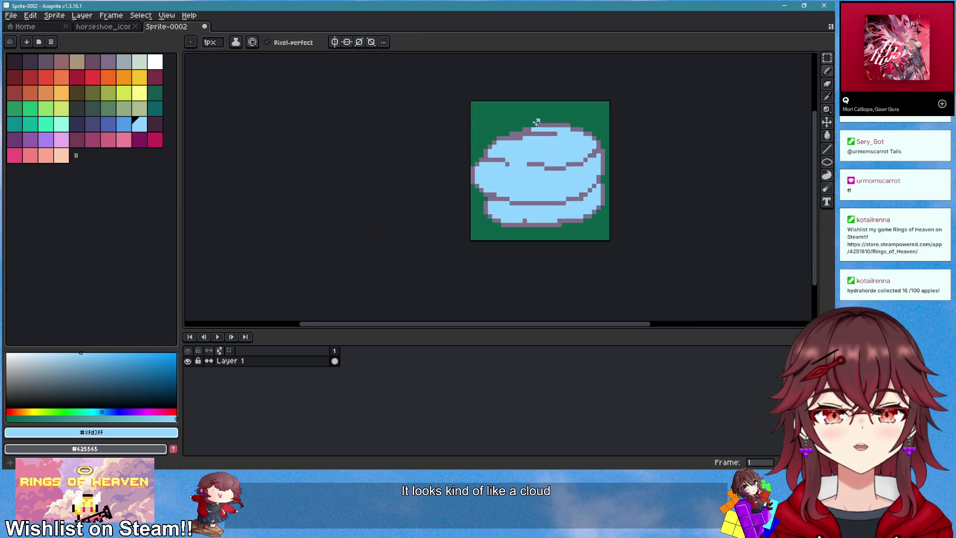
pyautogui.scroll(3, 550, 124)
# - Sample the purple outline and light blue colours, then pan around the cloud to review it
pyautogui.keyDown('alt'); pyautogui.click(550, 124); pyautogui.keyUp('alt')
pyautogui.scroll(-3, 610, 185)
pyautogui.scroll(4, 618, 190)
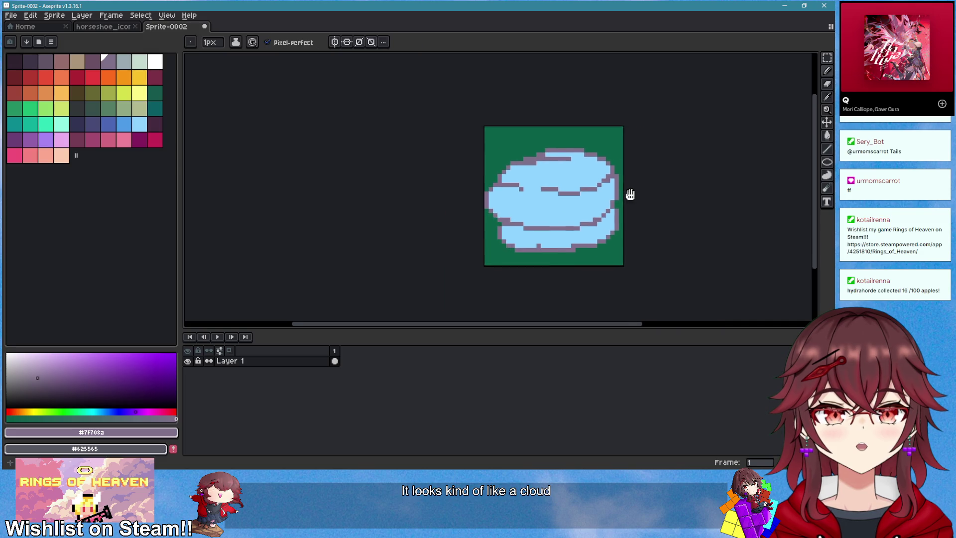
pyautogui.keyDown('alt'); pyautogui.click(552, 218); pyautogui.keyUp('alt')
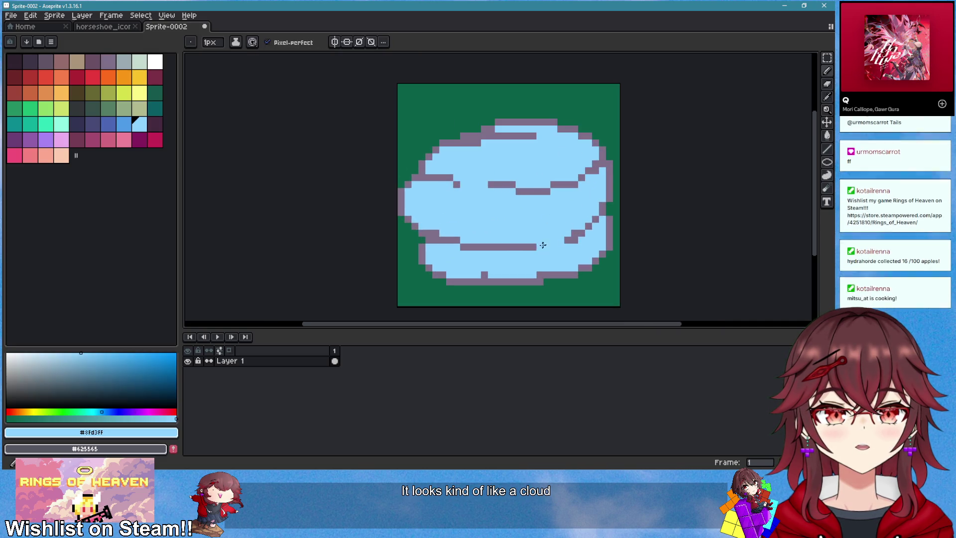
pyautogui.scroll(-1, 537, 251)
pyautogui.scroll(-1, 536, 251)
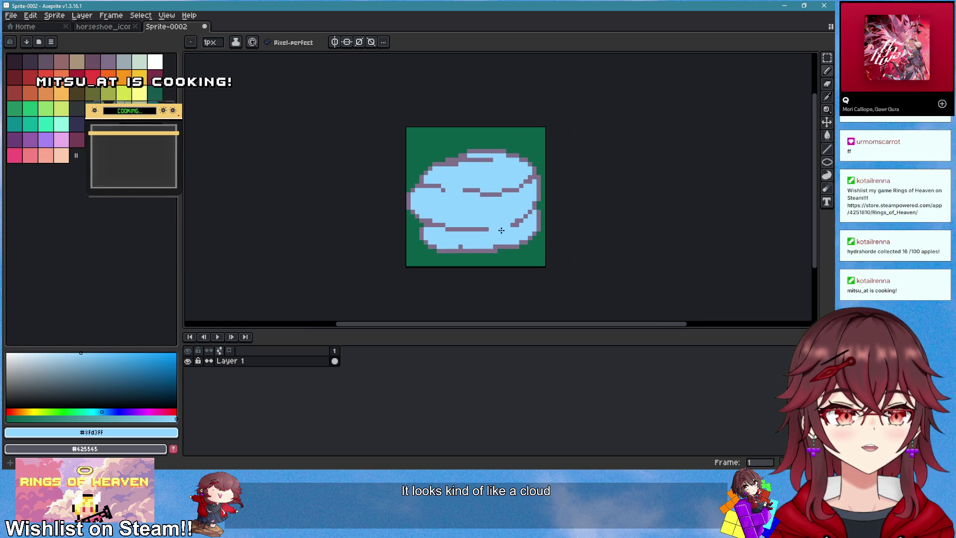
pyautogui.scroll(2, 516, 230)
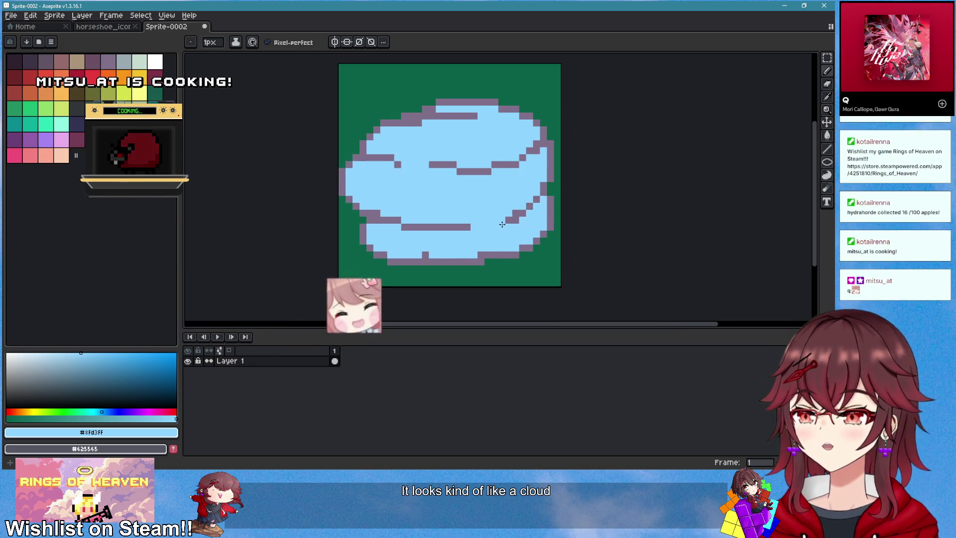
pyautogui.scroll(1, 493, 221)
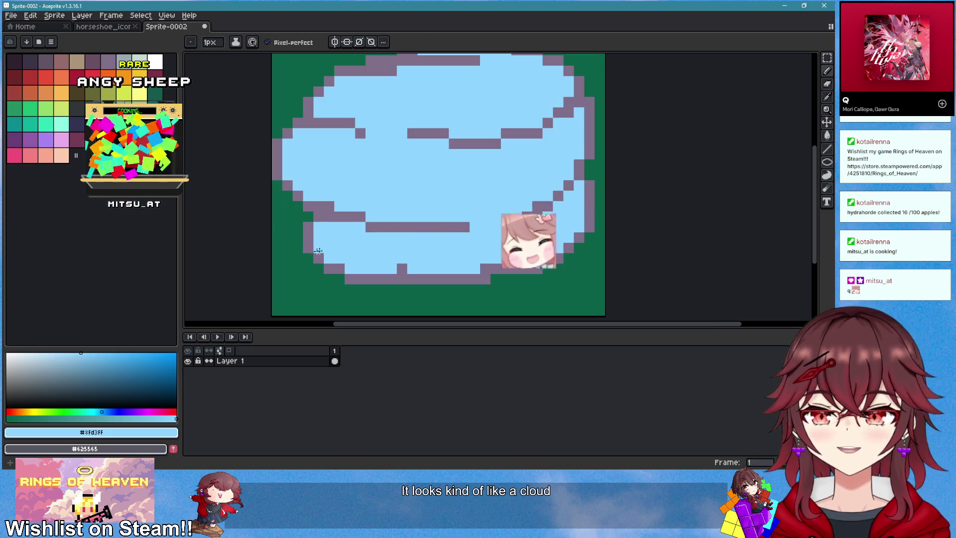
pyautogui.moveTo(556, 178); pyautogui.dragTo(504, 199)
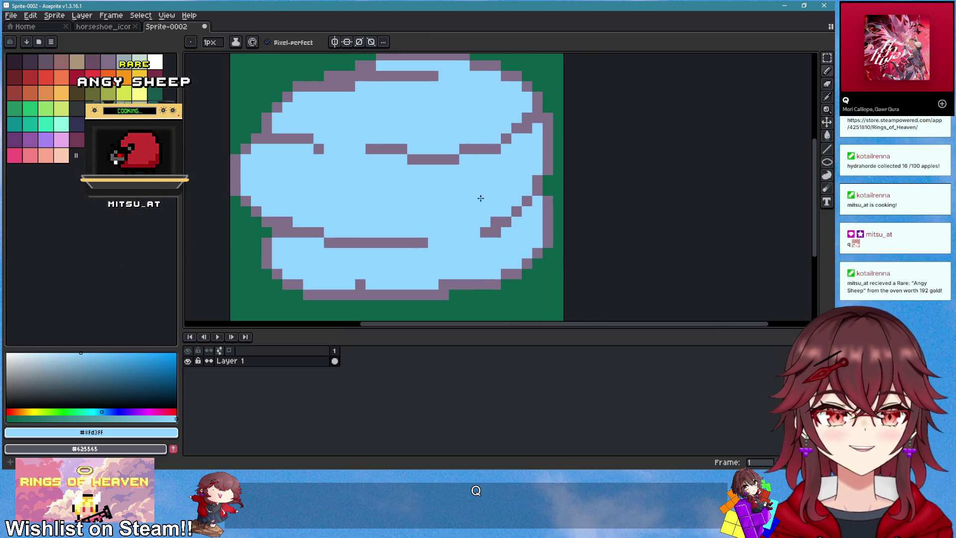
pyautogui.scroll(1, 488, 201)
pyautogui.scroll(-9, 470, 192)
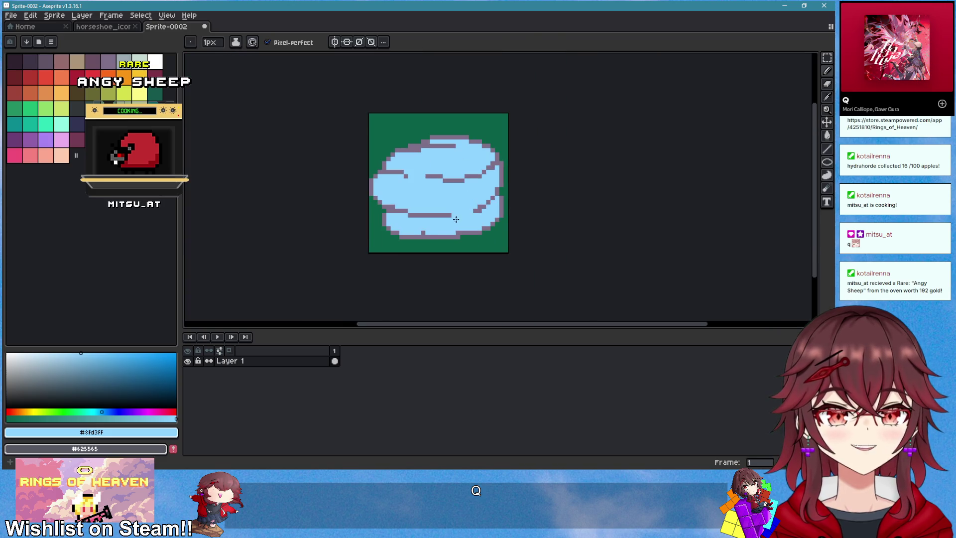